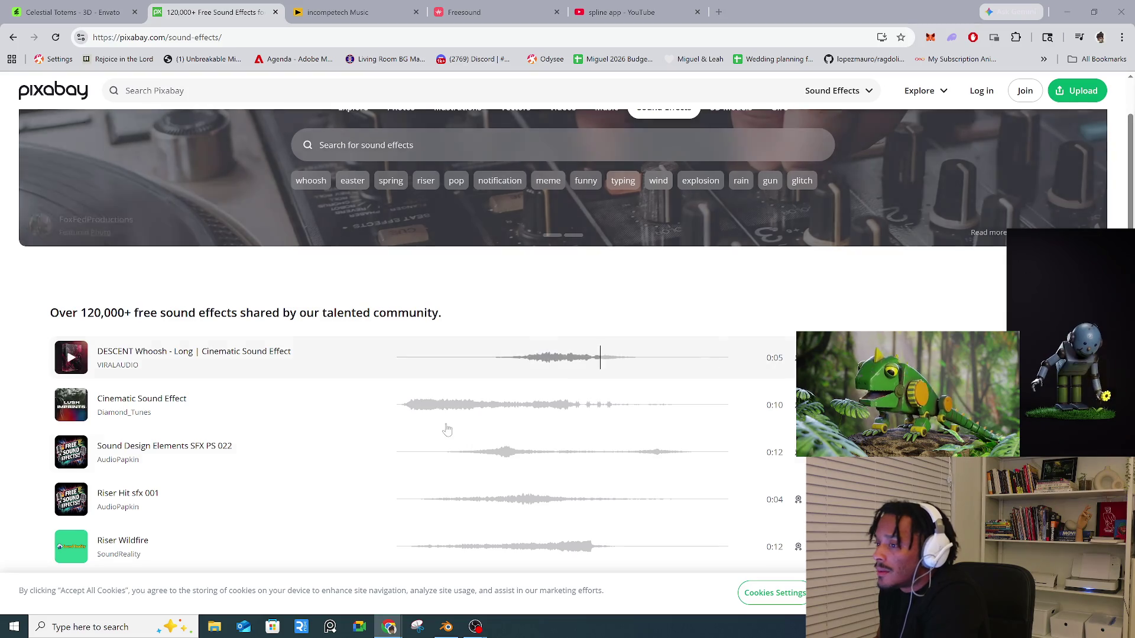
# - From the Celestial Totems asset, open the Line and Shape 3D asset in Similar Items
pyautogui.click(110, 13)
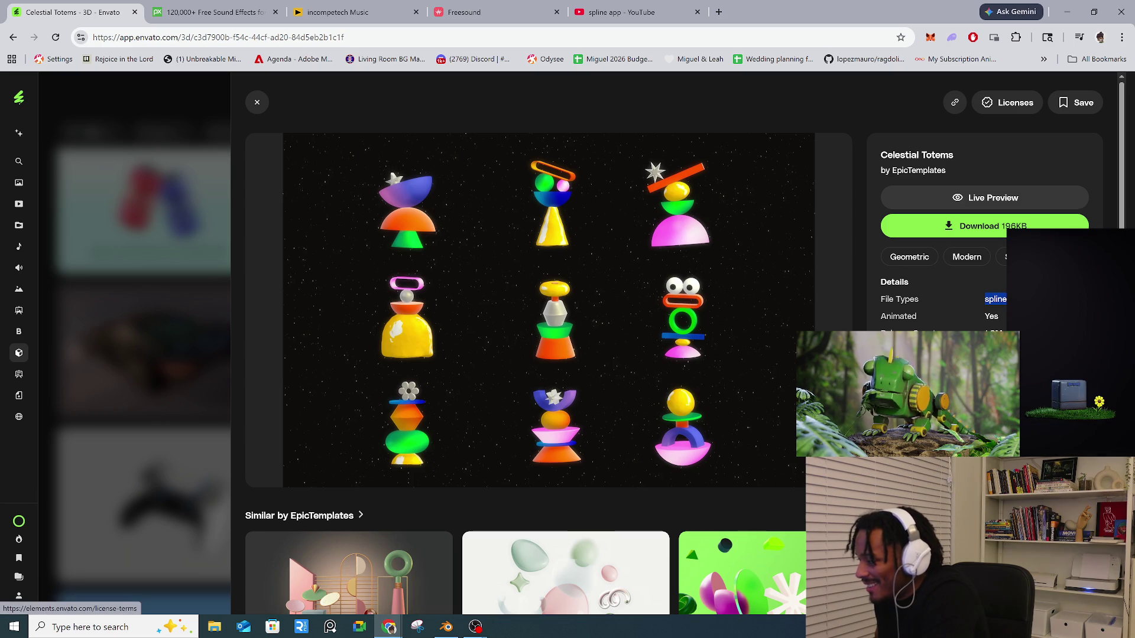
pyautogui.scroll(-2, 526, 343)
pyautogui.scroll(-6, 857, 355)
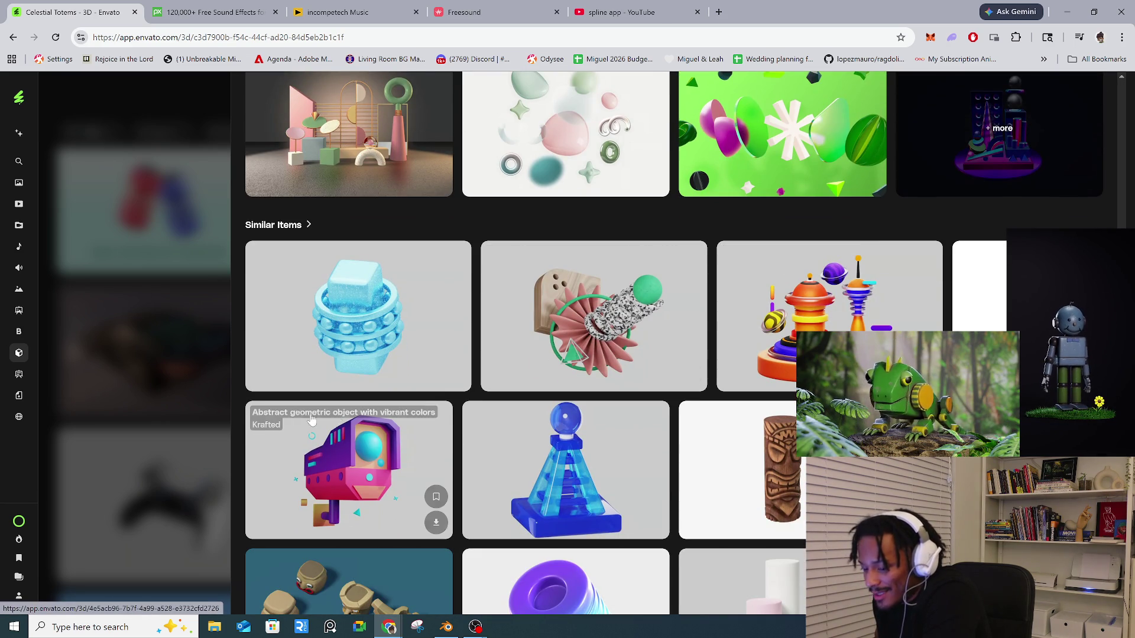
pyautogui.scroll(-2, 382, 449)
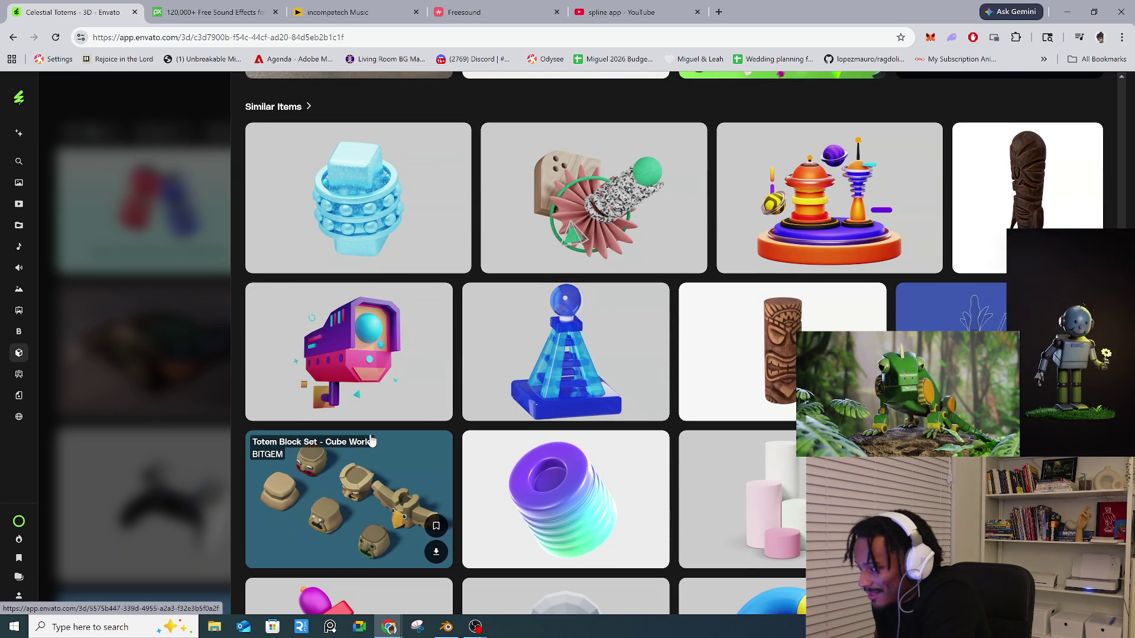
pyautogui.click(946, 311)
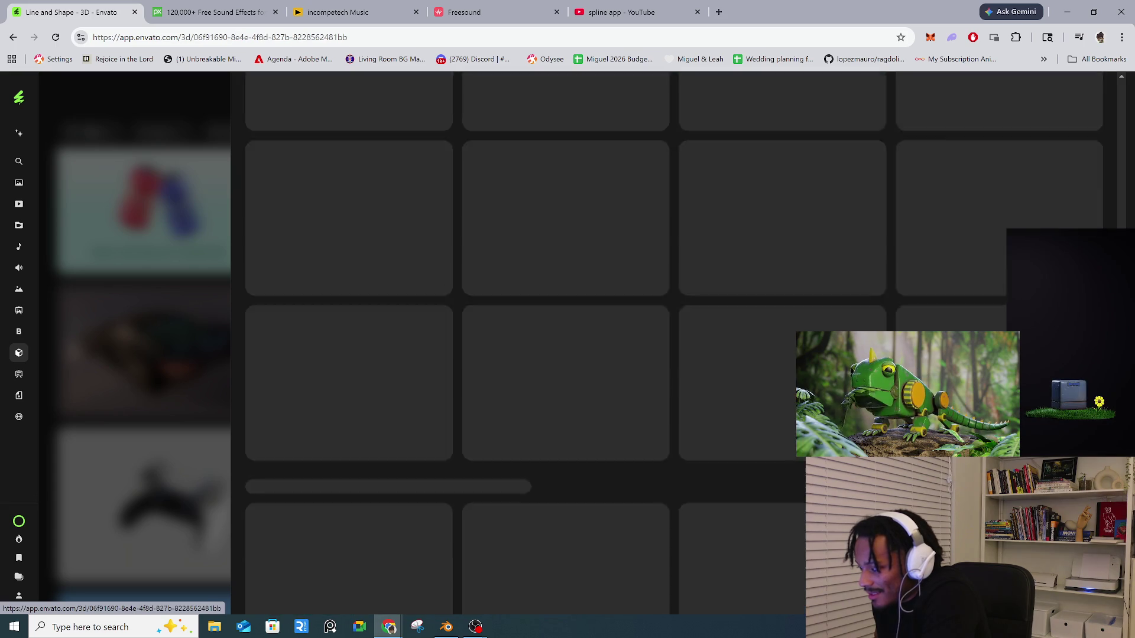
pyautogui.scroll(-2, 548, 343)
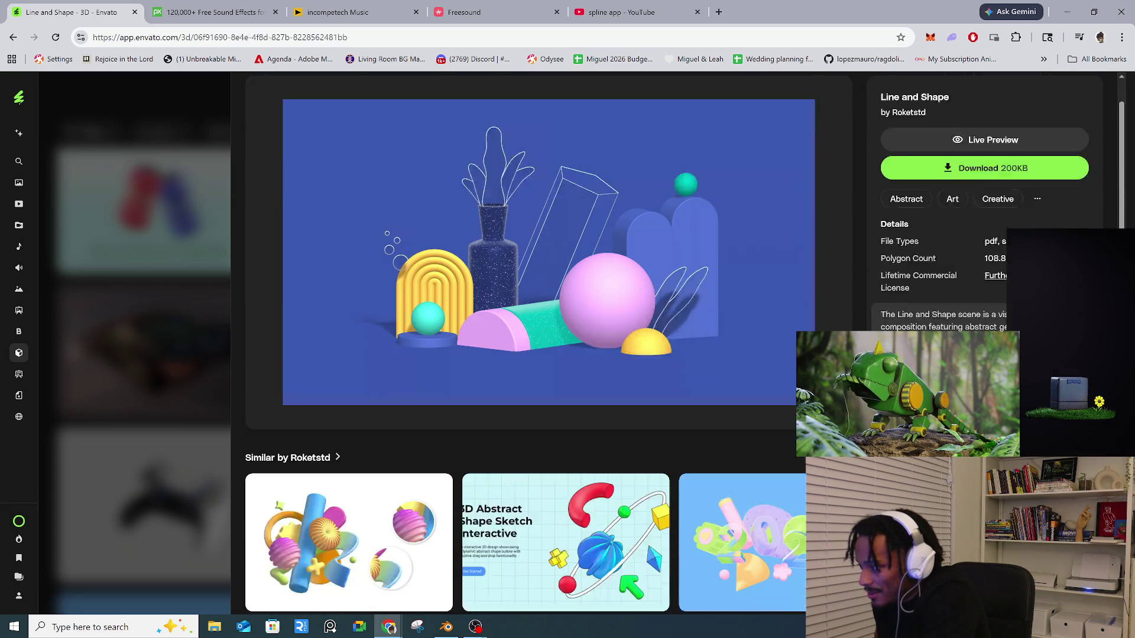
pyautogui.scroll(2, 548, 343)
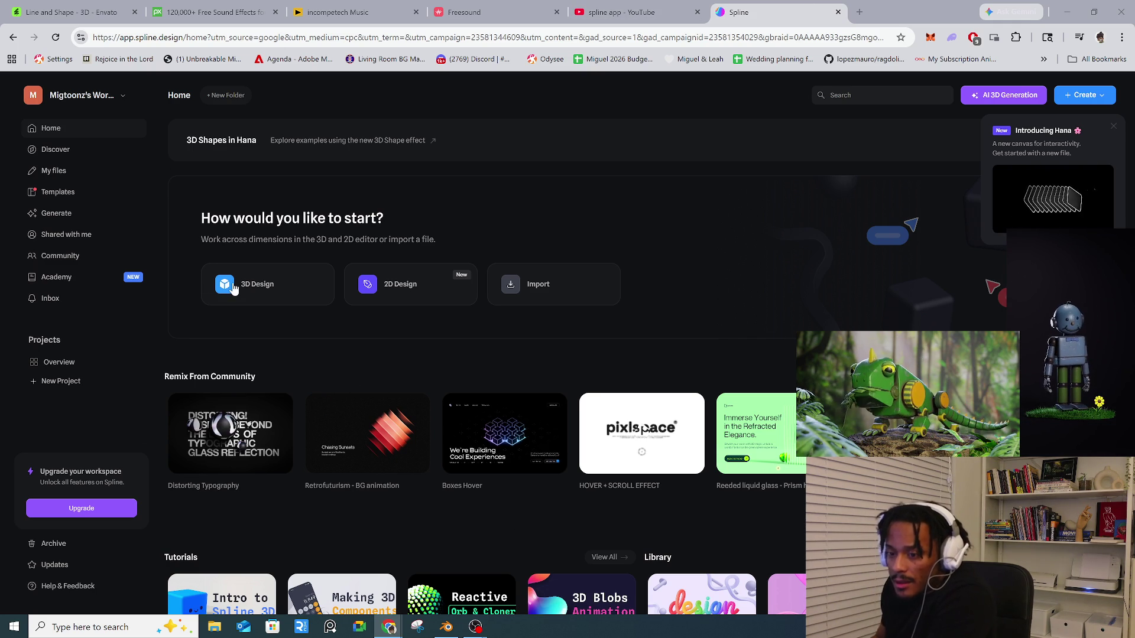
# - Open the Intro to Spline 3D card from the Tutorials row on the Spline home page
pyautogui.scroll(-2, 281, 290)
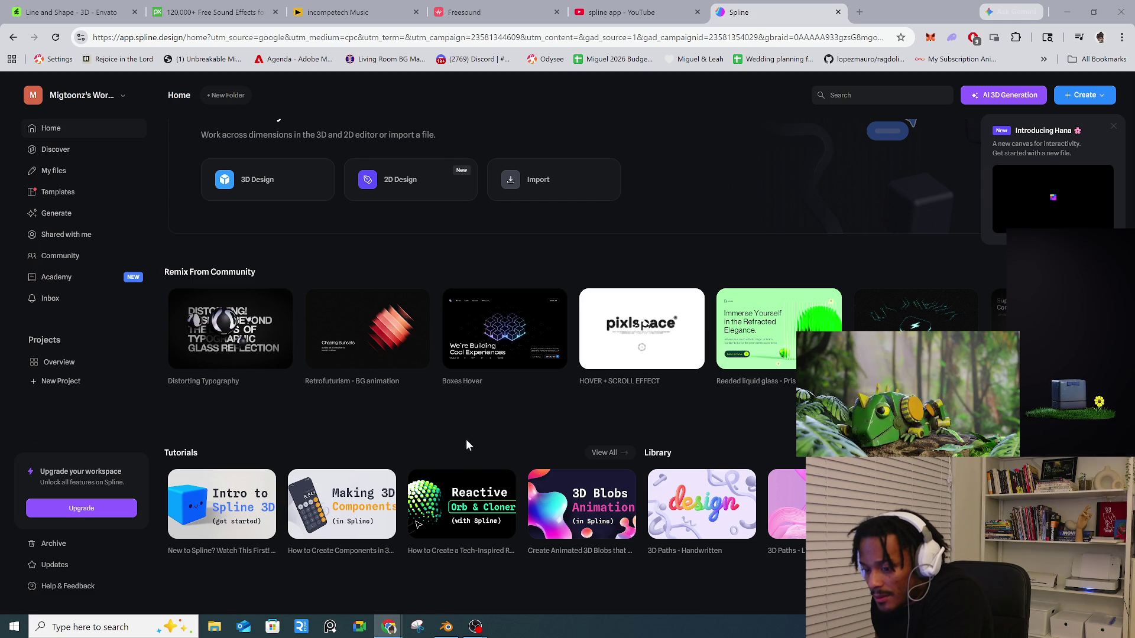
pyautogui.click(239, 517)
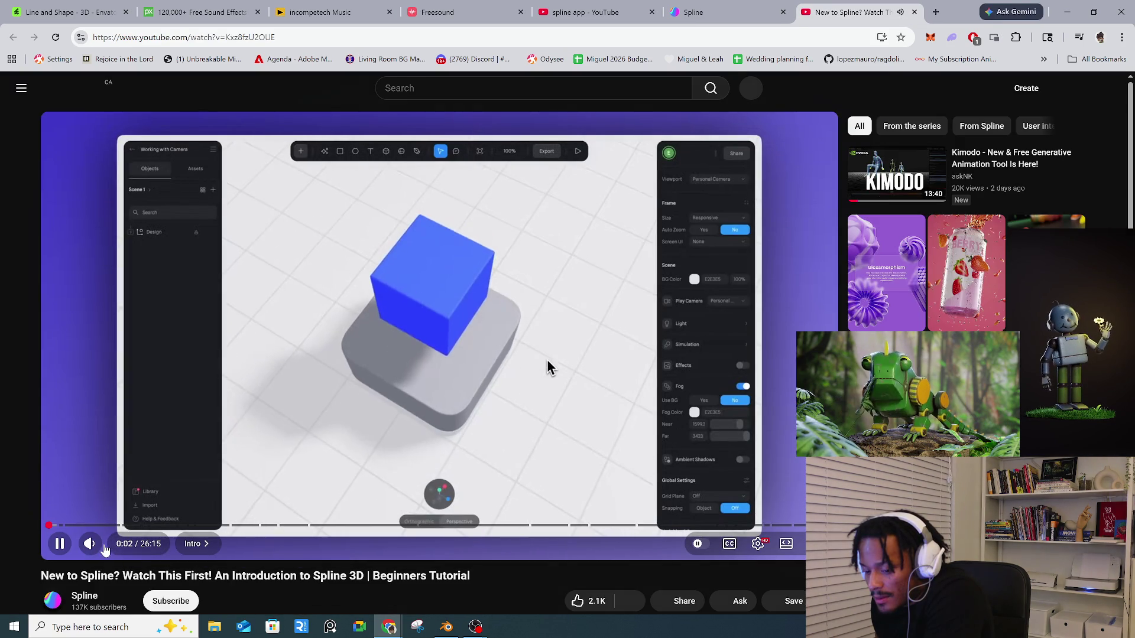
# - Pause the 'New to Spline?' video and go back to the Envato Line and Shape tab
pyautogui.moveTo(97, 547)
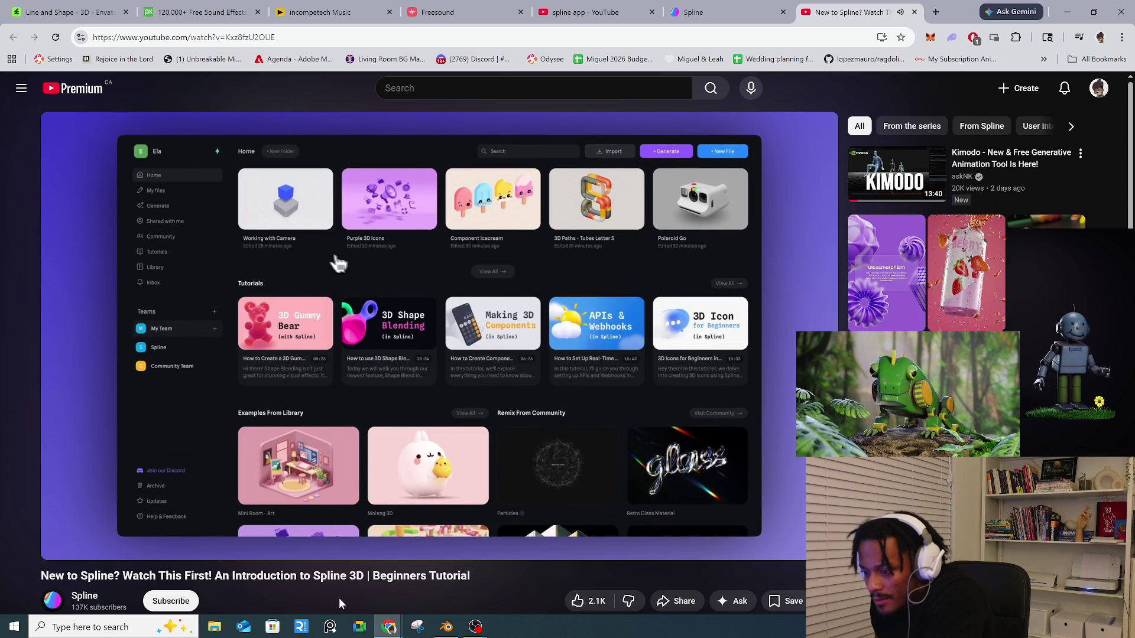
pyautogui.click(597, 379)
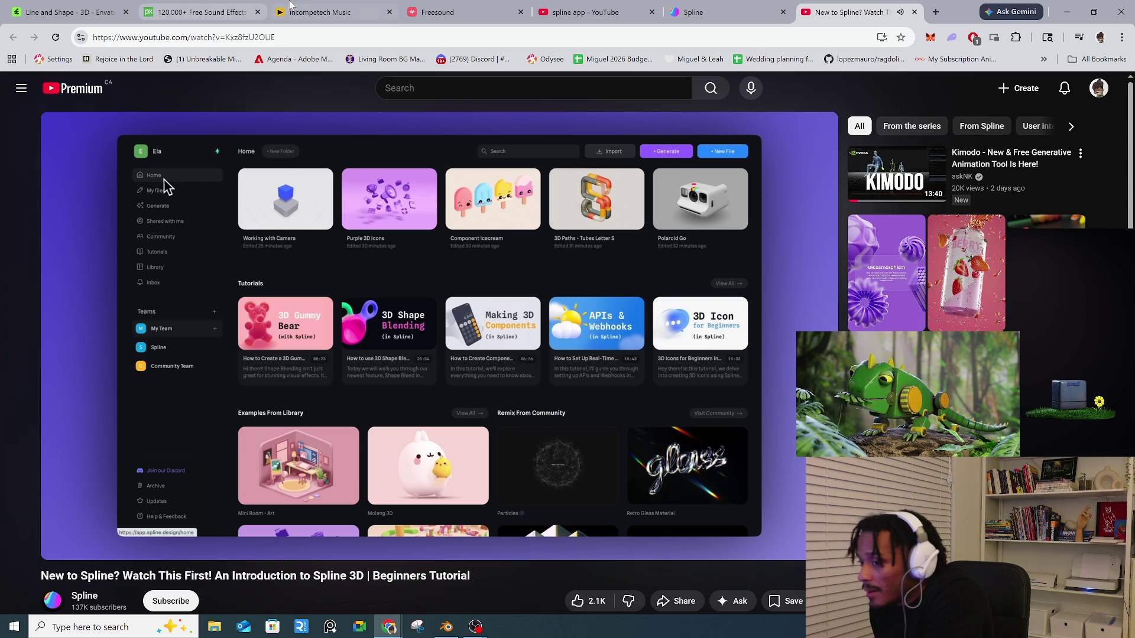
pyautogui.click(169, 13)
pyautogui.click(65, 13)
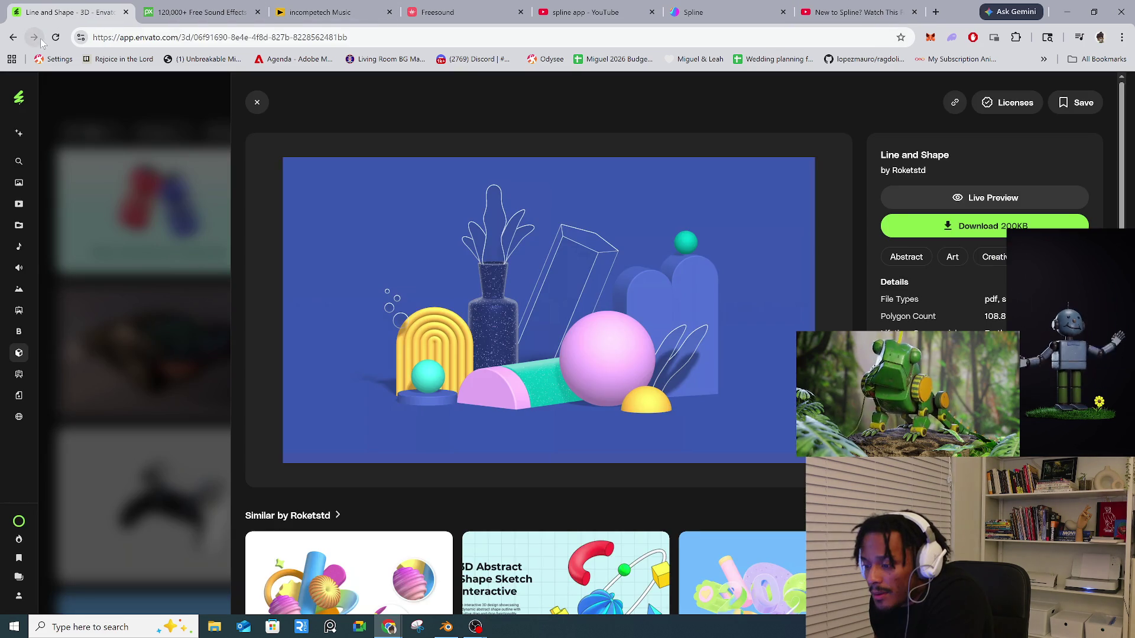
# - Close the Line and Shape view and open the Tennis ball realistic model's details
pyautogui.scroll(-7, 266, 295)
pyautogui.click(133, 295)
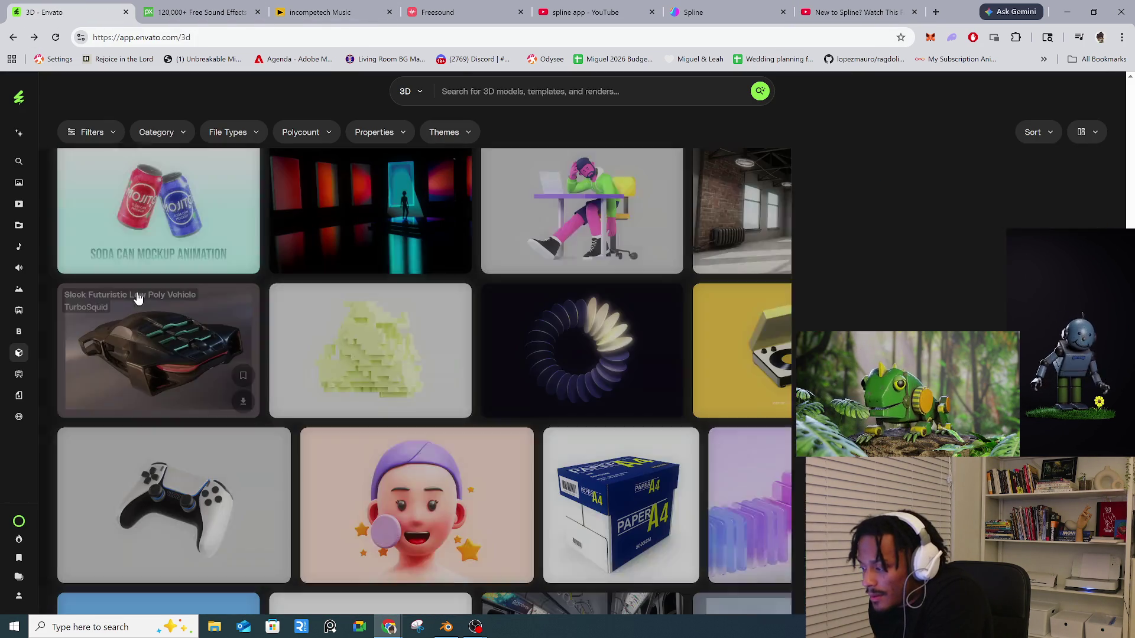
pyautogui.scroll(-6, 445, 302)
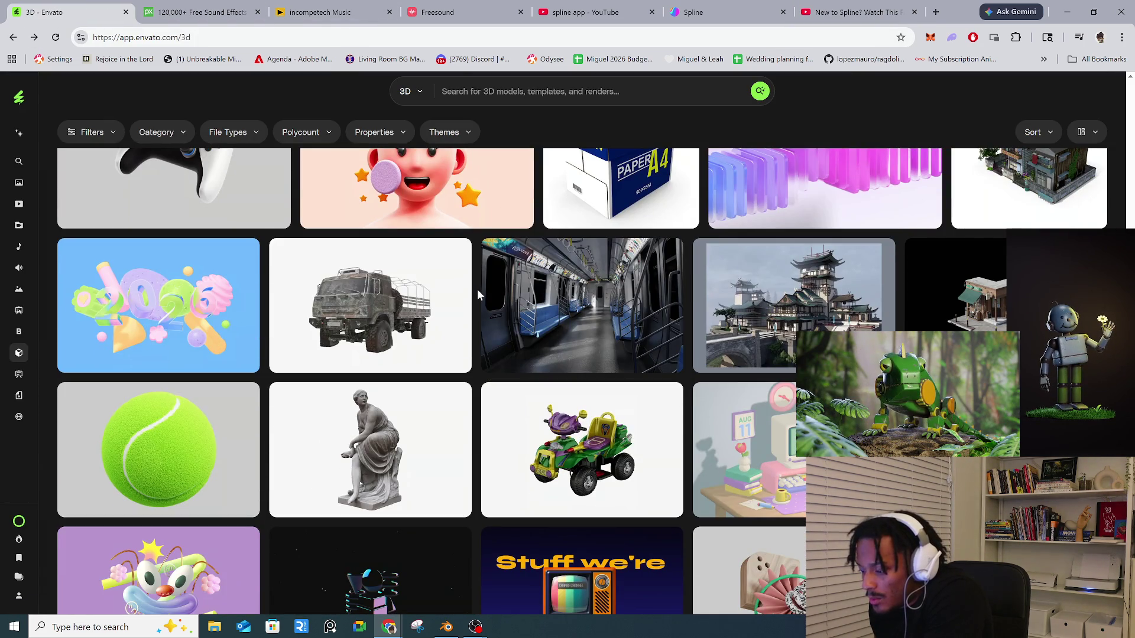
pyautogui.scroll(-5, 477, 289)
pyautogui.scroll(4, 166, 413)
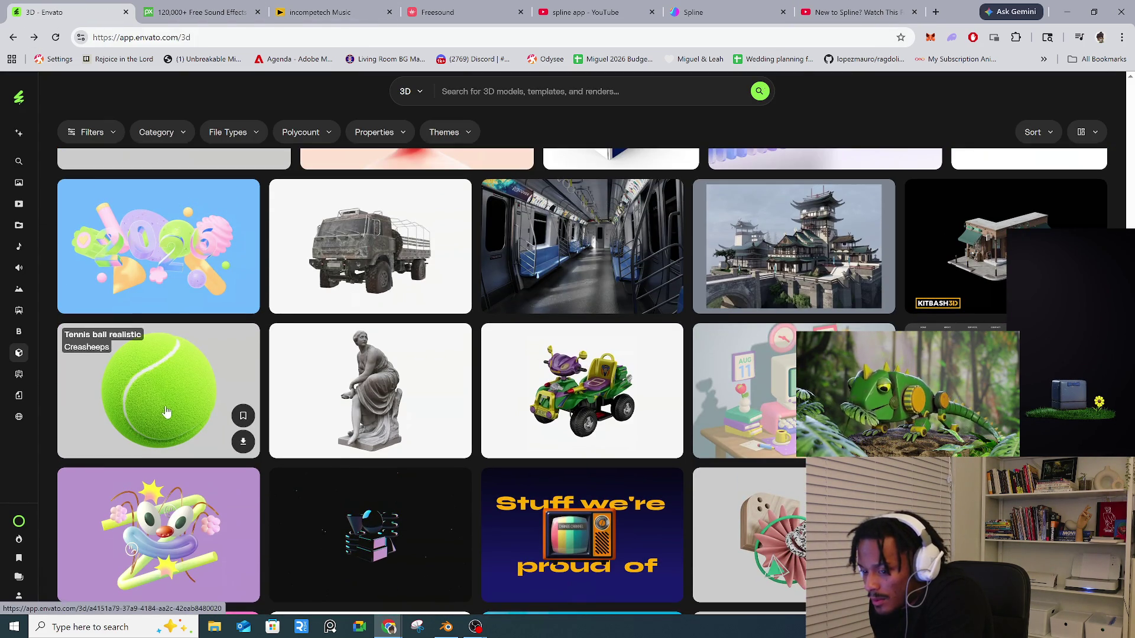
pyautogui.click(166, 412)
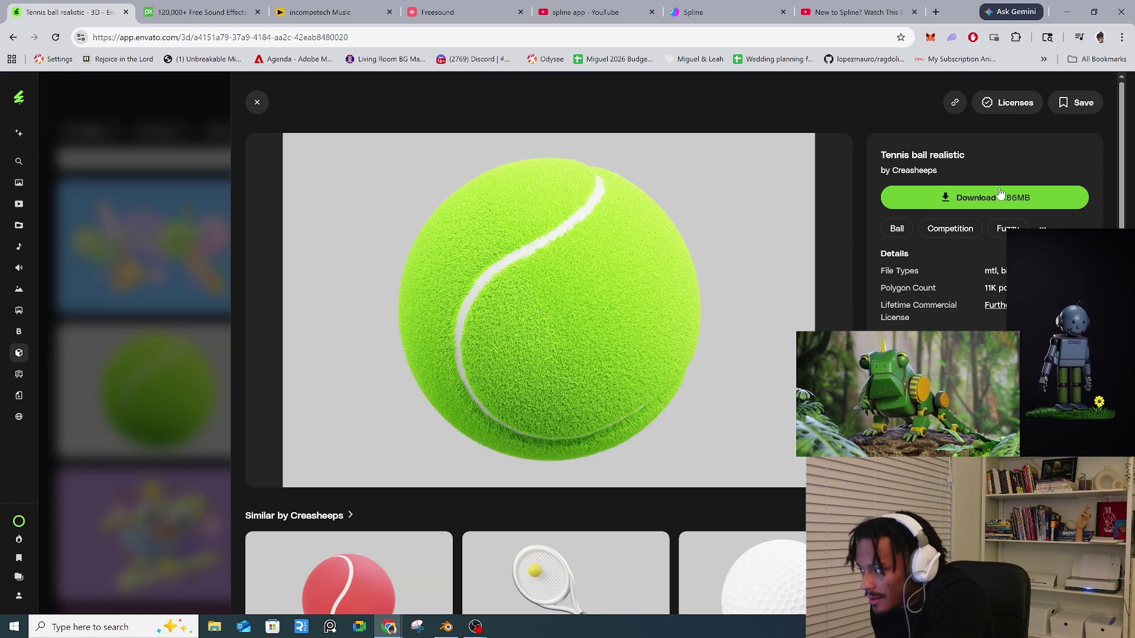
# - Download the Tennis ball zip into the _PROJECTS > Personal > Envato folder
pyautogui.click(965, 203)
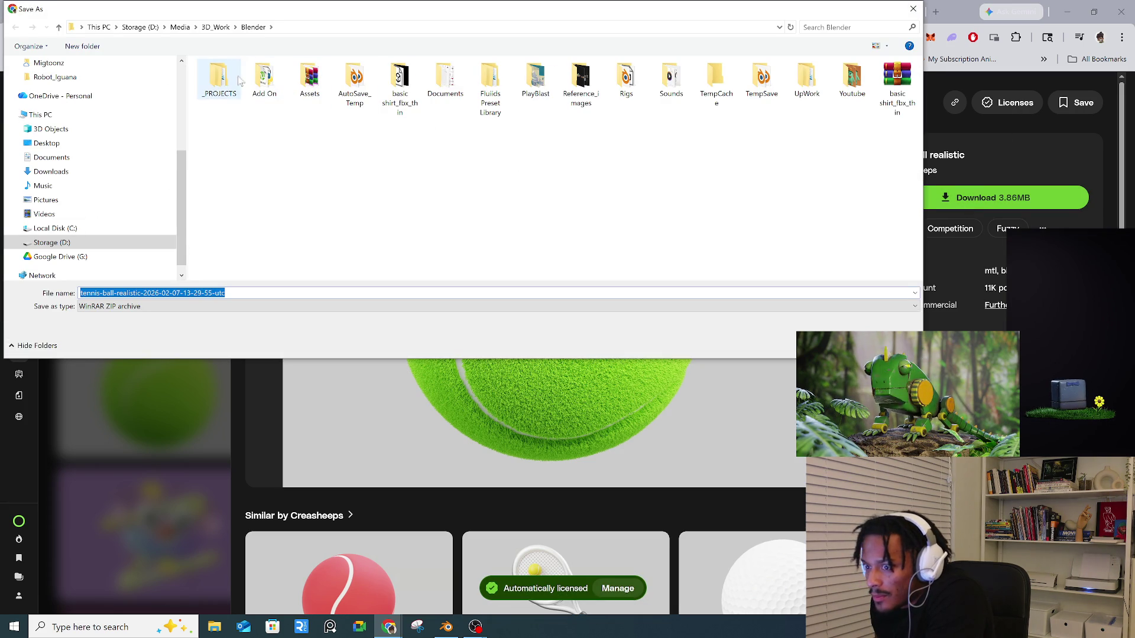
pyautogui.doubleClick(230, 94)
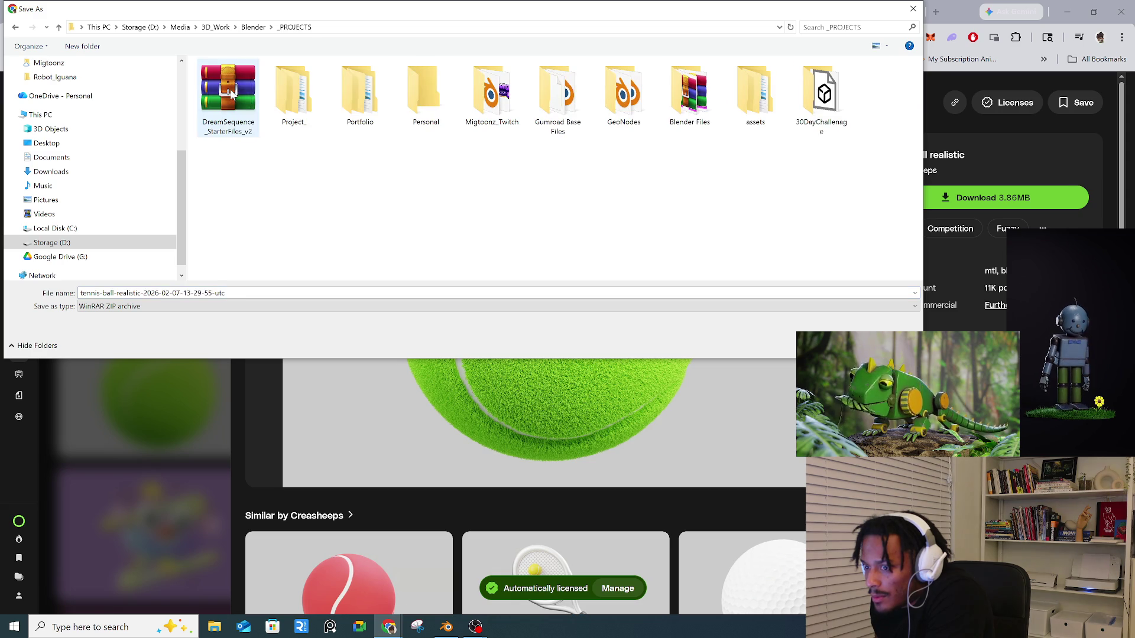
pyautogui.doubleClick(421, 105)
pyautogui.scroll(-5, 296, 189)
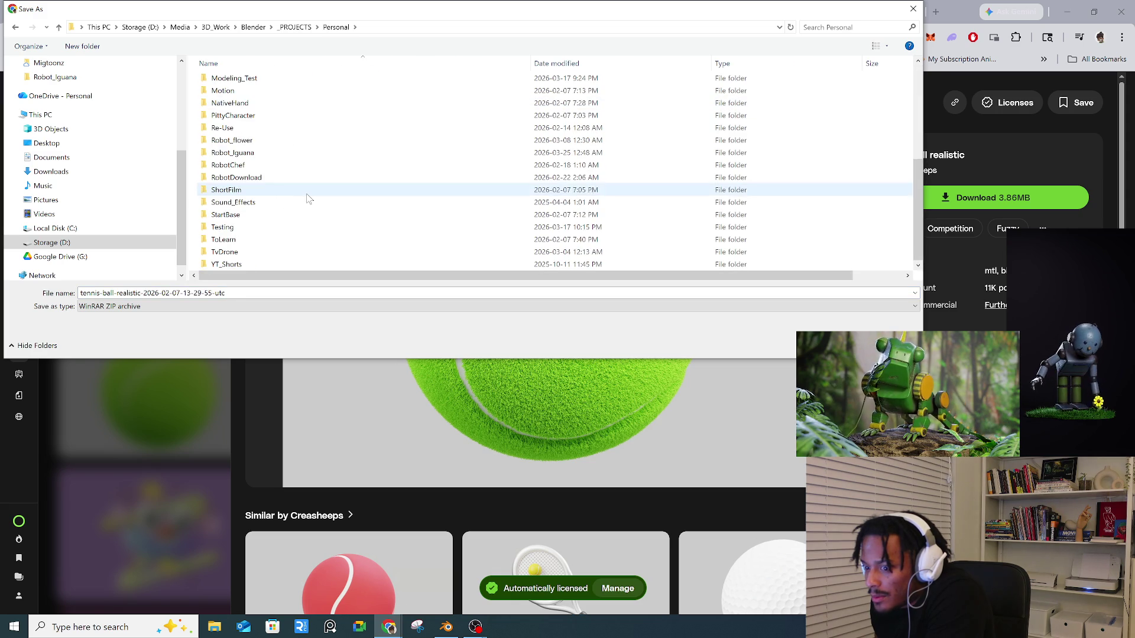
pyautogui.scroll(5, 230, 181)
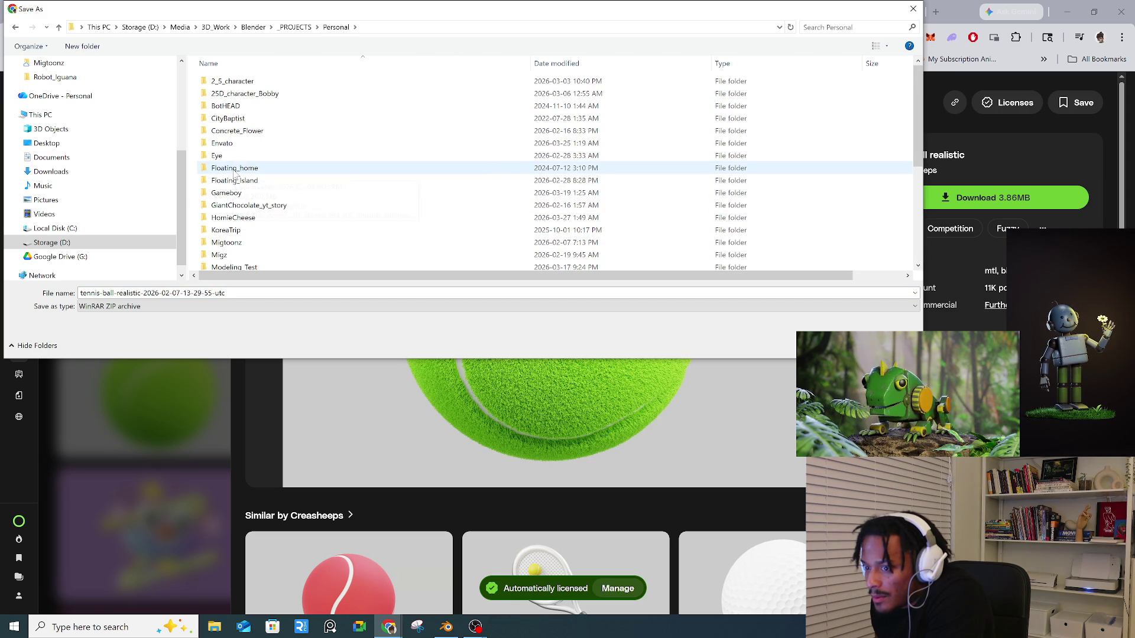
pyautogui.doubleClick(230, 142)
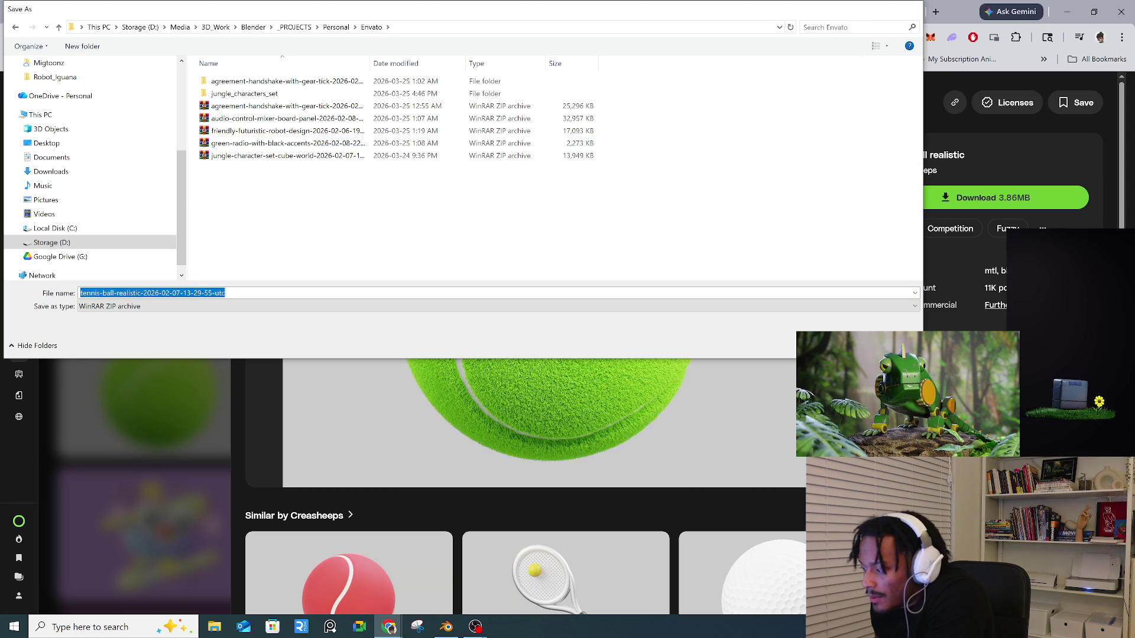
pyautogui.press('Return')
pyautogui.scroll(-7, 757, 354)
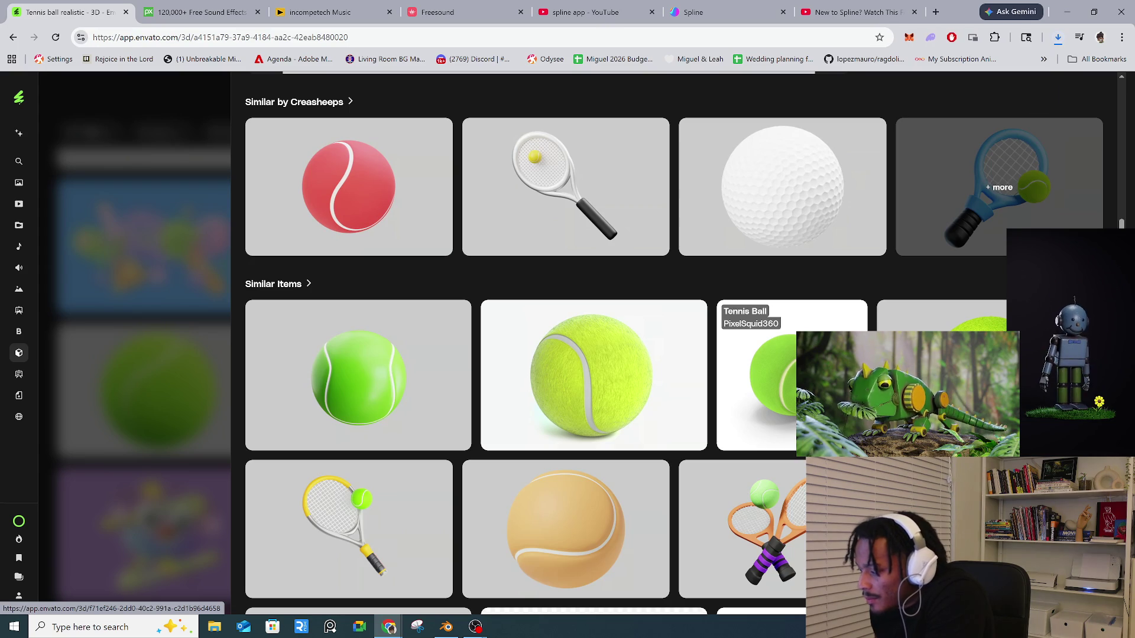
# - Close the tennis ball details and open the cozy pastel workspace scene
pyautogui.scroll(-10, 827, 331)
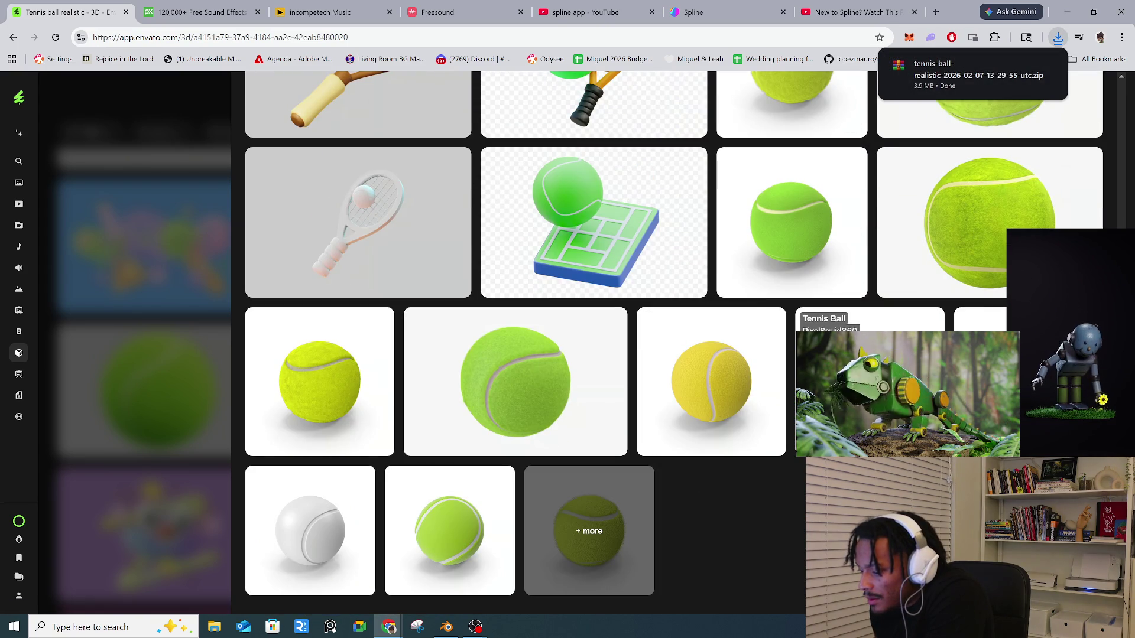
pyautogui.scroll(17, 792, 435)
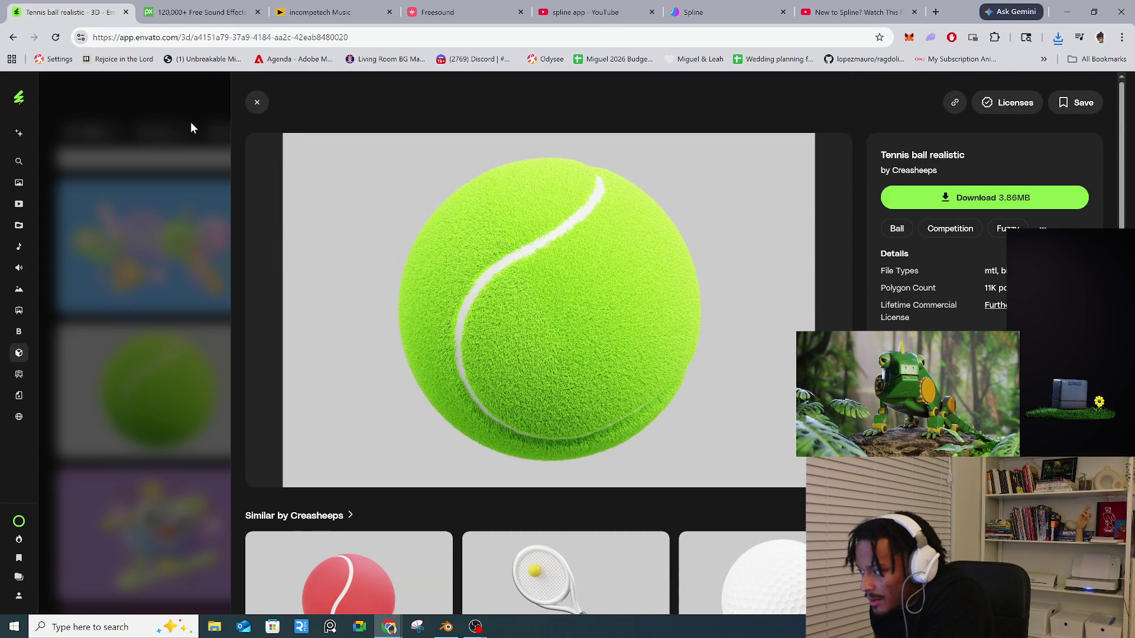
pyautogui.scroll(-15, 469, 367)
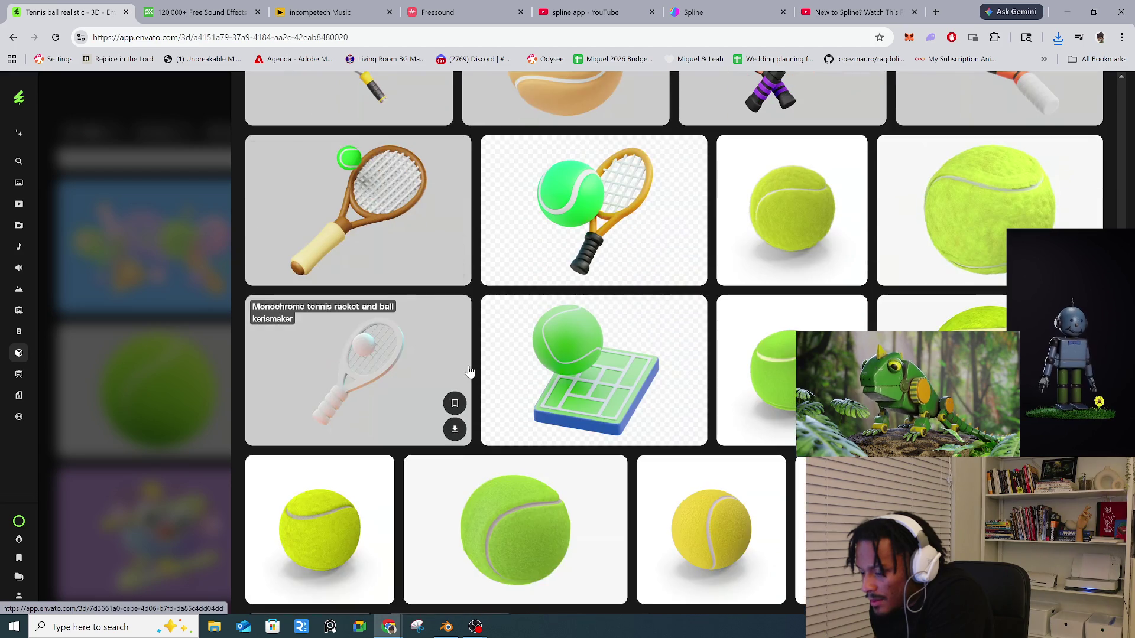
pyautogui.scroll(-2, 469, 371)
pyautogui.click(200, 108)
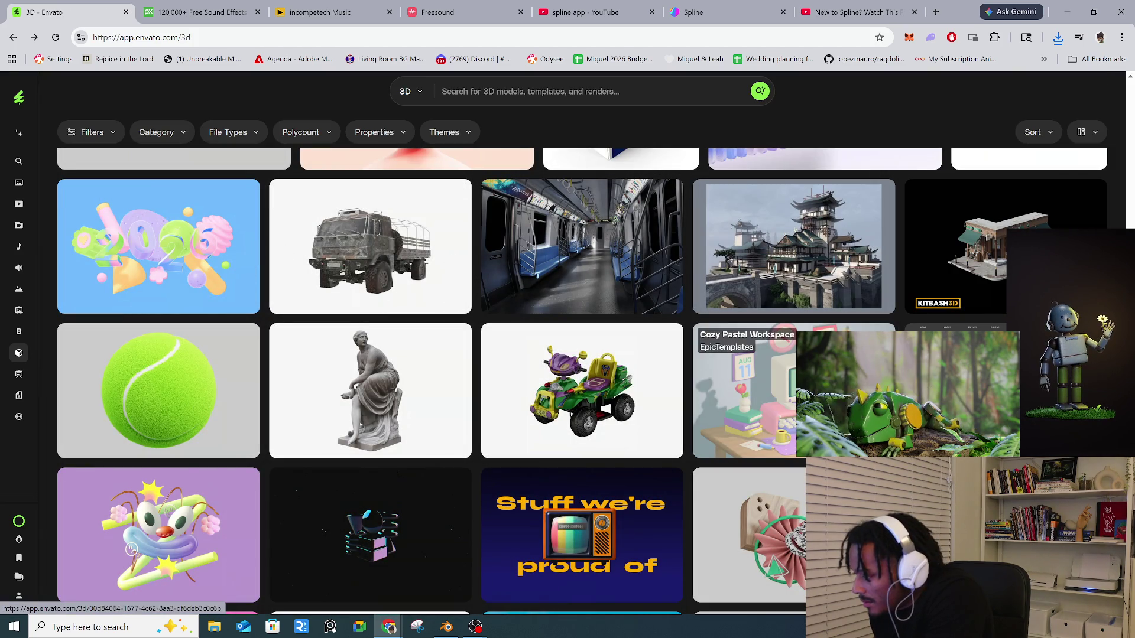
pyautogui.click(762, 402)
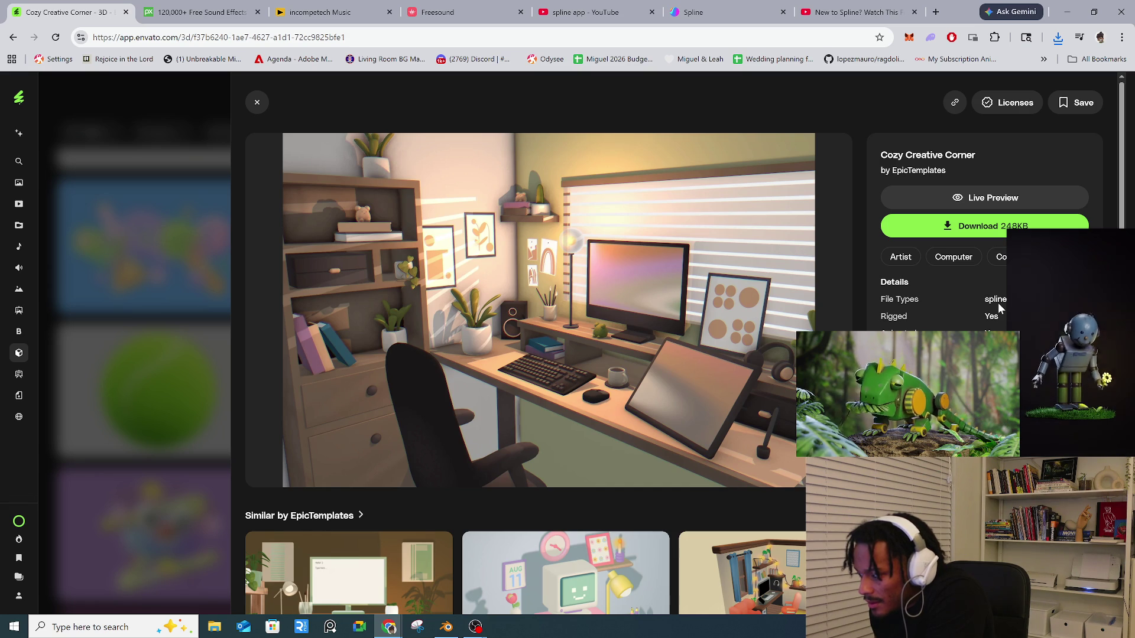
# - Open the Vibrant creative workplace scene and browse its similar items
pyautogui.scroll(-7, 549, 539)
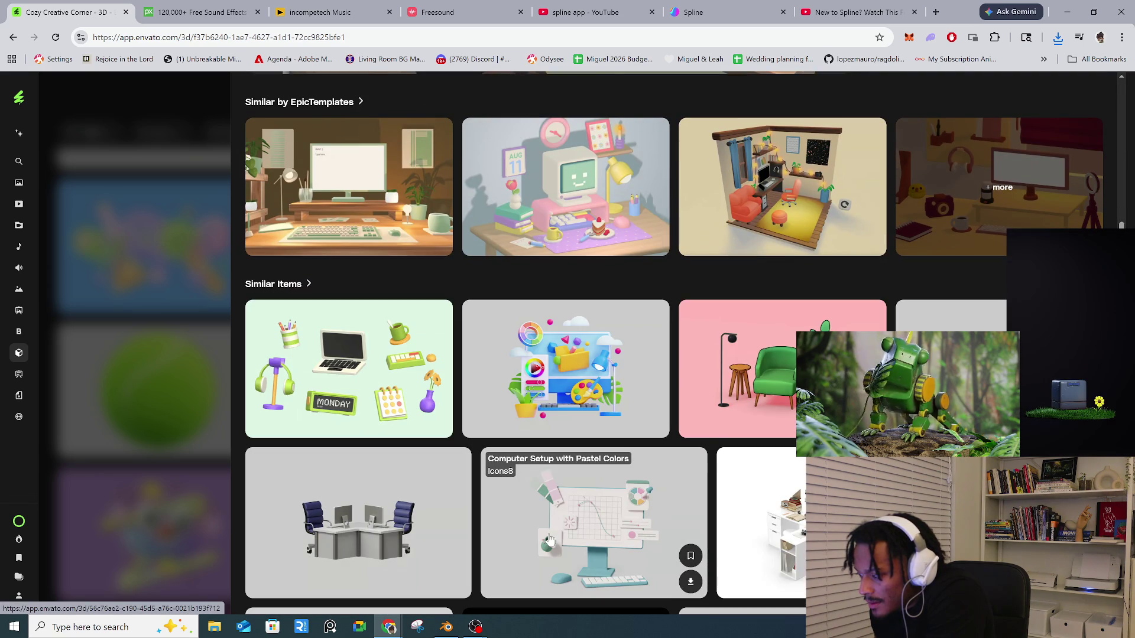
pyautogui.click(611, 409)
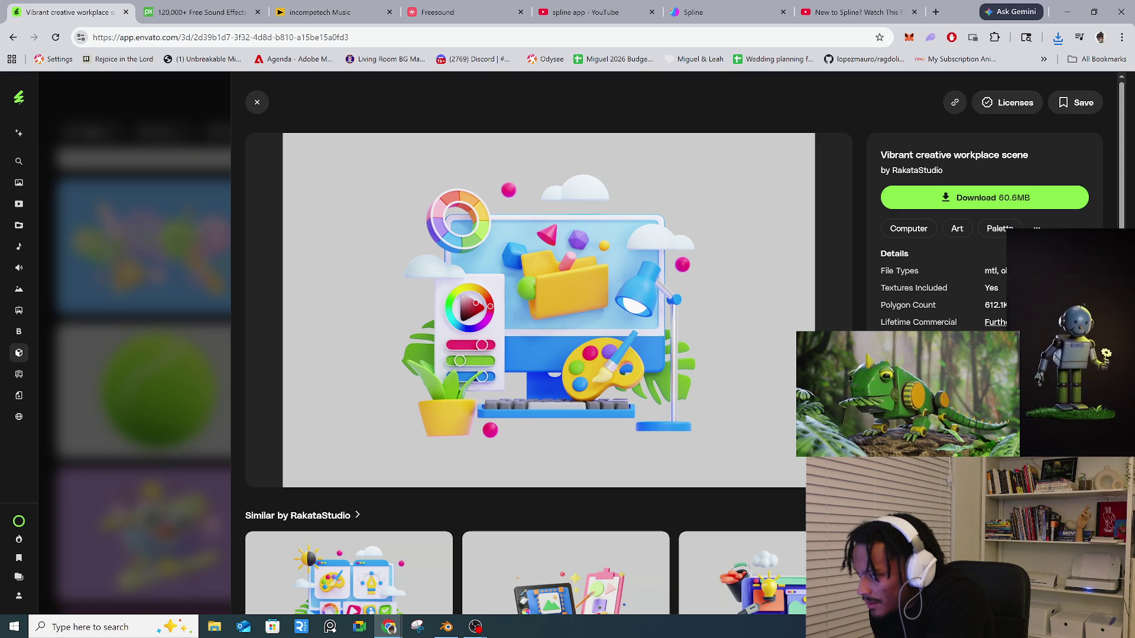
pyautogui.scroll(-3, 674, 343)
pyautogui.scroll(-5, 674, 343)
pyautogui.scroll(-1, 975, 307)
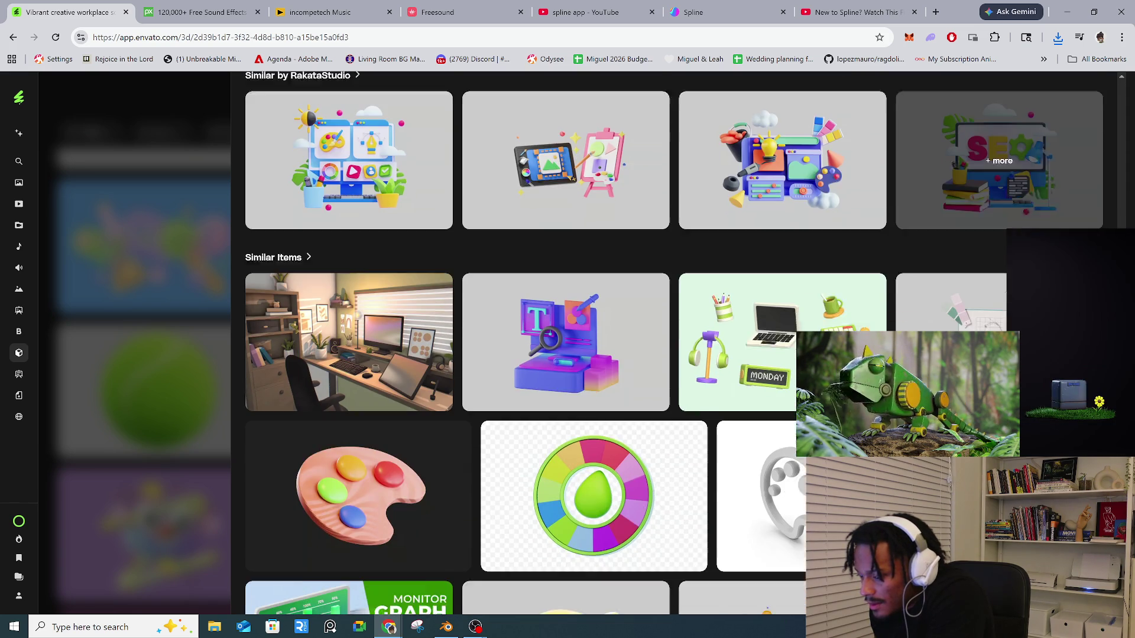
pyautogui.scroll(-4, 674, 343)
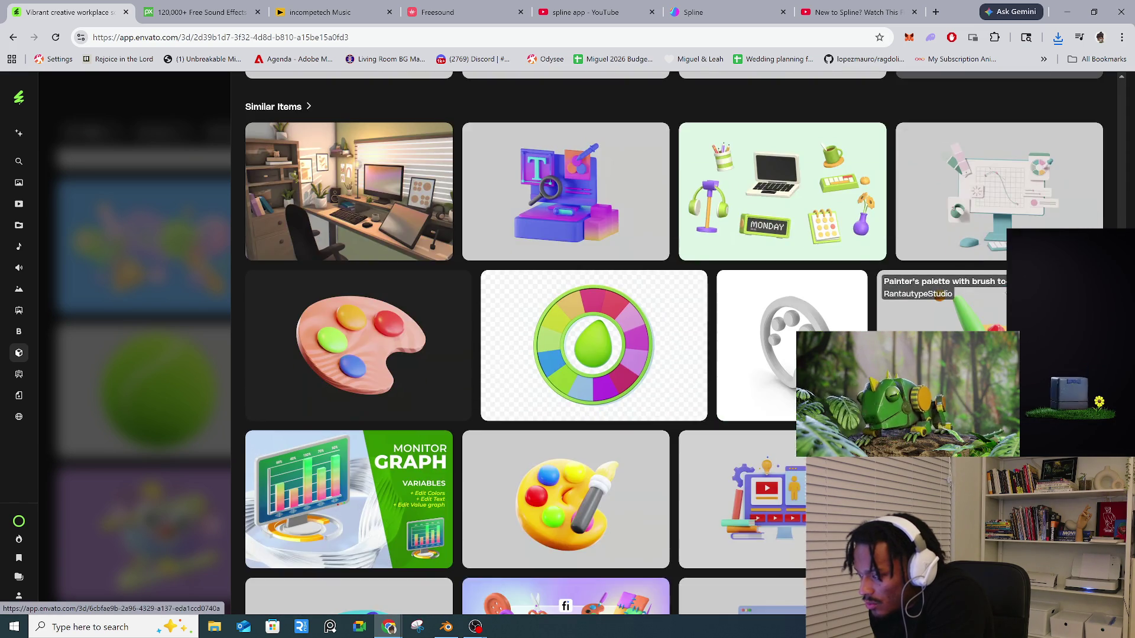
pyautogui.scroll(-4, 674, 343)
pyautogui.scroll(-1, 975, 284)
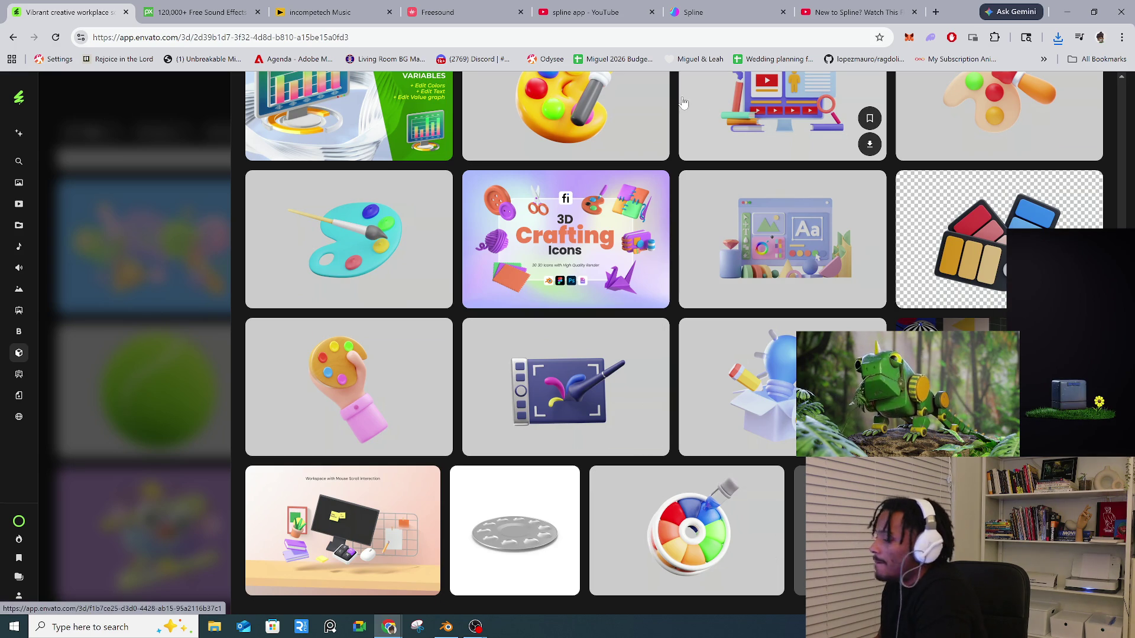
pyautogui.scroll(8, 637, 373)
pyautogui.scroll(4, 637, 376)
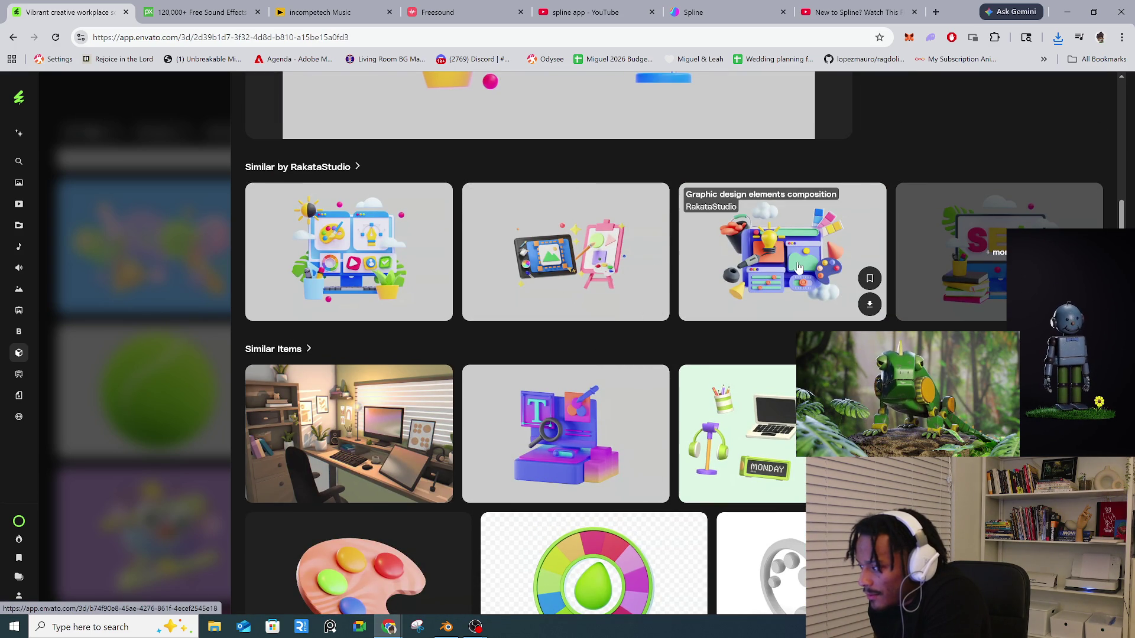
# - Look over the Graphic design elements composition asset, then return to the Spline tutorial tab
pyautogui.click(797, 264)
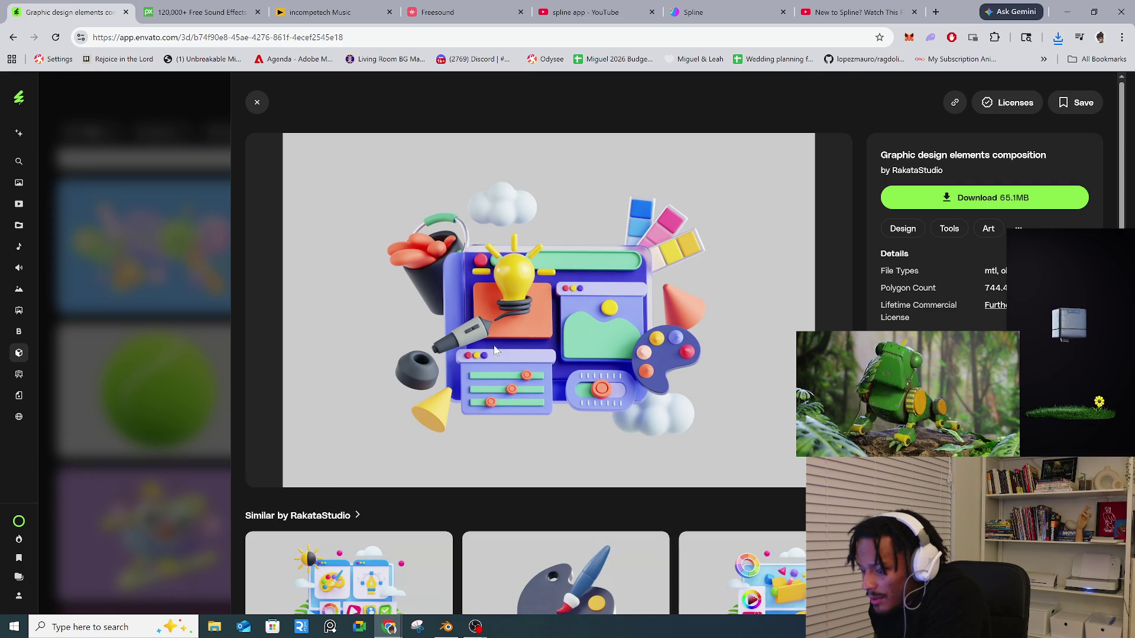
pyautogui.scroll(-5, 495, 350)
pyautogui.scroll(-5, 495, 352)
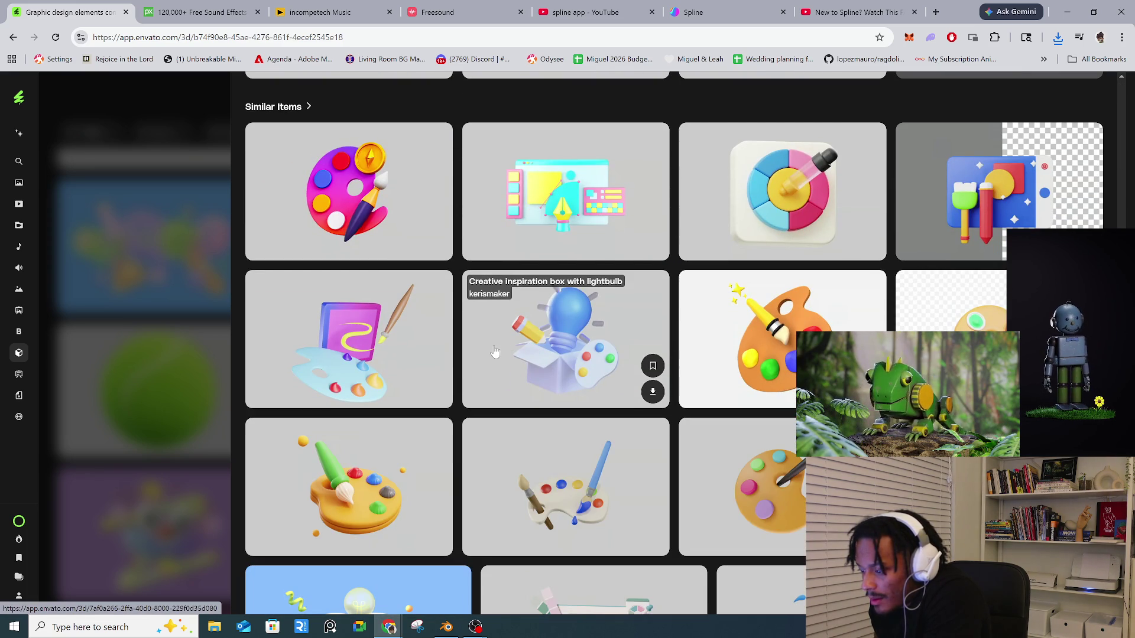
pyautogui.scroll(-7, 513, 342)
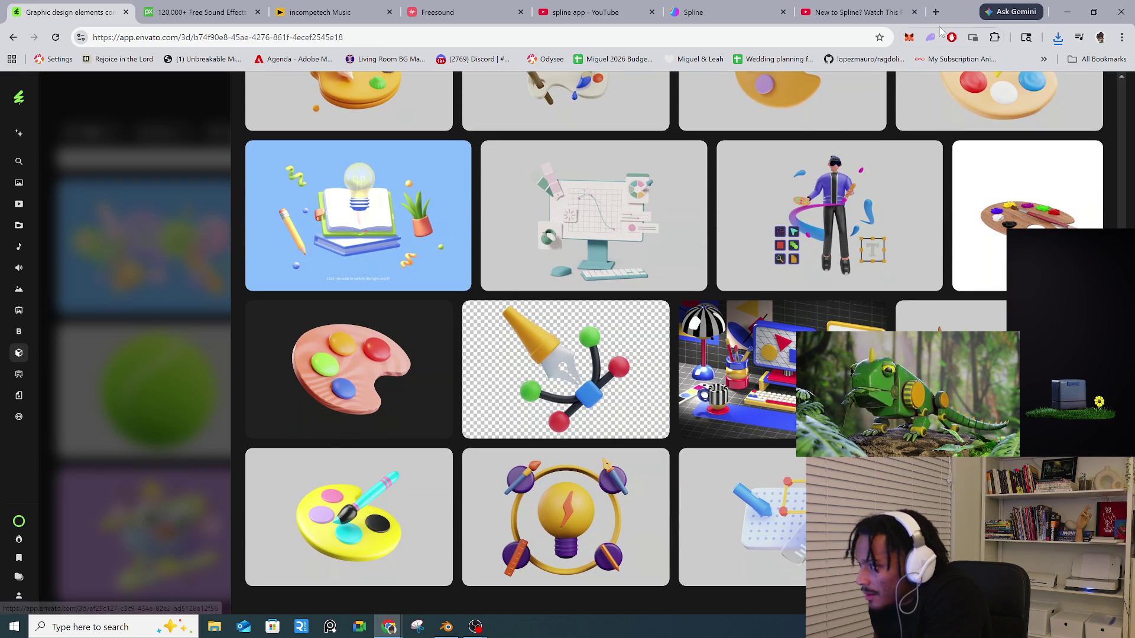
pyautogui.click(814, 18)
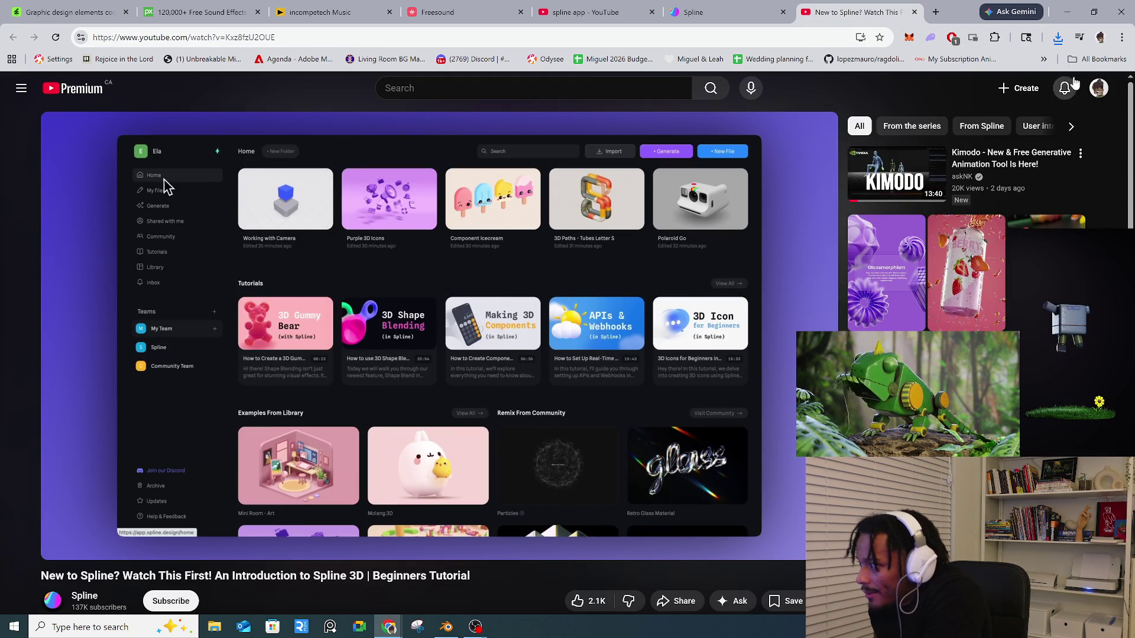
# - Bring Blender forward, orbit the character, and briefly preview the baked paint channel
pyautogui.click(1069, 12)
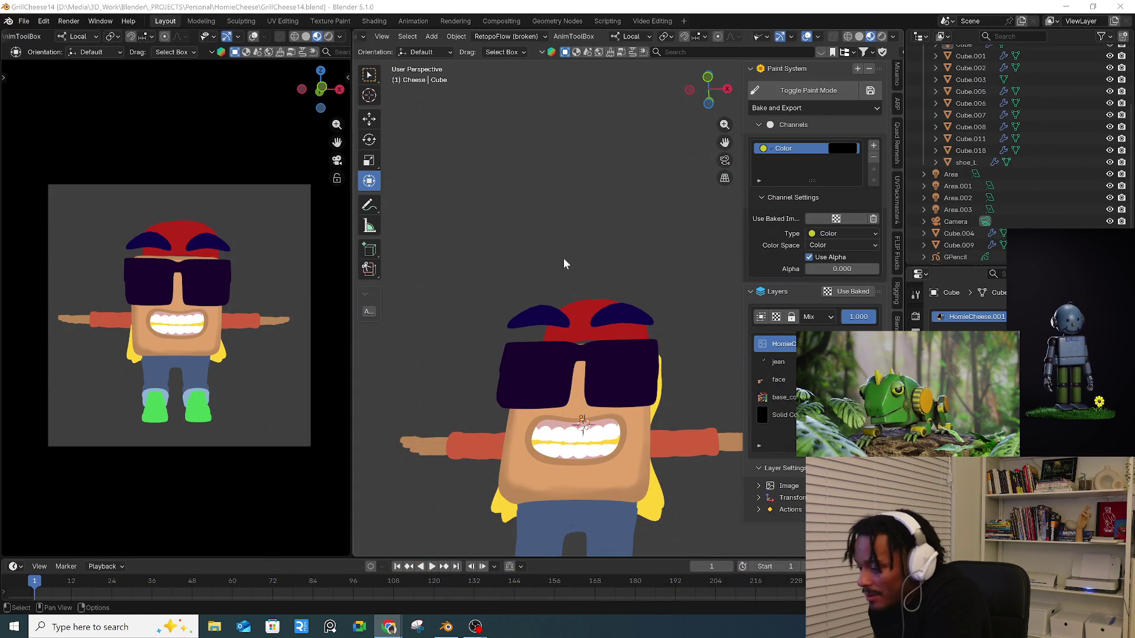
pyautogui.moveTo(610, 331)
pyautogui.mouseDown(button='middle')
pyautogui.moveTo(629, 348)
pyautogui.moveTo(595, 359)
pyautogui.moveTo(597, 345)
pyautogui.moveTo(638, 351)
pyautogui.moveTo(547, 364)
pyautogui.moveTo(673, 352)
pyautogui.moveTo(584, 347)
pyautogui.moveTo(640, 362)
pyautogui.mouseUp(button='middle')
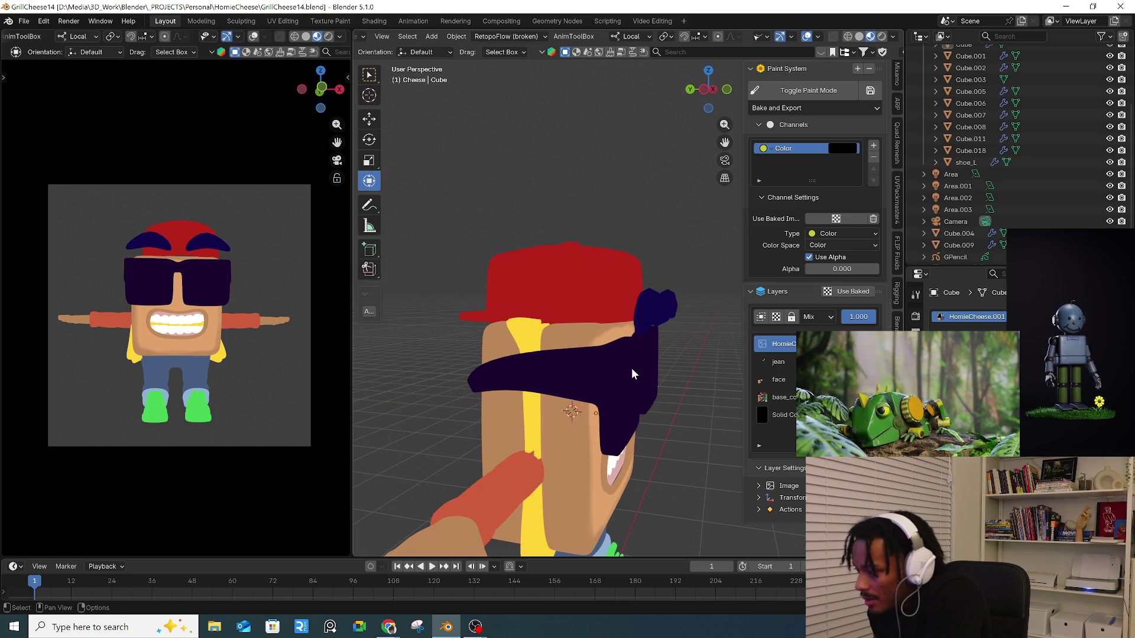
pyautogui.click(856, 292)
pyautogui.click(853, 243)
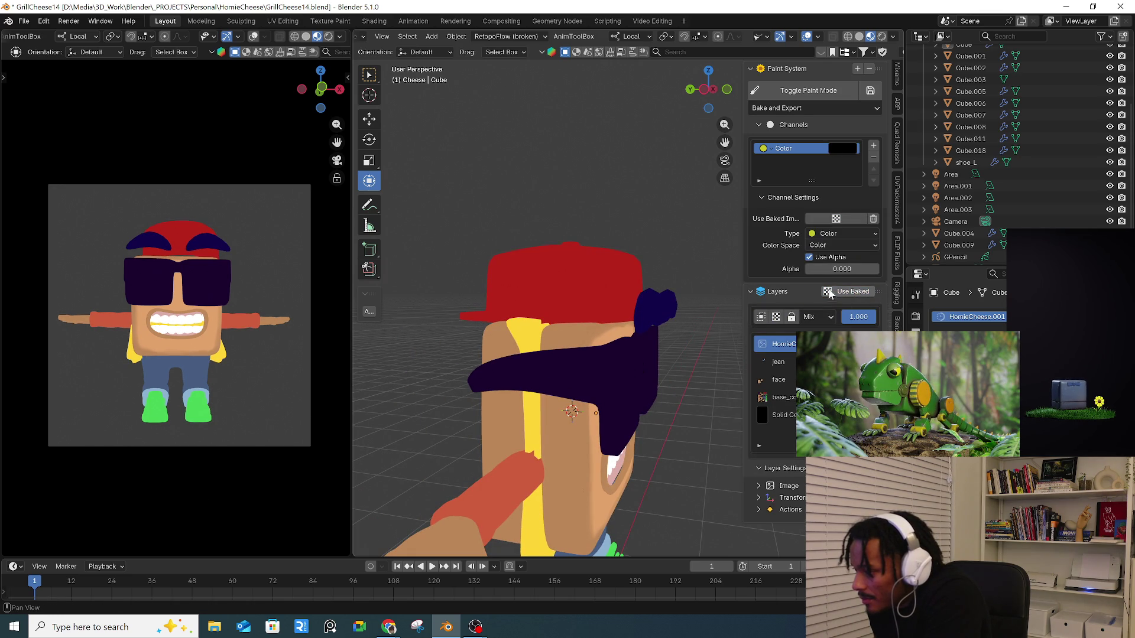
pyautogui.moveTo(591, 303); pyautogui.dragTo(560, 304, button='middle')
# - Select the red cap and check the Color channel's type choices without changing them
pyautogui.click(560, 305)
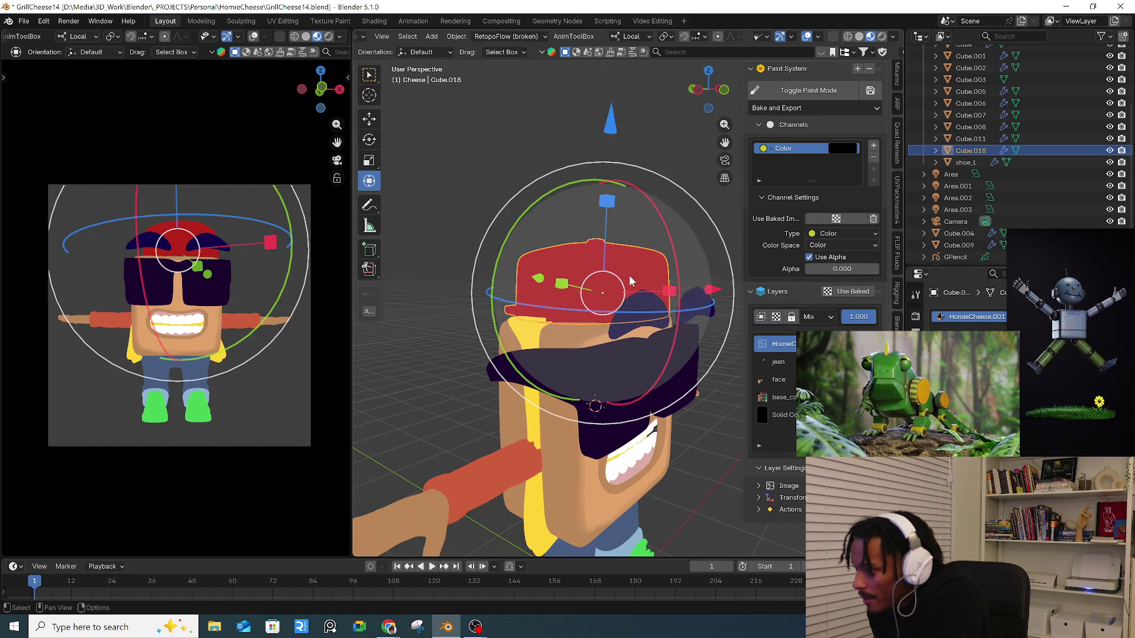
pyautogui.click(782, 126)
pyautogui.click(782, 126)
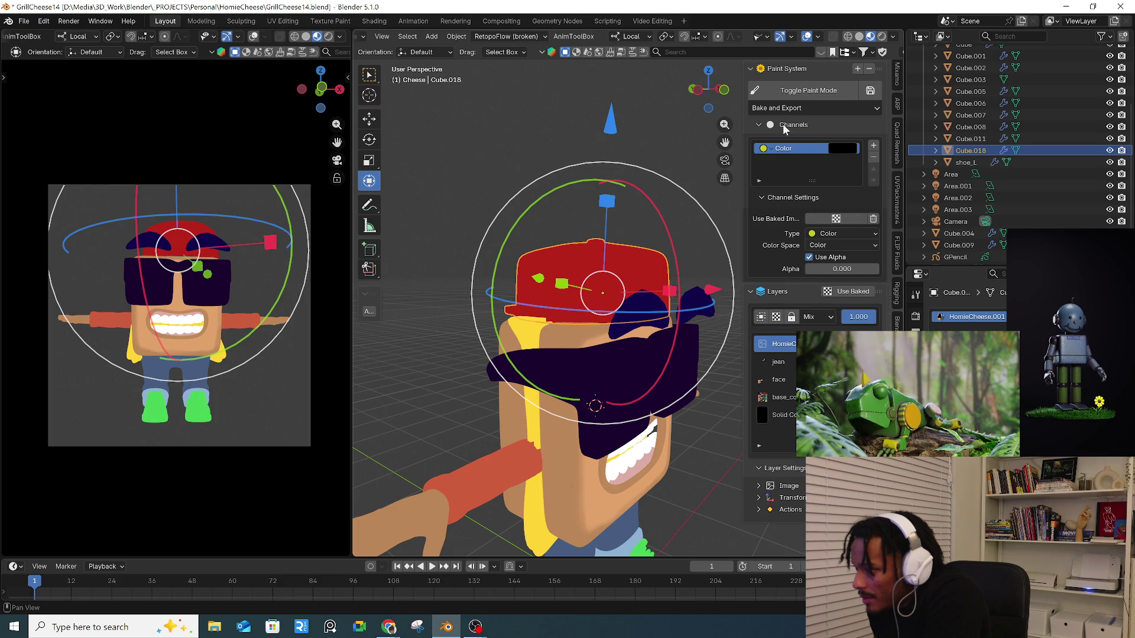
pyautogui.click(773, 152)
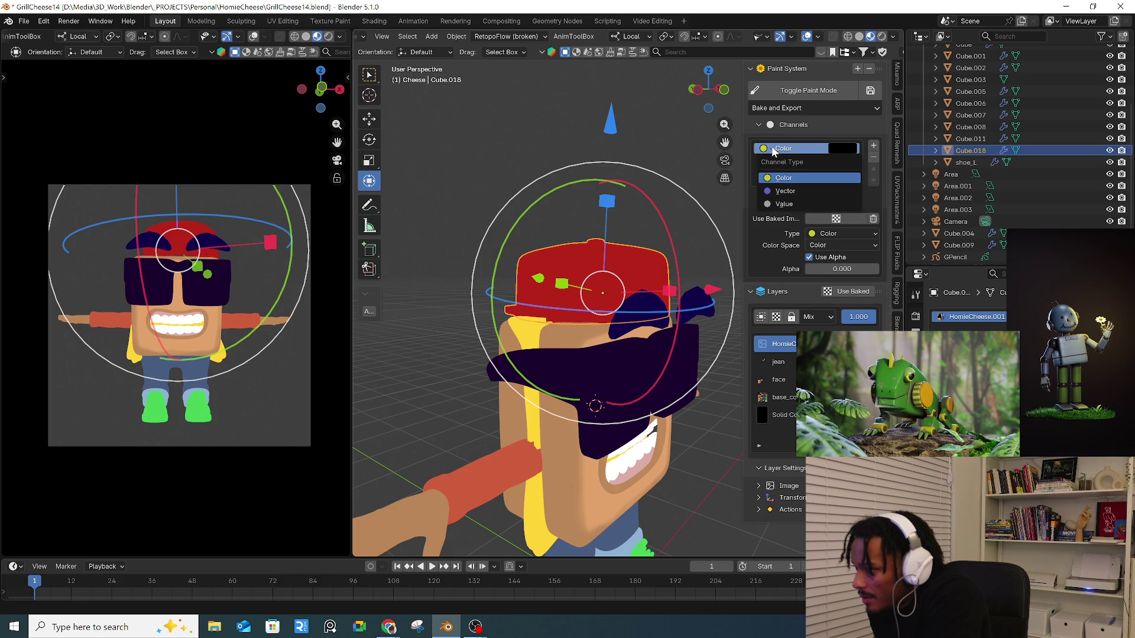
pyautogui.click(794, 150)
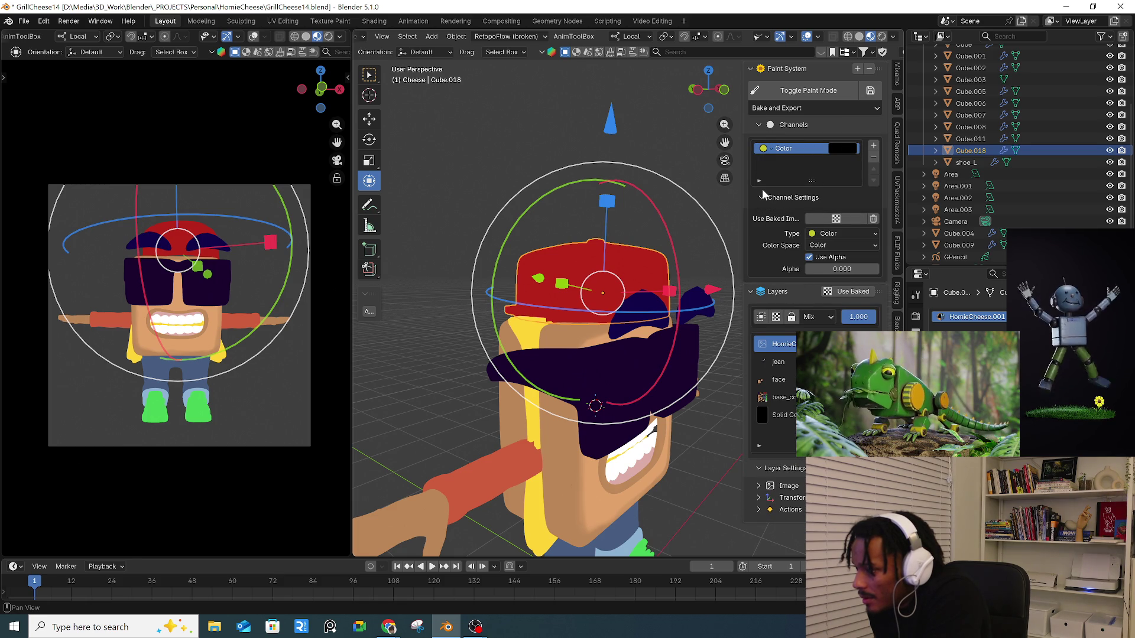
pyautogui.click(787, 124)
pyautogui.click(787, 124)
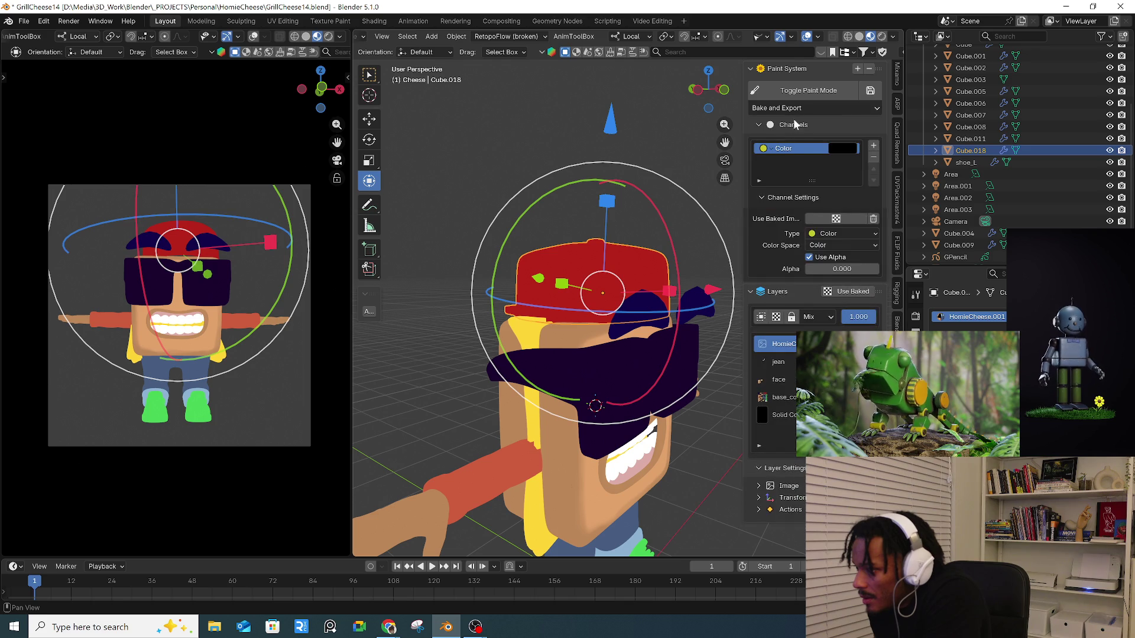
# - Review the Bake and Export options, toggle texture painting, and flip between solid and material preview
pyautogui.click(809, 108)
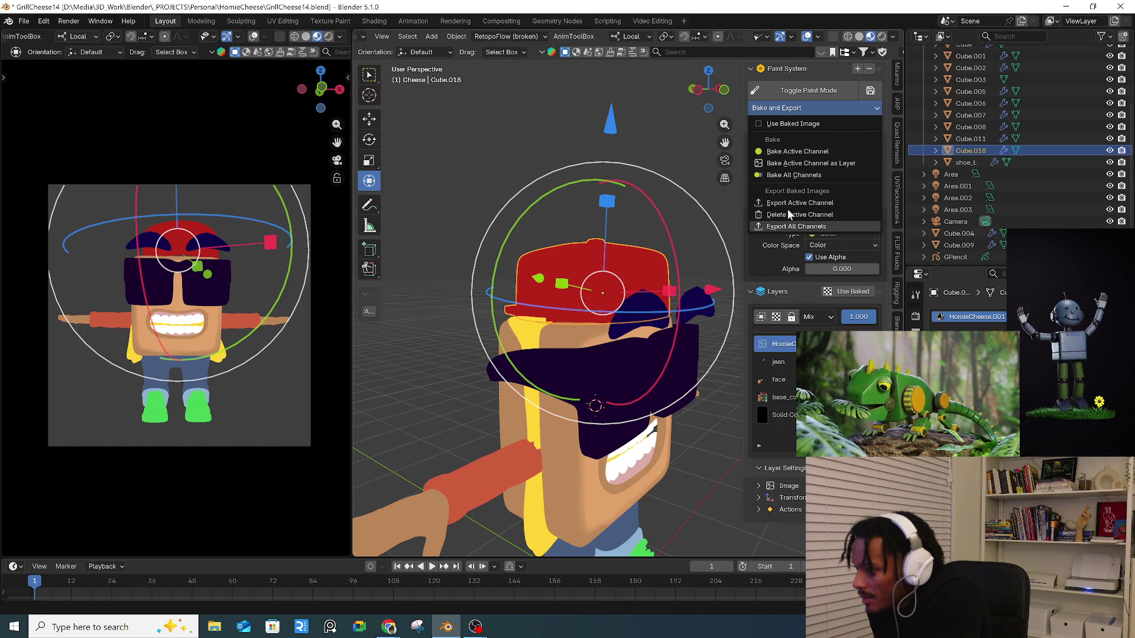
pyautogui.click(813, 92)
pyautogui.click(813, 93)
pyautogui.click(813, 94)
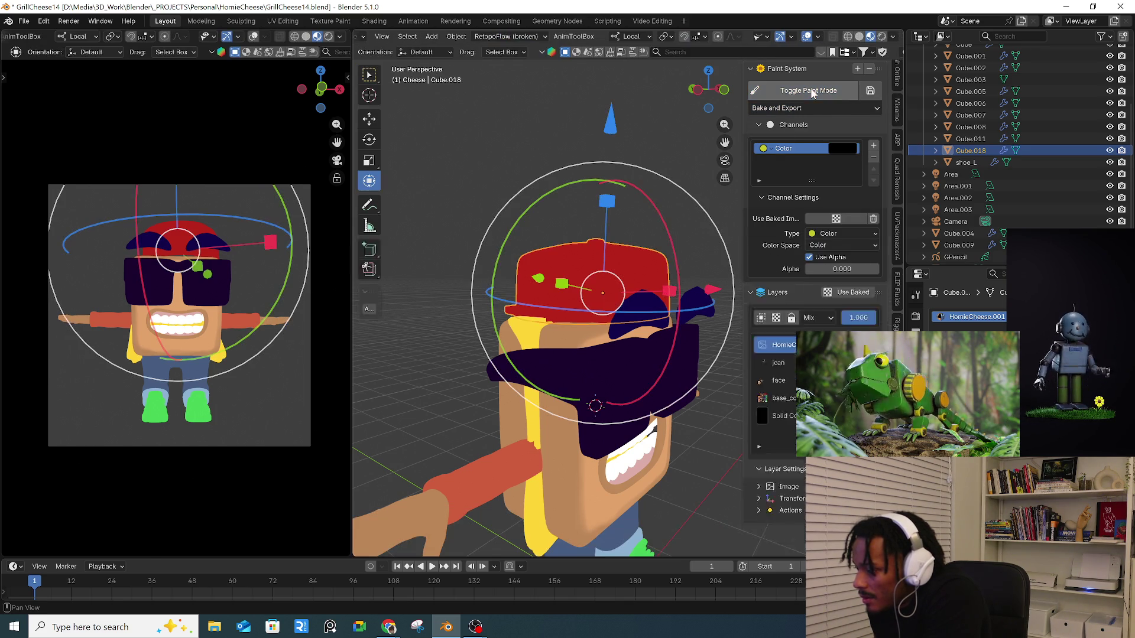
pyautogui.click(812, 93)
pyautogui.click(861, 36)
pyautogui.click(870, 36)
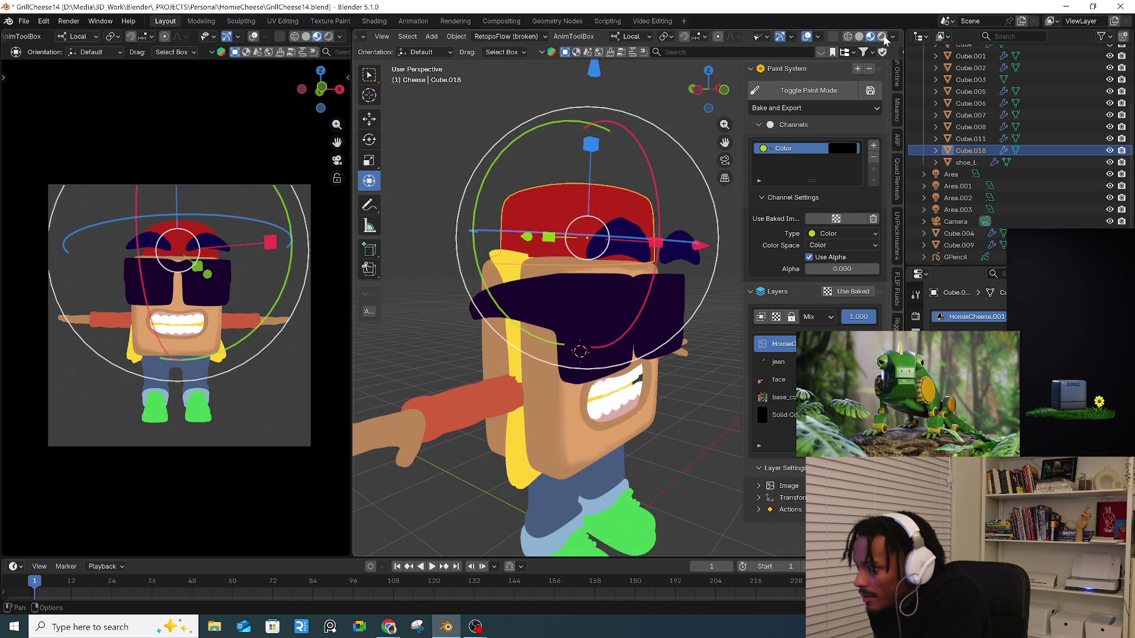
pyautogui.click(883, 37)
pyautogui.moveTo(567, 331)
pyautogui.mouseDown(button='middle')
pyautogui.moveTo(630, 348)
pyautogui.moveTo(463, 363)
pyautogui.moveTo(479, 359)
pyautogui.mouseUp(button='middle')
pyautogui.click(893, 37)
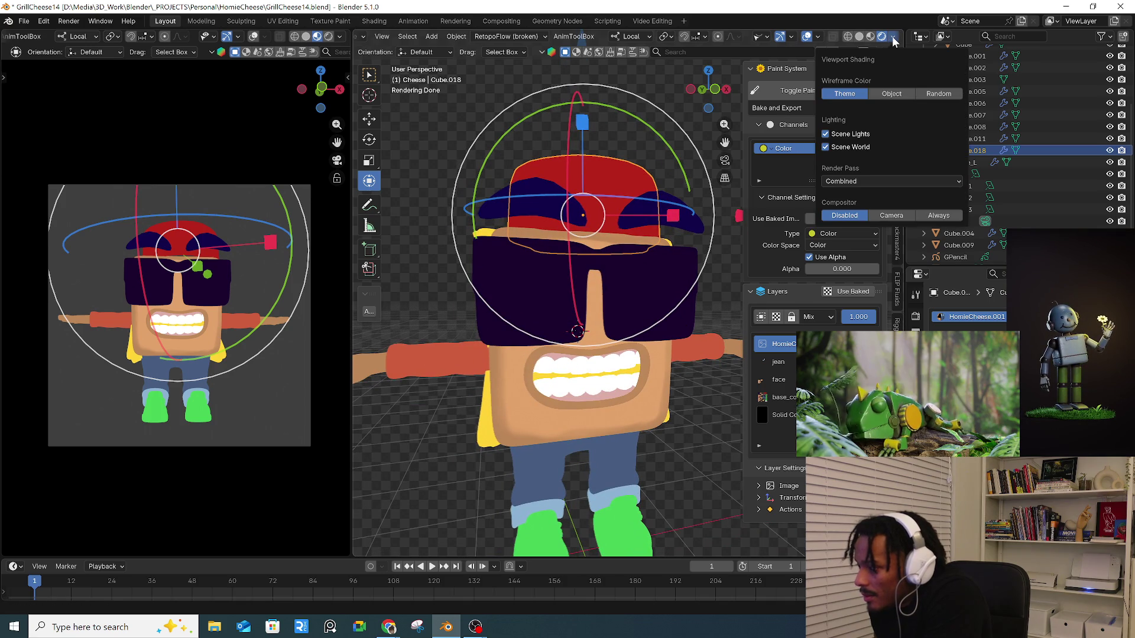
pyautogui.click(871, 37)
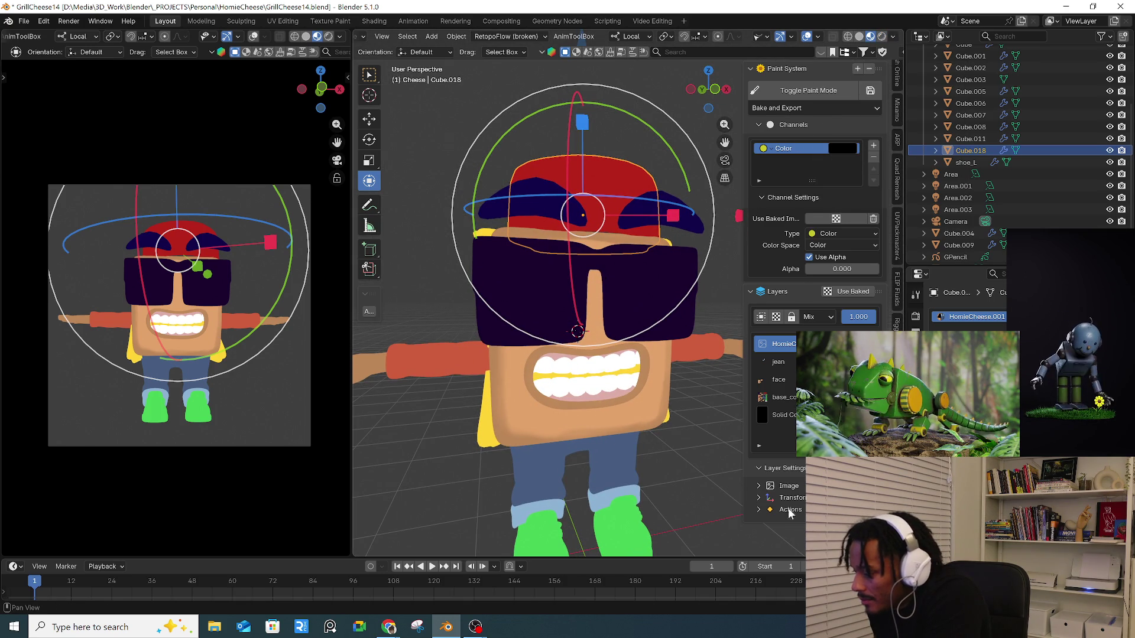
# - Expand the image layer's settings, review them, then collapse Image and Layer Settings
pyautogui.click(786, 487)
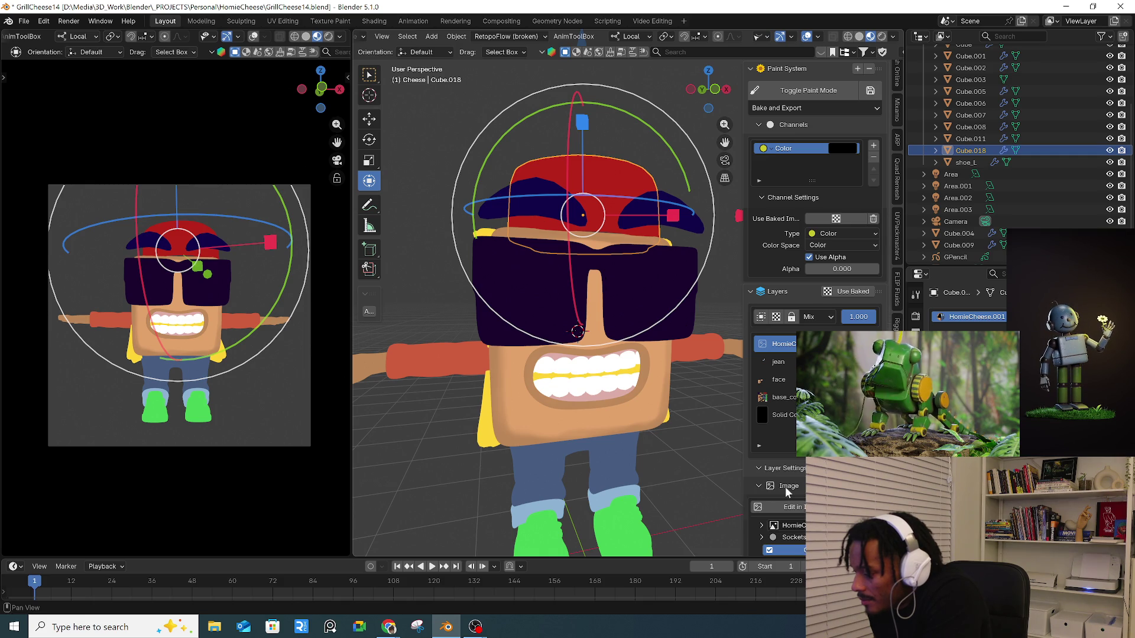
pyautogui.moveTo(785, 487); pyautogui.dragTo(789, 446, button='middle')
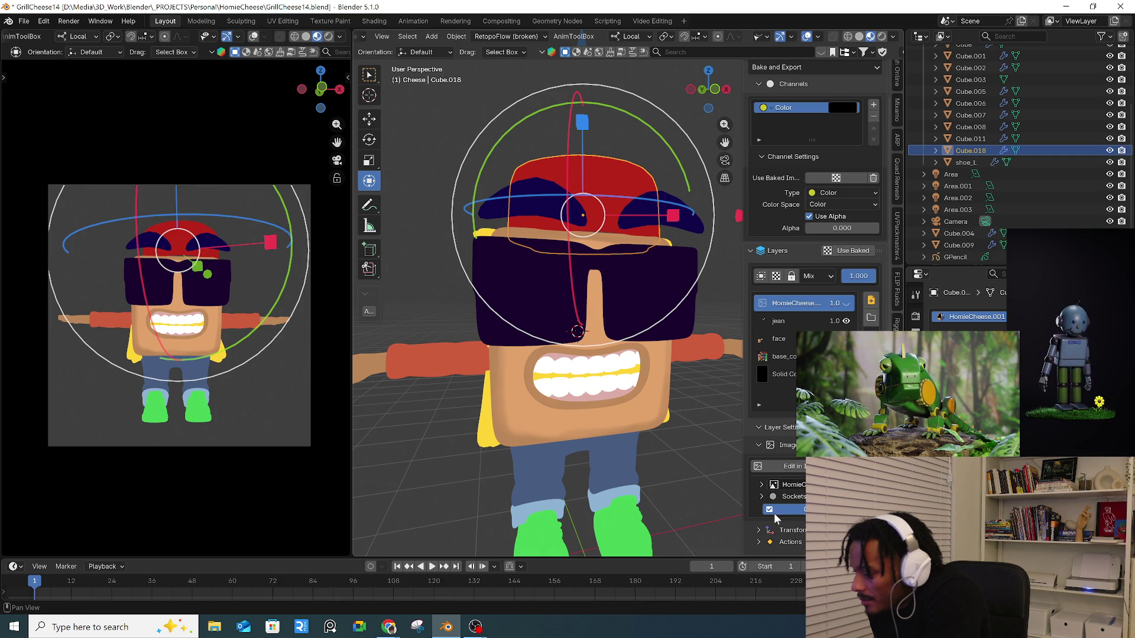
pyautogui.click(792, 445)
pyautogui.click(789, 470)
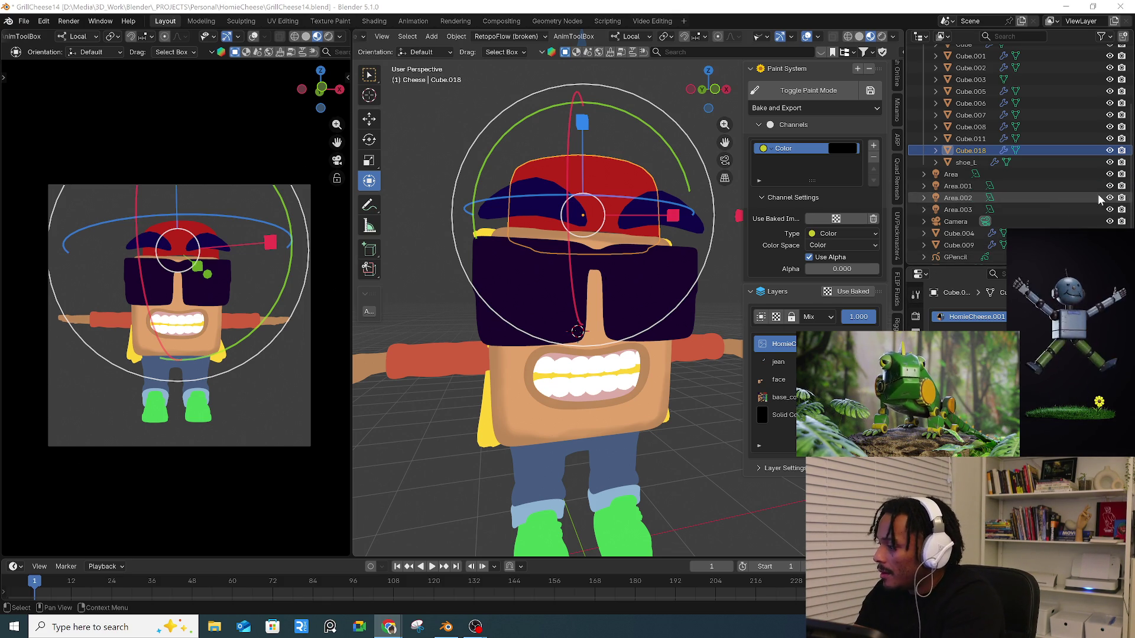
pyautogui.click(793, 37)
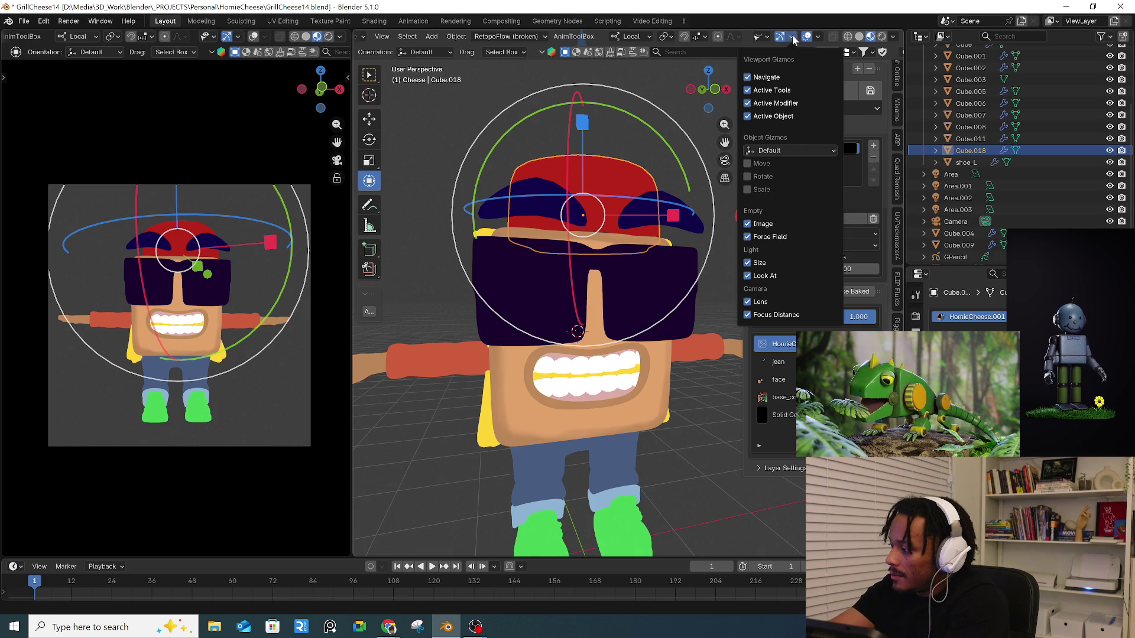
pyautogui.click(765, 36)
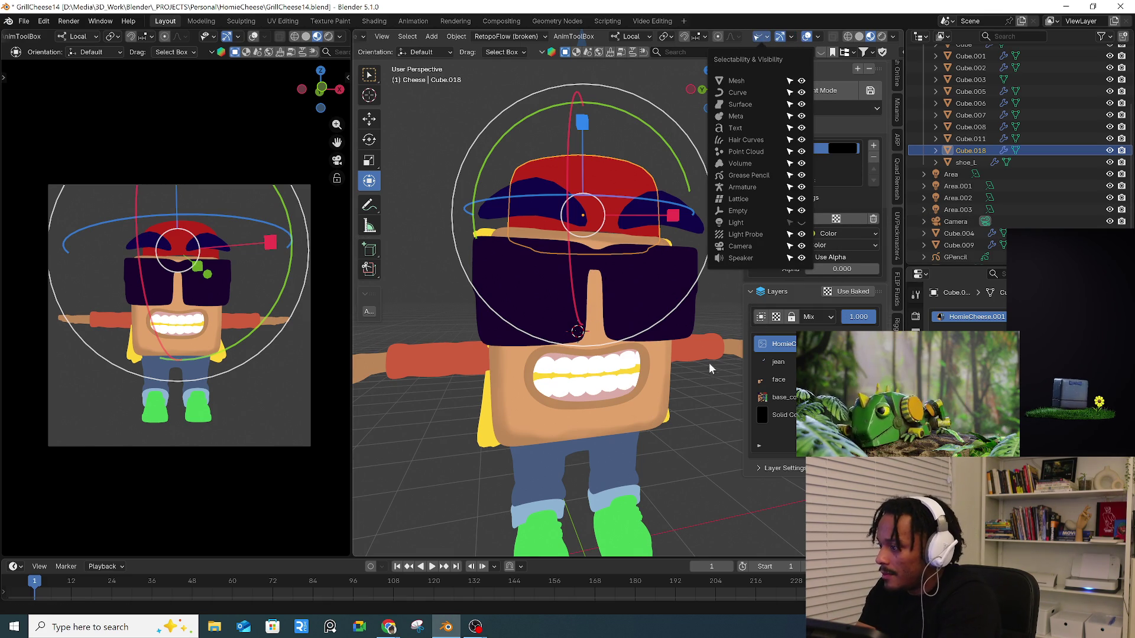
pyautogui.moveTo(689, 344)
pyautogui.mouseDown(button='middle')
pyautogui.moveTo(672, 387)
pyautogui.moveTo(651, 381)
pyautogui.moveTo(674, 363)
pyautogui.mouseUp(button='middle')
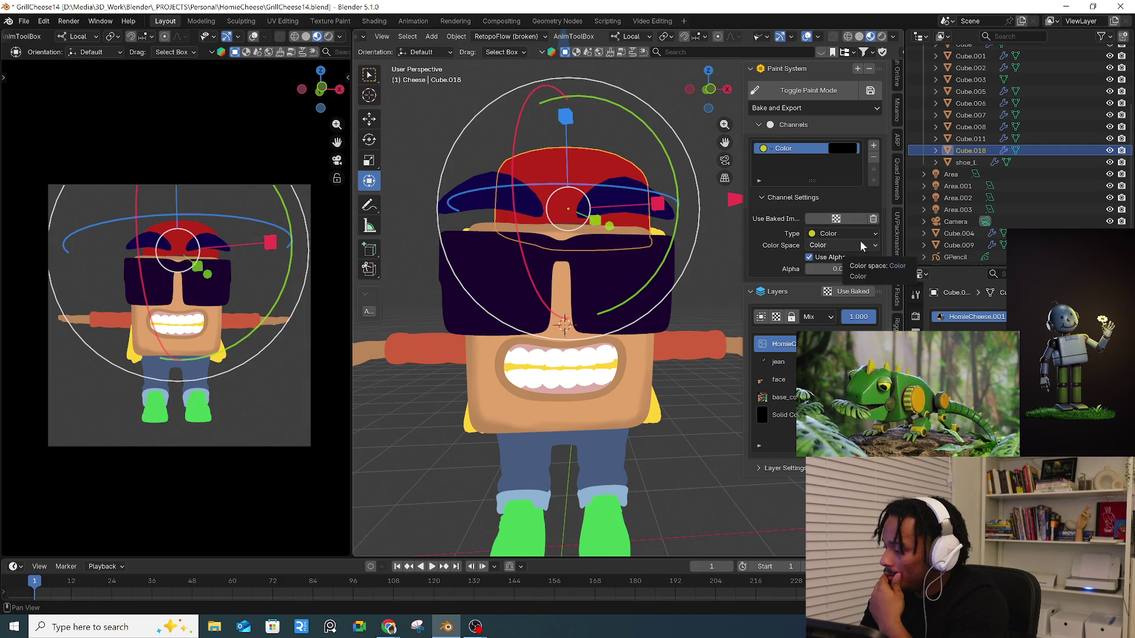
# - Add Roughness and Normal channels to the character's paint system
pyautogui.click(793, 199)
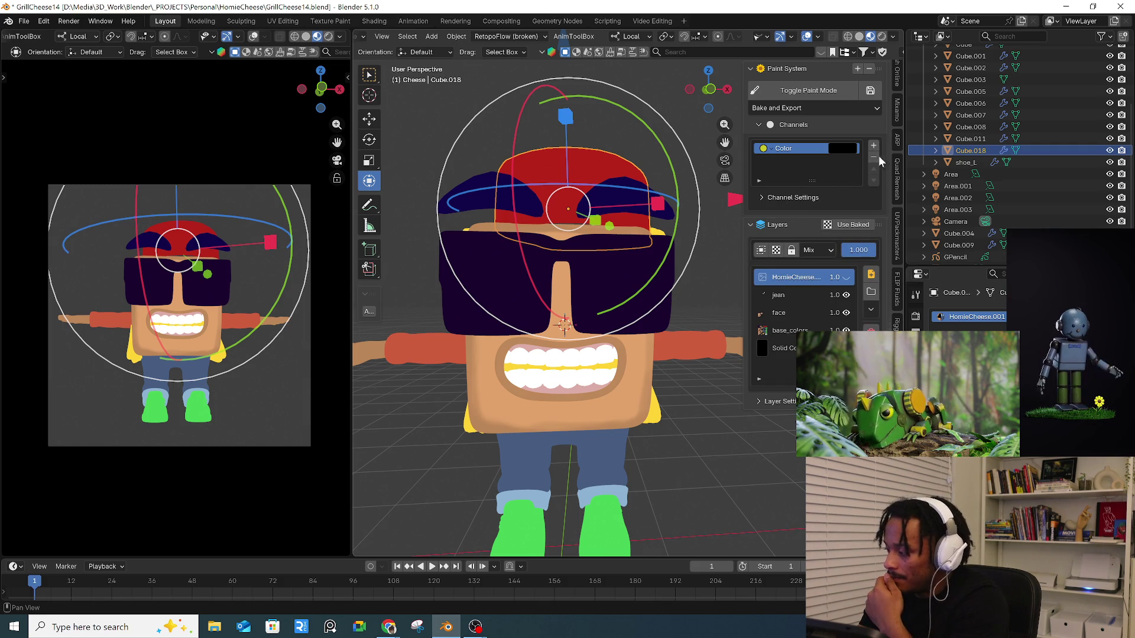
pyautogui.click(874, 146)
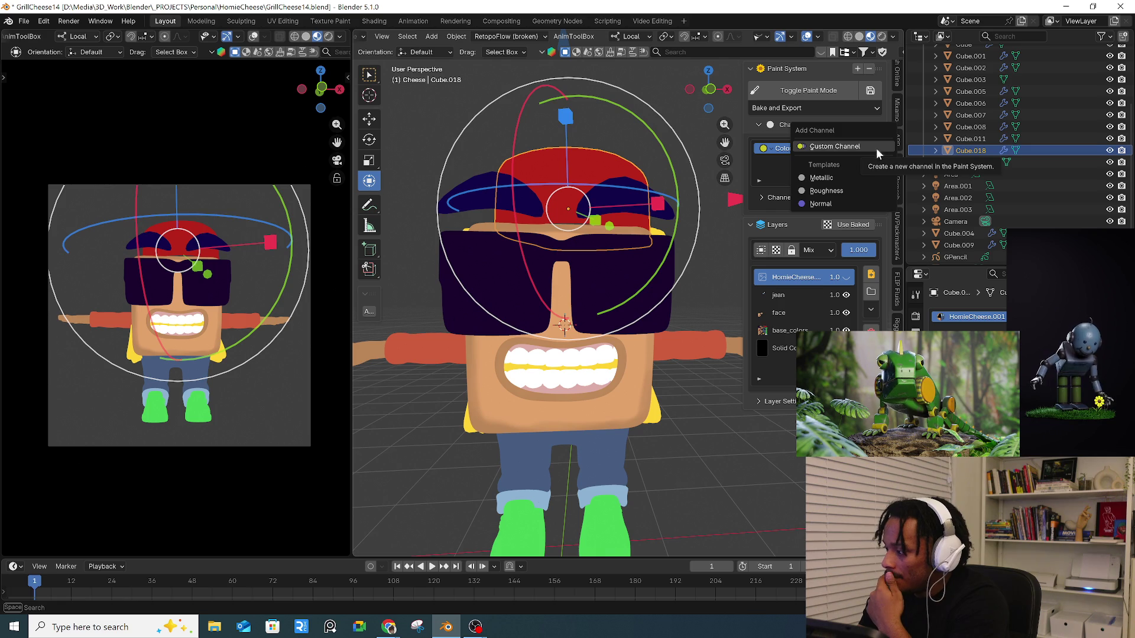
pyautogui.click(849, 192)
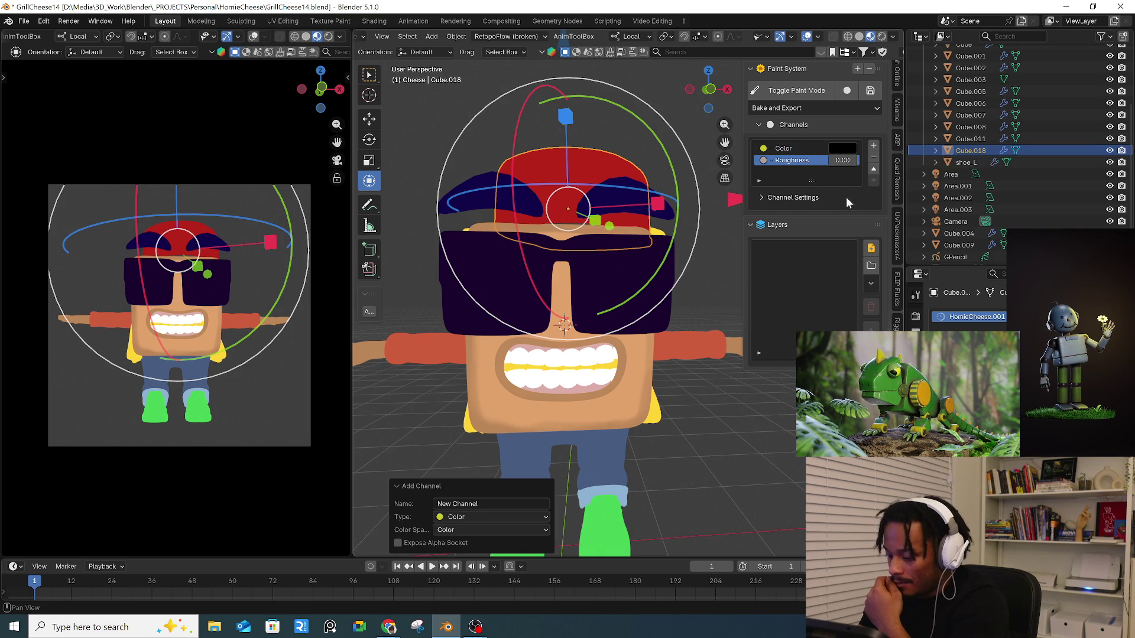
pyautogui.click(875, 147)
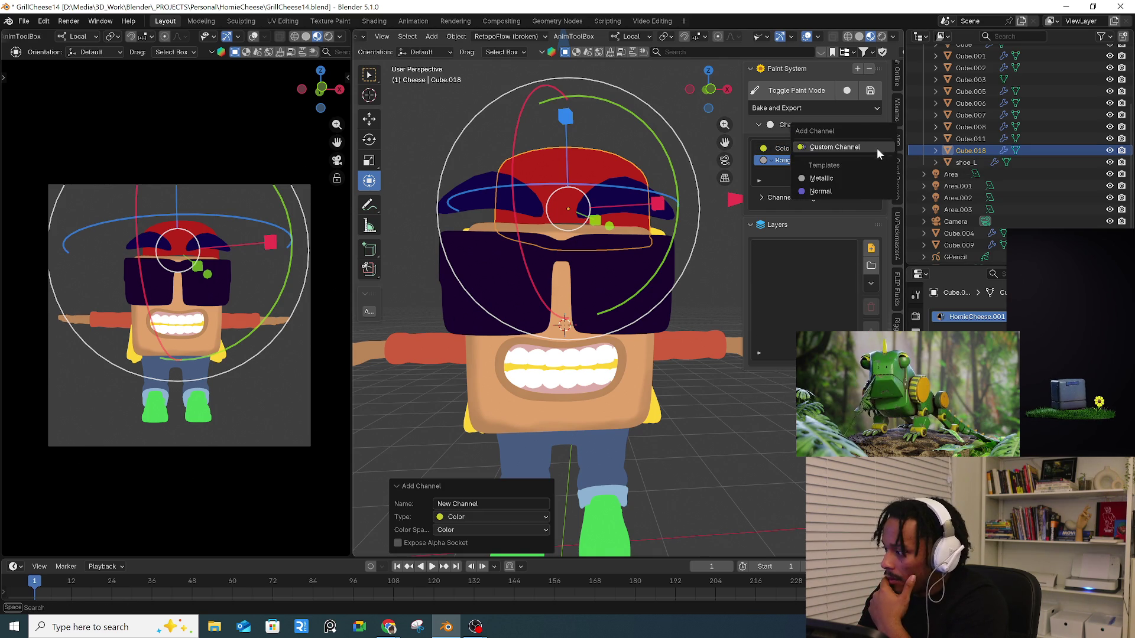
pyautogui.click(851, 190)
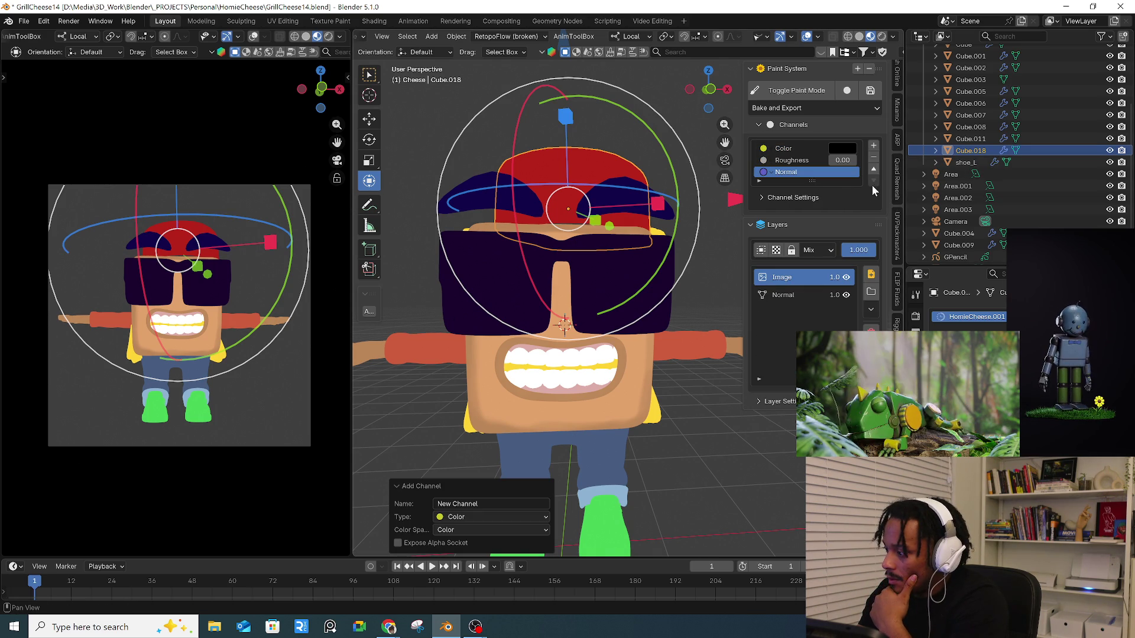
# - Inspect the Roughness channel, then select the Color channel to view its layers
pyautogui.click(857, 160)
pyautogui.click(874, 147)
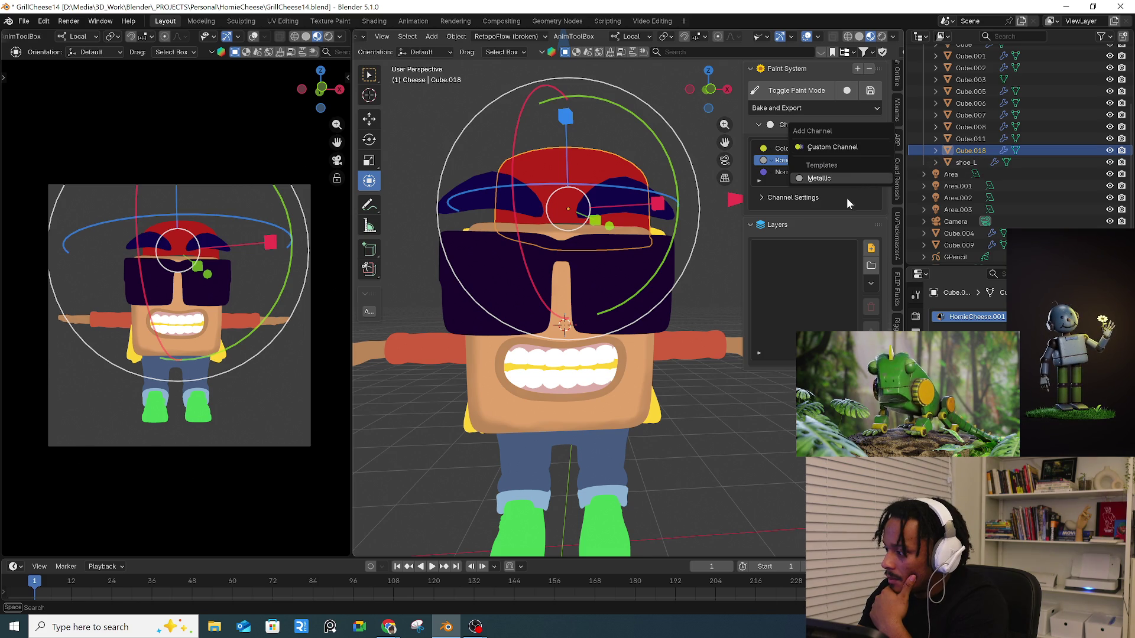
pyautogui.click(761, 183)
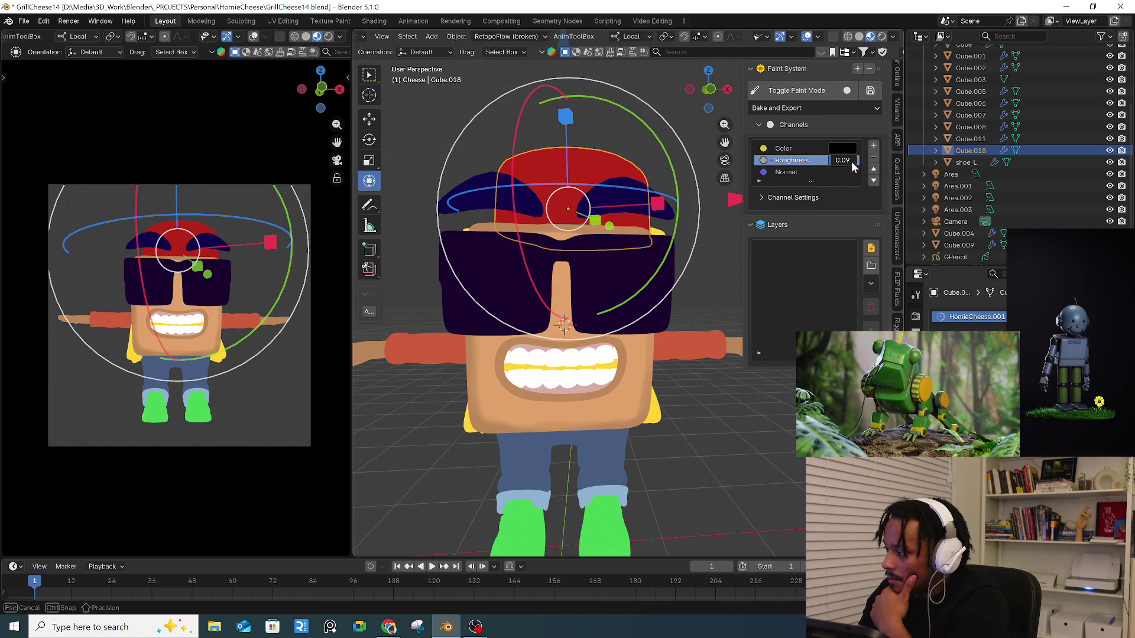
pyautogui.click(807, 148)
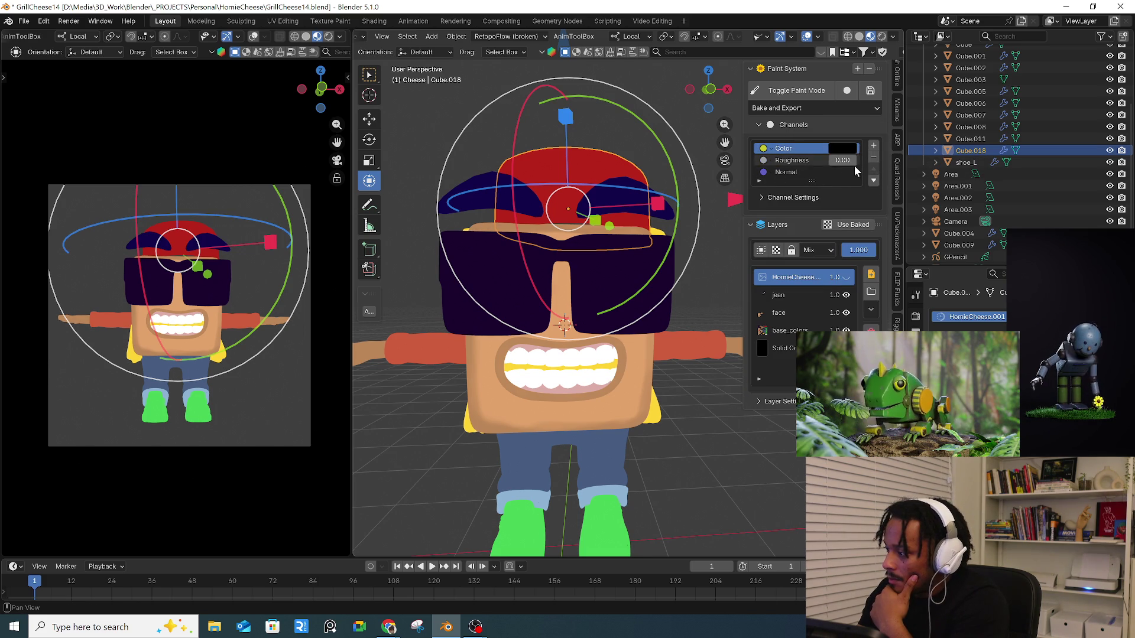
pyautogui.moveTo(836, 154)
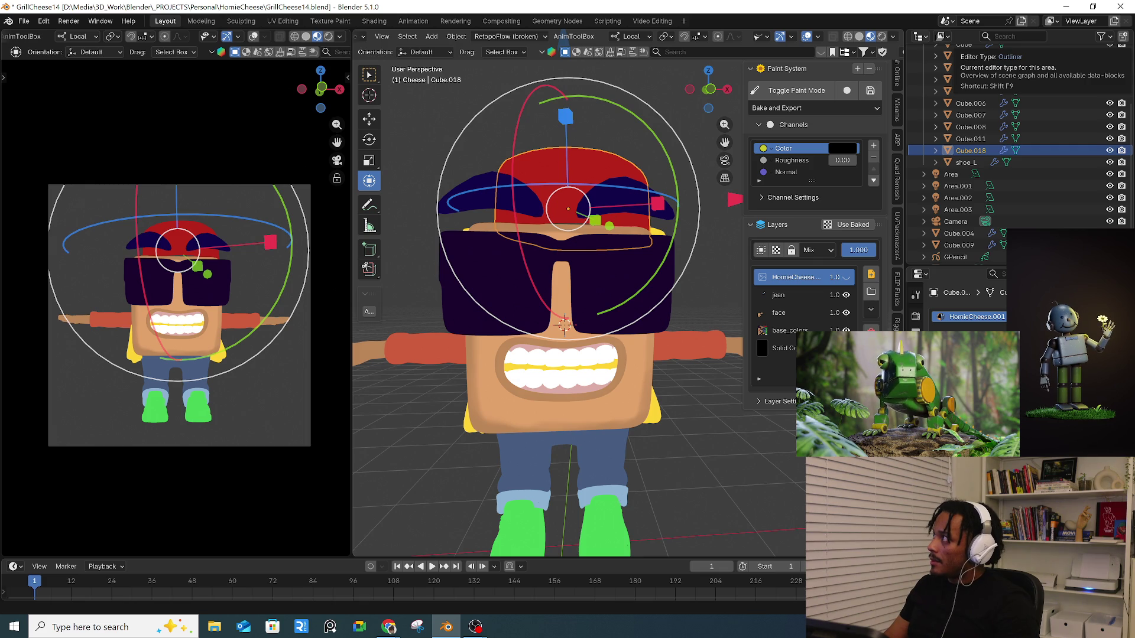
pyautogui.hotkey('alt', 'Tab')
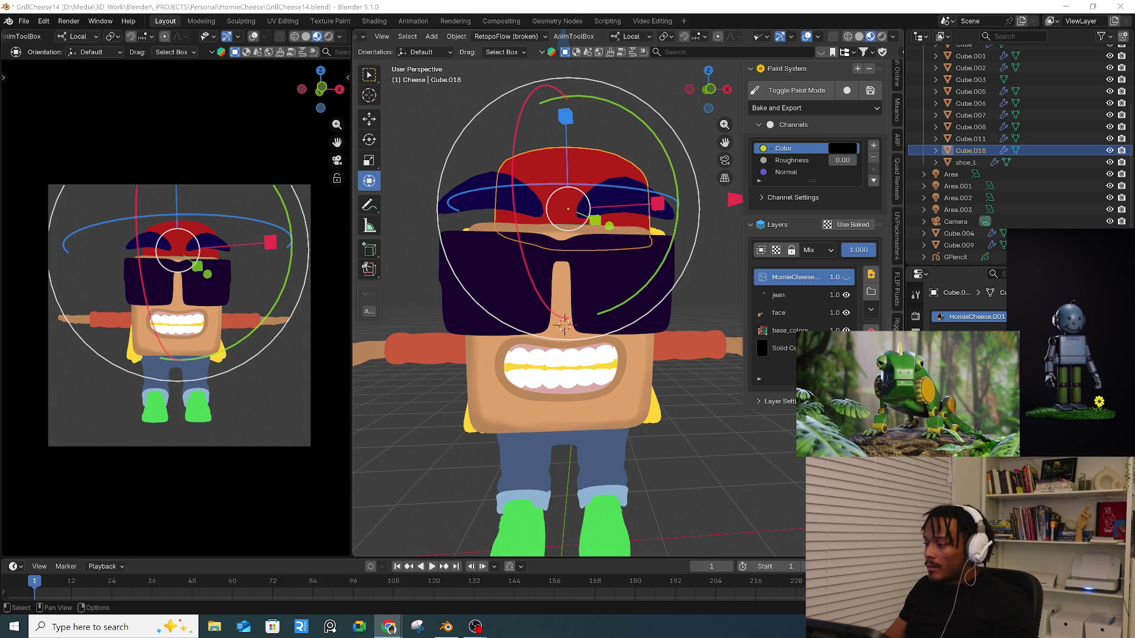
# - Orbit the character and enable Use Baked Image for the Color channel
pyautogui.moveTo(397, 317)
pyautogui.mouseDown(button='middle')
pyautogui.moveTo(599, 345)
pyautogui.moveTo(583, 340)
pyautogui.mouseUp(button='middle')
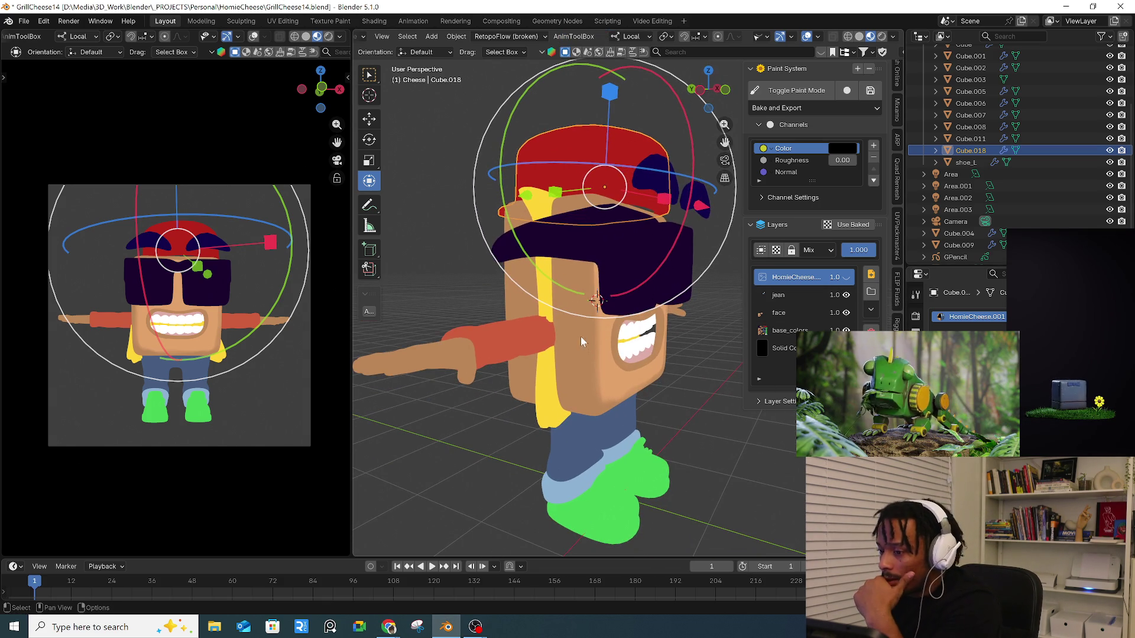
pyautogui.click(867, 112)
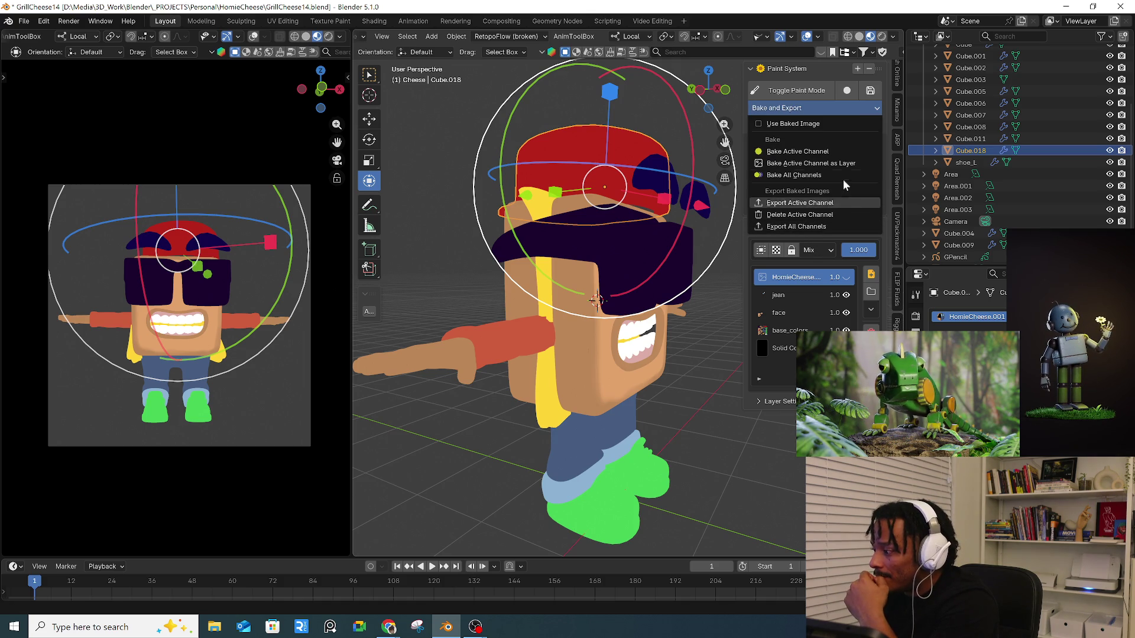
pyautogui.click(796, 123)
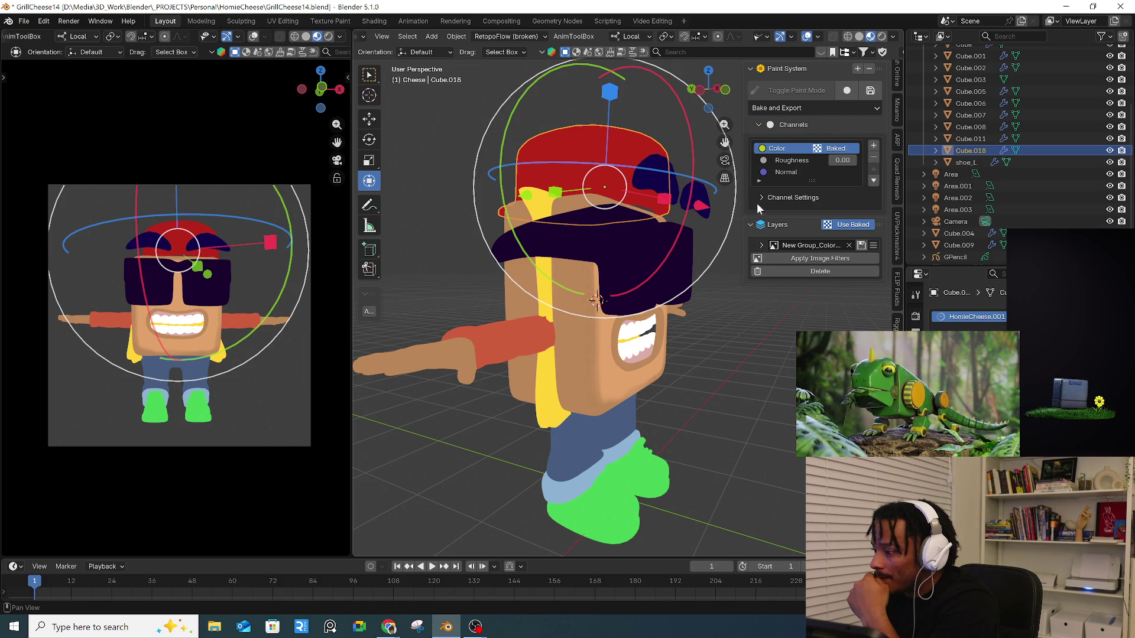
pyautogui.click(495, 23)
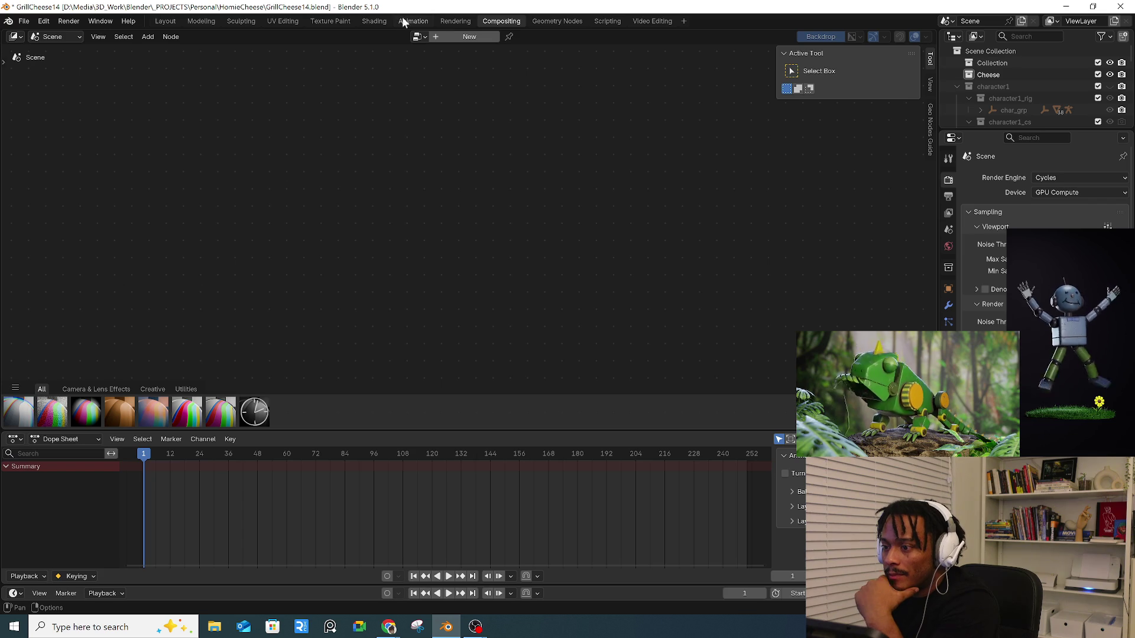
# - From the Shading Image Editor, save the baked texture as base_colors.png in the HomieCheese folder
pyautogui.click(375, 21)
pyautogui.scroll(-3, 132, 448)
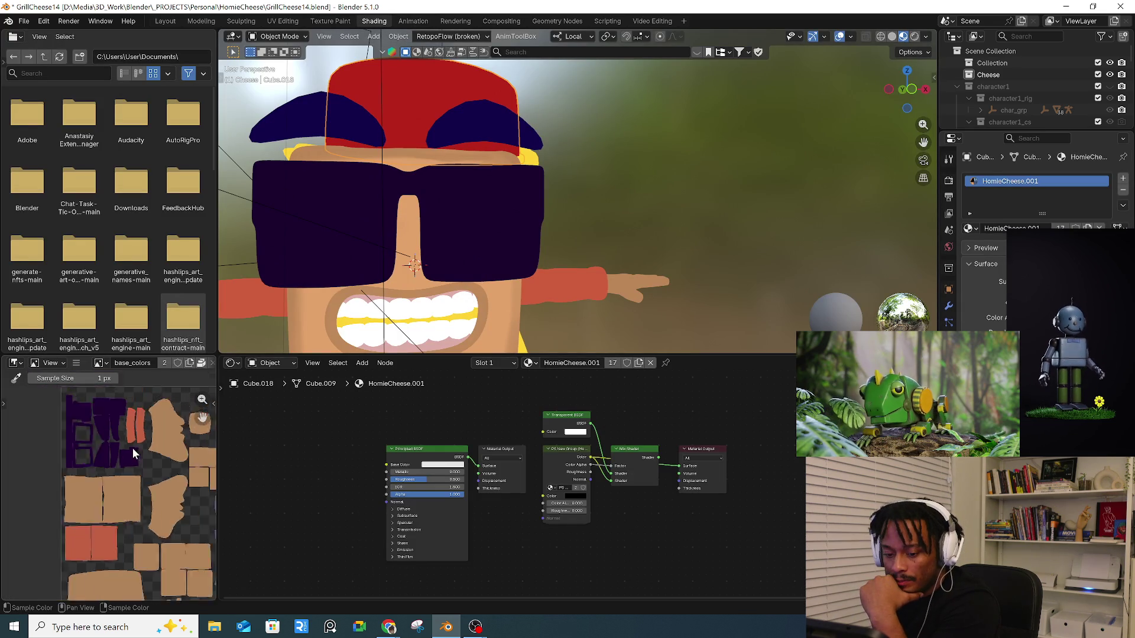
pyautogui.moveTo(220, 476)
pyautogui.mouseDown()
pyautogui.moveTo(337, 458)
pyautogui.moveTo(438, 467)
pyautogui.mouseUp()
pyautogui.scroll(1, 362, 463)
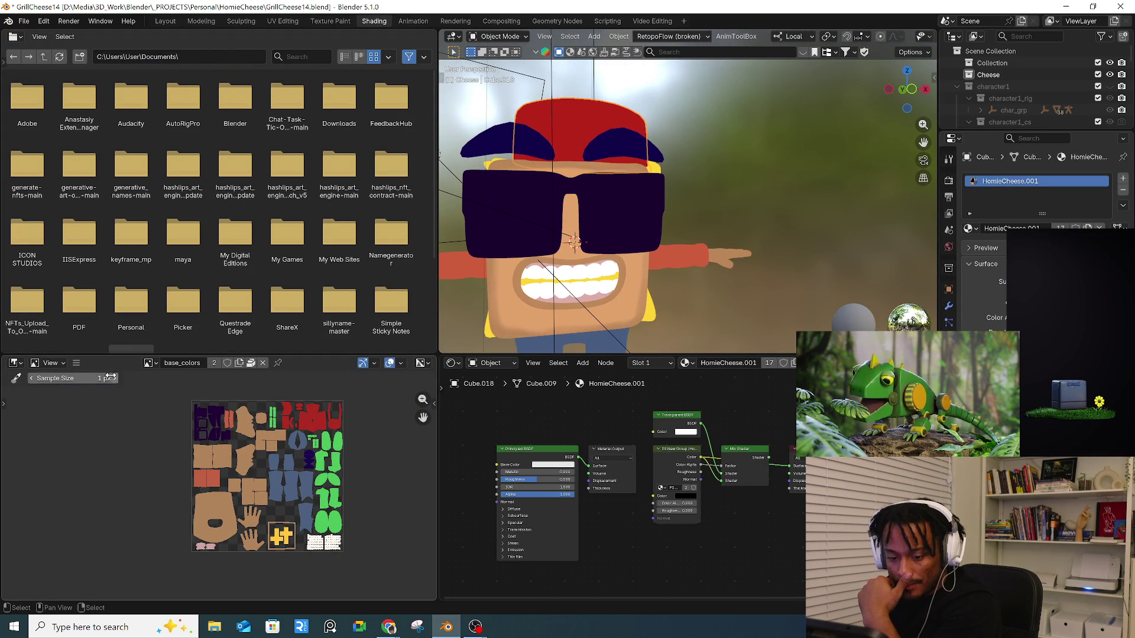
pyautogui.click(77, 363)
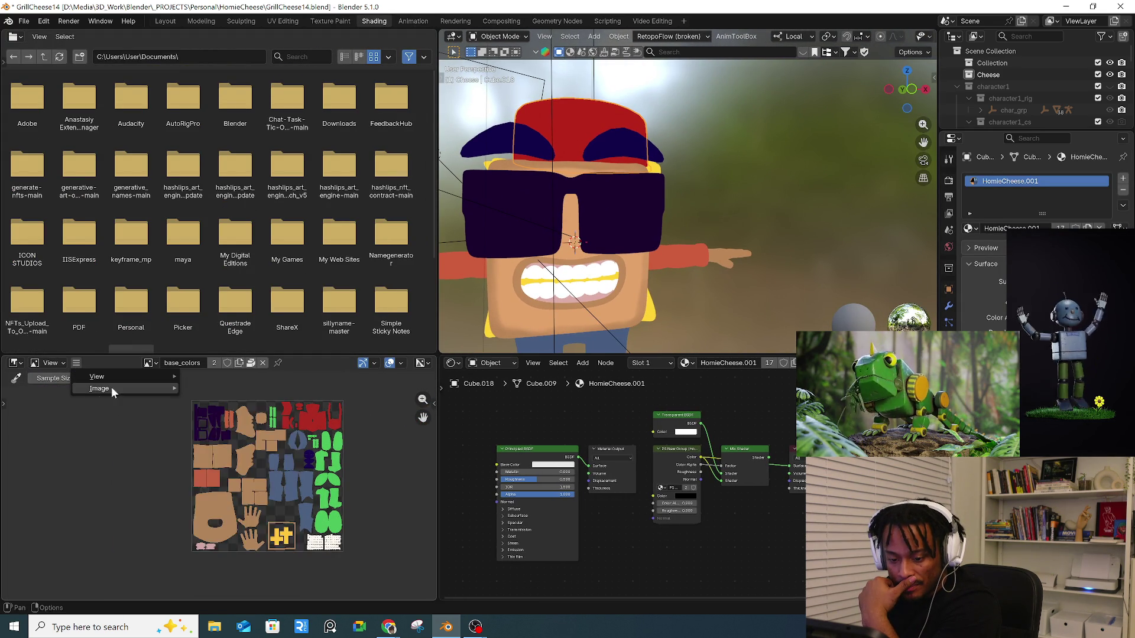
pyautogui.moveTo(123, 389)
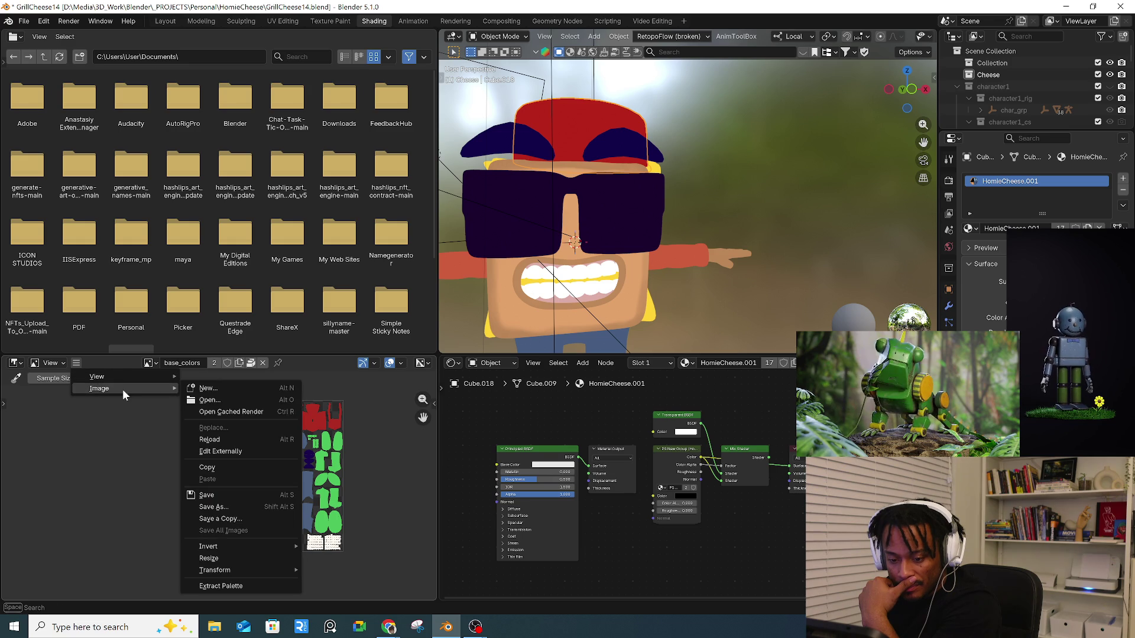
pyautogui.click(231, 506)
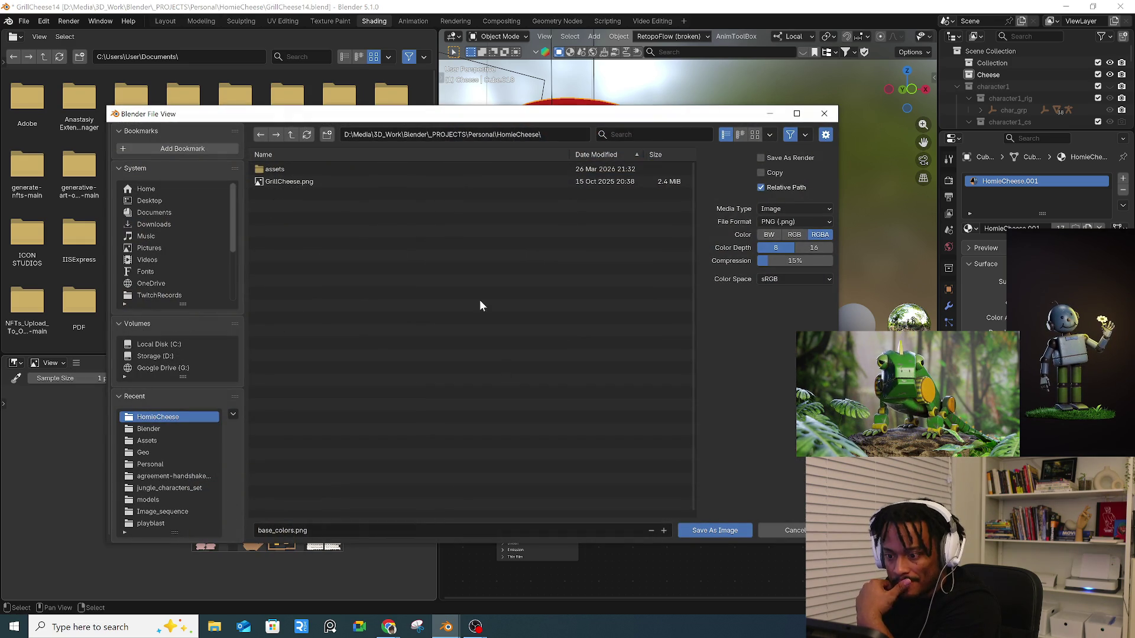
pyautogui.click(293, 530)
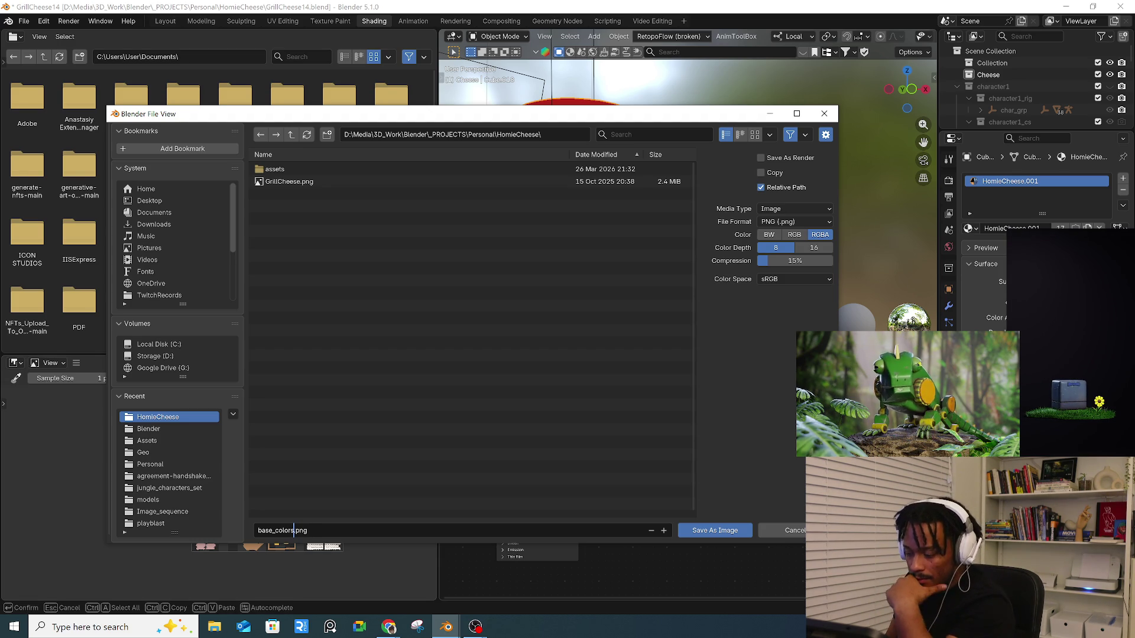
pyautogui.click(705, 534)
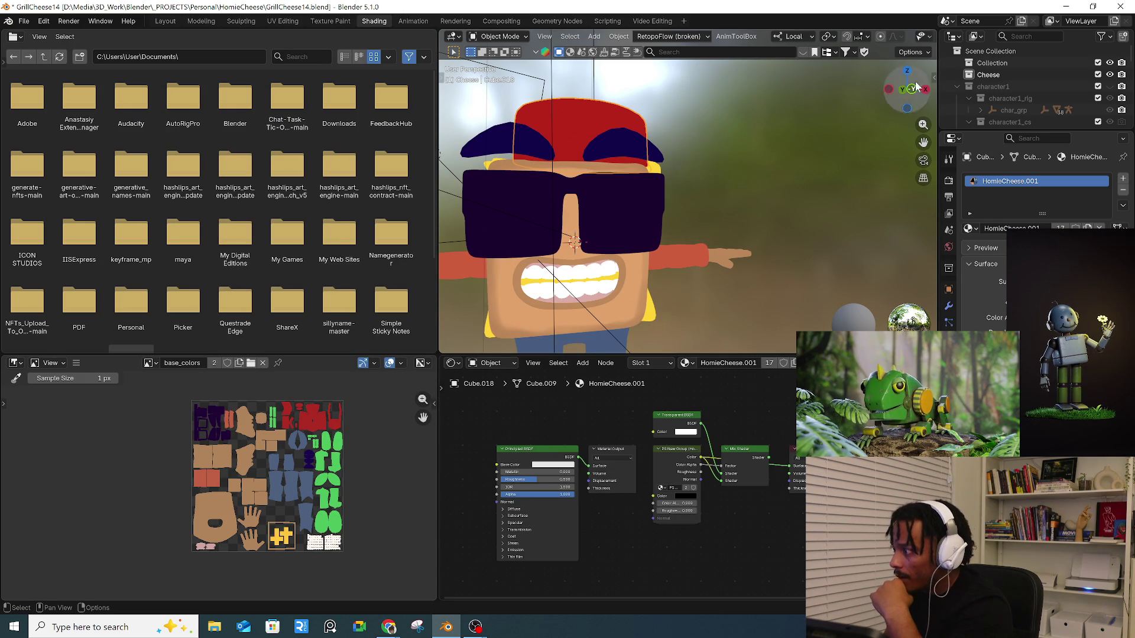
pyautogui.click(165, 21)
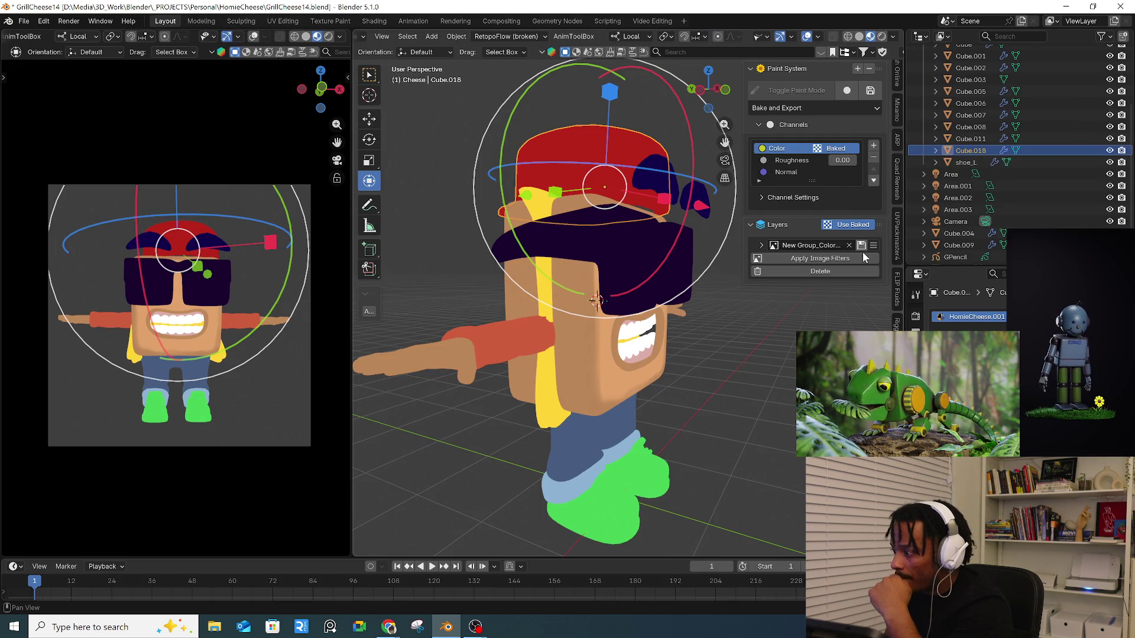
# - Toggle the baked image off and back on, then cancel exporting all baked channels
pyautogui.click(857, 225)
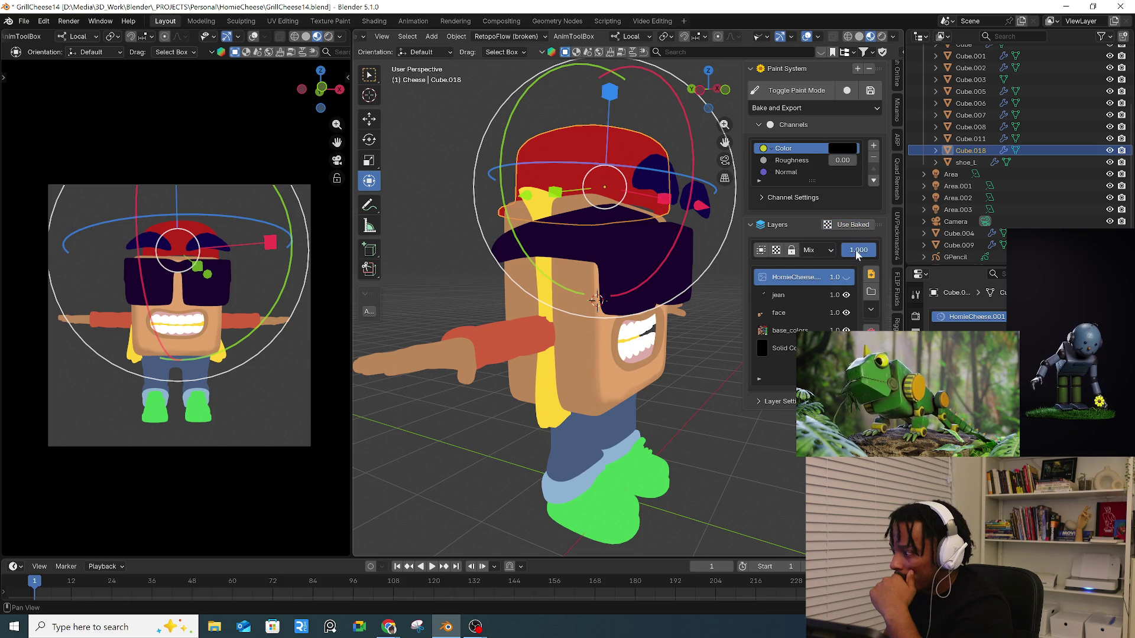
pyautogui.click(853, 226)
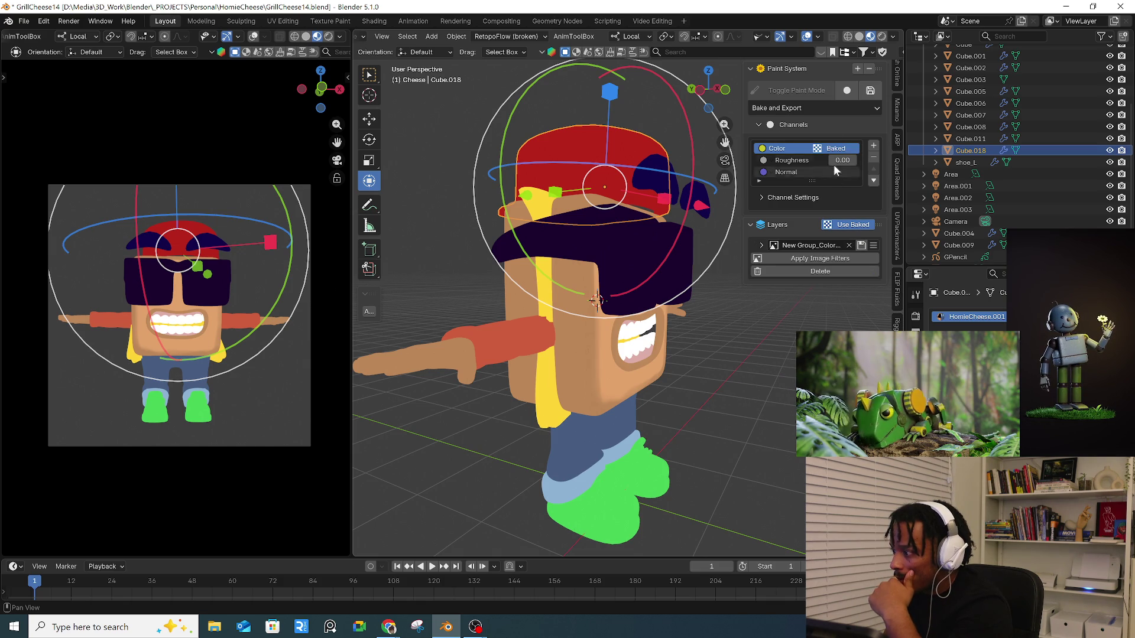
pyautogui.click(850, 111)
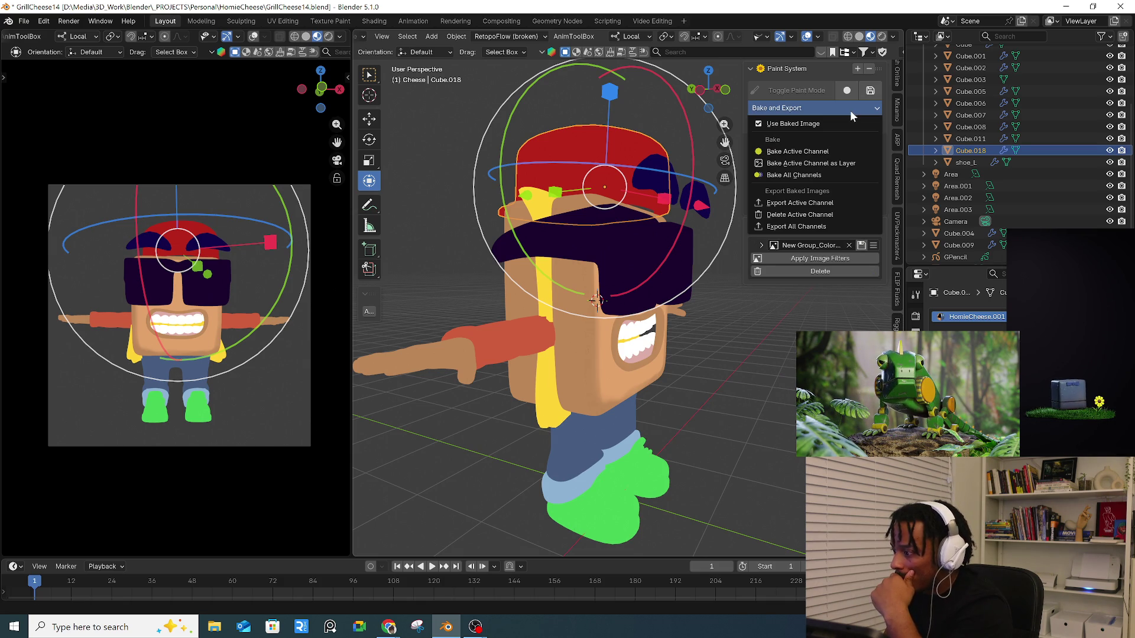
pyautogui.click(841, 229)
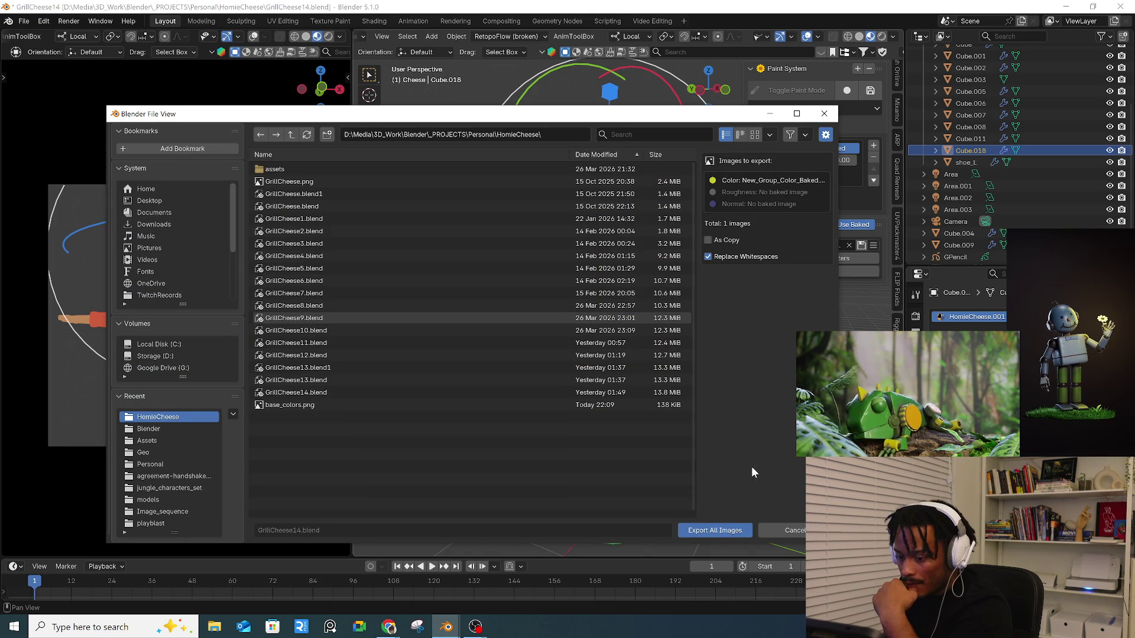
pyautogui.click(779, 530)
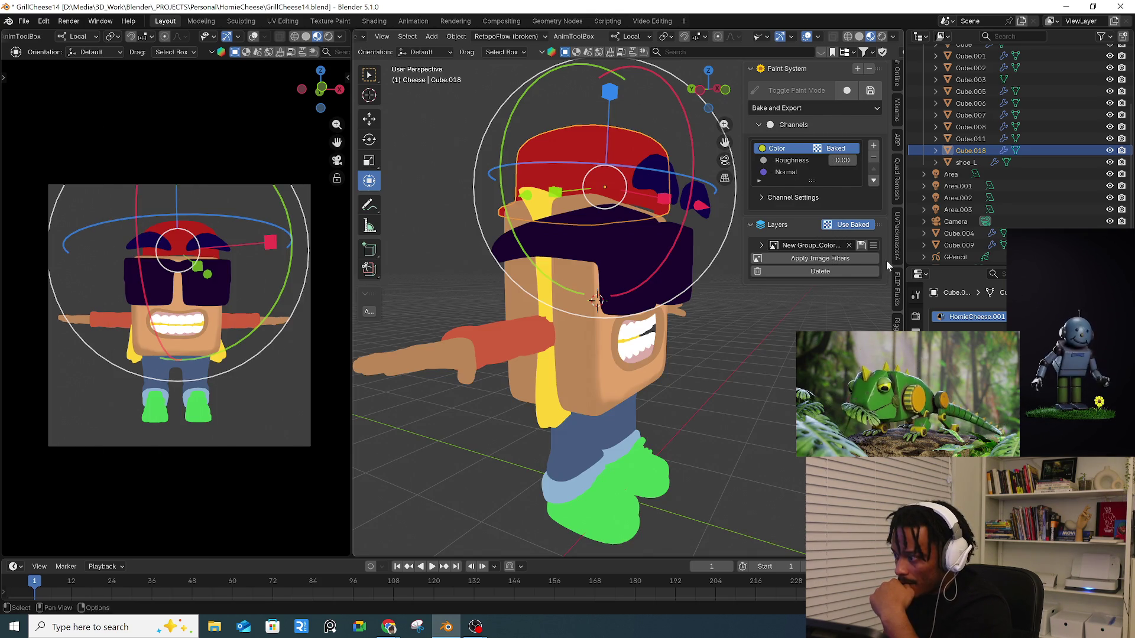
# - Export the active Color channel, renaming the file to textures_Color_Baked.png before saving
pyautogui.click(798, 111)
pyautogui.click(795, 203)
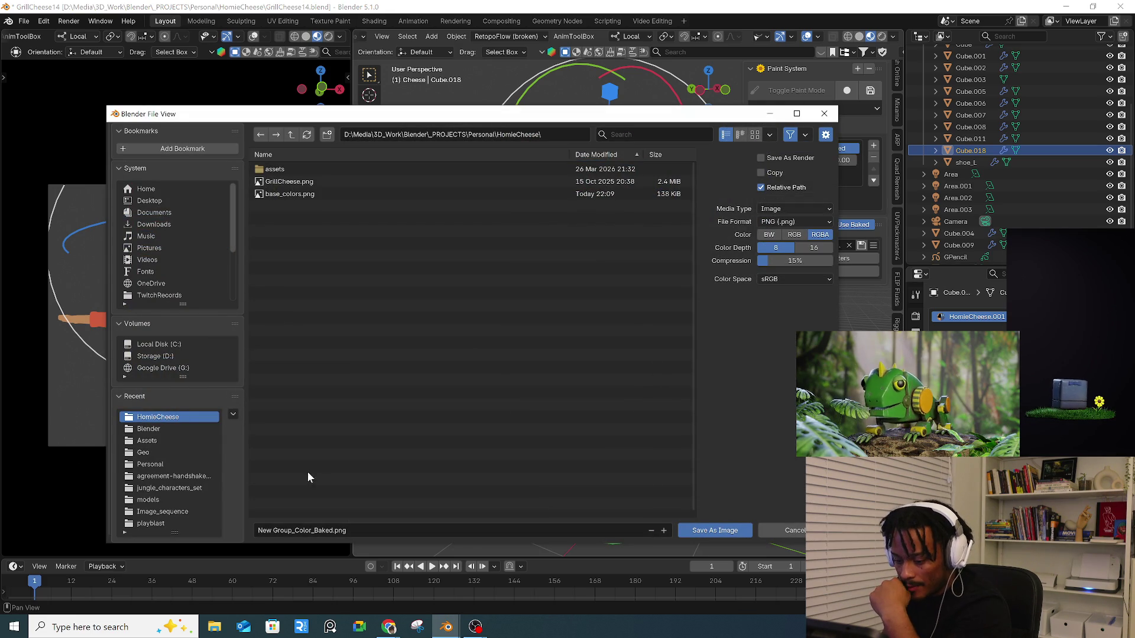
pyautogui.click(303, 532)
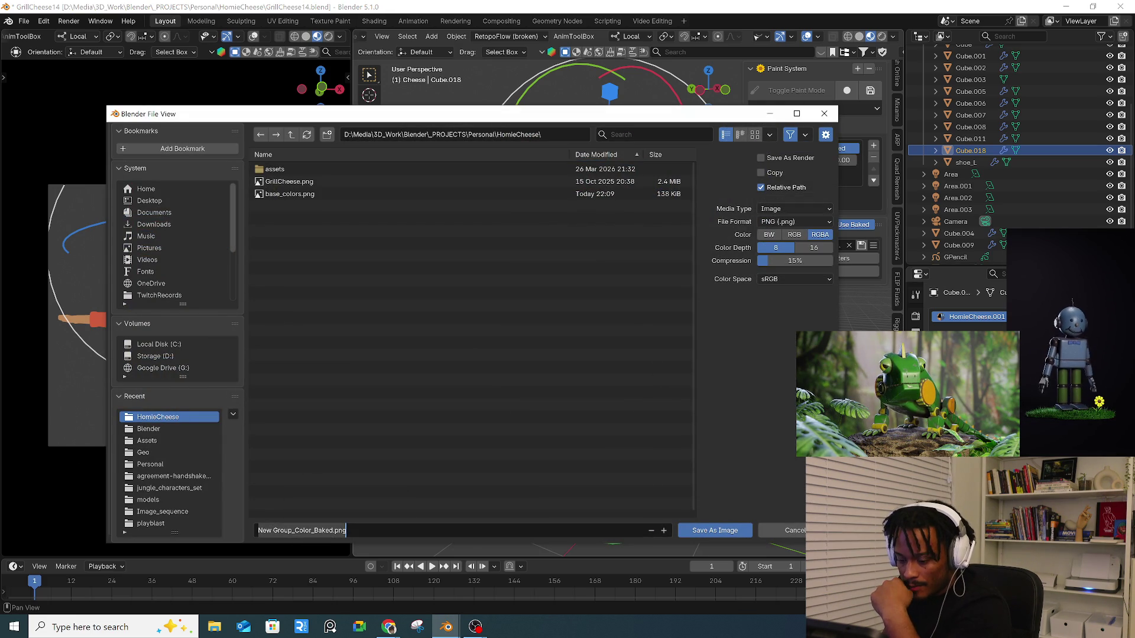
pyautogui.click(288, 531)
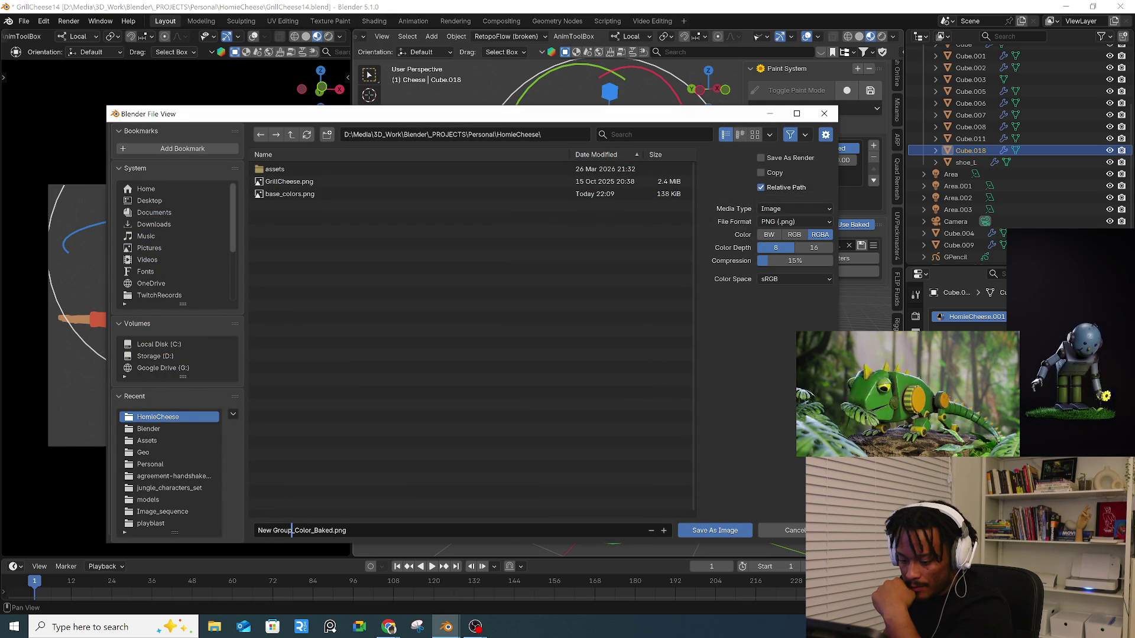
pyautogui.click(258, 530)
pyautogui.press('Delete')
pyautogui.press('Delete')
pyautogui.press('Delete')
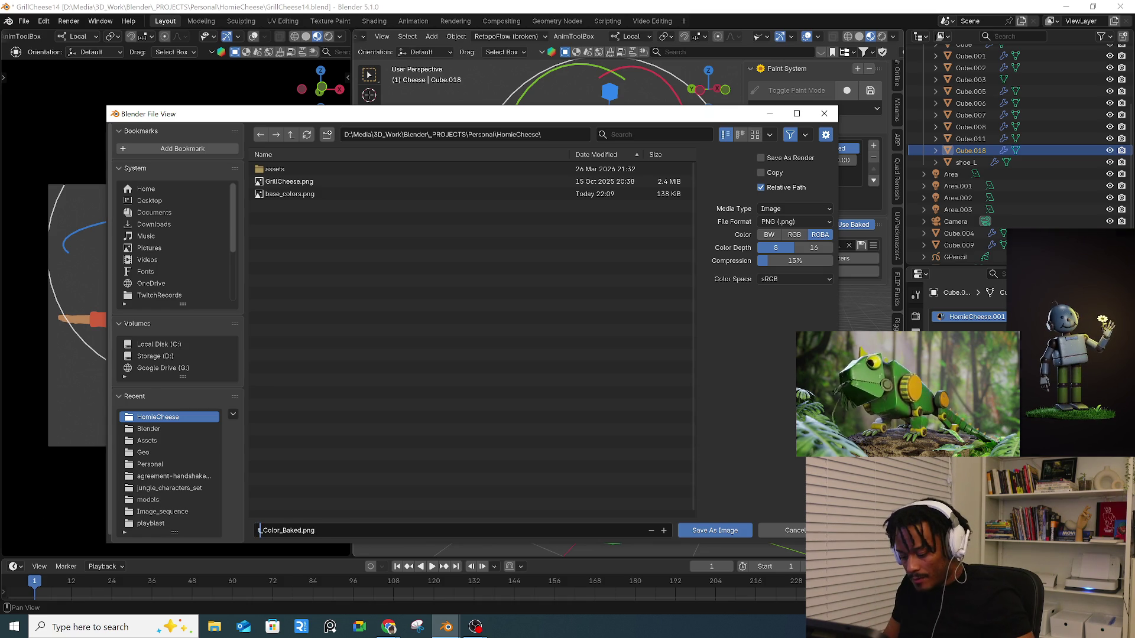
pyautogui.write('textures')
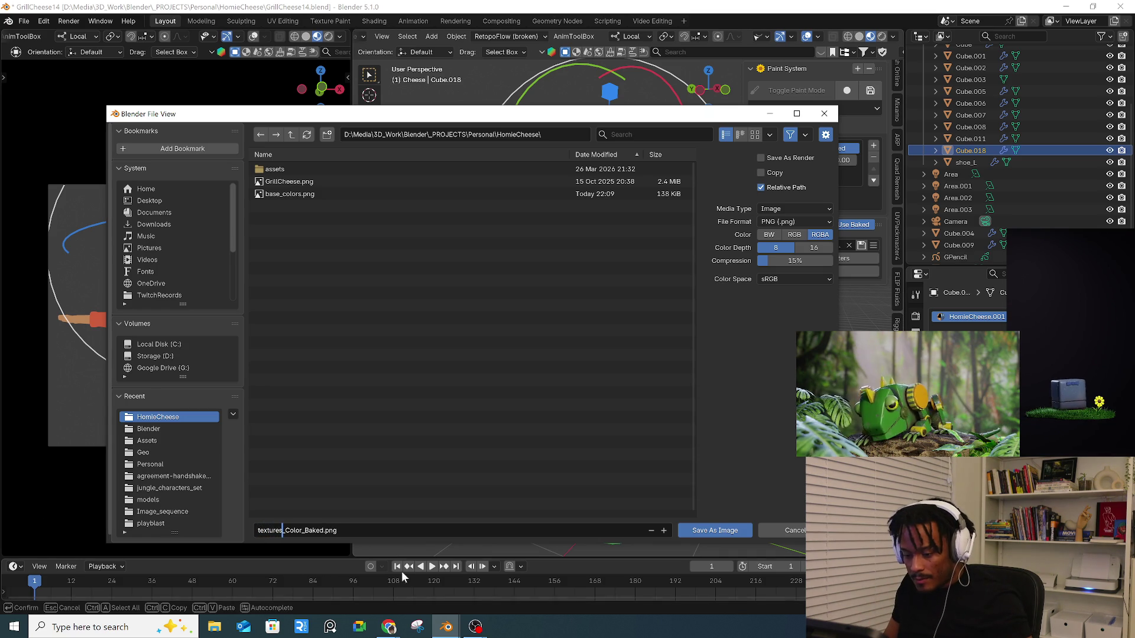
pyautogui.click(700, 532)
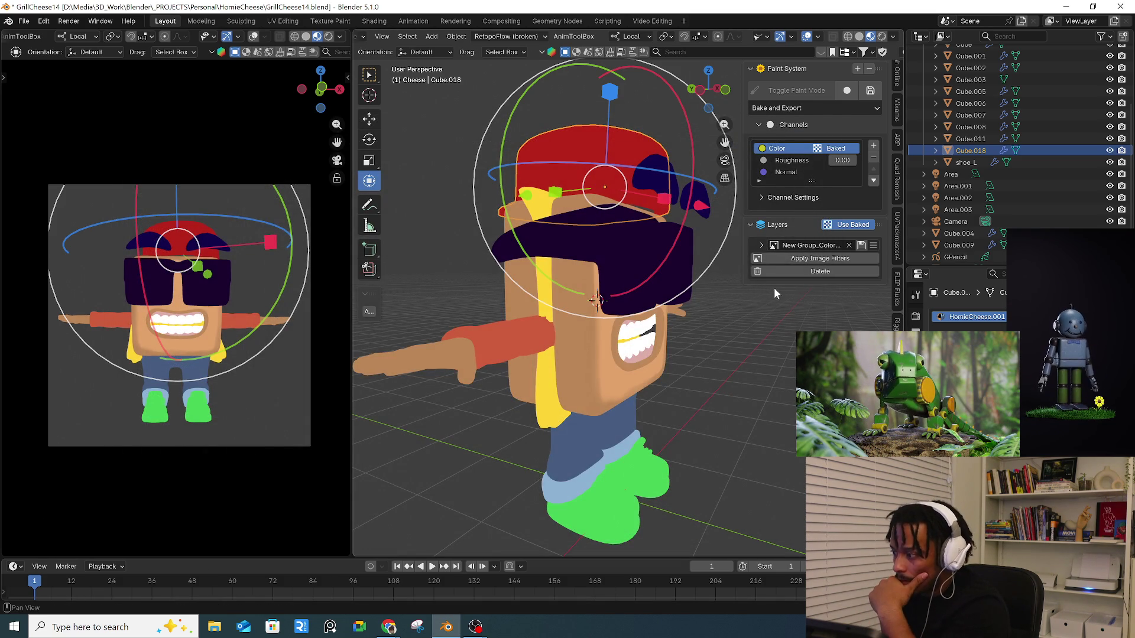
# - Delete the baked image from the Ucupaint paint system
pyautogui.click(871, 109)
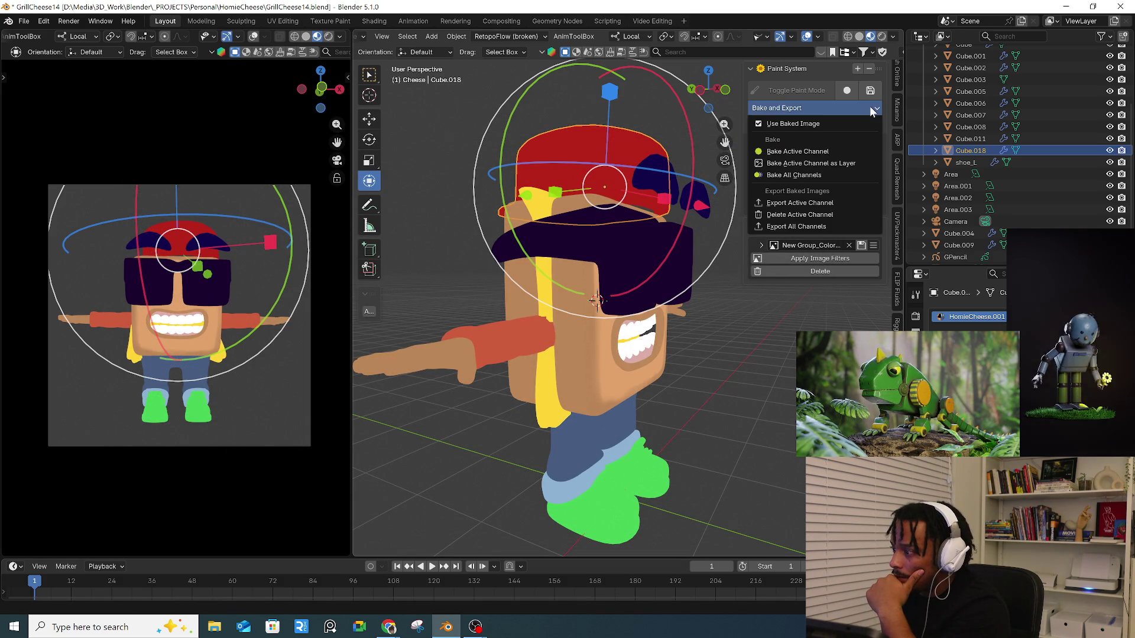
pyautogui.click(839, 217)
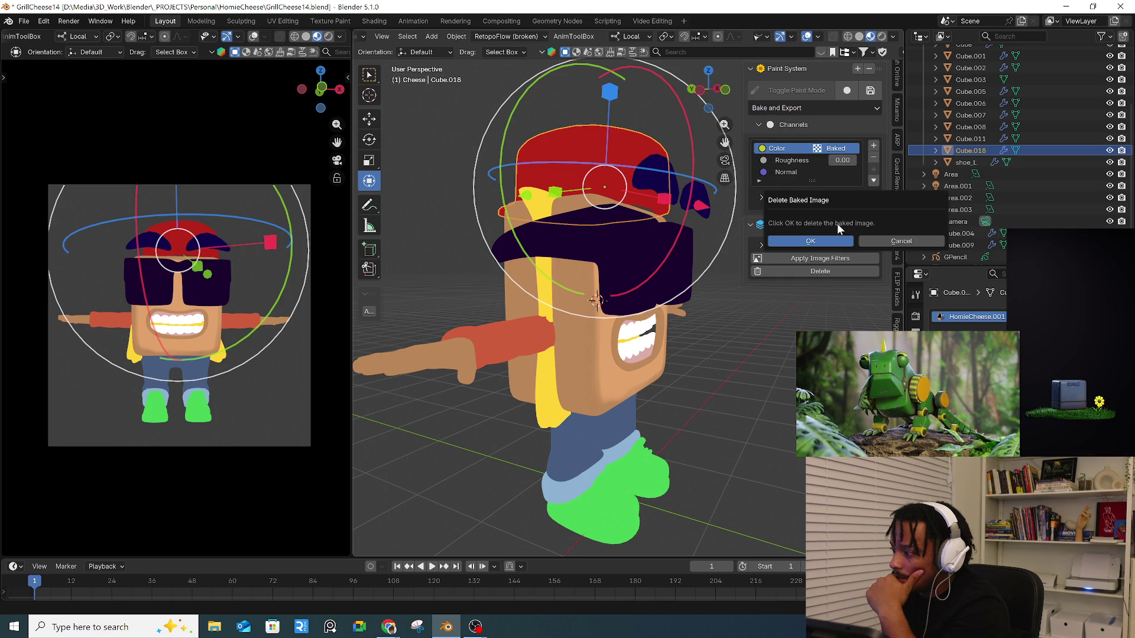
pyautogui.click(832, 242)
# - Remove the Color, Roughness and Normal channels, confirming each deletion
pyautogui.click(873, 157)
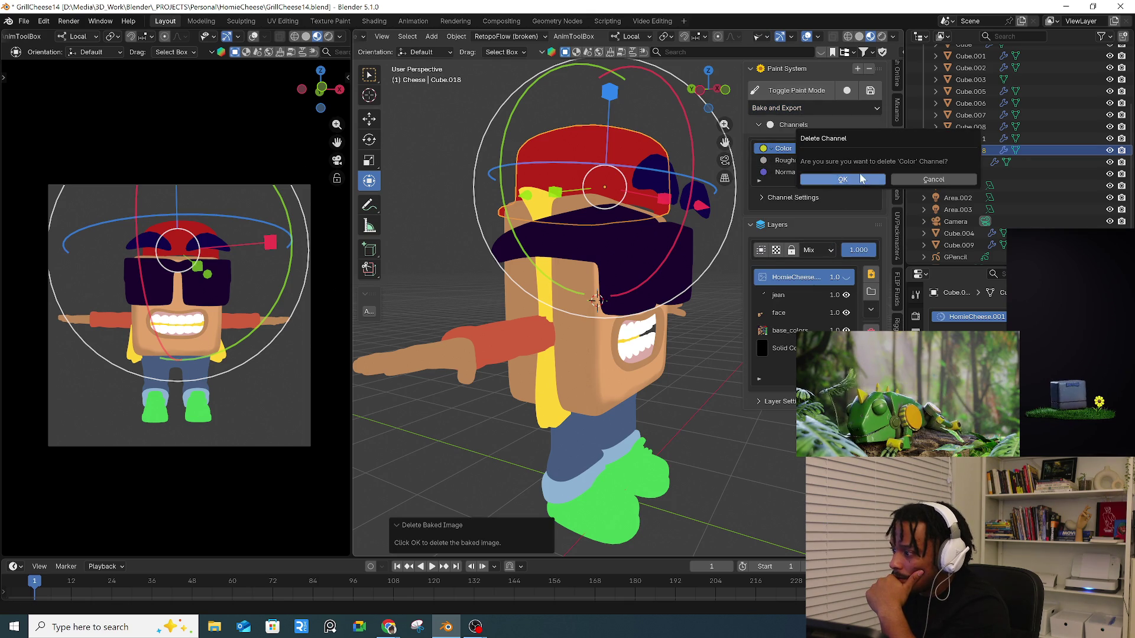
pyautogui.click(859, 171)
pyautogui.click(873, 158)
pyautogui.click(828, 183)
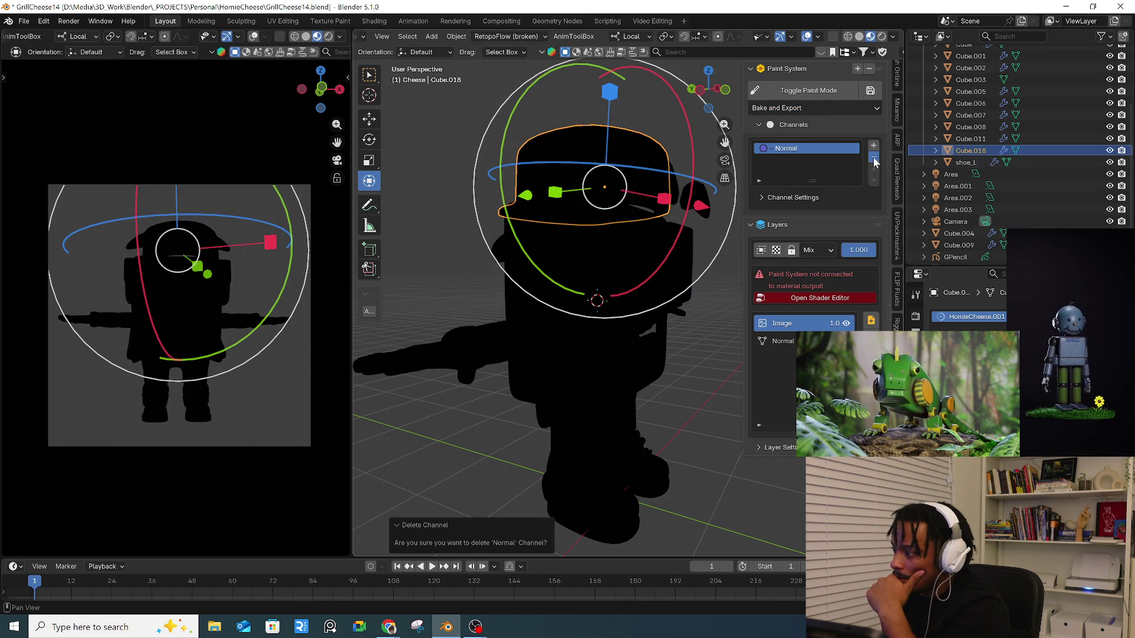
pyautogui.click(873, 157)
pyautogui.click(855, 182)
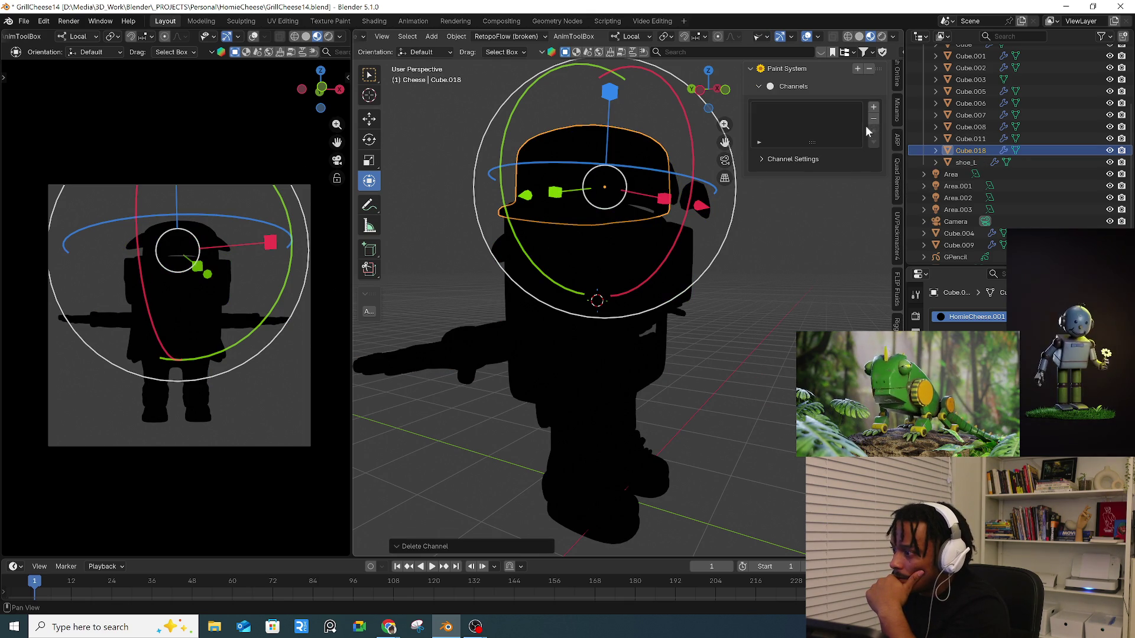
# - Start removing the whole paint system but cancel, then deselect the cheese model
pyautogui.click(797, 88)
pyautogui.click(869, 68)
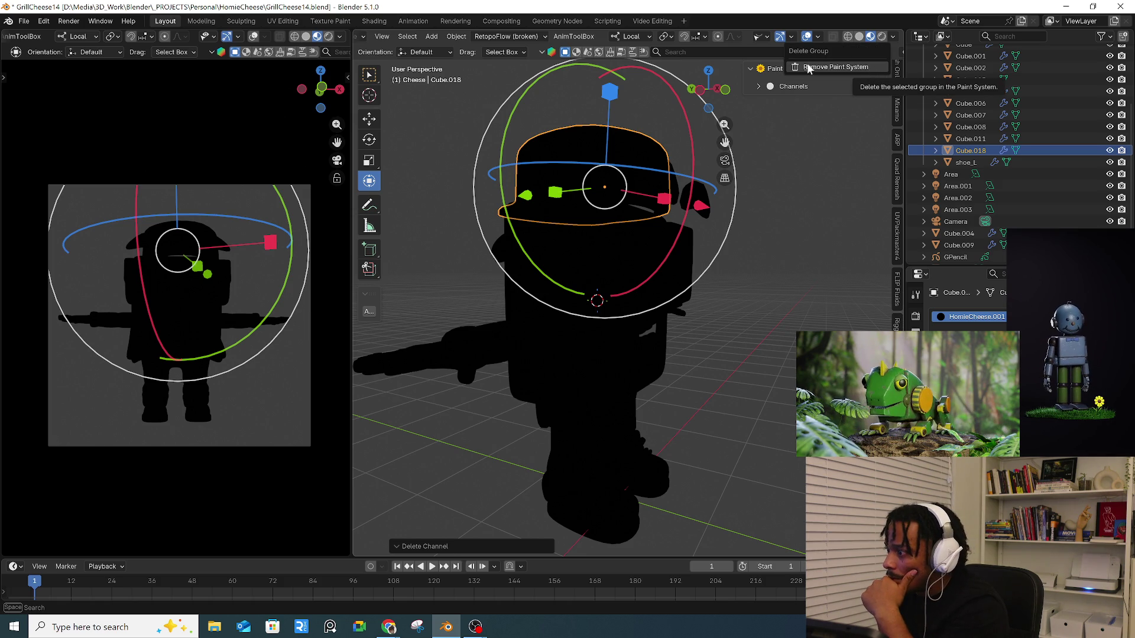
pyautogui.click(818, 86)
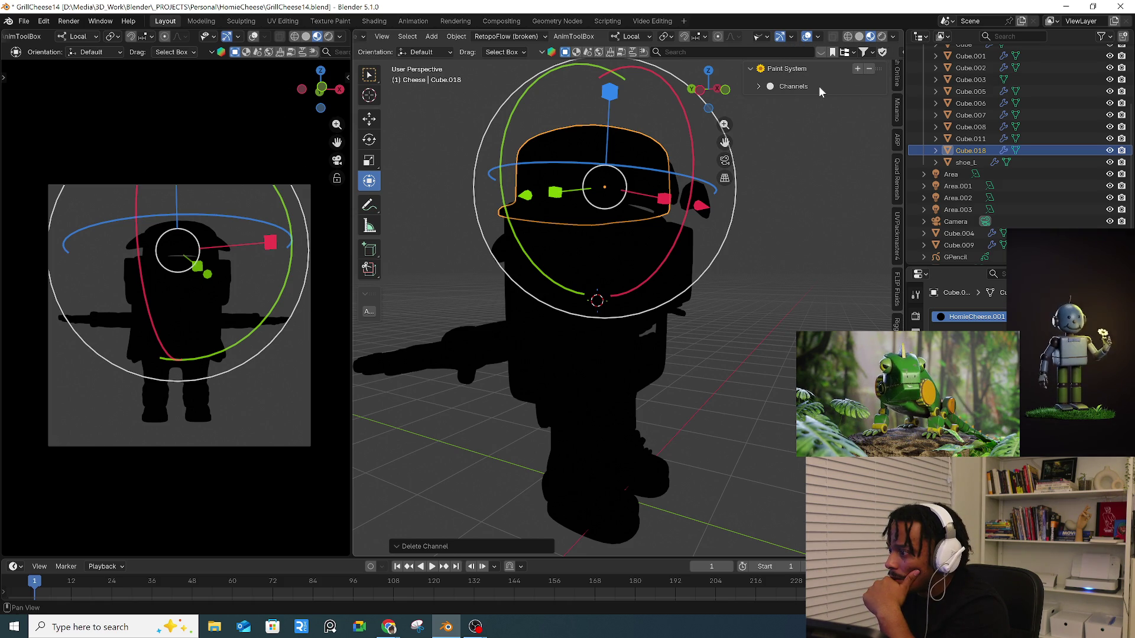
pyautogui.click(870, 70)
pyautogui.click(847, 73)
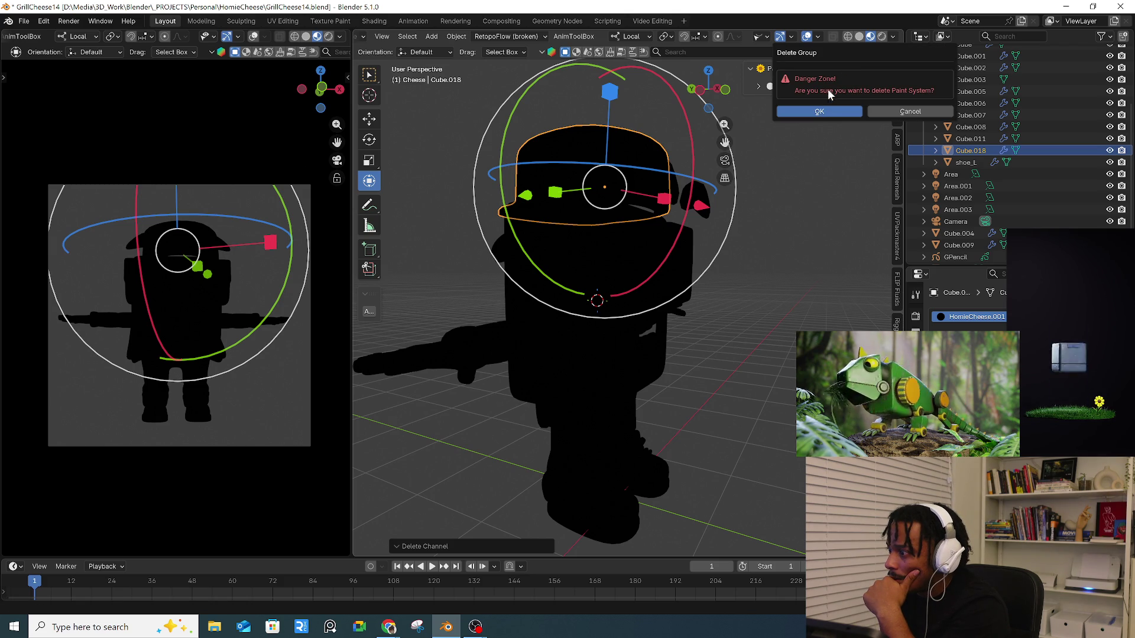
pyautogui.click(905, 111)
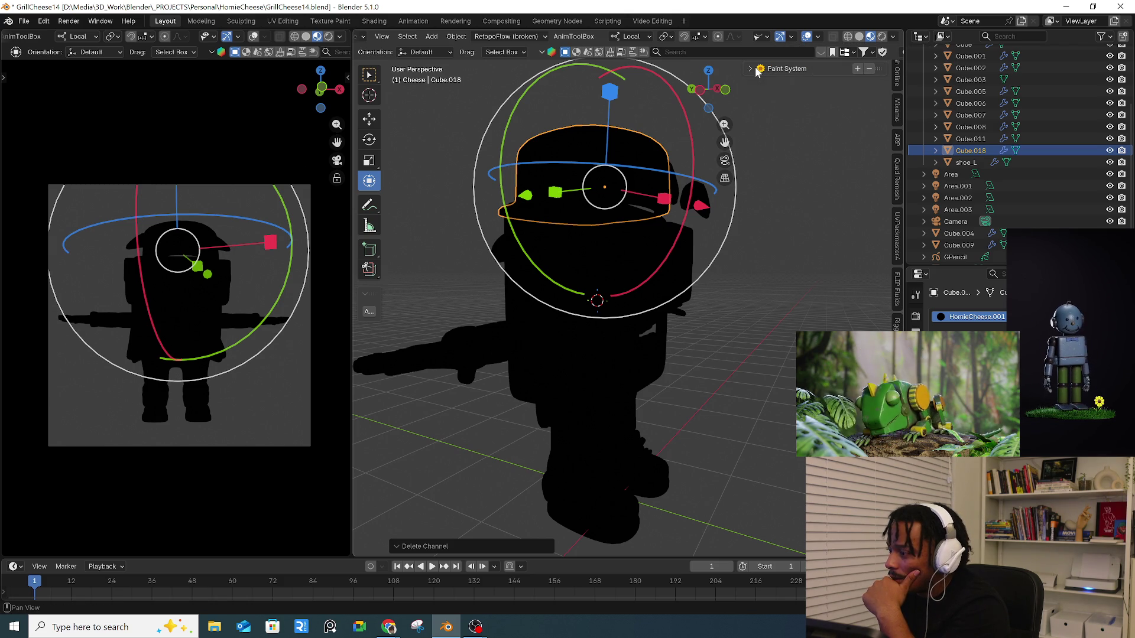
pyautogui.click(759, 87)
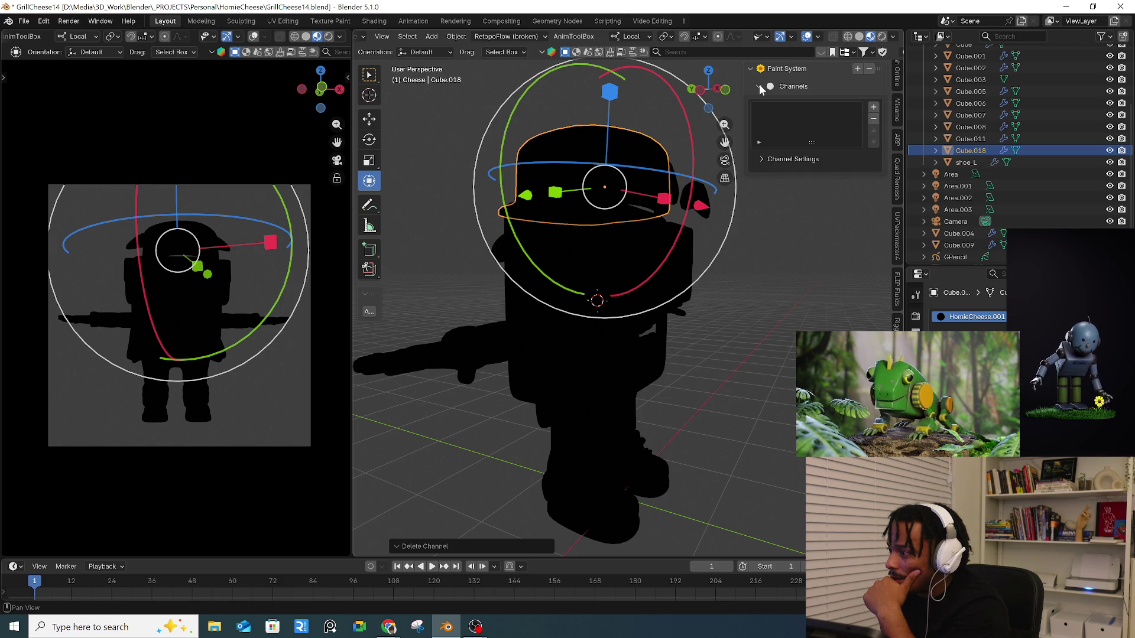
pyautogui.click(774, 298)
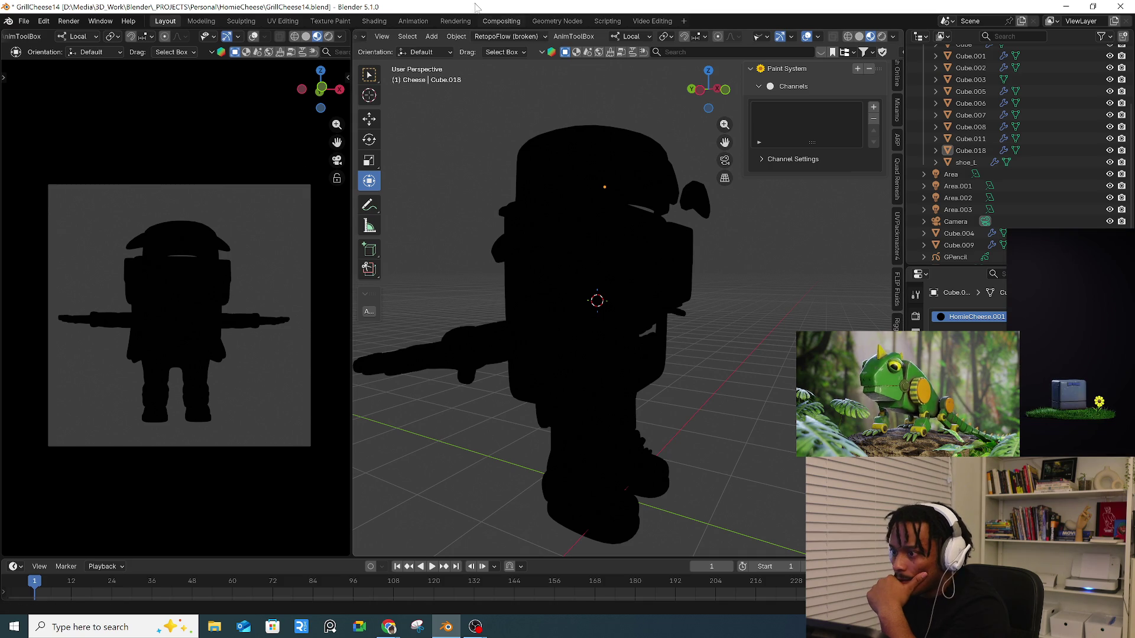
# - In Shading, delete the Transparent BSDF, group, Mix Shader and extra Material Output nodes
pyautogui.click(374, 21)
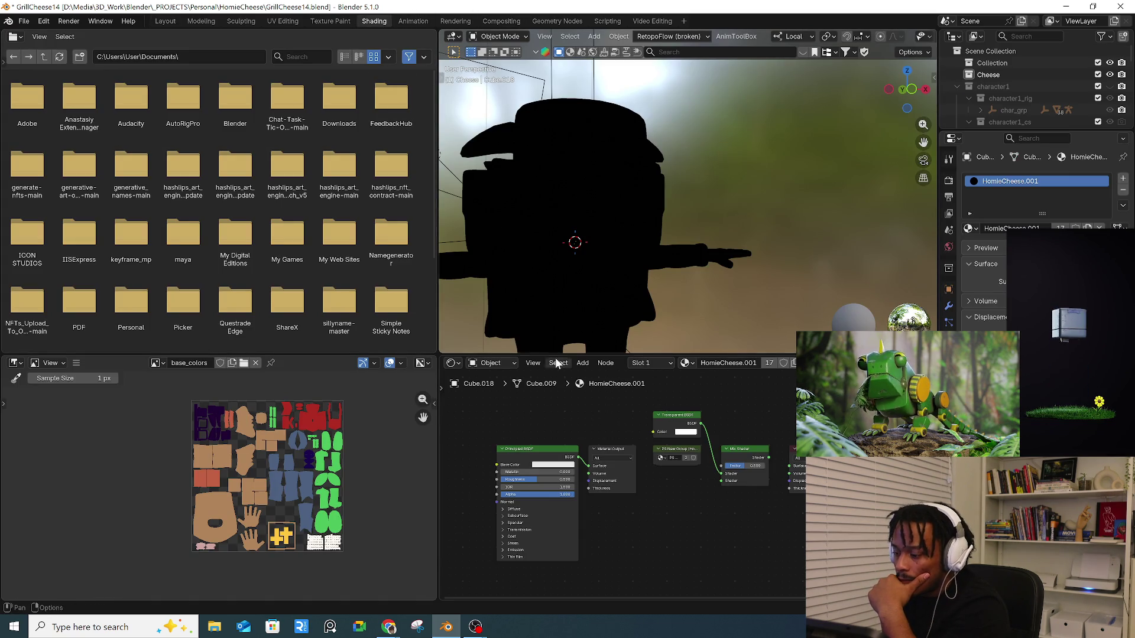
pyautogui.scroll(1, 675, 494)
pyautogui.scroll(-3, 675, 494)
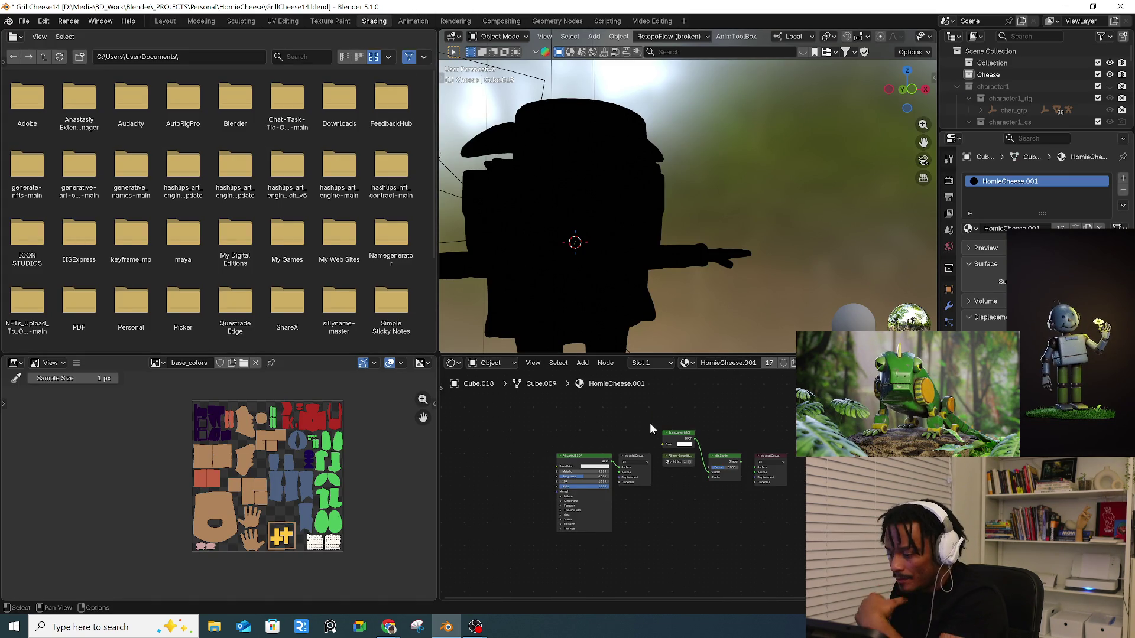
pyautogui.scroll(1, 695, 473)
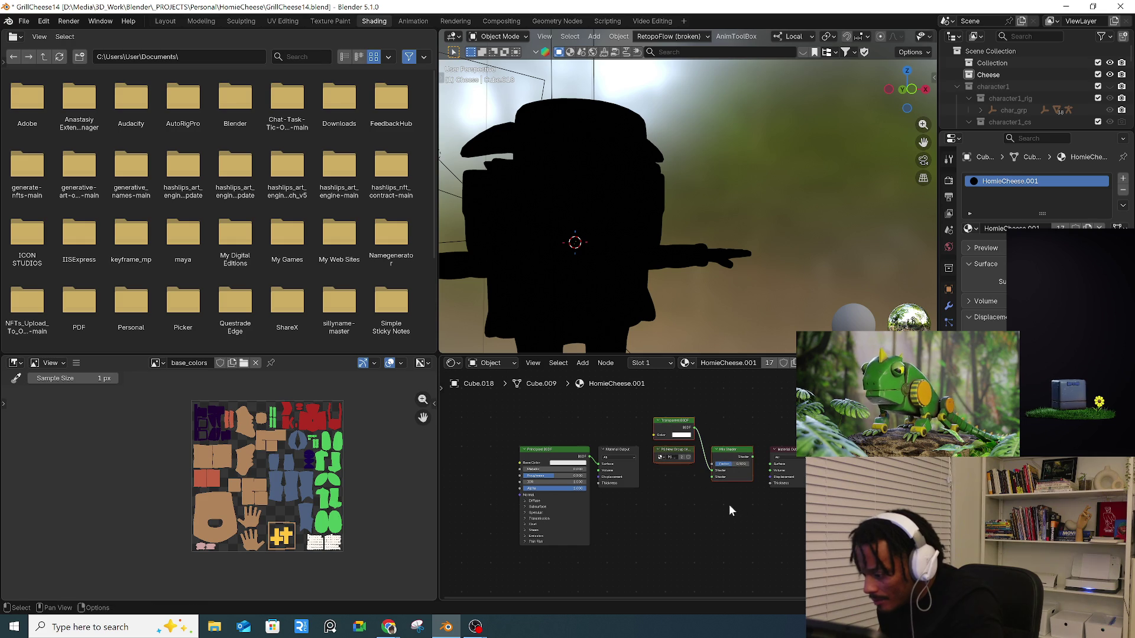
pyautogui.press('x')
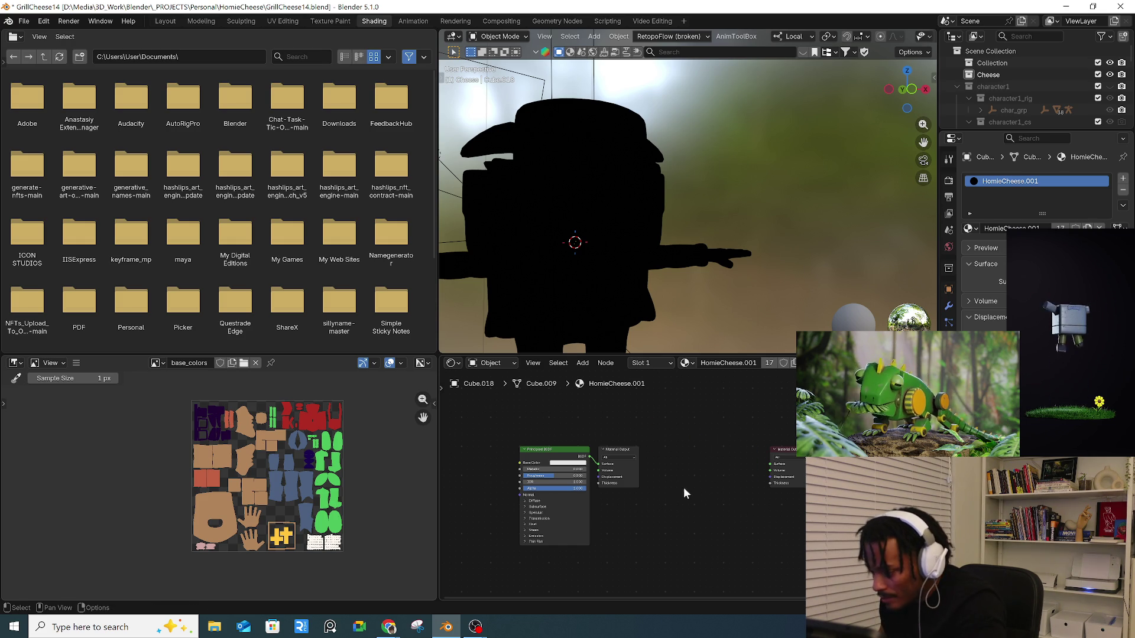
pyautogui.moveTo(659, 423)
pyautogui.mouseDown()
pyautogui.moveTo(643, 502)
pyautogui.moveTo(619, 504)
pyautogui.mouseUp()
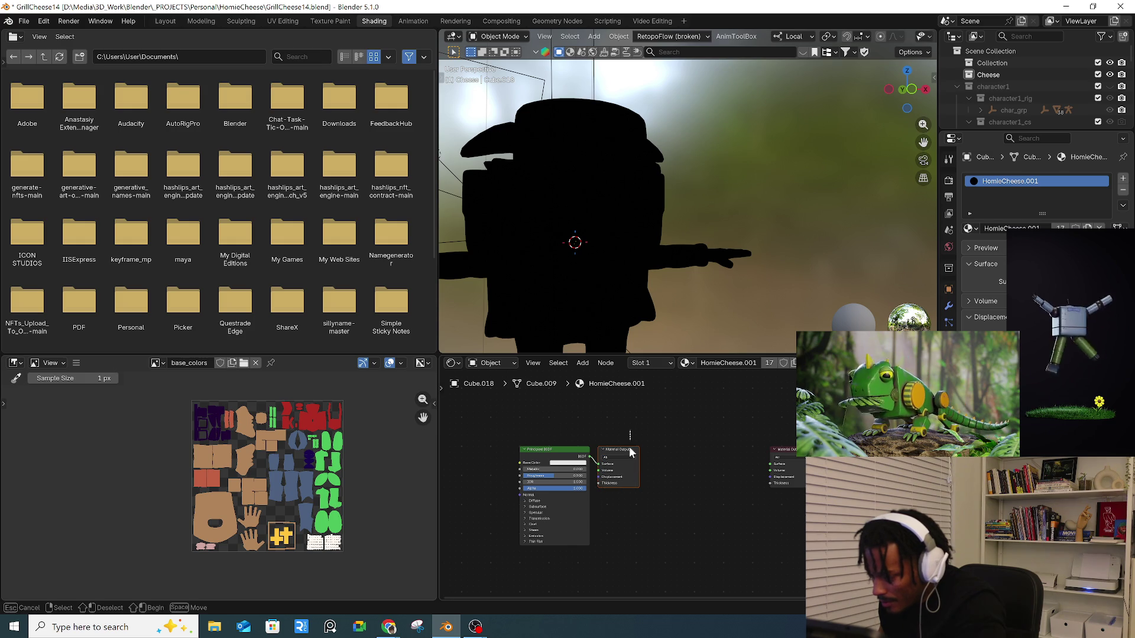
pyautogui.press('x')
# - Link the Principled BSDF to the output and add an Image Texture feeding Base Color
pyautogui.moveTo(569, 457); pyautogui.dragTo(700, 455)
pyautogui.moveTo(740, 462); pyautogui.dragTo(768, 464)
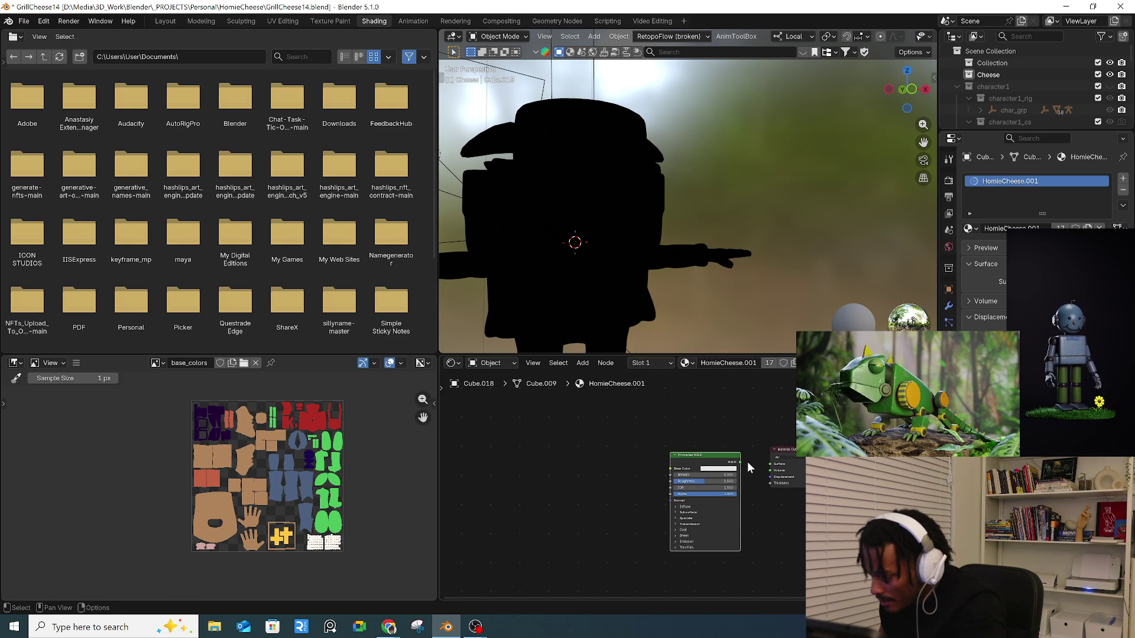
pyautogui.rightClick(700, 449)
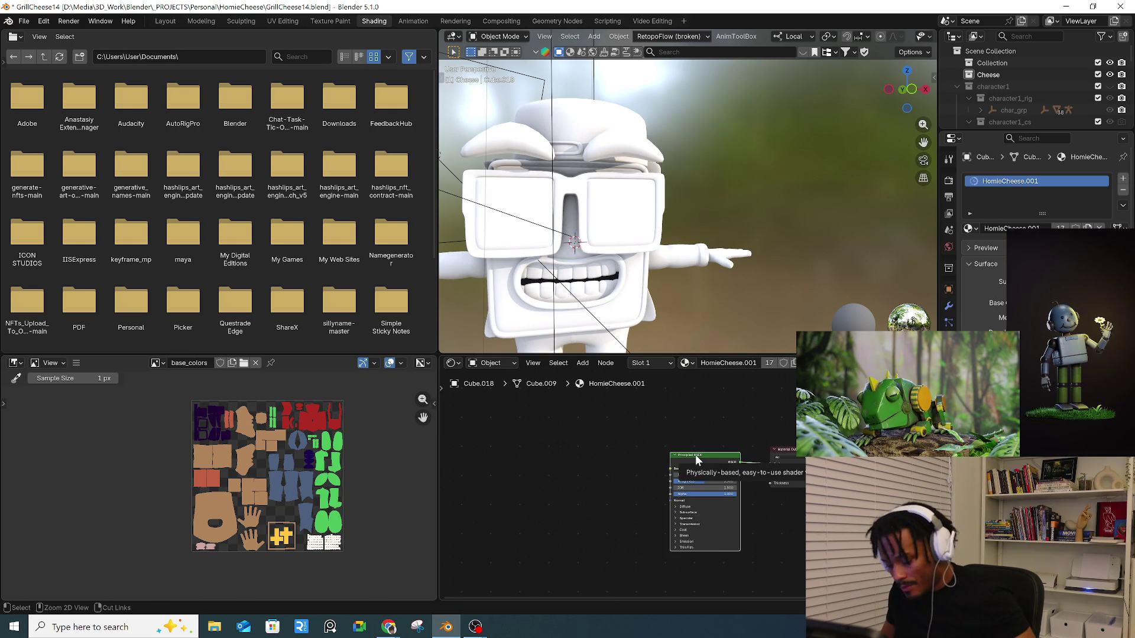
pyautogui.click(695, 455)
pyautogui.click(638, 488)
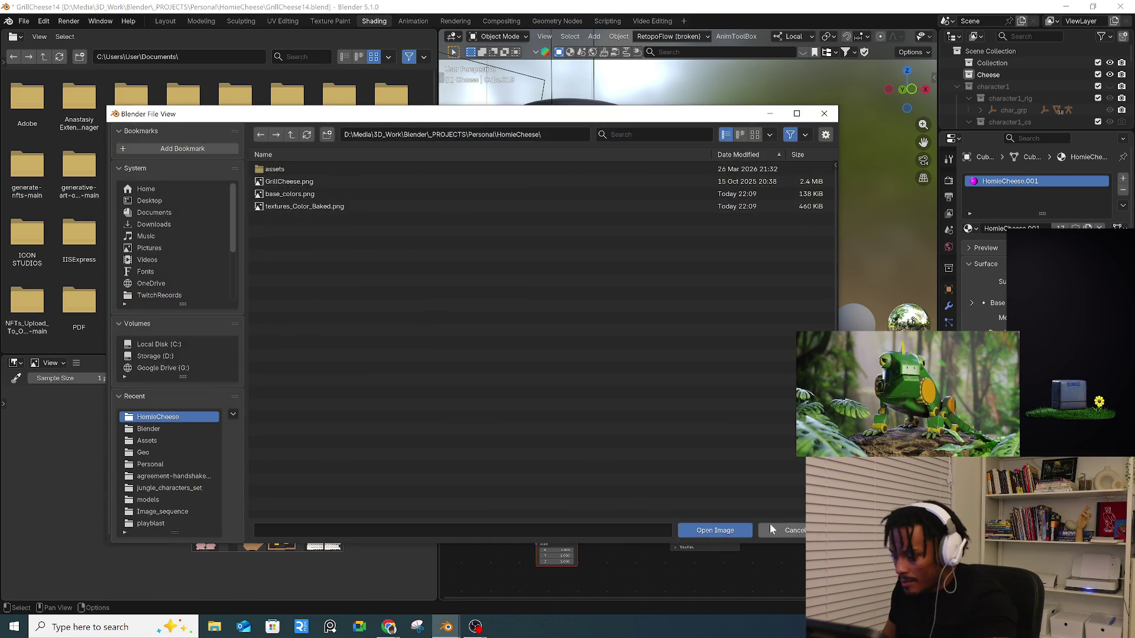
# - Use the already loaded base_colors image for the Image Texture node
pyautogui.click(774, 528)
pyautogui.click(596, 488)
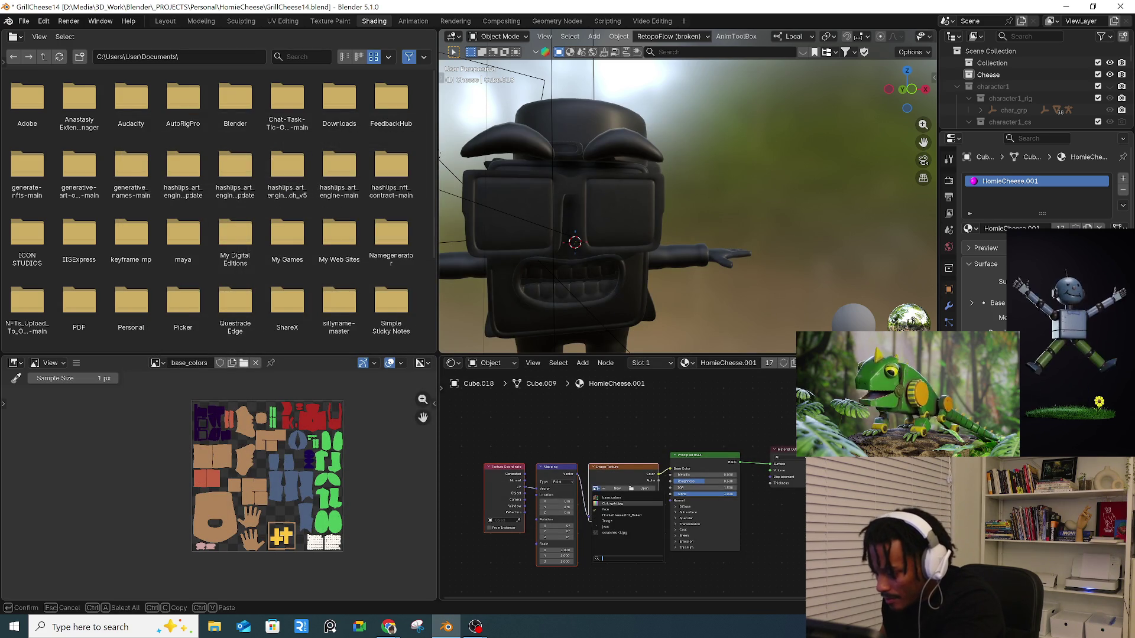
pyautogui.click(641, 497)
# - Orbit around the textured character, select the hat, and view its vertex groups and shape keys
pyautogui.moveTo(641, 292)
pyautogui.mouseDown(button='middle')
pyautogui.moveTo(704, 244)
pyautogui.moveTo(792, 269)
pyautogui.moveTo(811, 307)
pyautogui.mouseUp(button='middle')
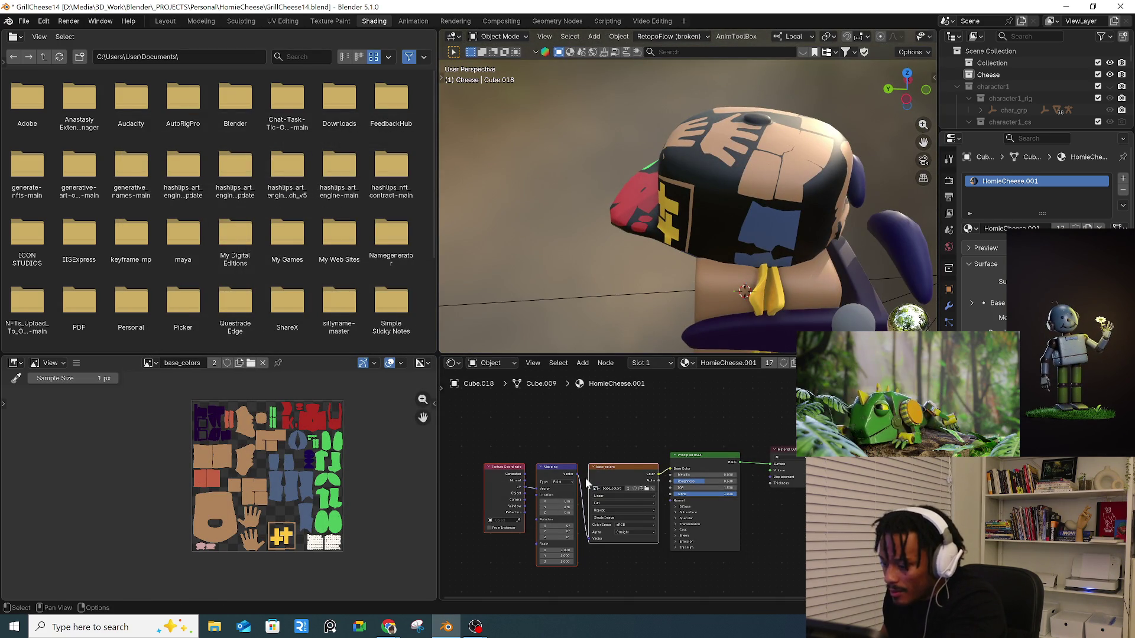
pyautogui.moveTo(704, 249)
pyautogui.mouseDown(button='middle')
pyautogui.moveTo(743, 225)
pyautogui.moveTo(782, 251)
pyautogui.mouseUp(button='middle')
pyautogui.moveTo(681, 273)
pyautogui.mouseDown(button='middle')
pyautogui.moveTo(826, 274)
pyautogui.moveTo(697, 292)
pyautogui.mouseUp(button='middle')
pyautogui.moveTo(631, 306)
pyautogui.mouseDown(button='middle')
pyautogui.moveTo(698, 220)
pyautogui.moveTo(619, 186)
pyautogui.mouseUp(button='middle')
pyautogui.click(618, 187)
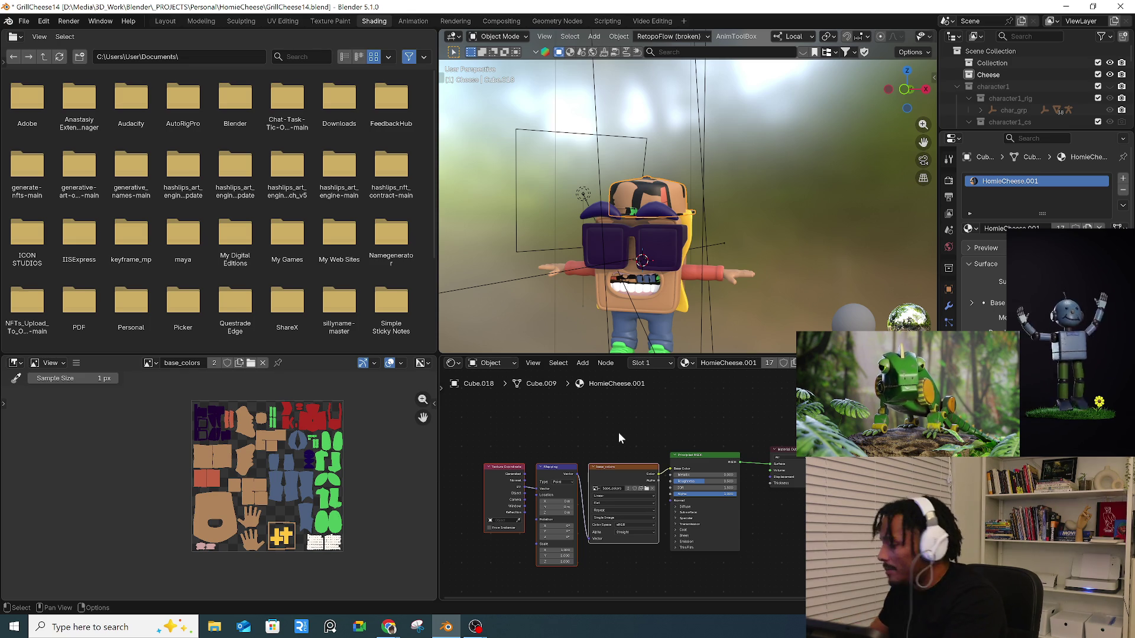
pyautogui.moveTo(680, 278)
pyautogui.mouseDown(button='middle')
pyautogui.moveTo(719, 214)
pyautogui.moveTo(717, 233)
pyautogui.mouseUp(button='middle')
pyautogui.scroll(4, 716, 233)
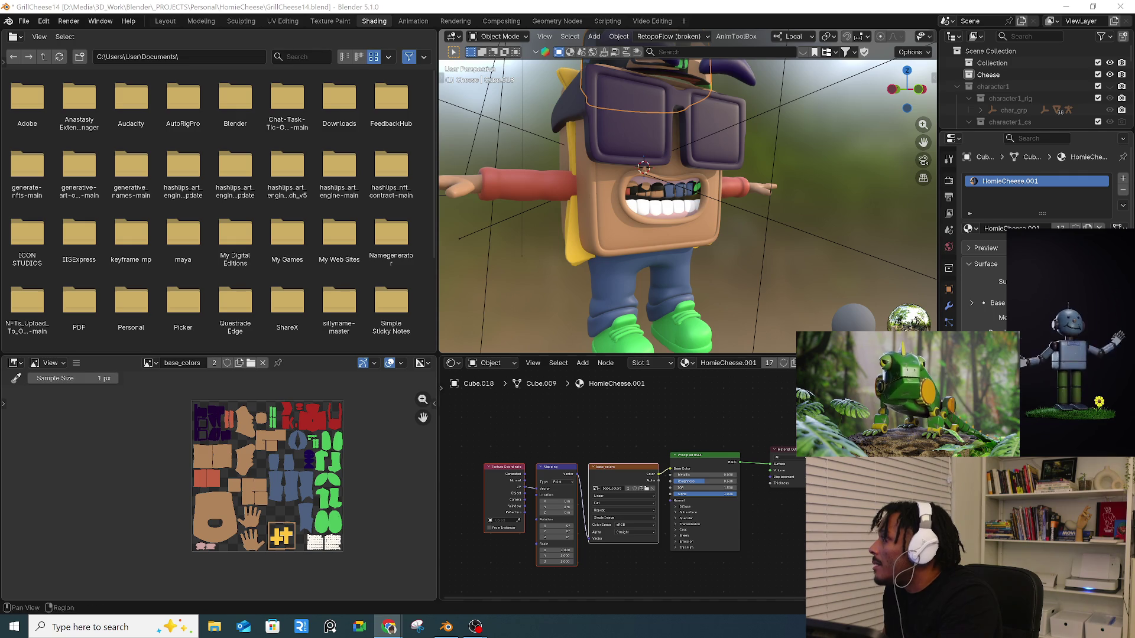
pyautogui.moveTo(572, 317)
pyautogui.mouseDown(button='middle')
pyautogui.moveTo(609, 314)
pyautogui.moveTo(645, 265)
pyautogui.moveTo(726, 277)
pyautogui.moveTo(601, 287)
pyautogui.moveTo(657, 266)
pyautogui.moveTo(573, 270)
pyautogui.moveTo(673, 286)
pyautogui.moveTo(689, 355)
pyautogui.mouseUp(button='middle')
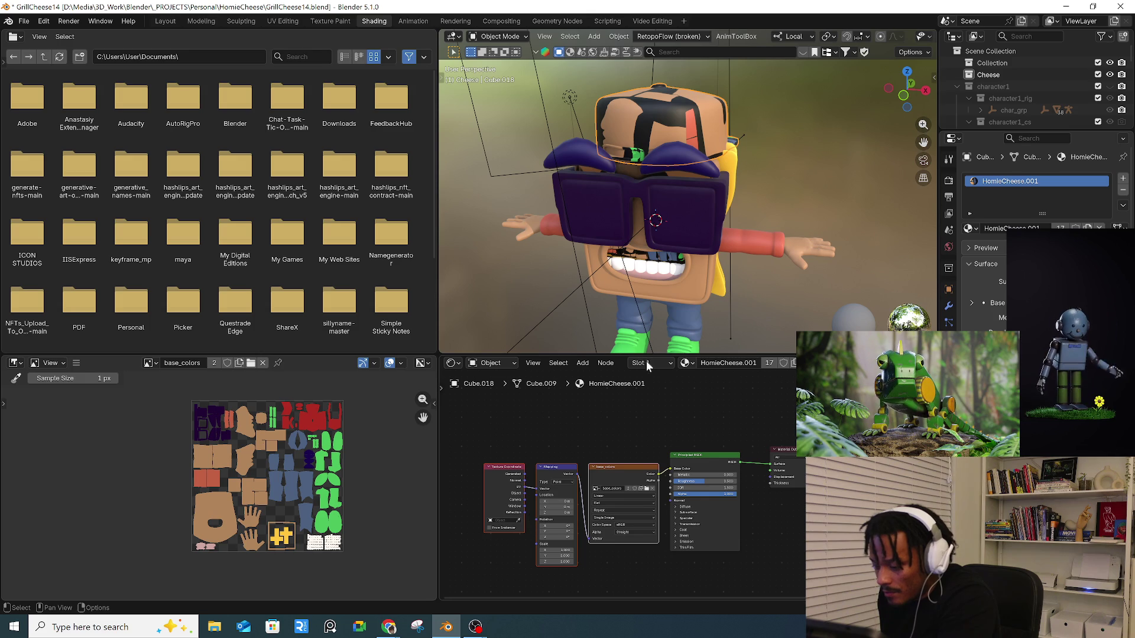
pyautogui.click(949, 355)
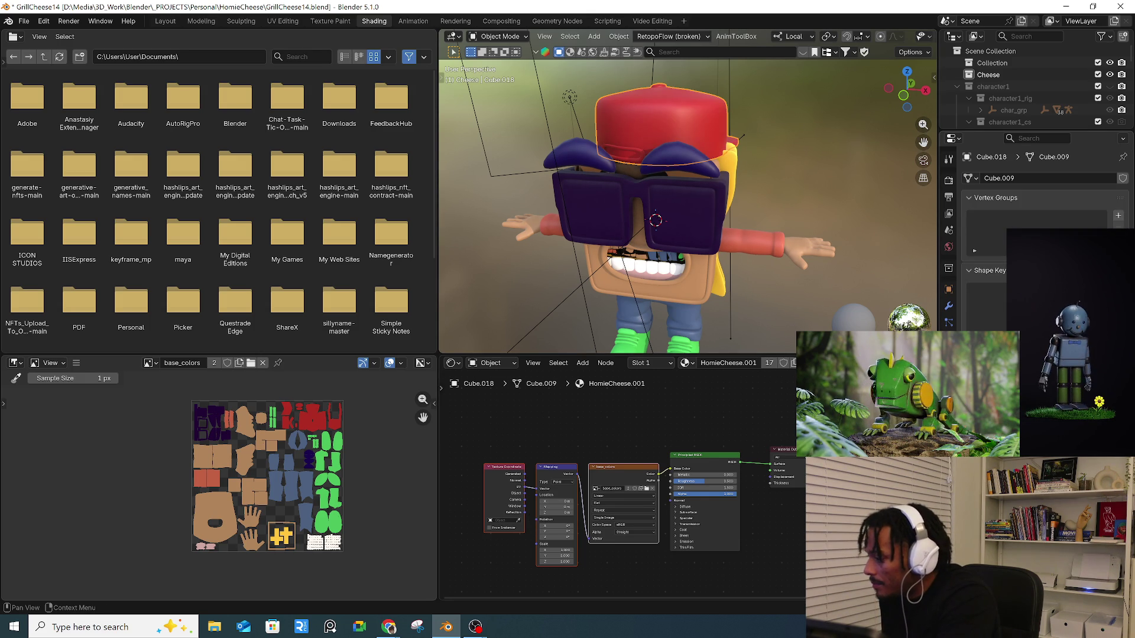
pyautogui.moveTo(679, 234)
pyautogui.mouseDown(button='middle')
pyautogui.moveTo(694, 233)
pyautogui.moveTo(697, 263)
pyautogui.moveTo(771, 243)
pyautogui.moveTo(692, 237)
pyautogui.mouseUp(button='middle')
pyautogui.click(675, 243)
pyautogui.click(687, 232)
pyautogui.click(687, 233)
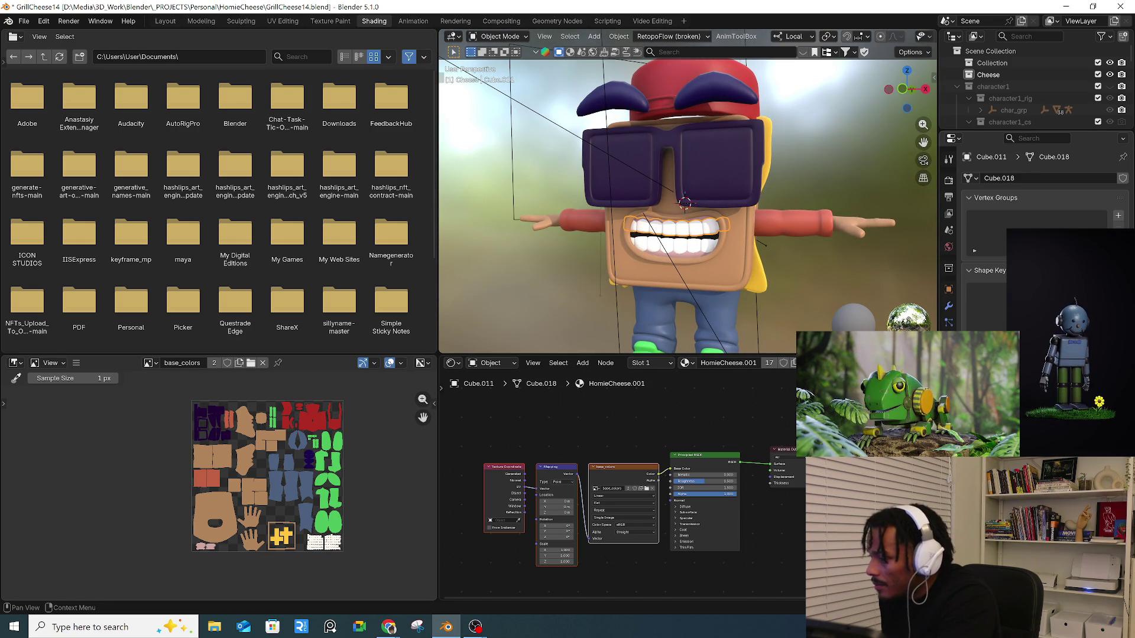
pyautogui.moveTo(840, 279)
pyautogui.mouseDown(button='middle')
pyautogui.moveTo(727, 294)
pyautogui.moveTo(780, 231)
pyautogui.mouseUp(button='middle')
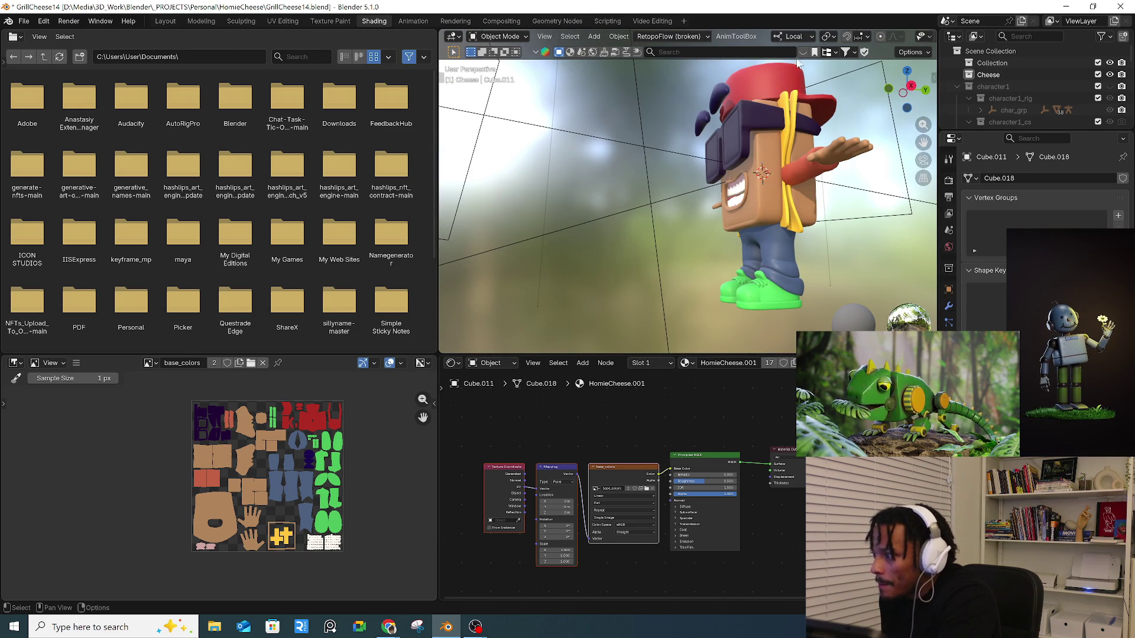
pyautogui.moveTo(852, 178); pyautogui.dragTo(740, 171, button='middle')
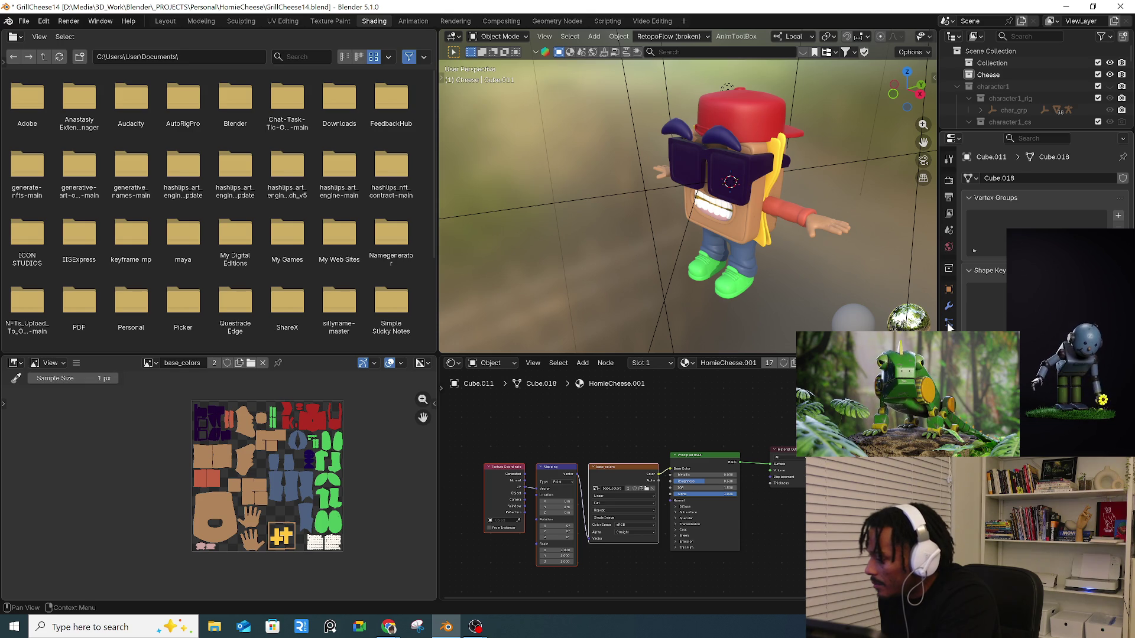
pyautogui.click(739, 112)
pyautogui.click(762, 159)
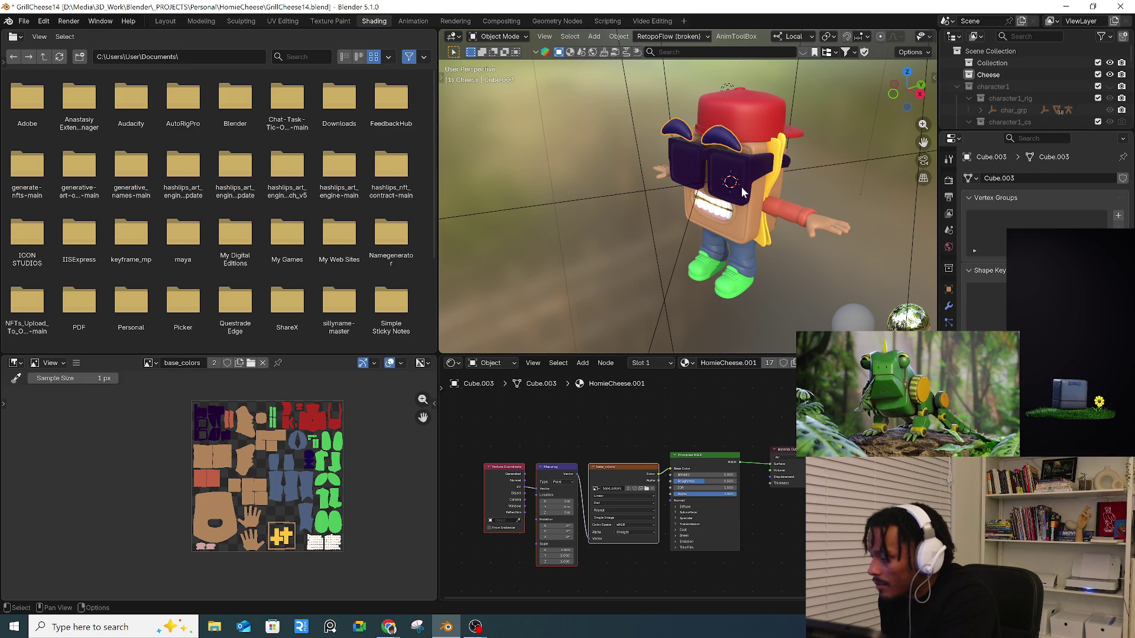
pyautogui.moveTo(735, 104); pyautogui.dragTo(750, 229, button='middle')
pyautogui.click(752, 223)
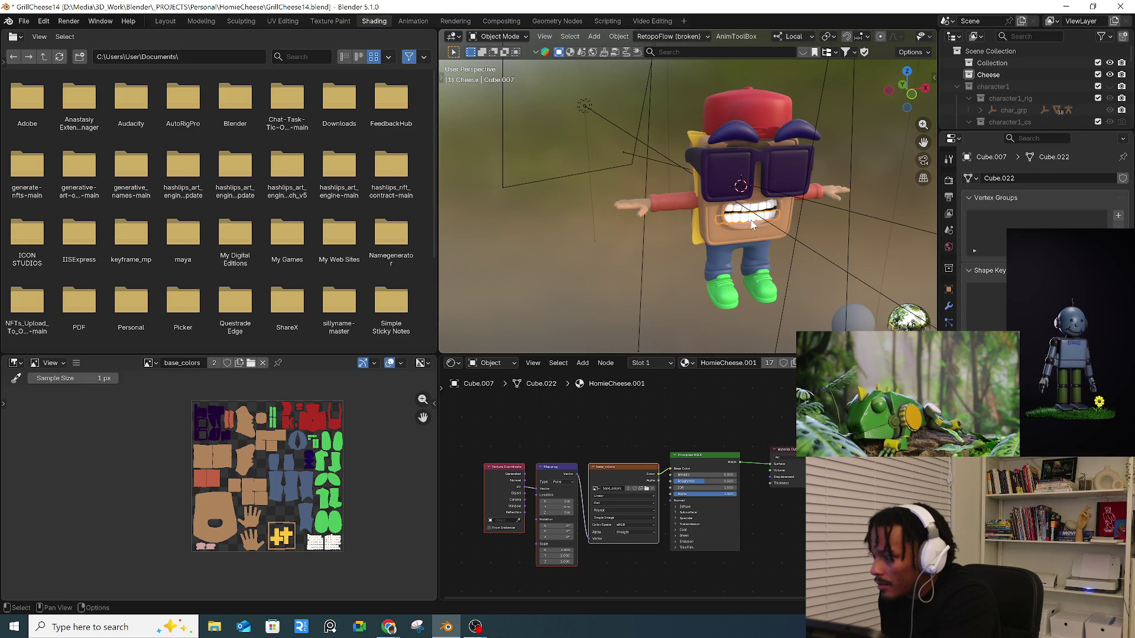
pyautogui.scroll(8, 750, 214)
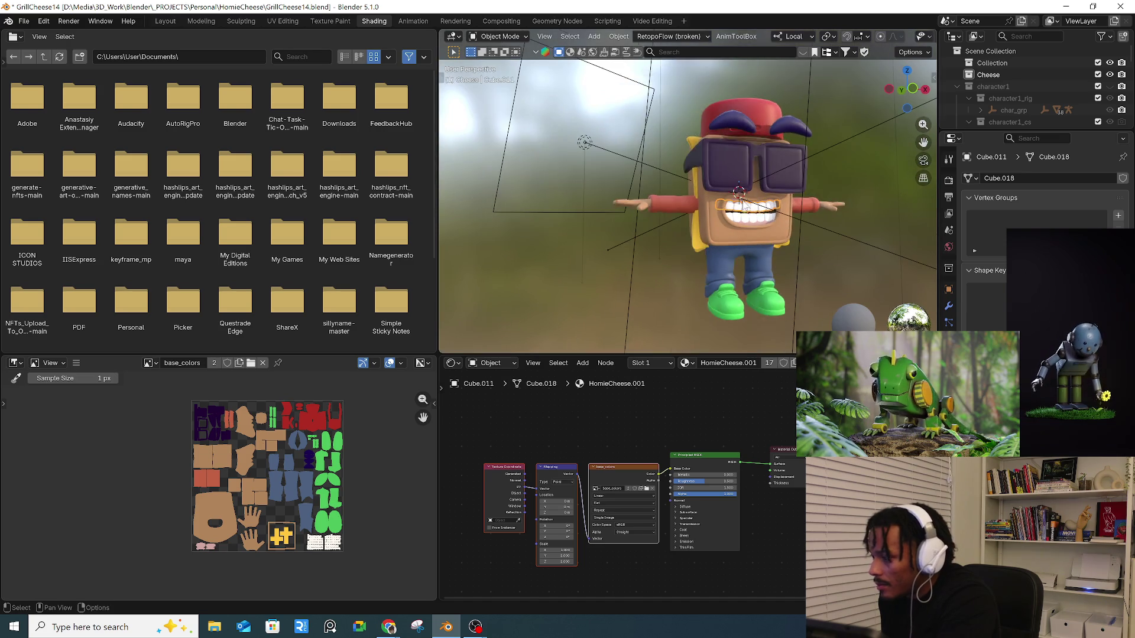
pyautogui.click(732, 186)
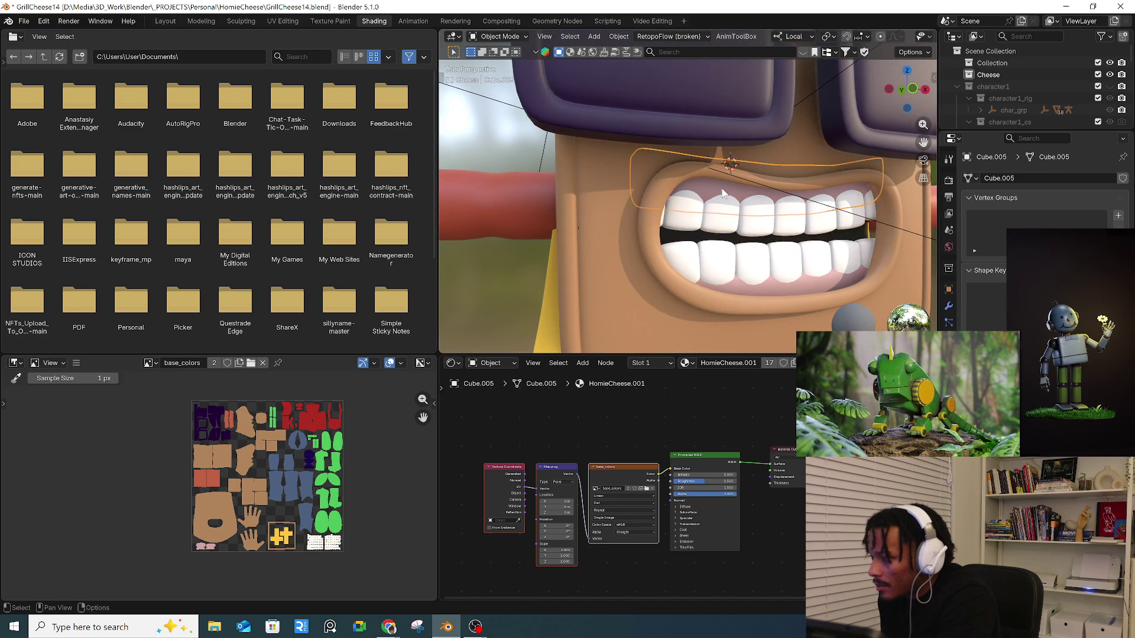
pyautogui.scroll(-6, 697, 201)
pyautogui.moveTo(680, 212); pyautogui.dragTo(664, 262, button='middle')
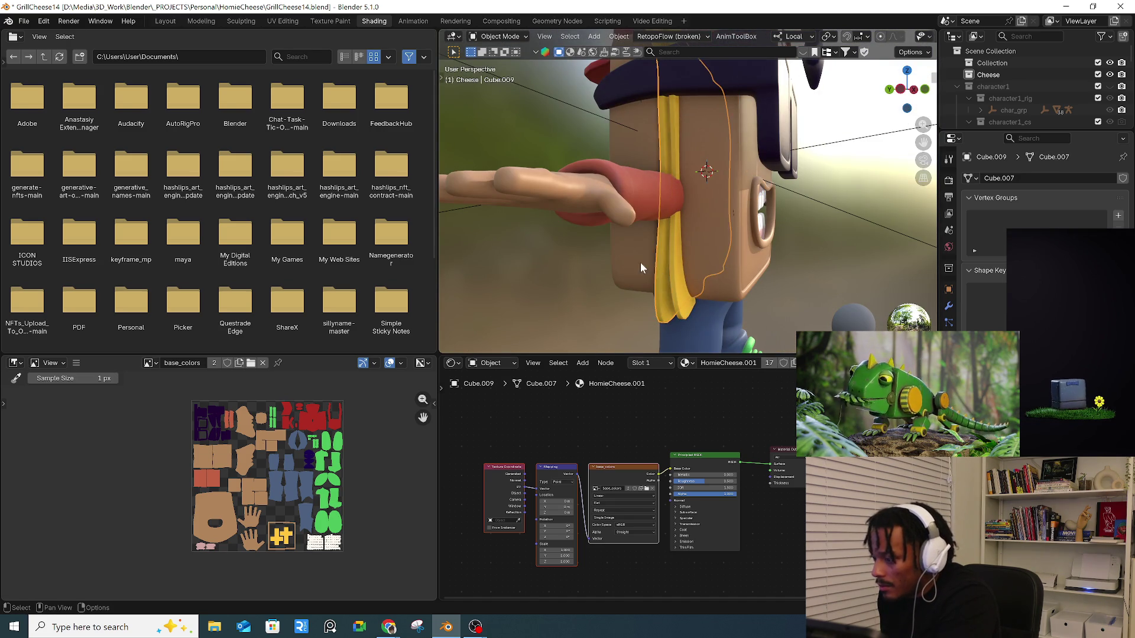
pyautogui.keyDown('shift'); pyautogui.click(647, 191); pyautogui.keyUp('shift')
pyautogui.moveTo(647, 190); pyautogui.dragTo(676, 227, button='middle')
pyautogui.scroll(-5, 676, 227)
pyautogui.moveTo(842, 242)
pyautogui.mouseDown(button='middle')
pyautogui.moveTo(732, 232)
pyautogui.moveTo(855, 278)
pyautogui.moveTo(756, 257)
pyautogui.moveTo(704, 264)
pyautogui.mouseUp(button='middle')
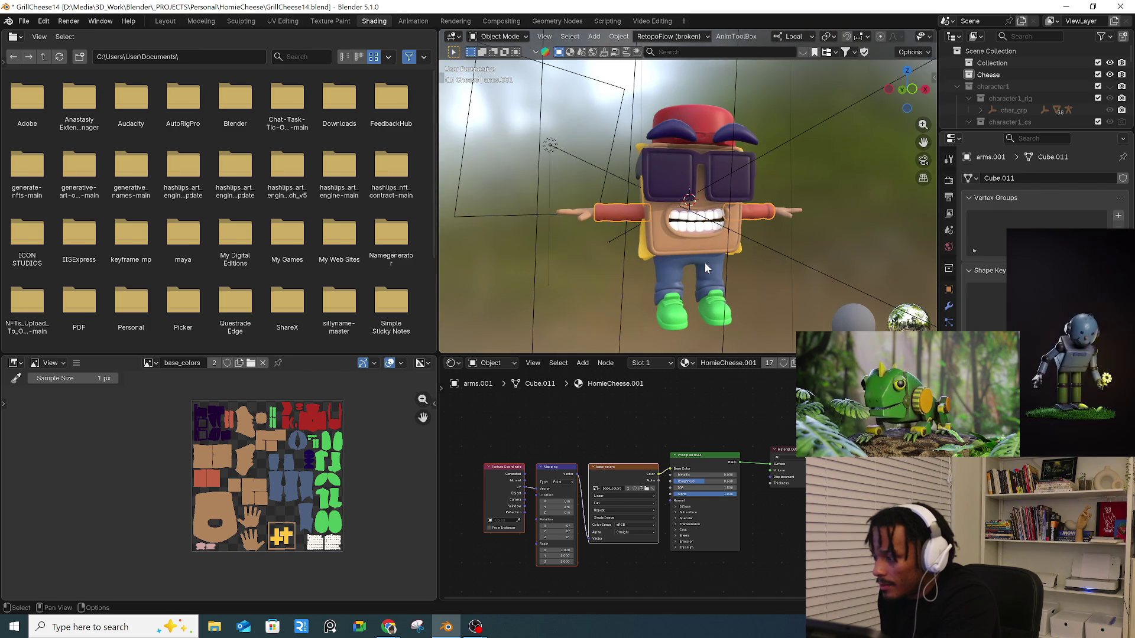
# - In the Layout workspace, deselect the arm sleeve and orbit to face the character
pyautogui.click(165, 21)
pyautogui.click(709, 427)
pyautogui.moveTo(680, 396)
pyautogui.mouseDown(button='middle')
pyautogui.moveTo(639, 372)
pyautogui.moveTo(739, 357)
pyautogui.mouseUp(button='middle')
pyautogui.scroll(-3, 622, 361)
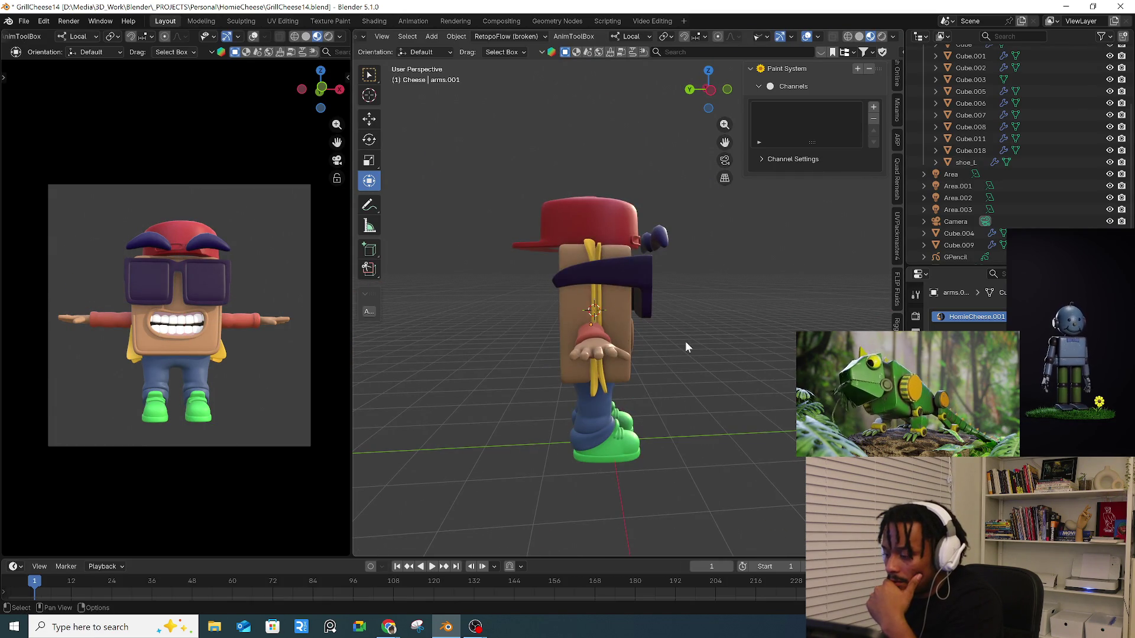
pyautogui.moveTo(661, 360); pyautogui.dragTo(569, 335, button='middle')
pyautogui.scroll(3, 653, 329)
pyautogui.scroll(4, 654, 329)
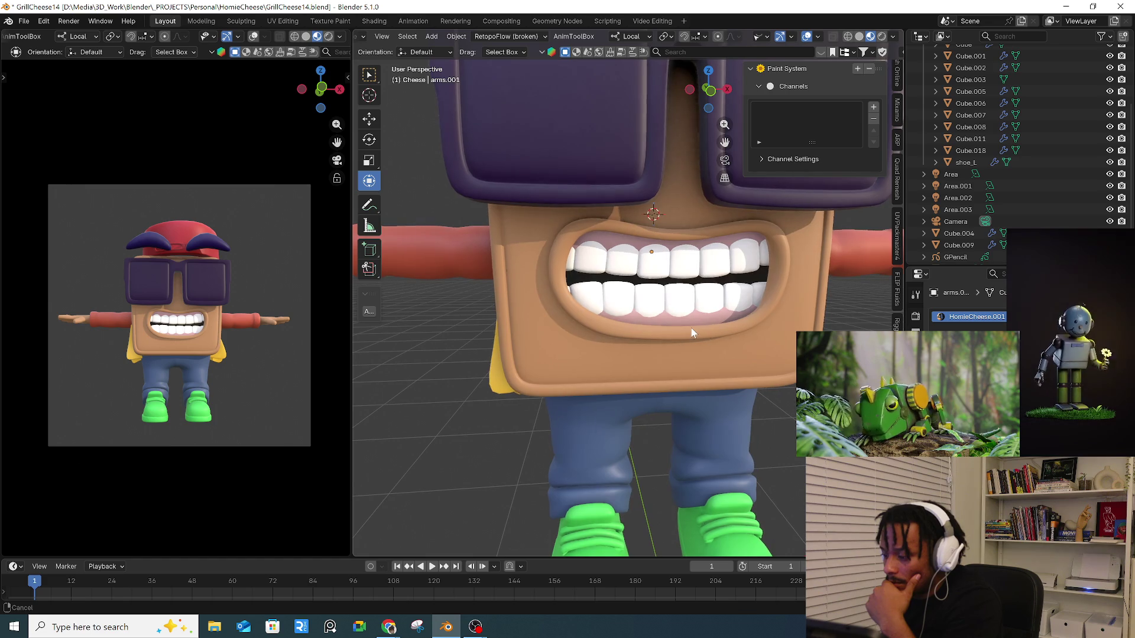
pyautogui.scroll(-3, 690, 327)
pyautogui.moveTo(690, 327); pyautogui.dragTo(685, 324, button='middle')
# - Compare Rendered and Material Preview shading in both the main and camera viewports
pyautogui.click(894, 37)
pyautogui.click(895, 37)
pyautogui.click(881, 37)
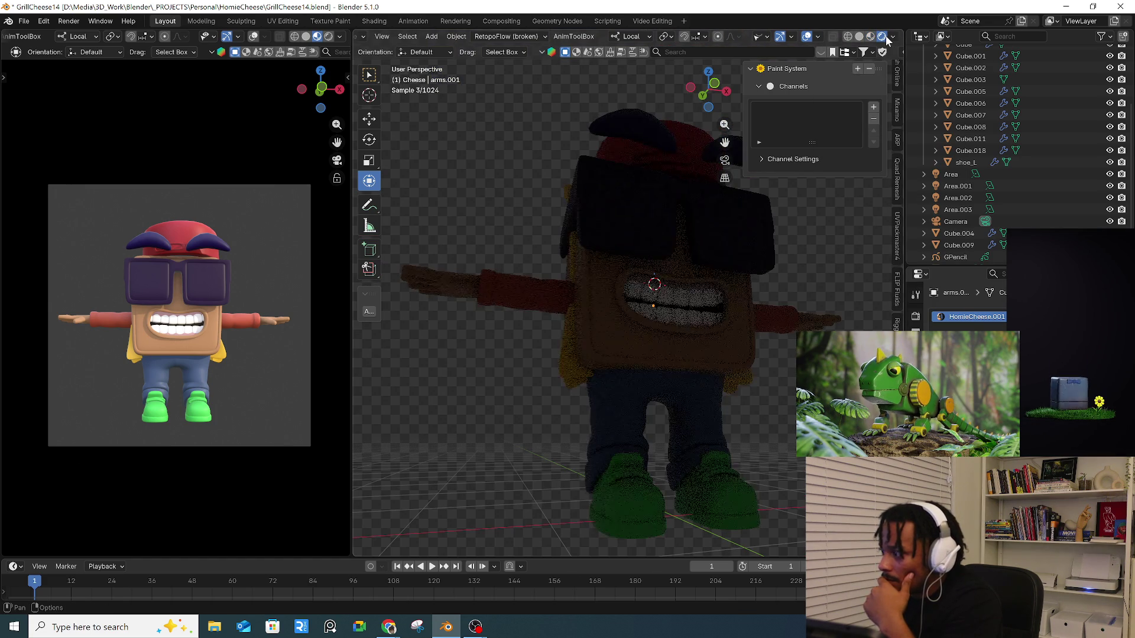
pyautogui.click(870, 37)
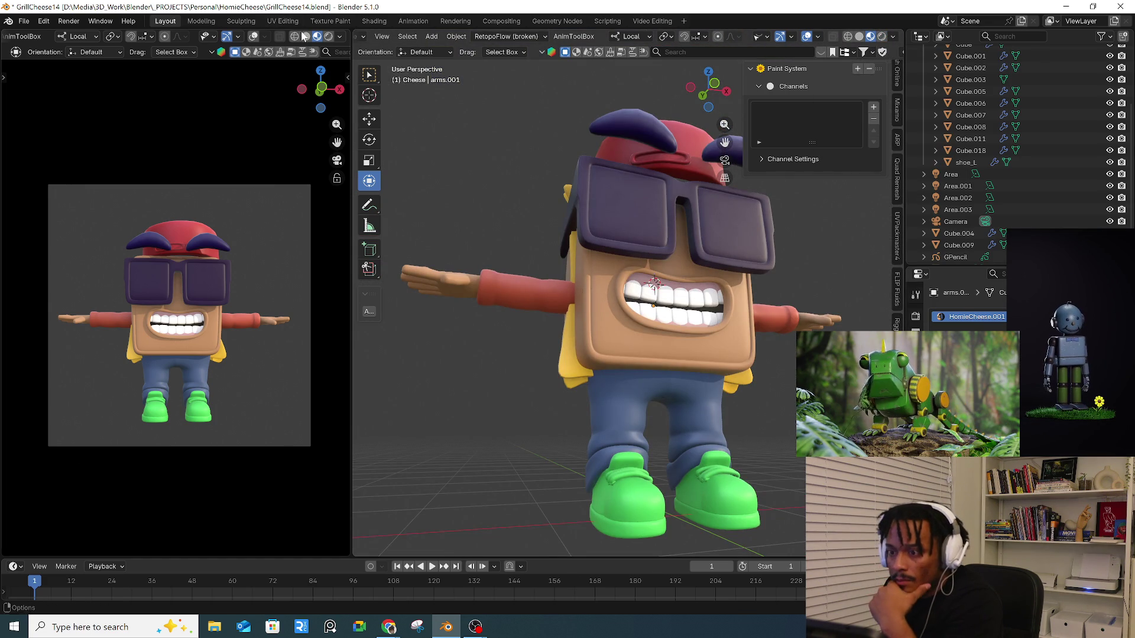
pyautogui.click(328, 38)
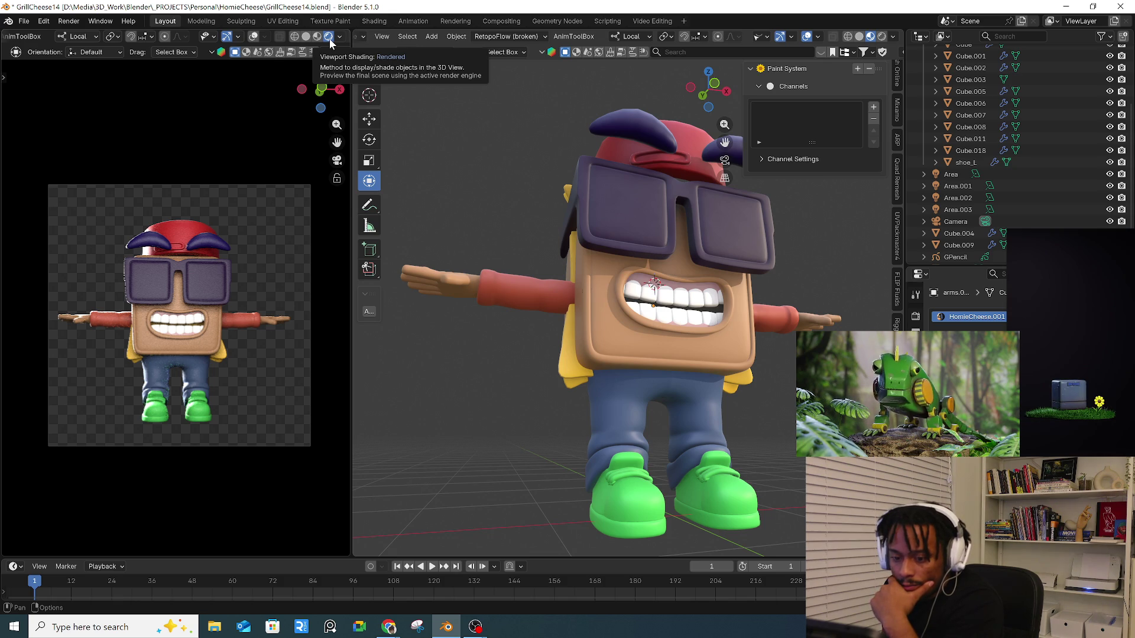
pyautogui.click(317, 37)
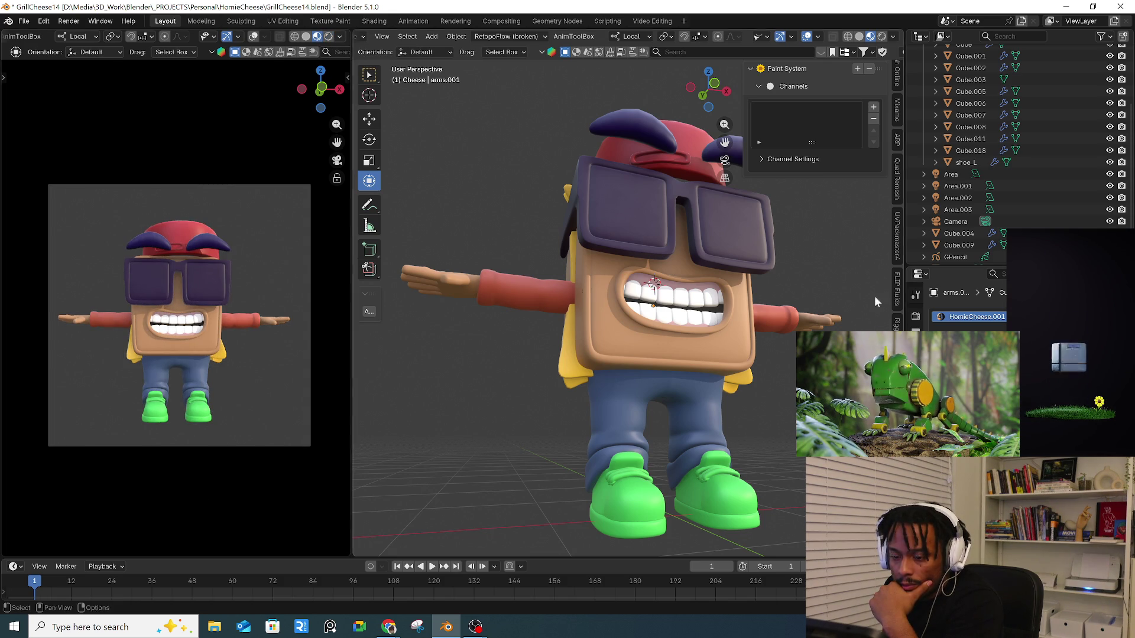
# - Check the render engine settings, re-render the camera view, then select teeth object Cube.007
pyautogui.click(916, 295)
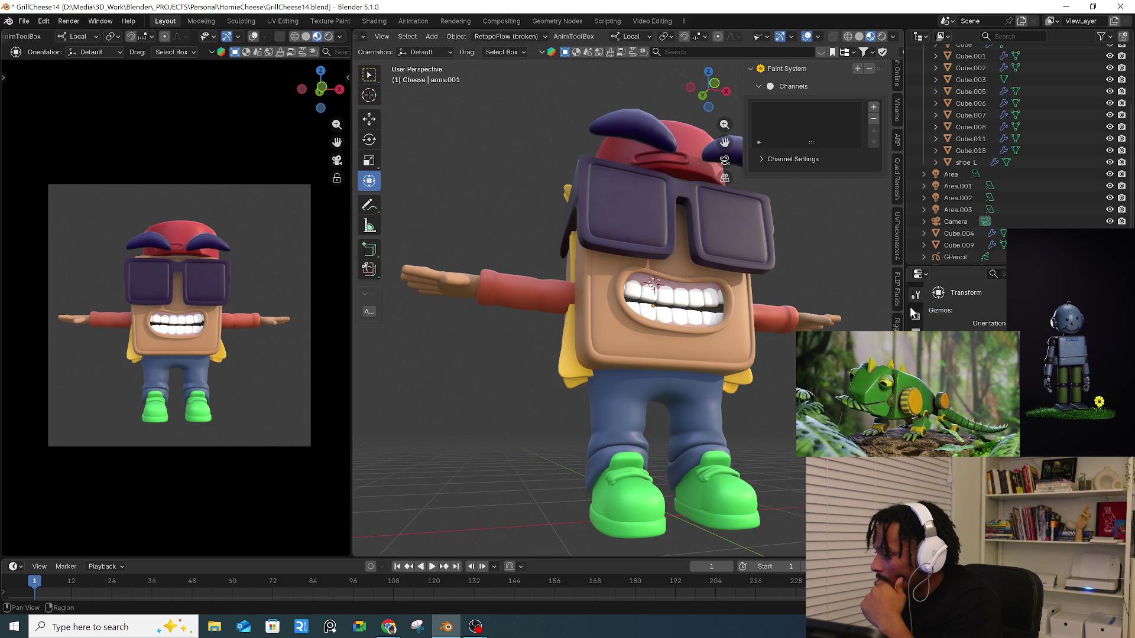
pyautogui.click(915, 317)
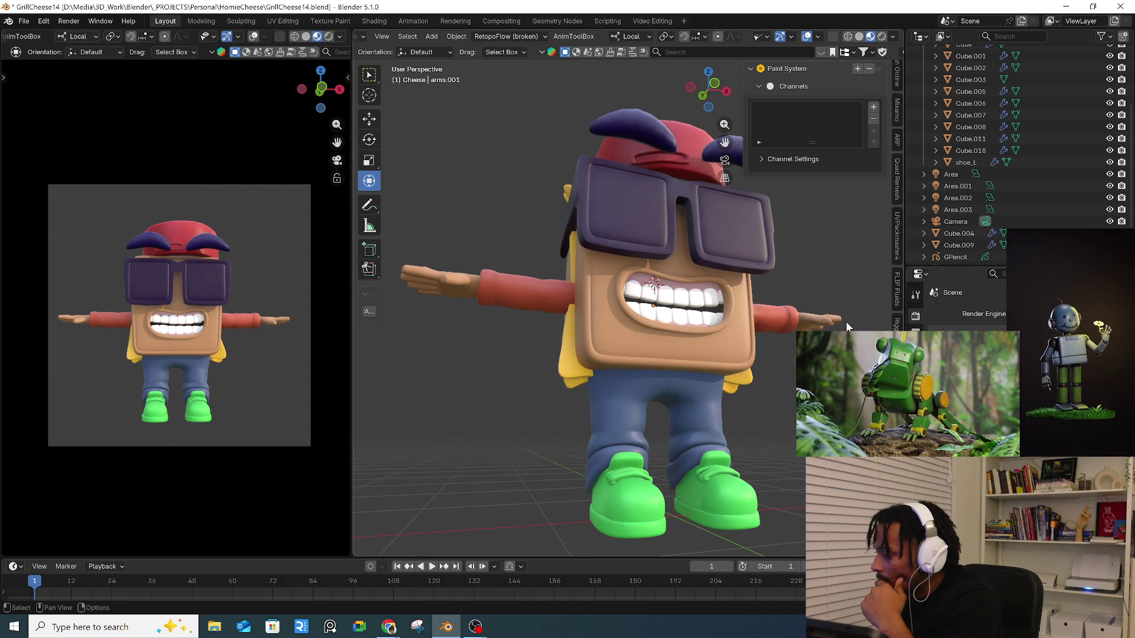
pyautogui.click(329, 36)
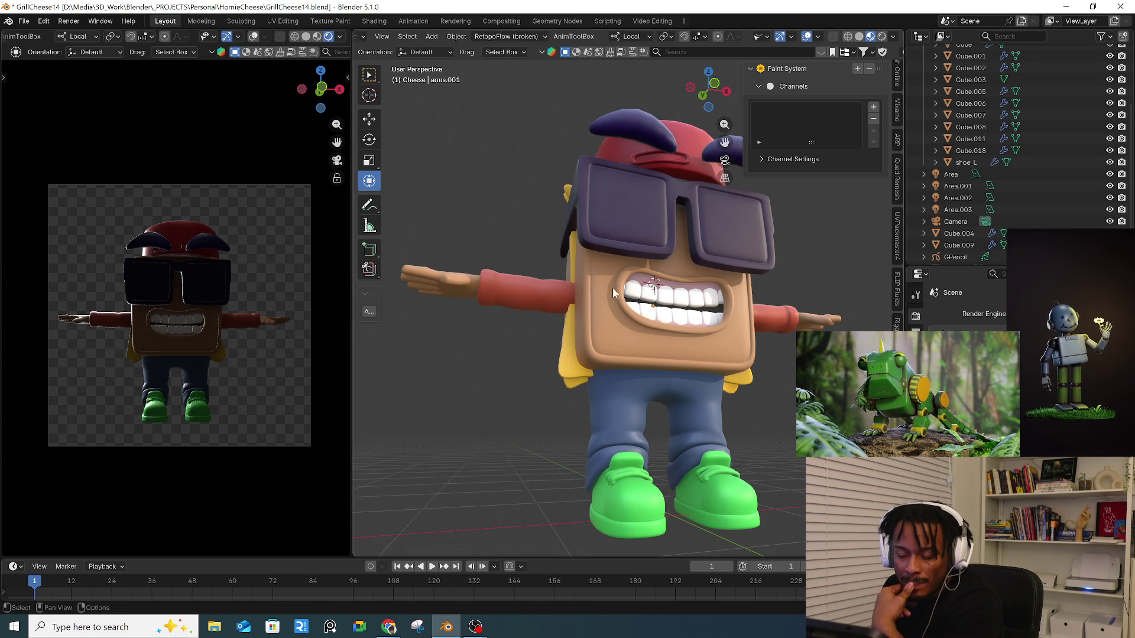
pyautogui.scroll(-2, 591, 266)
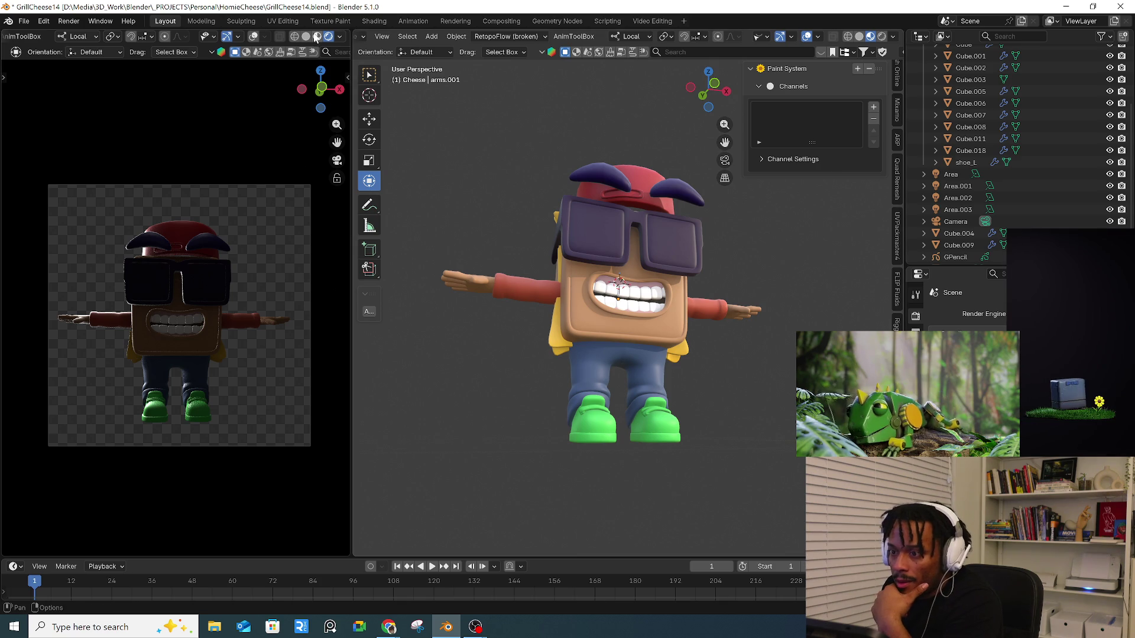
pyautogui.click(317, 36)
pyautogui.moveTo(610, 236); pyautogui.dragTo(577, 275, button='middle')
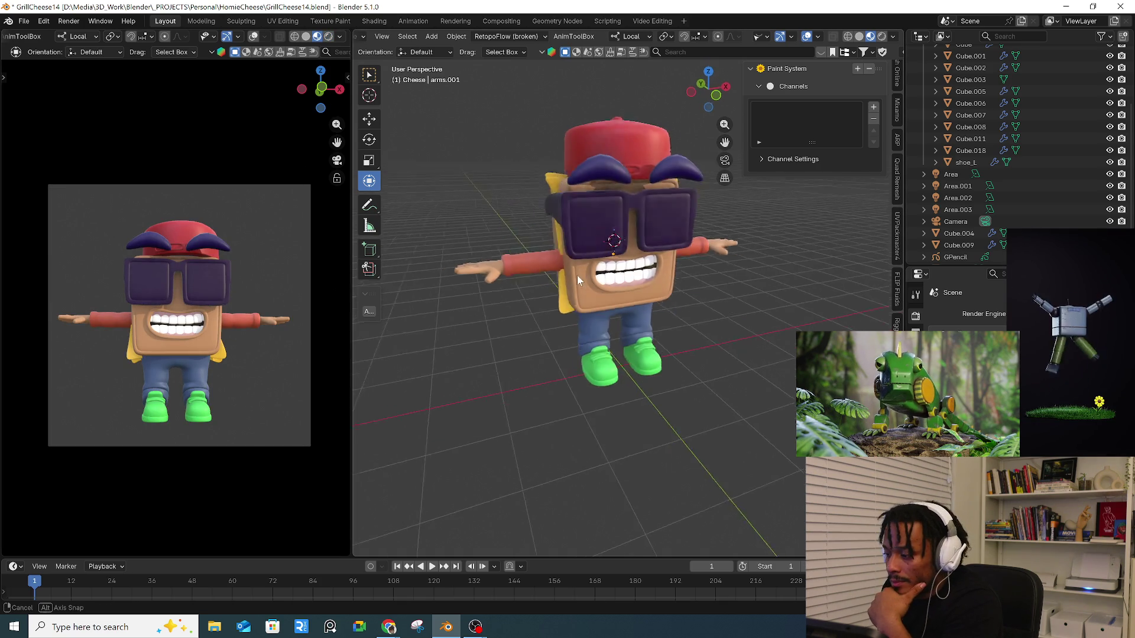
pyautogui.scroll(3, 634, 255)
pyautogui.click(627, 287)
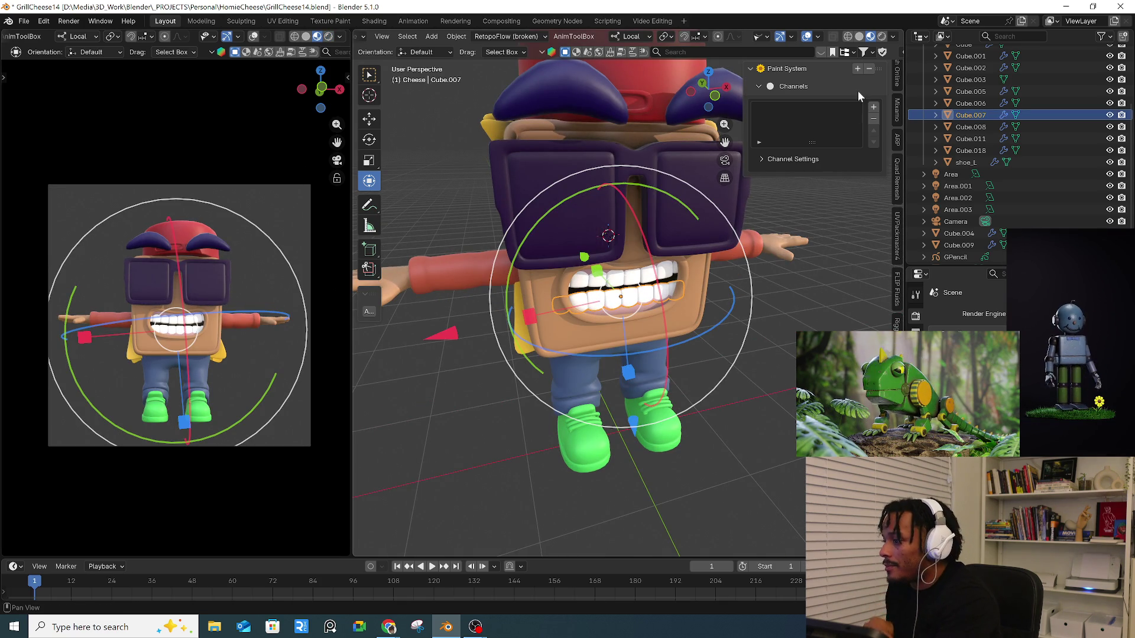
# - Remove the HomieCheese.001 material slot from the Cube.007 teeth object
pyautogui.click(751, 69)
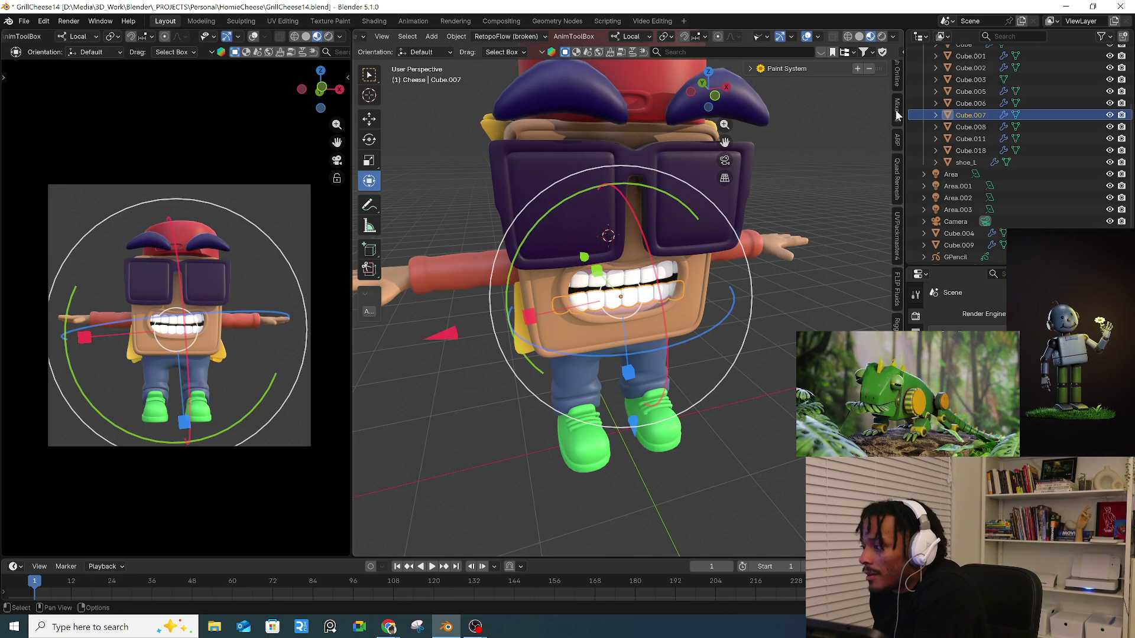
pyautogui.scroll(-2, 897, 178)
pyautogui.scroll(-1, 897, 177)
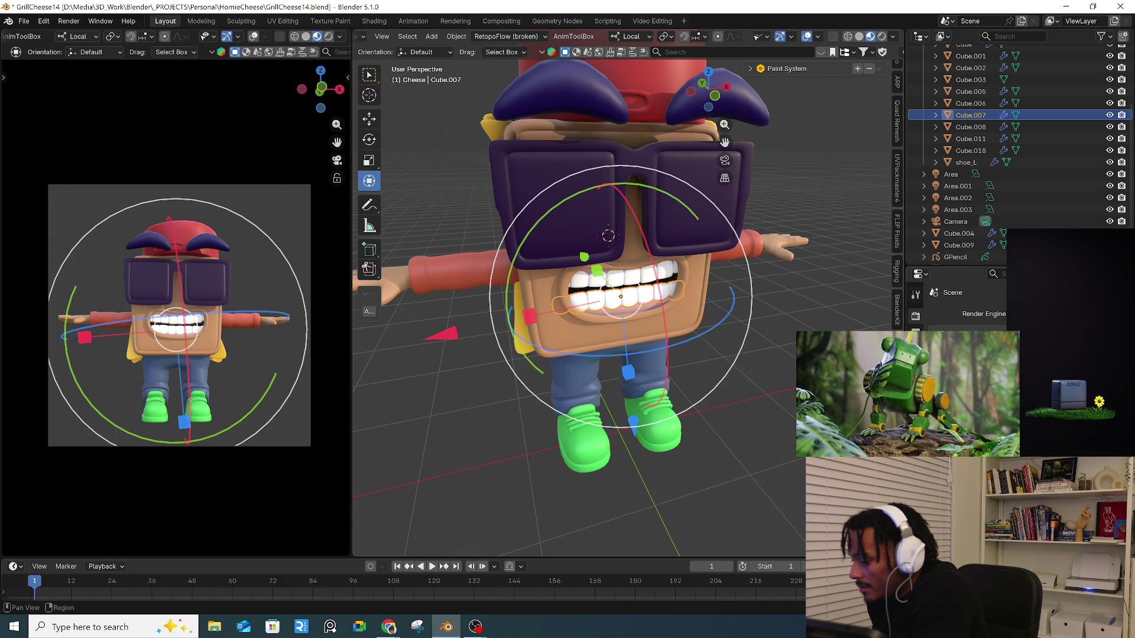
pyautogui.click(896, 65)
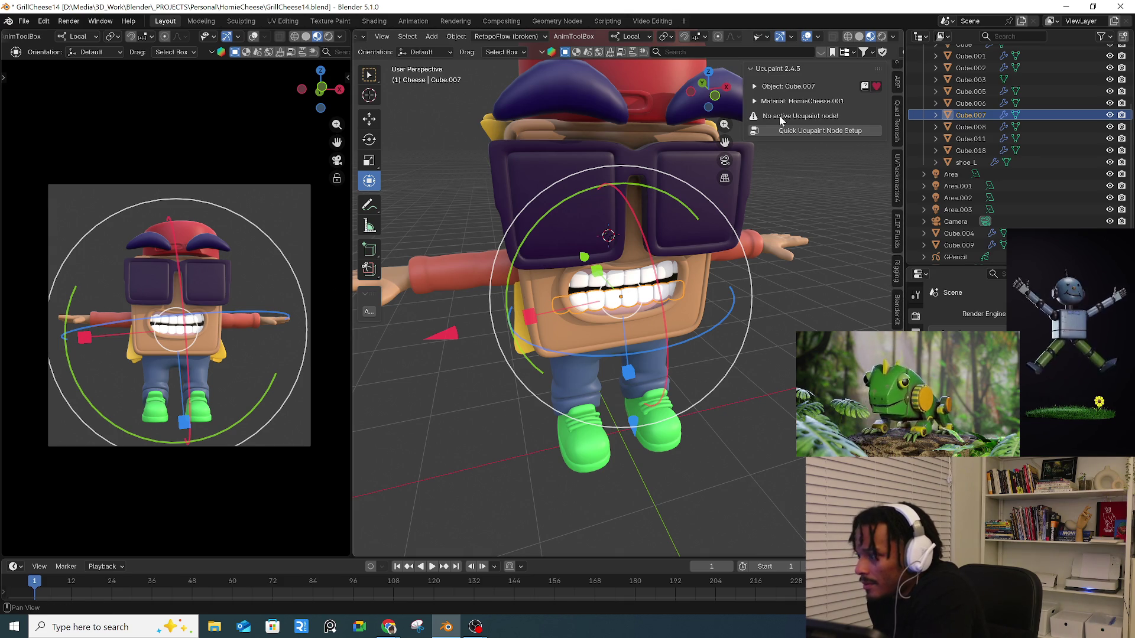
pyautogui.click(805, 101)
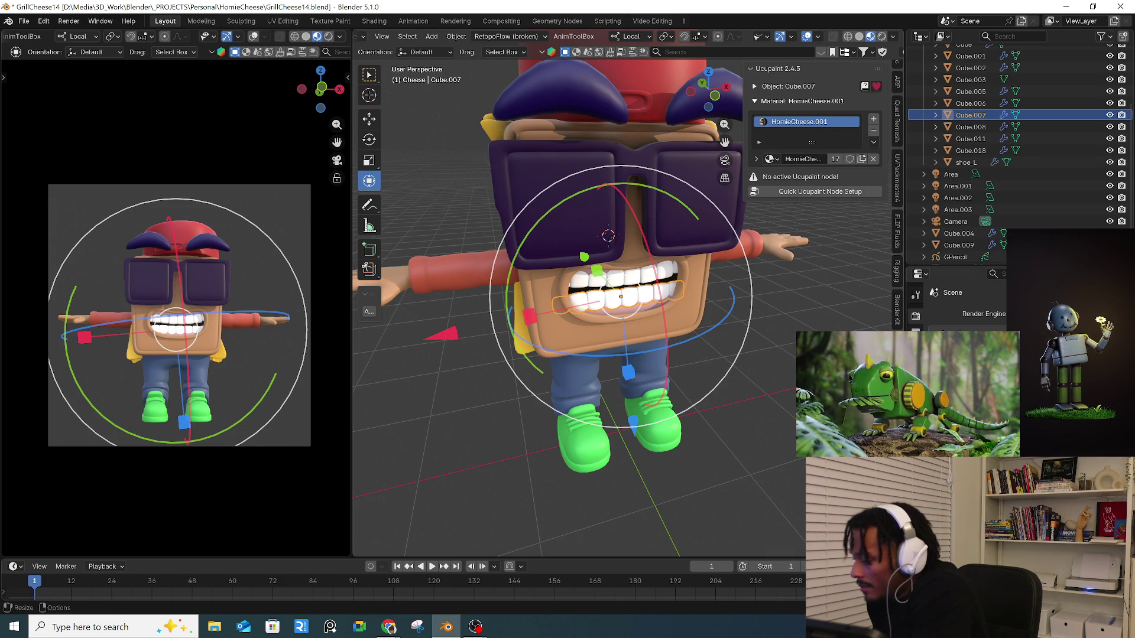
pyautogui.click(915, 508)
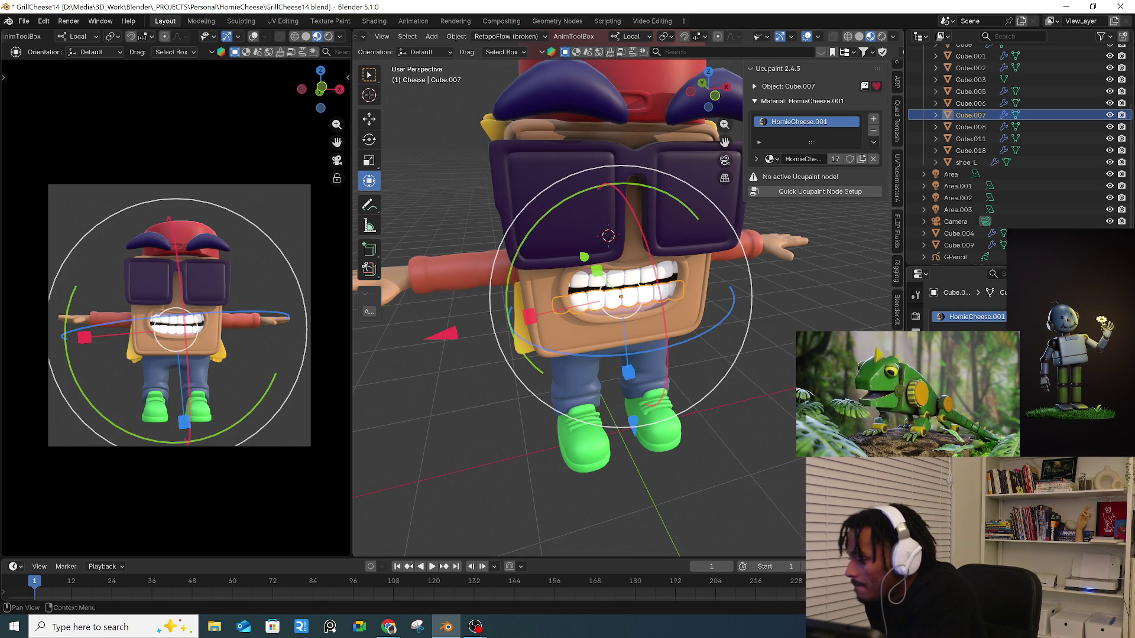
pyautogui.click(1122, 331)
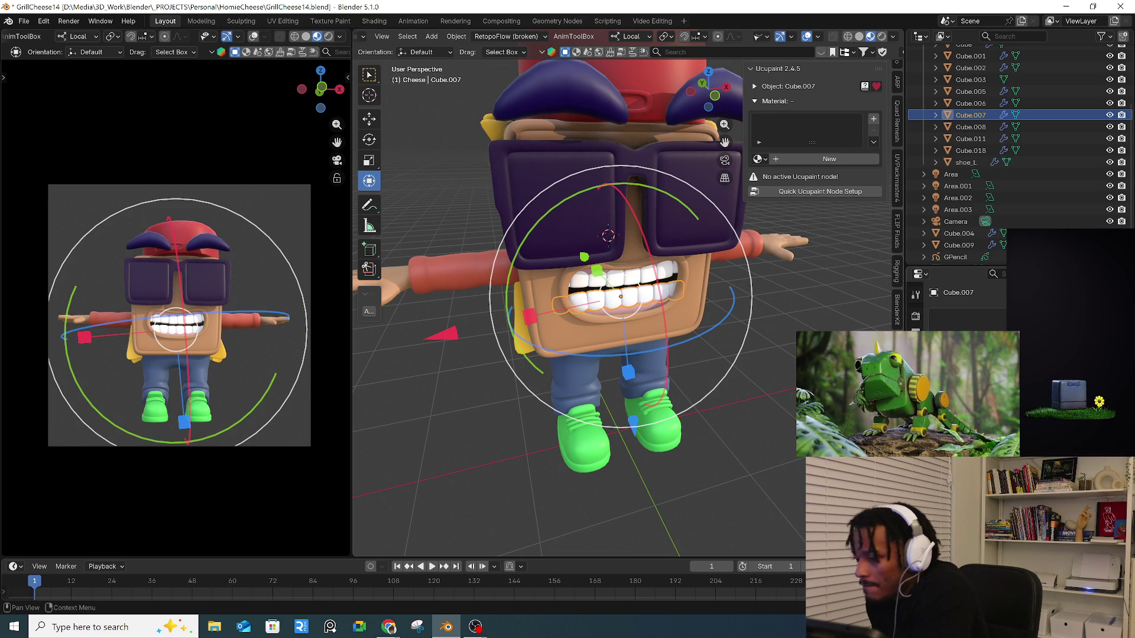
# - Compare the head's material with the teeth, reselect the teeth, and go to Shading
pyautogui.click(701, 320)
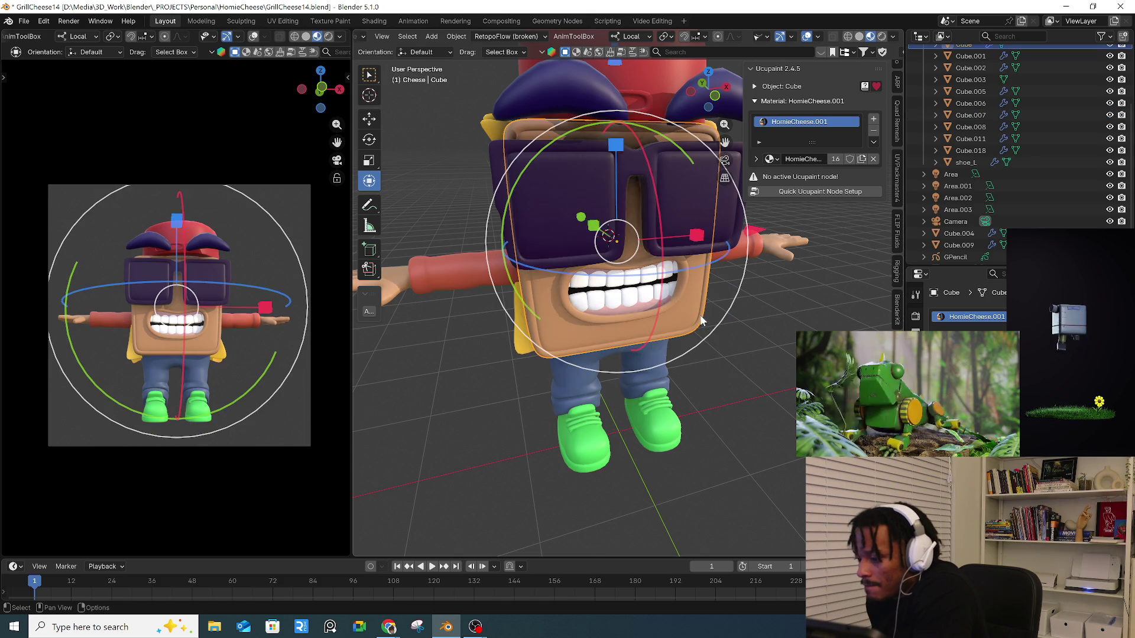
pyautogui.click(642, 310)
pyautogui.click(647, 299)
pyautogui.click(647, 298)
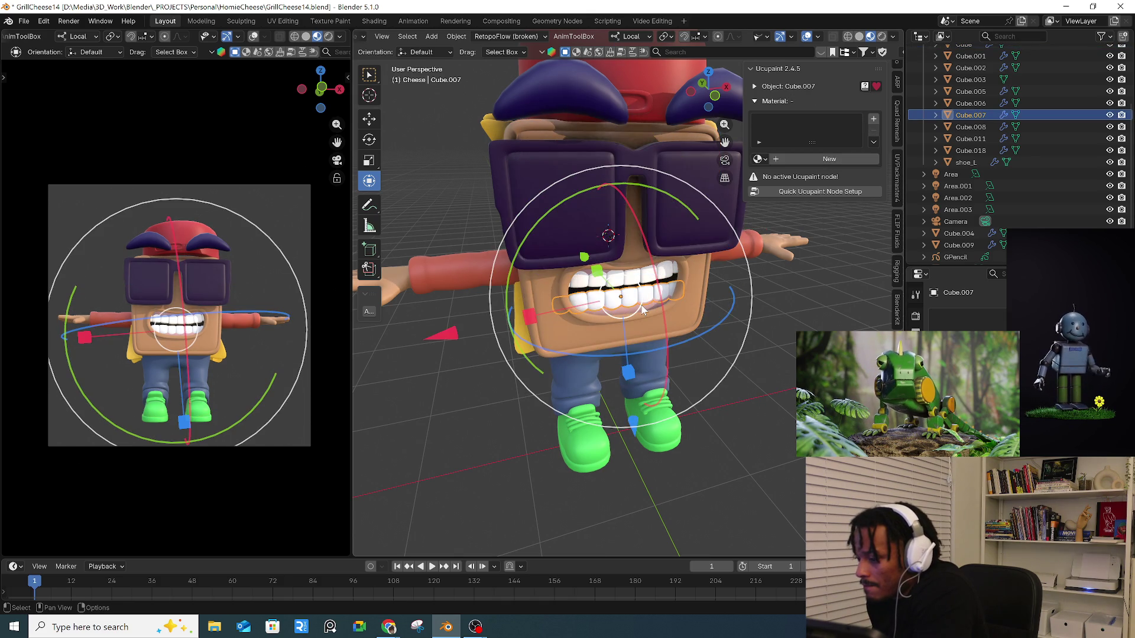
pyautogui.click(385, 23)
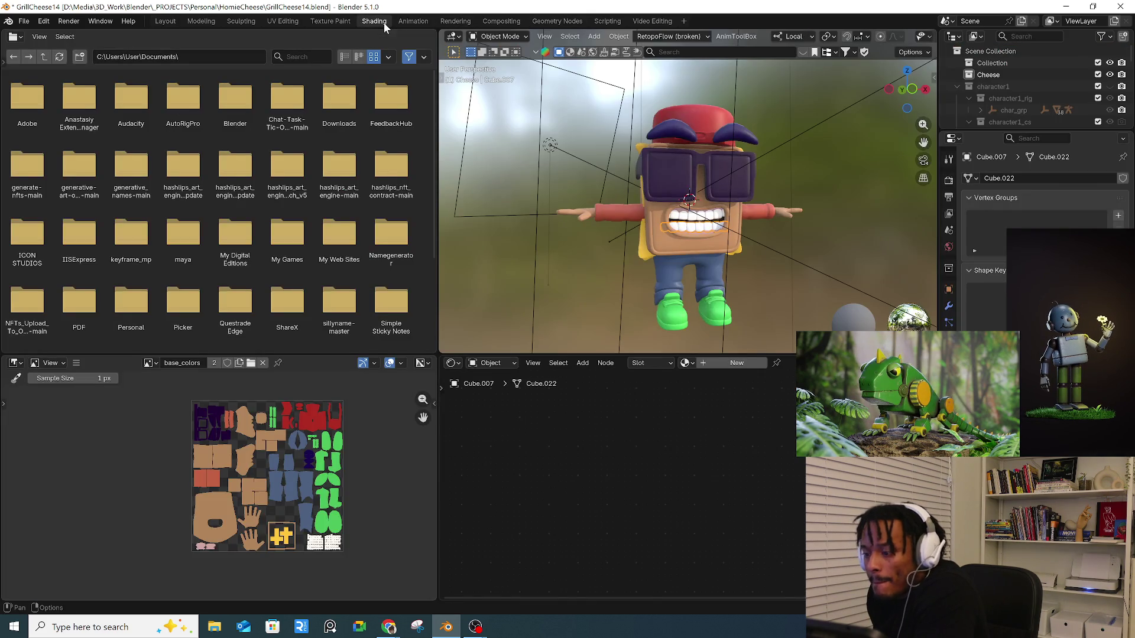
# - Cycle between the overlapping head and teeth to compare materials, ending on head object Cube
pyautogui.click(657, 219)
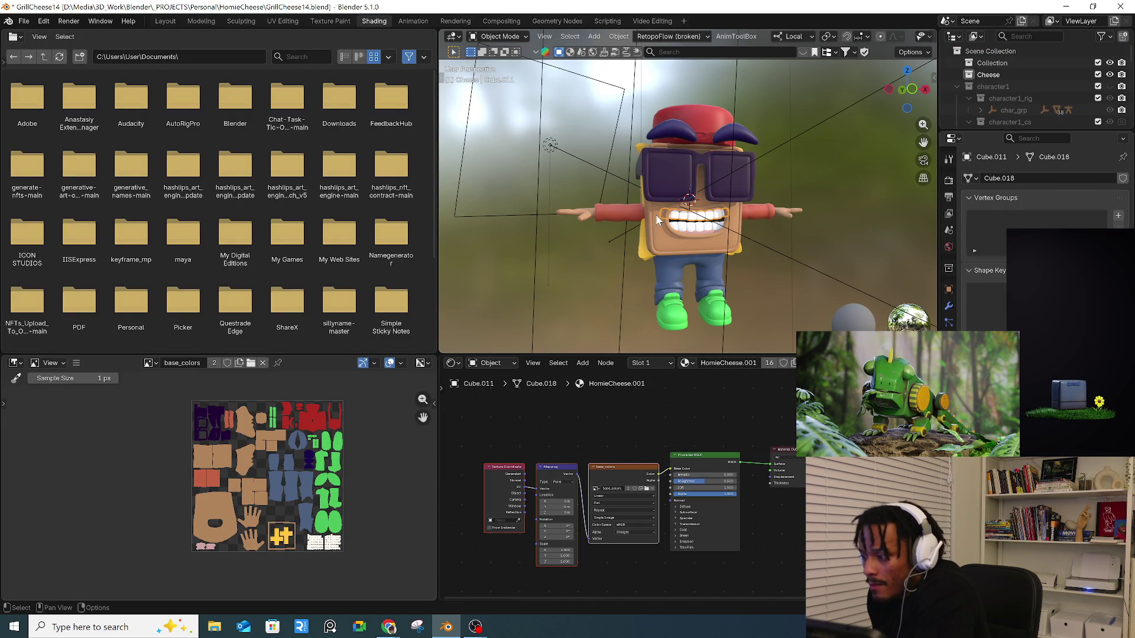
pyautogui.click(701, 229)
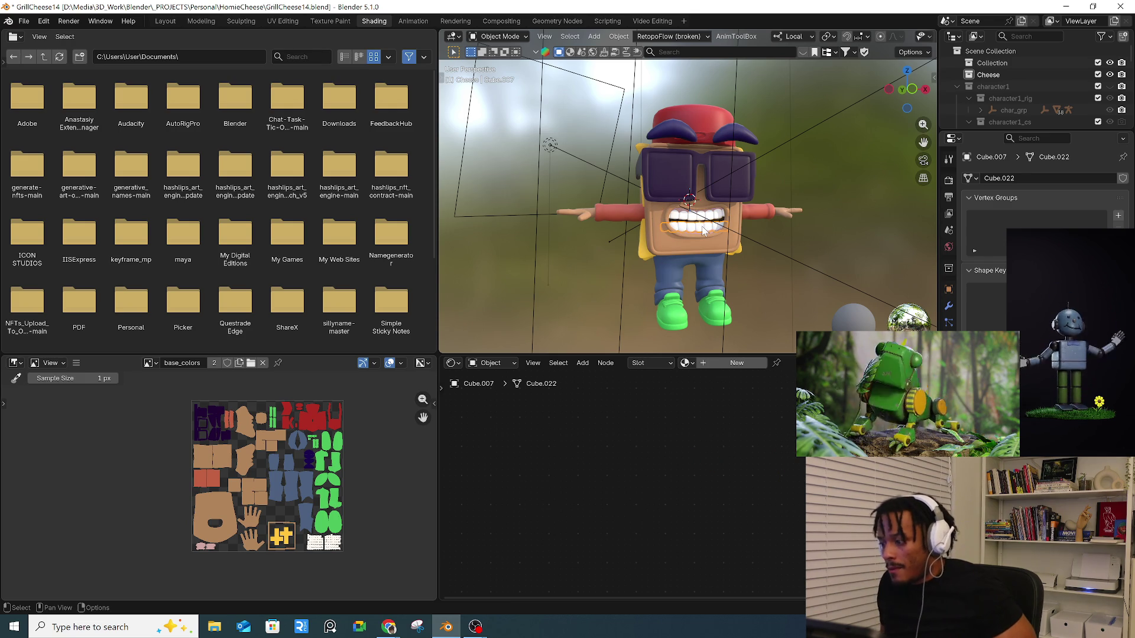
pyautogui.click(712, 239)
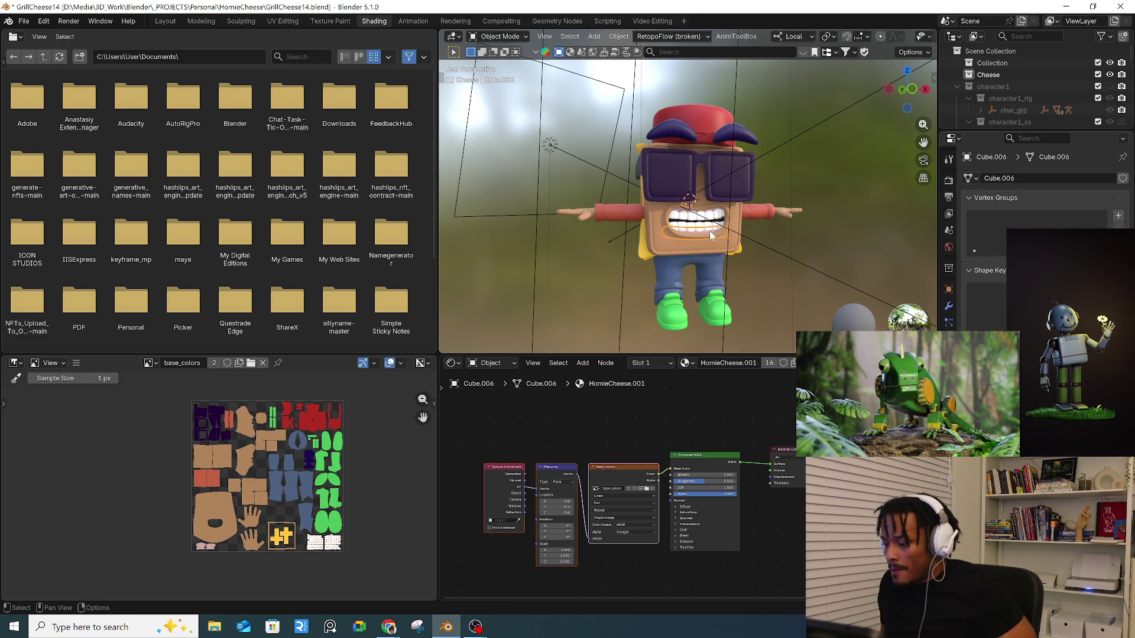
pyautogui.click(710, 230)
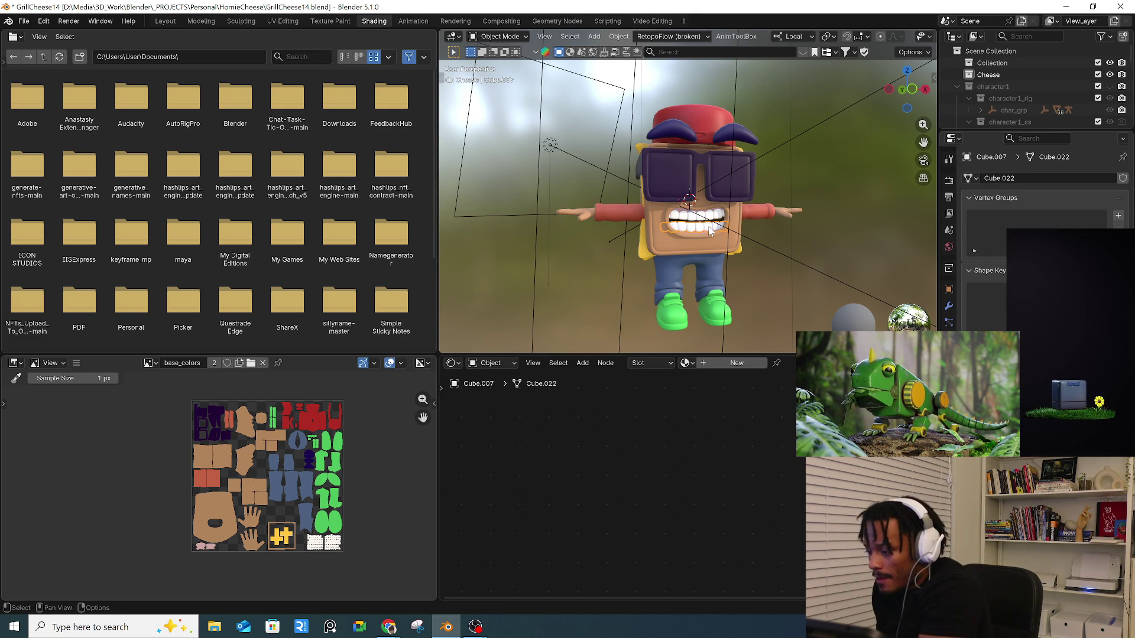
pyautogui.click(710, 230)
pyautogui.click(710, 230)
pyautogui.click(709, 231)
pyautogui.click(710, 231)
pyautogui.click(710, 231)
pyautogui.click(709, 231)
pyautogui.click(709, 230)
pyautogui.click(696, 231)
pyautogui.click(697, 232)
pyautogui.click(696, 232)
pyautogui.click(696, 232)
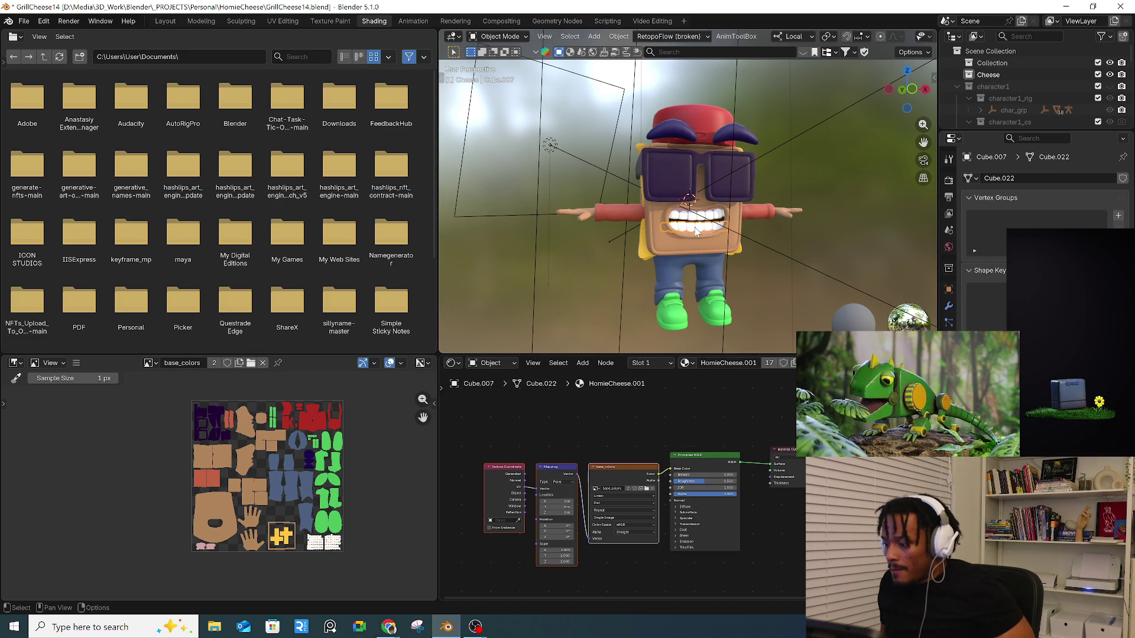
pyautogui.click(687, 245)
# - Preview the F Dimond material, then switch back to HomieCheese.001
pyautogui.scroll(3, 687, 248)
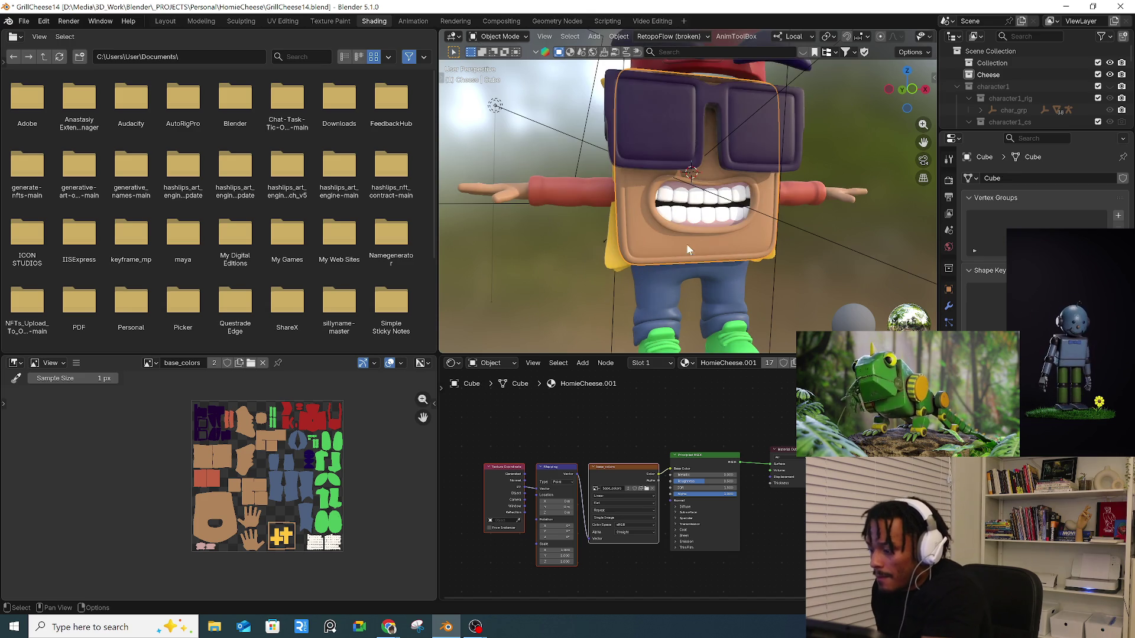
pyautogui.click(686, 363)
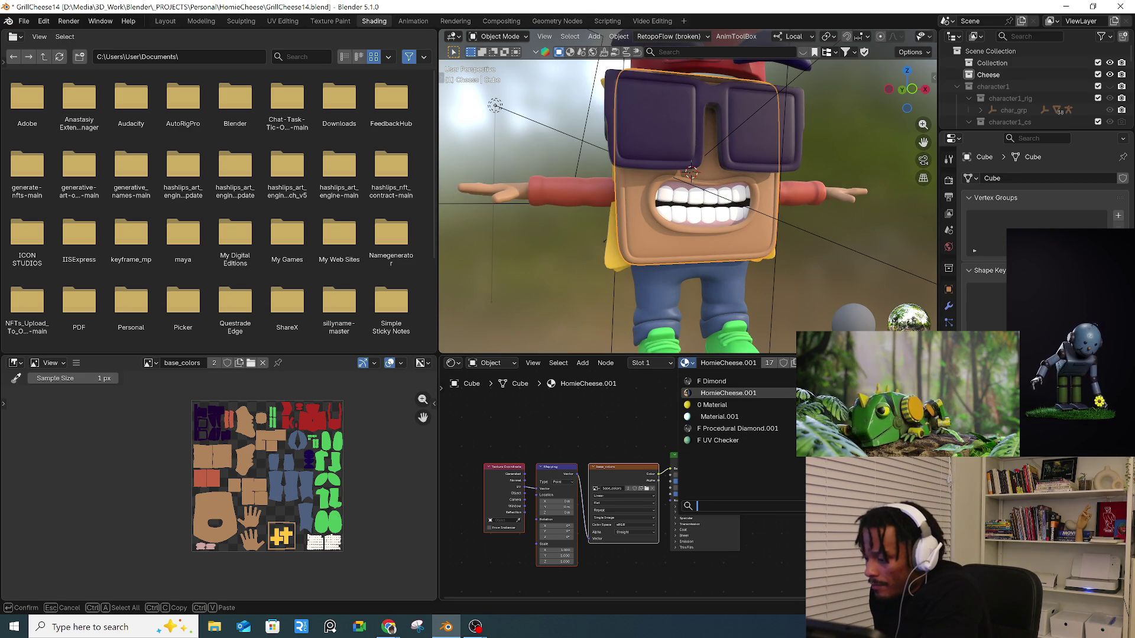
pyautogui.click(693, 380)
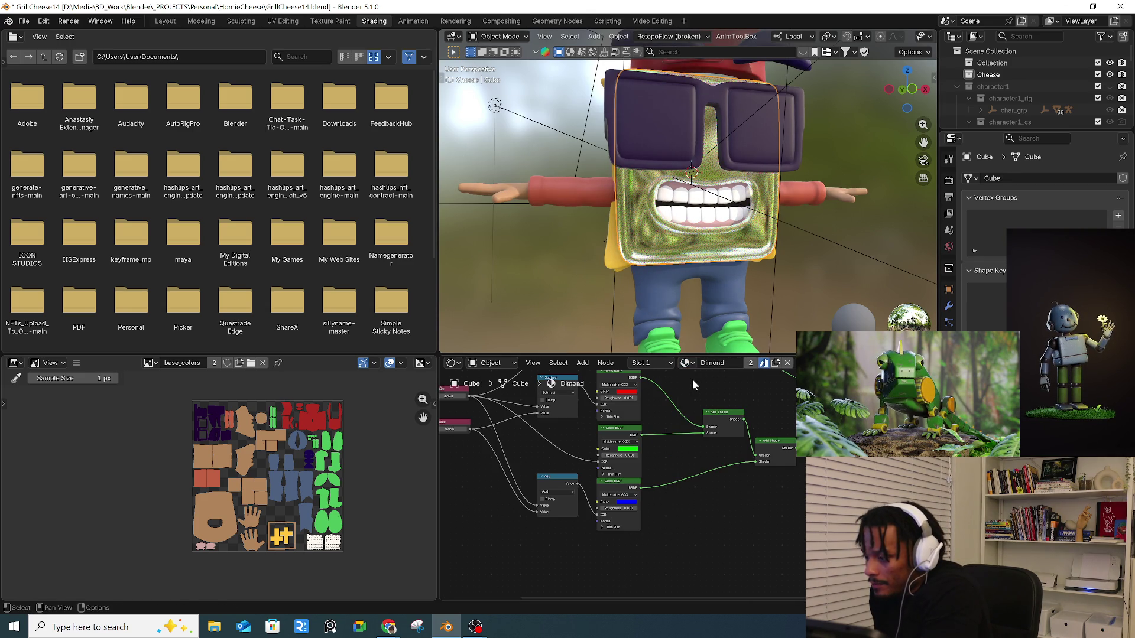
pyautogui.click(704, 393)
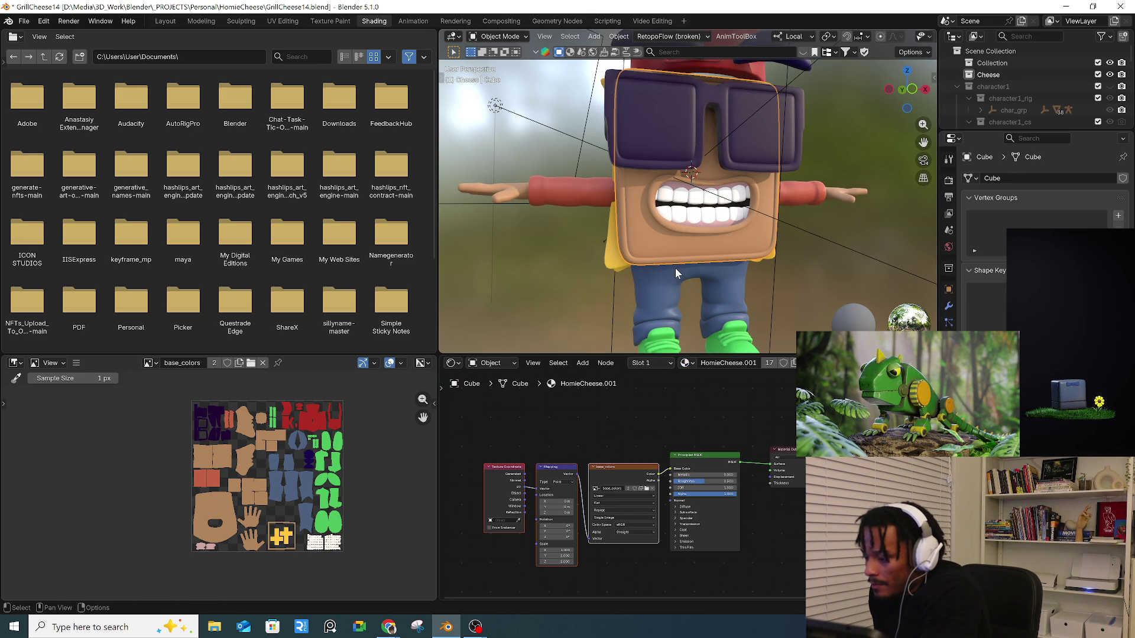
# - Select the shoe, body, then the arms, and return to the Layout workspace
pyautogui.scroll(-3, 666, 312)
pyautogui.click(703, 343)
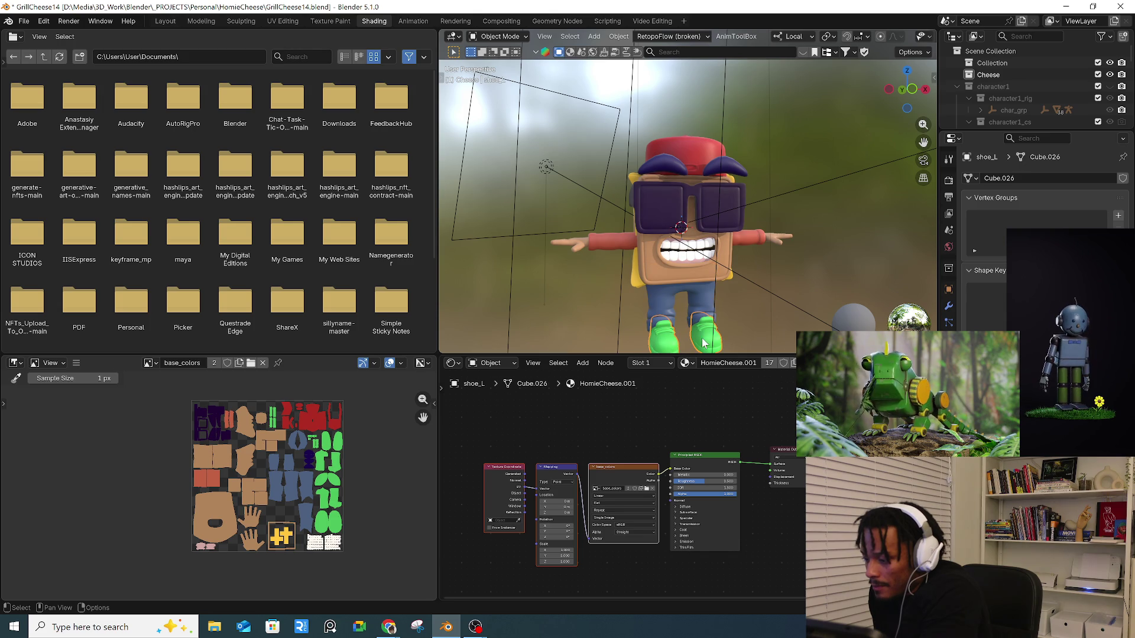
pyautogui.click(646, 280)
pyautogui.click(612, 240)
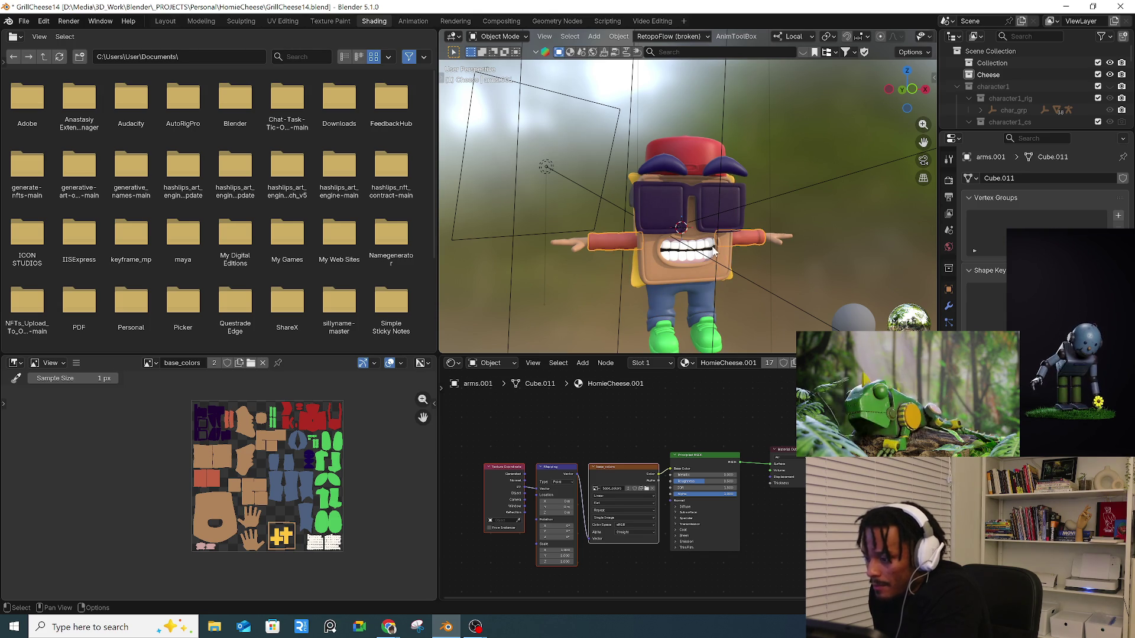
pyautogui.click(173, 22)
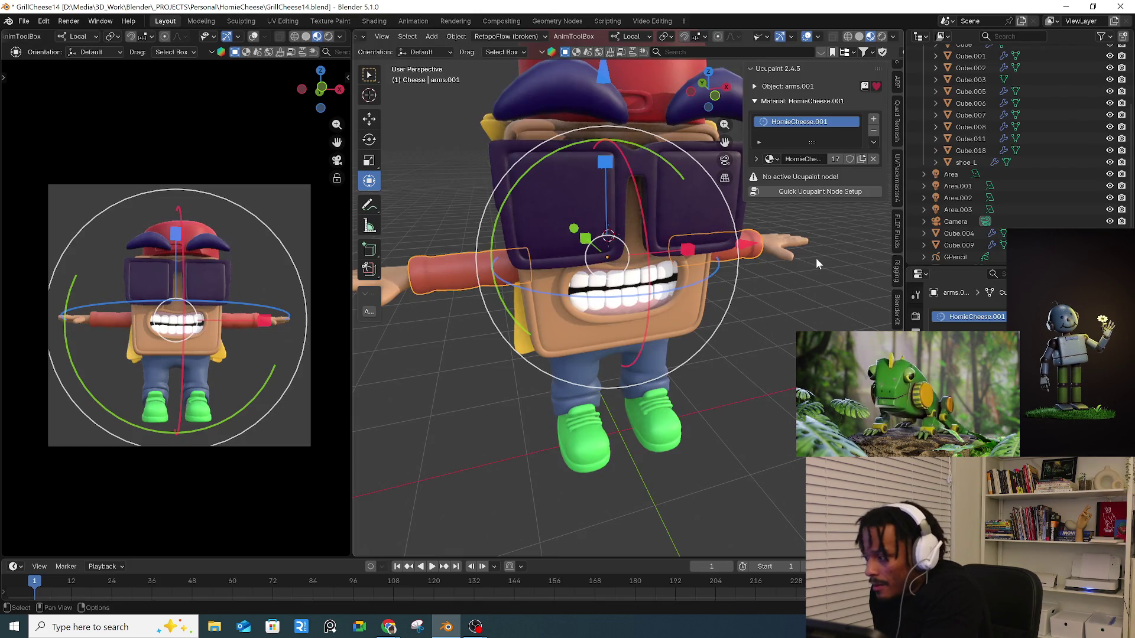
# - Run Quick Ucupaint Node Setup with Principled, Color, Metallic, Roughness and Normal channels
pyautogui.click(769, 159)
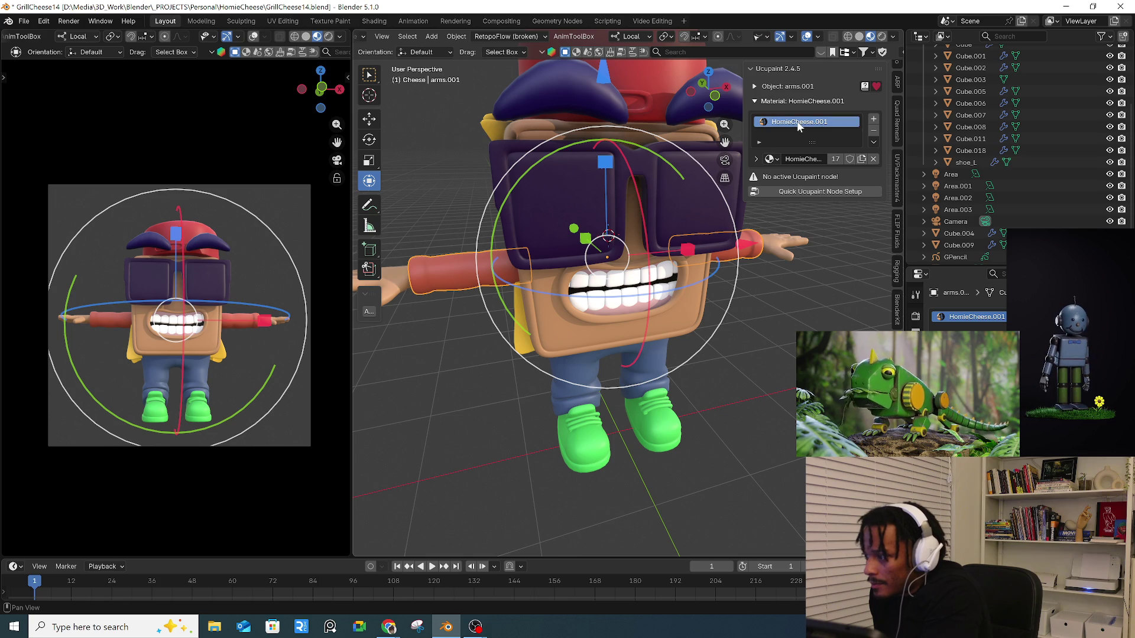
pyautogui.click(790, 192)
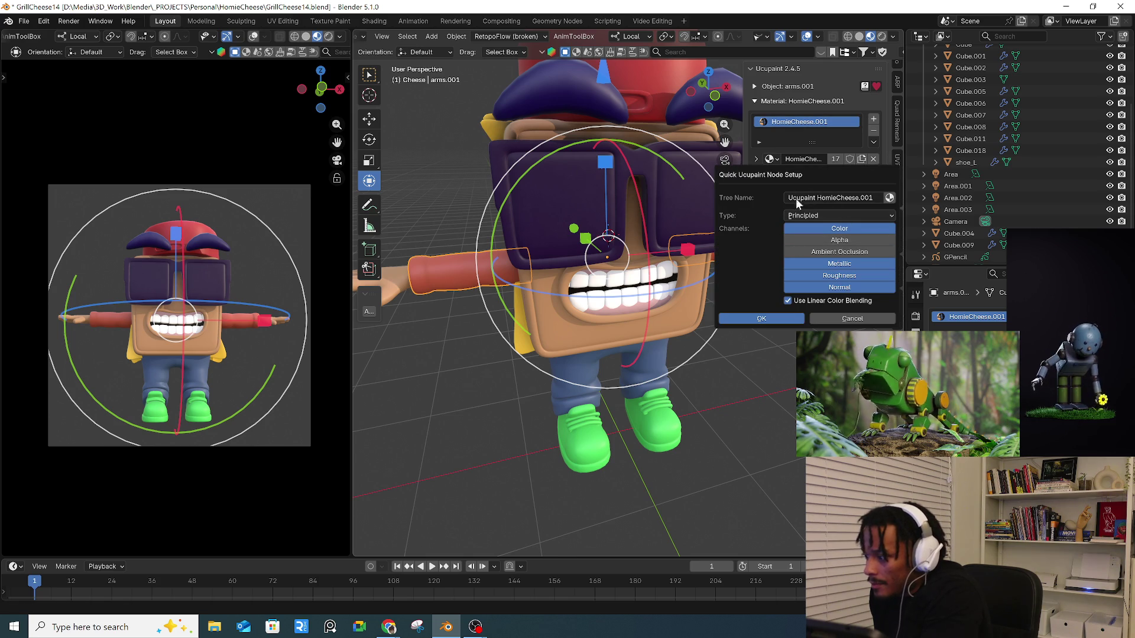
pyautogui.click(814, 197)
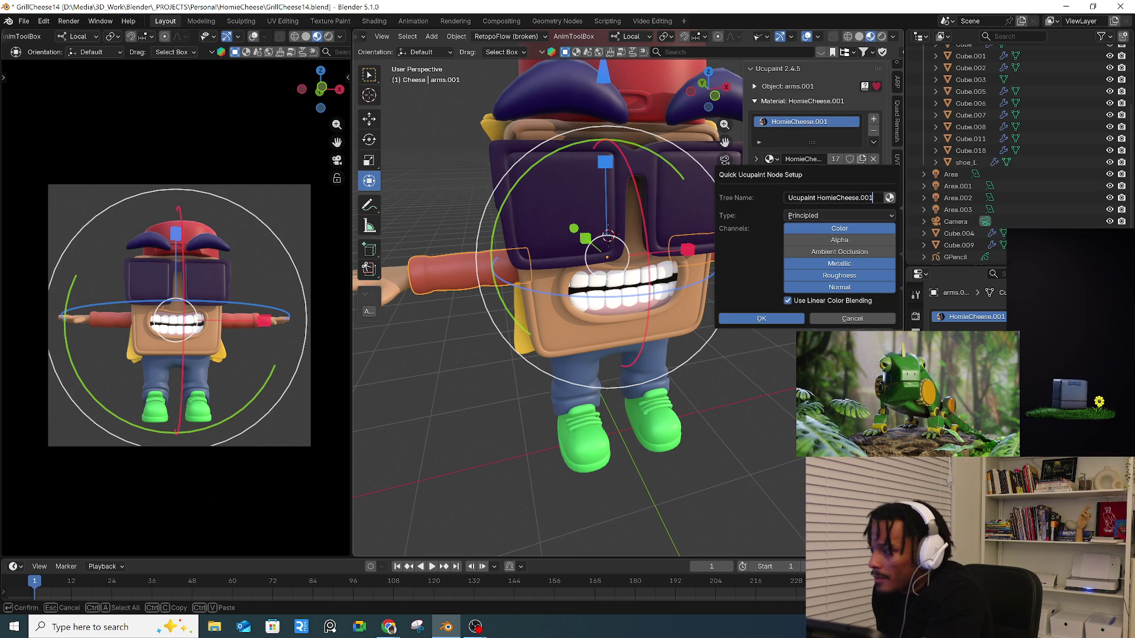
pyautogui.click(763, 318)
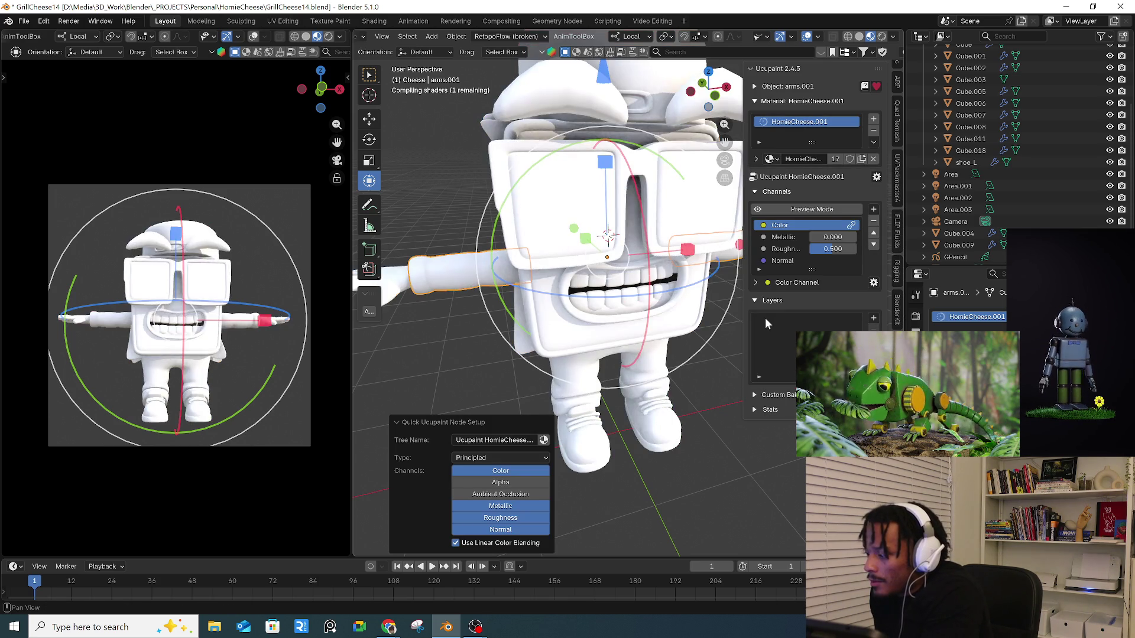
# - Toggle Ucupaint Preview Mode while orbiting, then isolate the cheese body in local view
pyautogui.moveTo(654, 300)
pyautogui.mouseDown(button='middle')
pyautogui.moveTo(698, 296)
pyautogui.moveTo(662, 281)
pyautogui.mouseUp(button='middle')
pyautogui.moveTo(572, 267); pyautogui.dragTo(674, 257, button='middle')
pyautogui.click(785, 208)
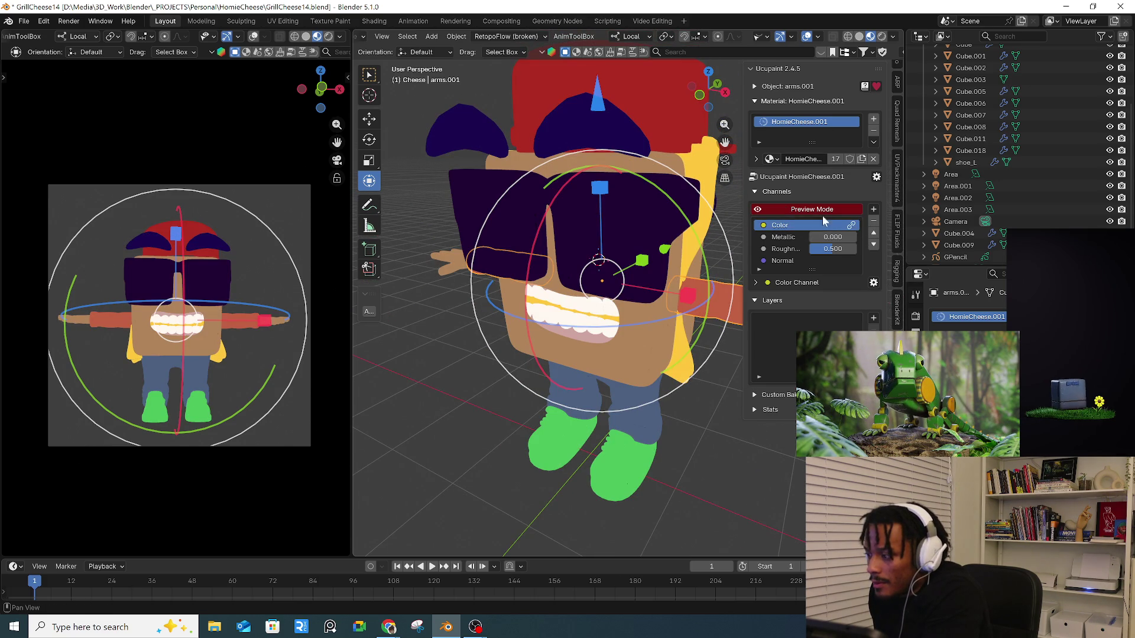
pyautogui.click(828, 208)
pyautogui.moveTo(551, 329)
pyautogui.mouseDown(button='middle')
pyautogui.moveTo(638, 319)
pyautogui.moveTo(627, 334)
pyautogui.moveTo(659, 335)
pyautogui.moveTo(674, 319)
pyautogui.moveTo(568, 378)
pyautogui.mouseUp(button='middle')
pyautogui.click(808, 210)
pyautogui.click(809, 210)
pyautogui.click(646, 346)
pyautogui.press('KP_Divide')
pyautogui.press('KP_Divide')
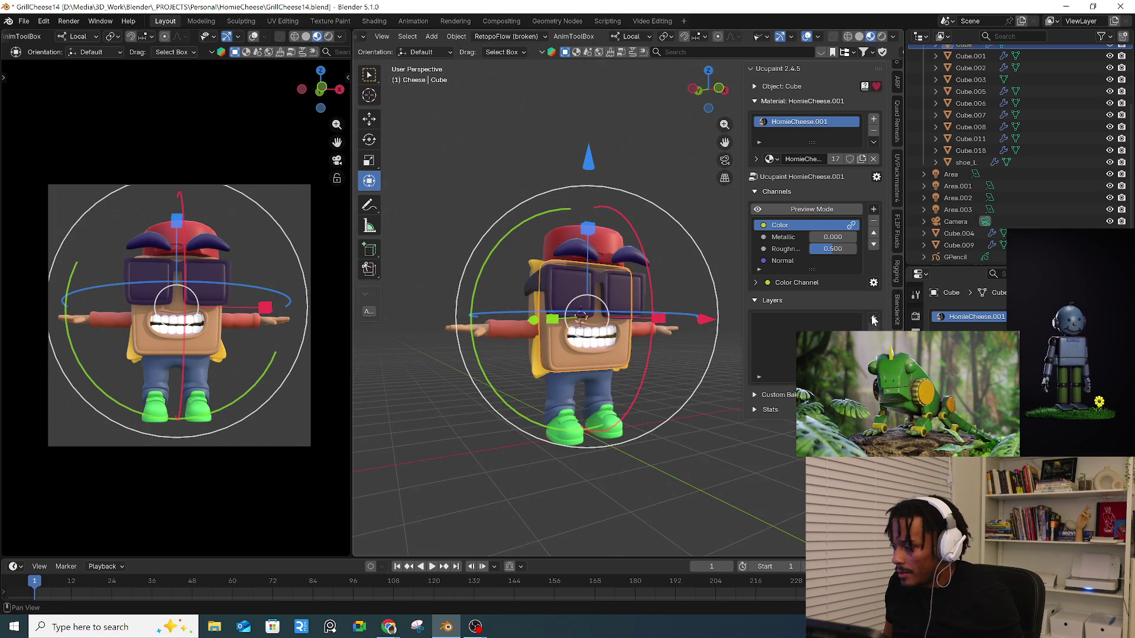
# - Add a new 2048 image layer to the Color channel and frame the cheese head
pyautogui.click(873, 317)
pyautogui.click(604, 329)
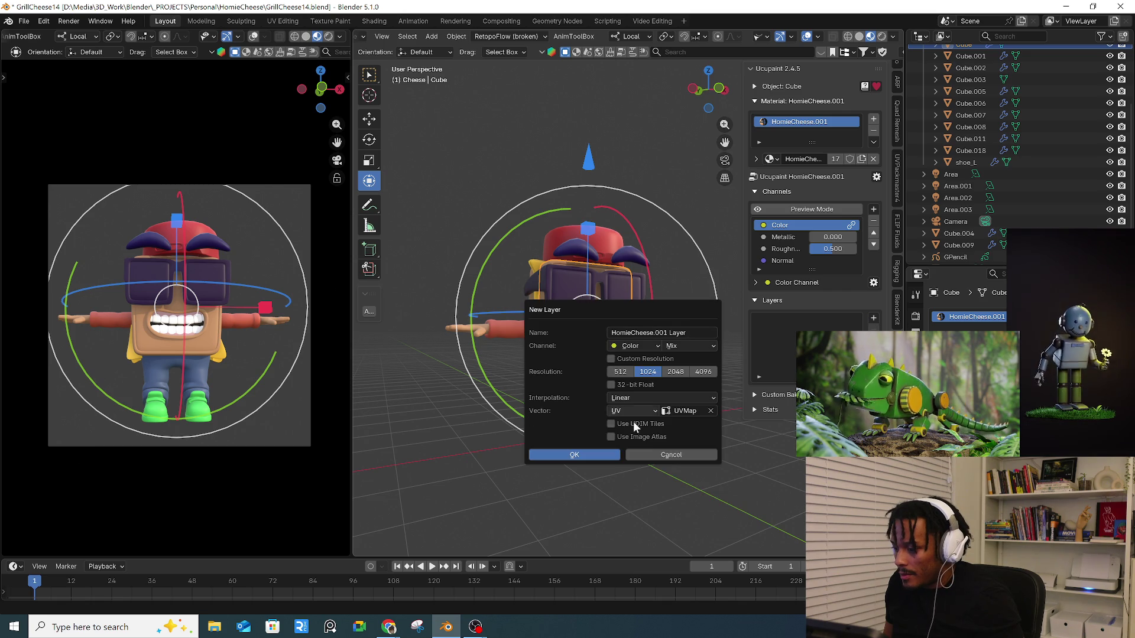
pyautogui.click(592, 455)
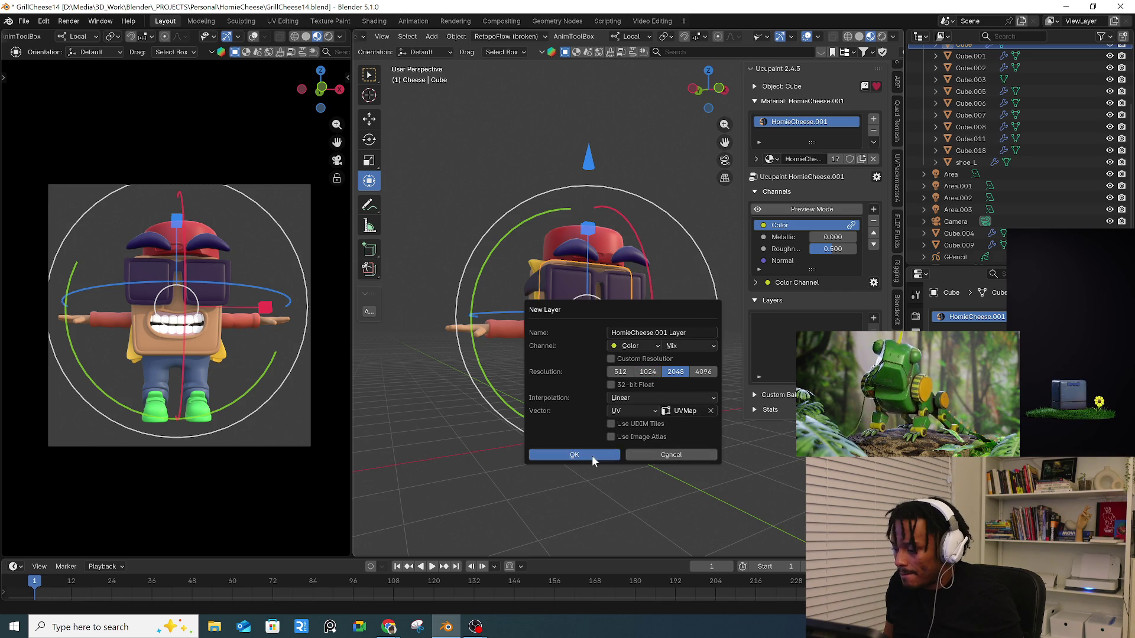
pyautogui.moveTo(620, 384); pyautogui.dragTo(657, 380, button='middle')
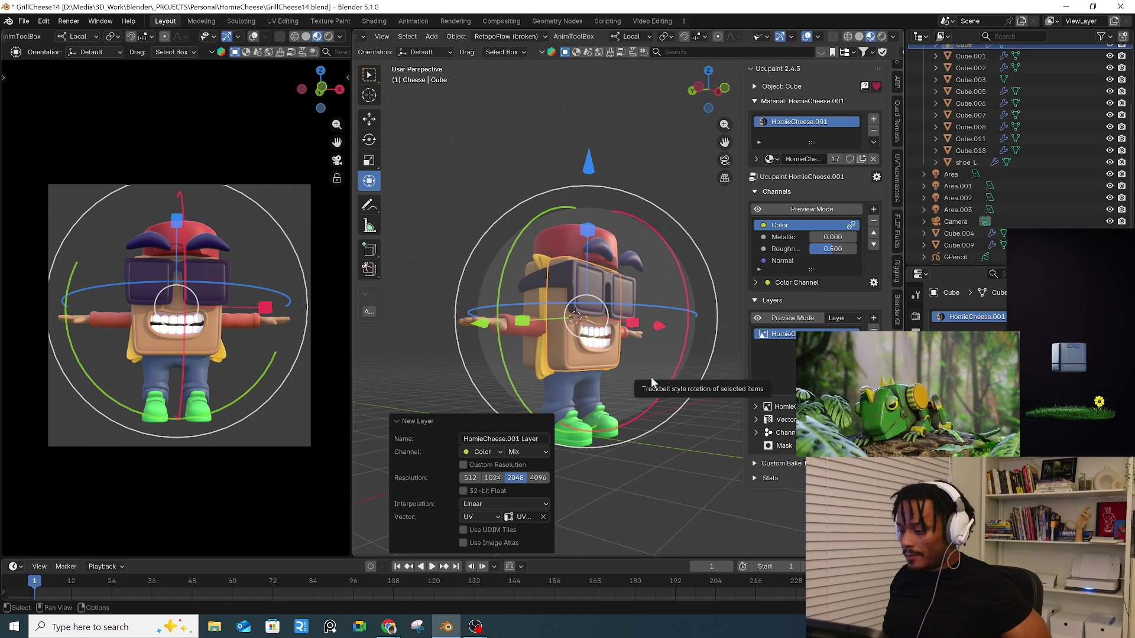
pyautogui.press('KP_Decimal')
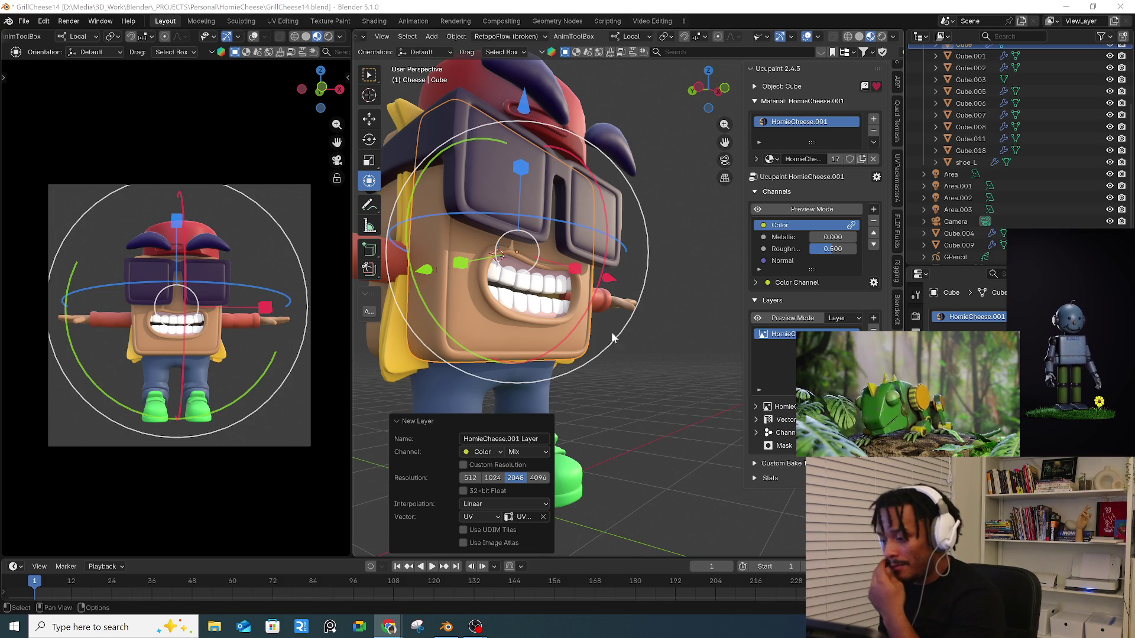
pyautogui.moveTo(626, 334); pyautogui.dragTo(543, 318, button='middle')
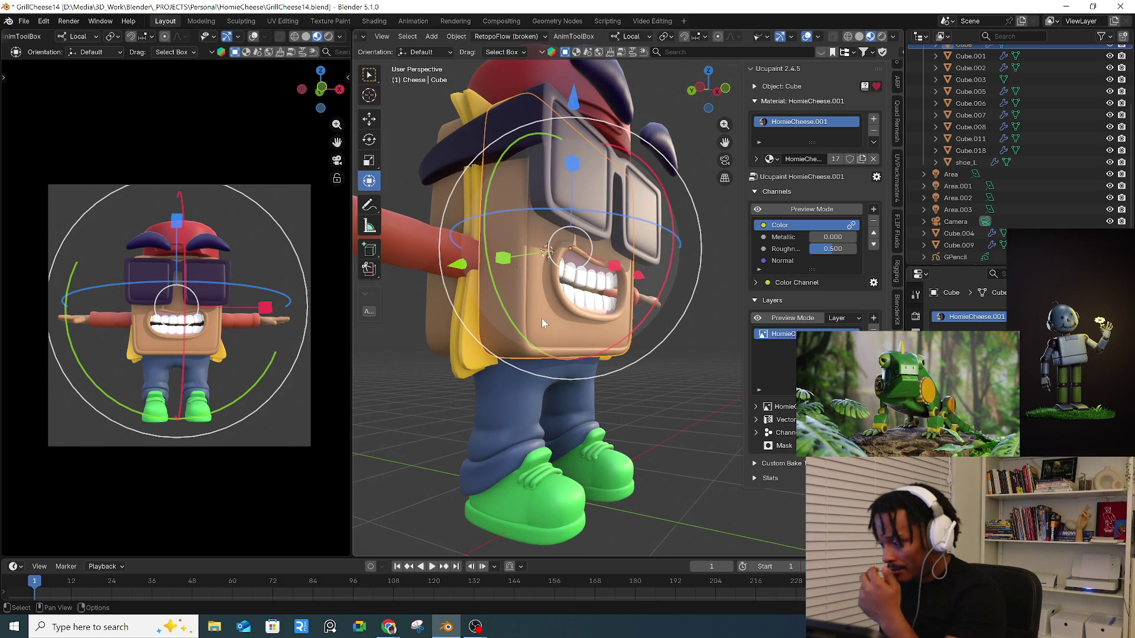
# - Isolate the cheese cube in local view and select all its linked side faces in Edit Mode
pyautogui.press('KP_Divide')
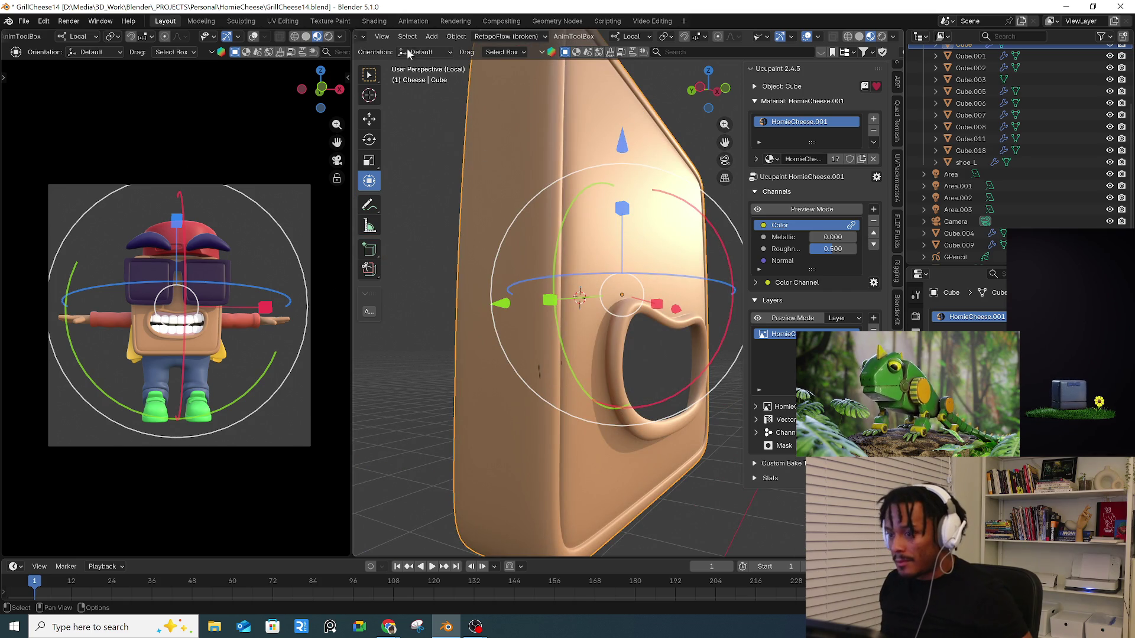
pyautogui.scroll(3, 429, 39)
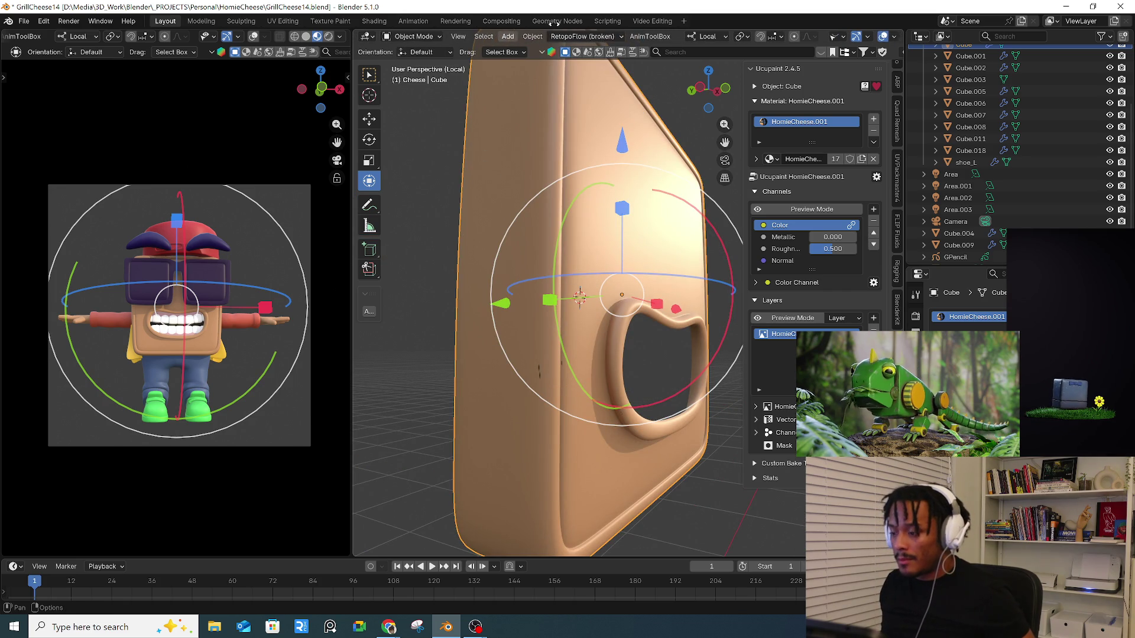
pyautogui.click(404, 38)
pyautogui.press('Tab')
pyautogui.moveTo(631, 197)
pyautogui.mouseDown(button='middle')
pyautogui.moveTo(505, 219)
pyautogui.moveTo(511, 177)
pyautogui.moveTo(486, 135)
pyautogui.moveTo(674, 183)
pyautogui.moveTo(618, 144)
pyautogui.moveTo(628, 170)
pyautogui.moveTo(403, 45)
pyautogui.mouseUp(button='middle')
pyautogui.click(506, 220)
pyautogui.hotkey('ctrl', 'l')
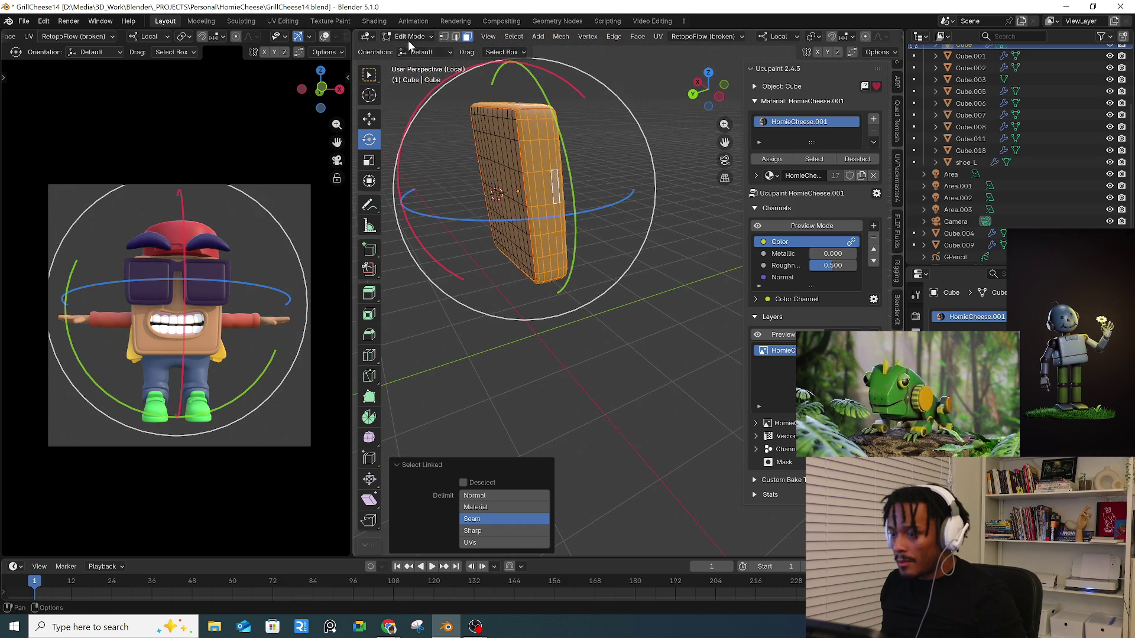
# - Switch the cheese cube to Texture Paint mode with the Paint Soft brush at 32 px
pyautogui.click(413, 38)
pyautogui.click(418, 115)
pyautogui.moveTo(532, 165)
pyautogui.mouseDown(button='middle')
pyautogui.moveTo(583, 204)
pyautogui.moveTo(519, 202)
pyautogui.mouseUp(button='middle')
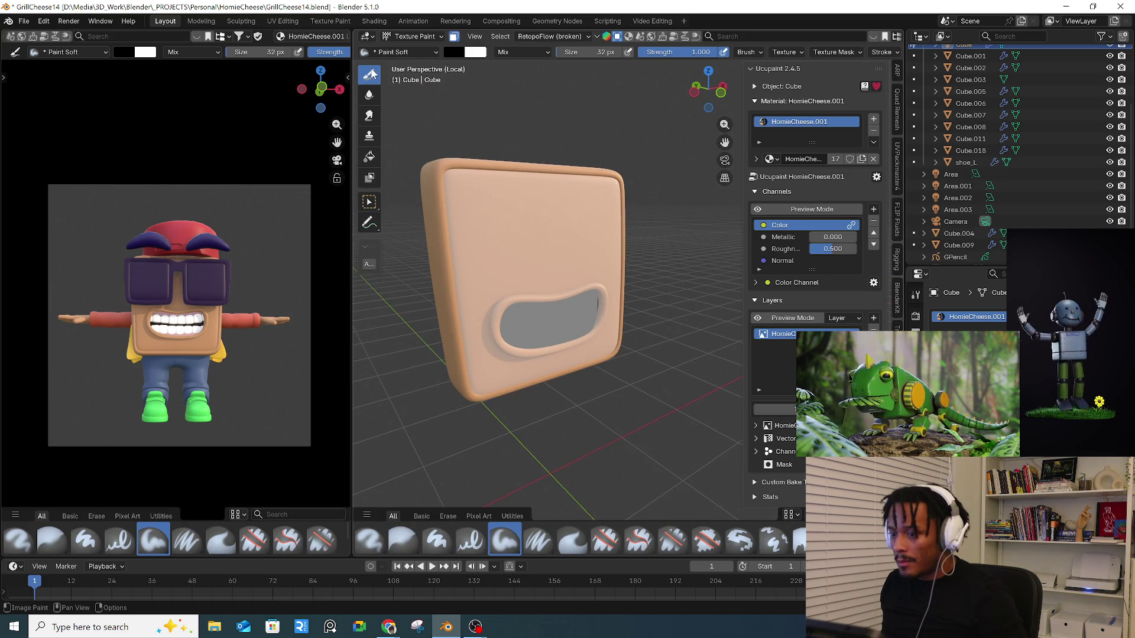
pyautogui.click(452, 53)
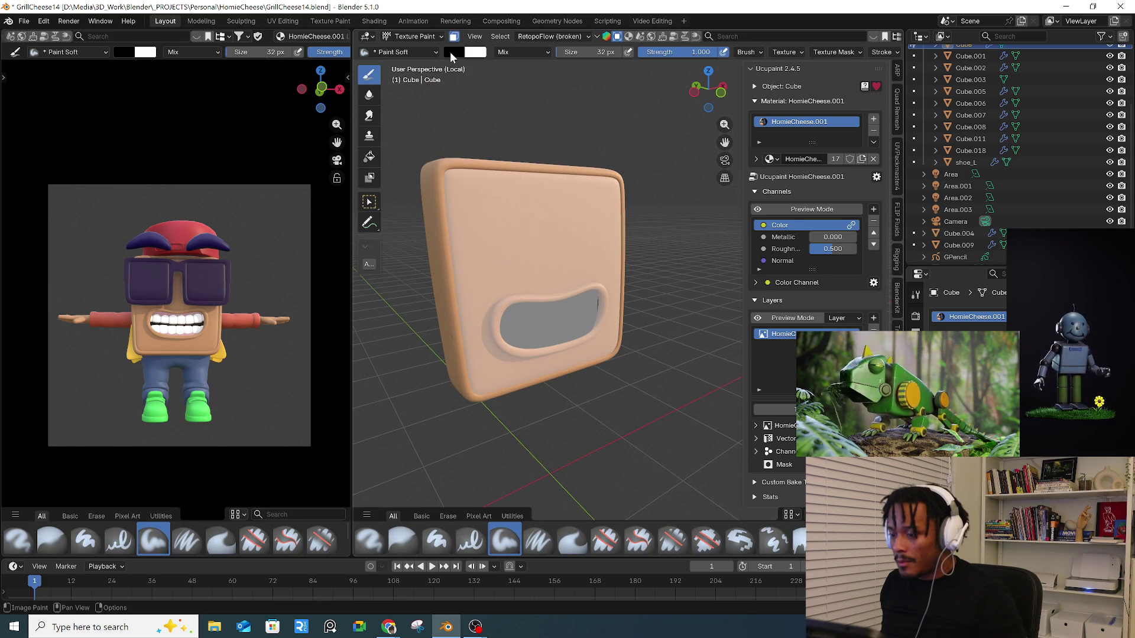
pyautogui.press('KP_Divide')
pyautogui.click(454, 36)
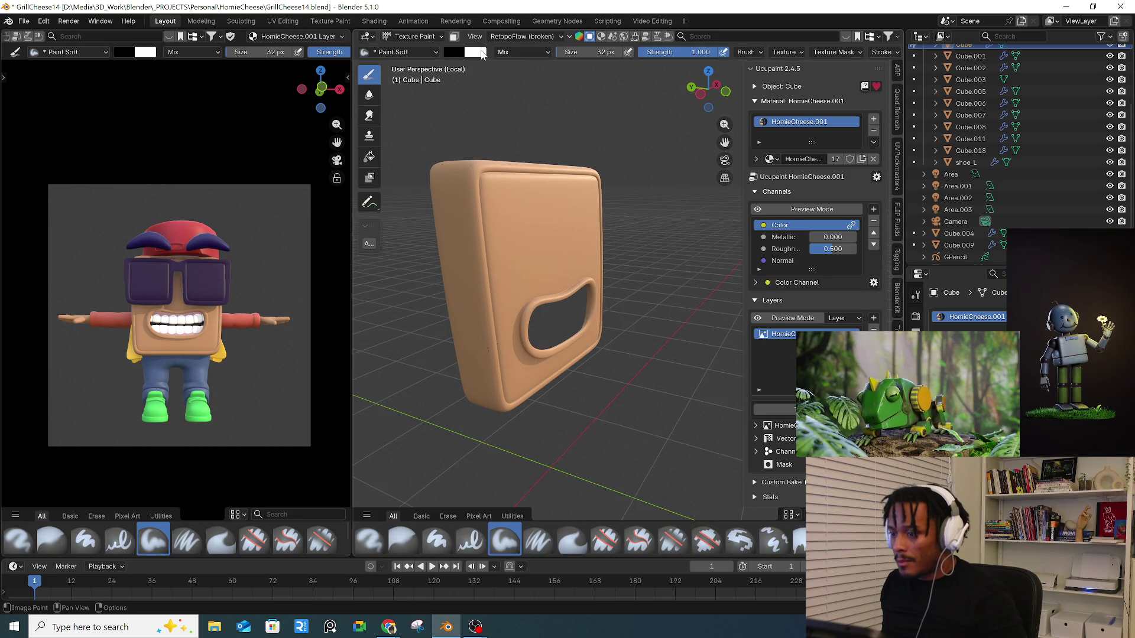
# - Browse the world, material, brush and brush texture settings in the Properties editor
pyautogui.click(915, 376)
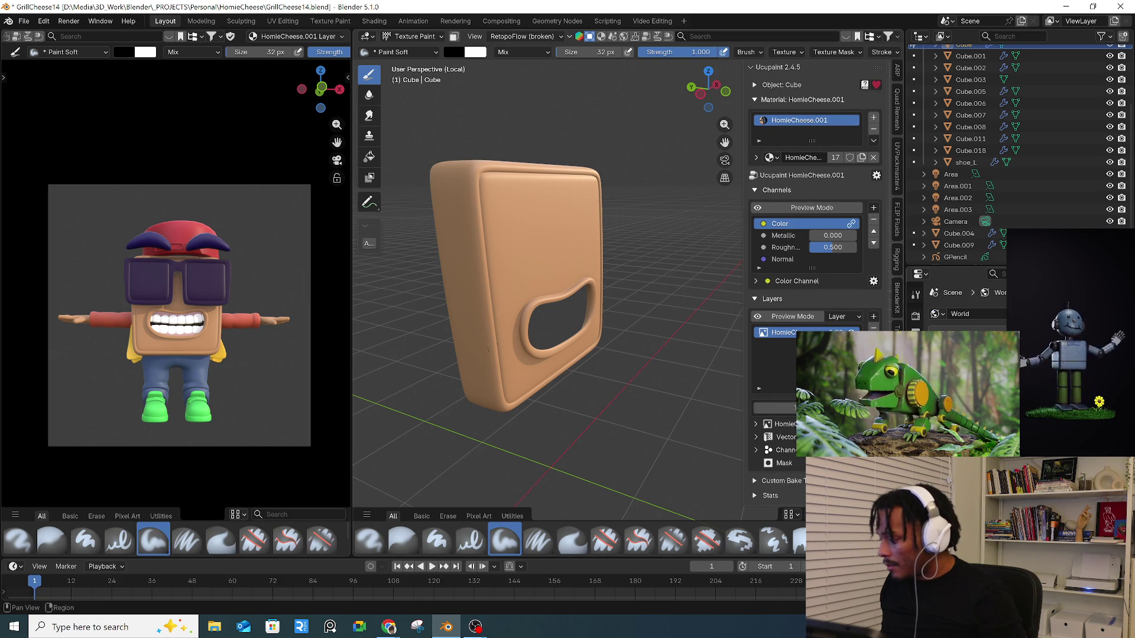
pyautogui.click(915, 502)
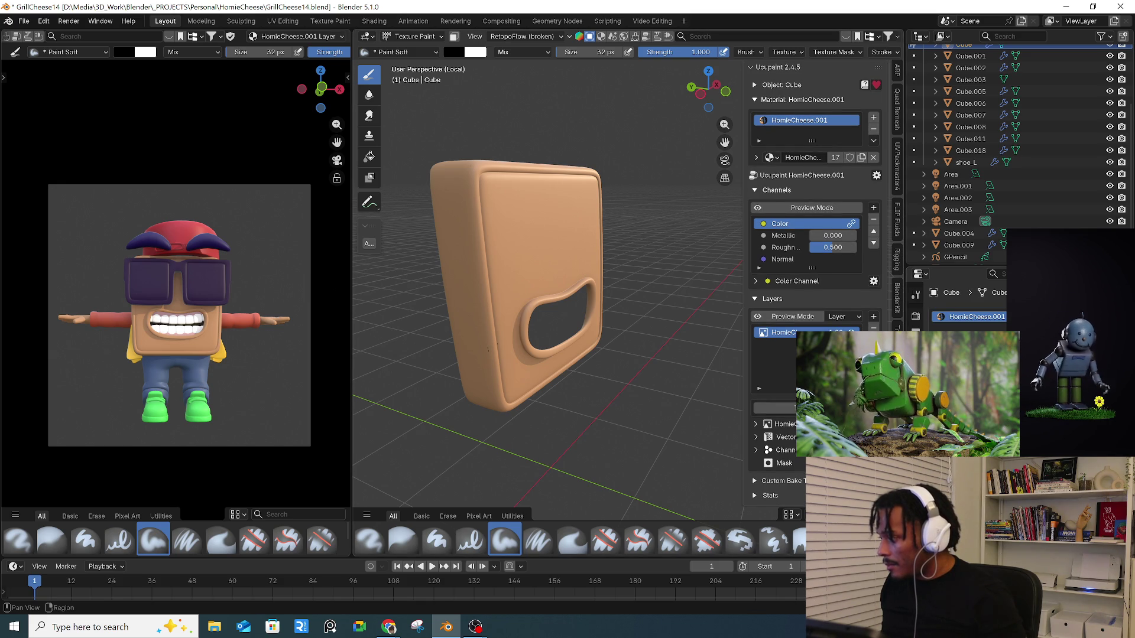
pyautogui.scroll(10, 899, 87)
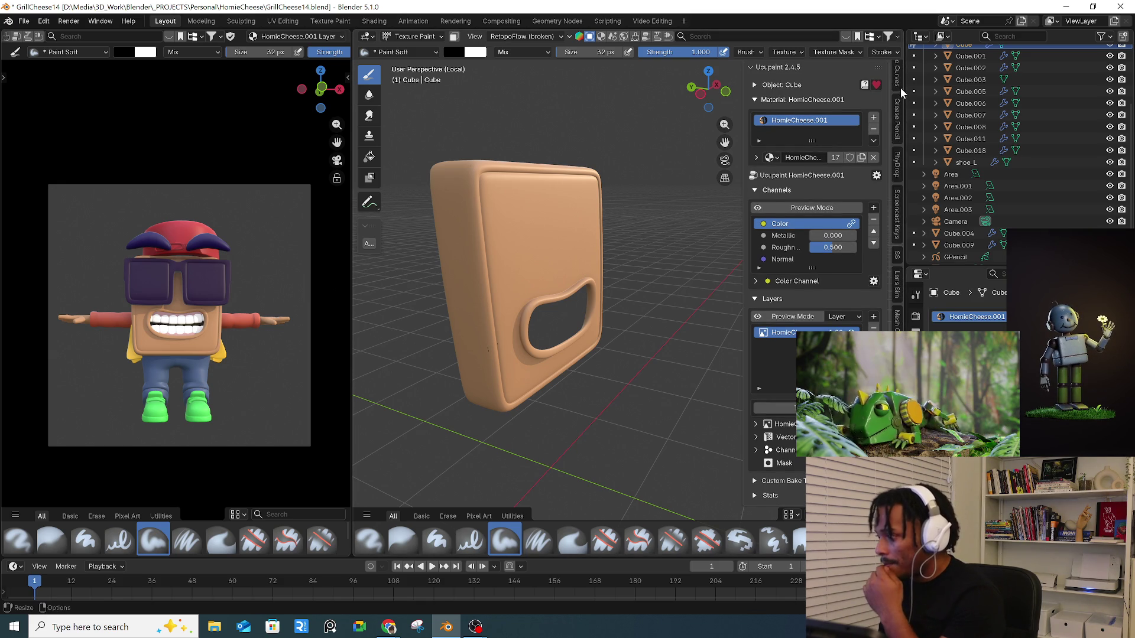
pyautogui.click(899, 81)
pyautogui.click(898, 102)
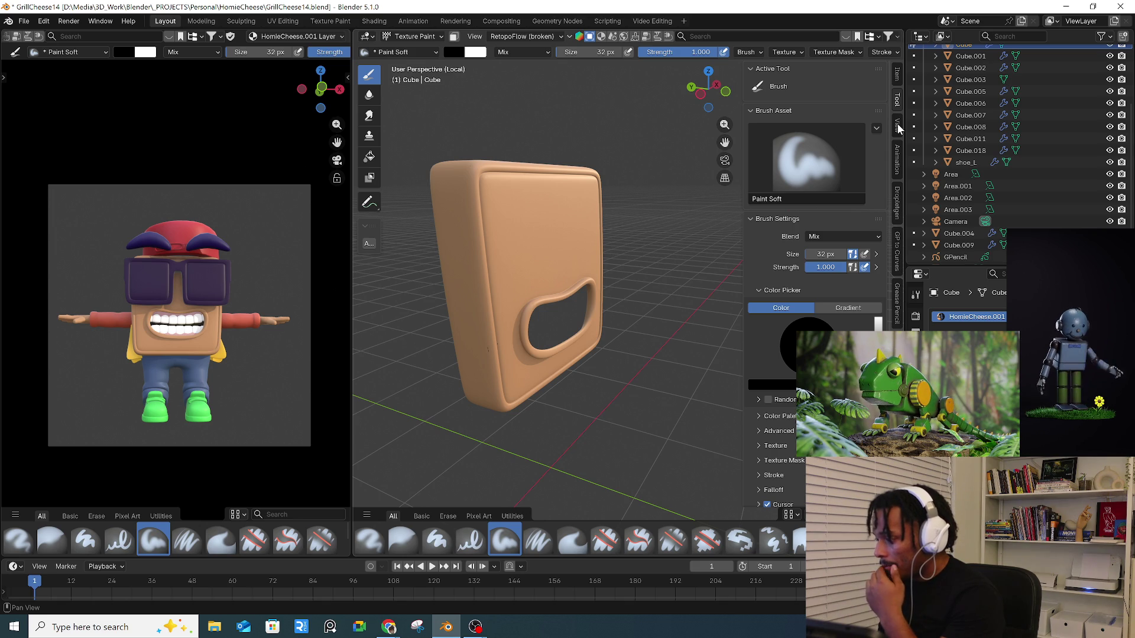
pyautogui.click(915, 517)
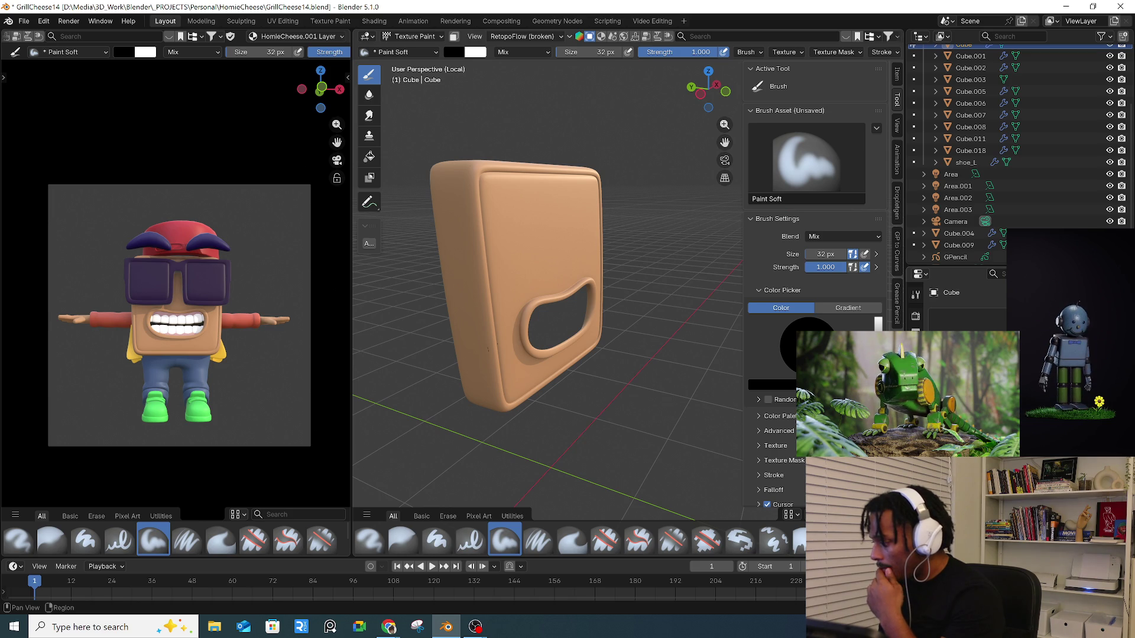
pyautogui.scroll(-8, 816, 266)
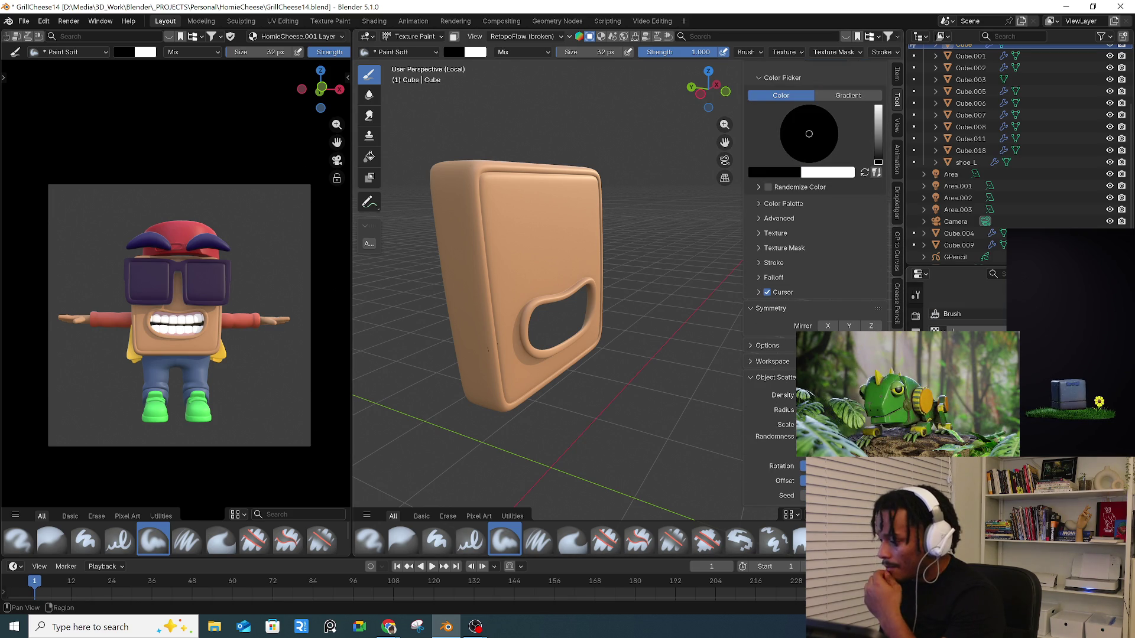
pyautogui.keyDown('ctrl'); pyautogui.scroll(3, 920, 329); pyautogui.keyUp('ctrl')
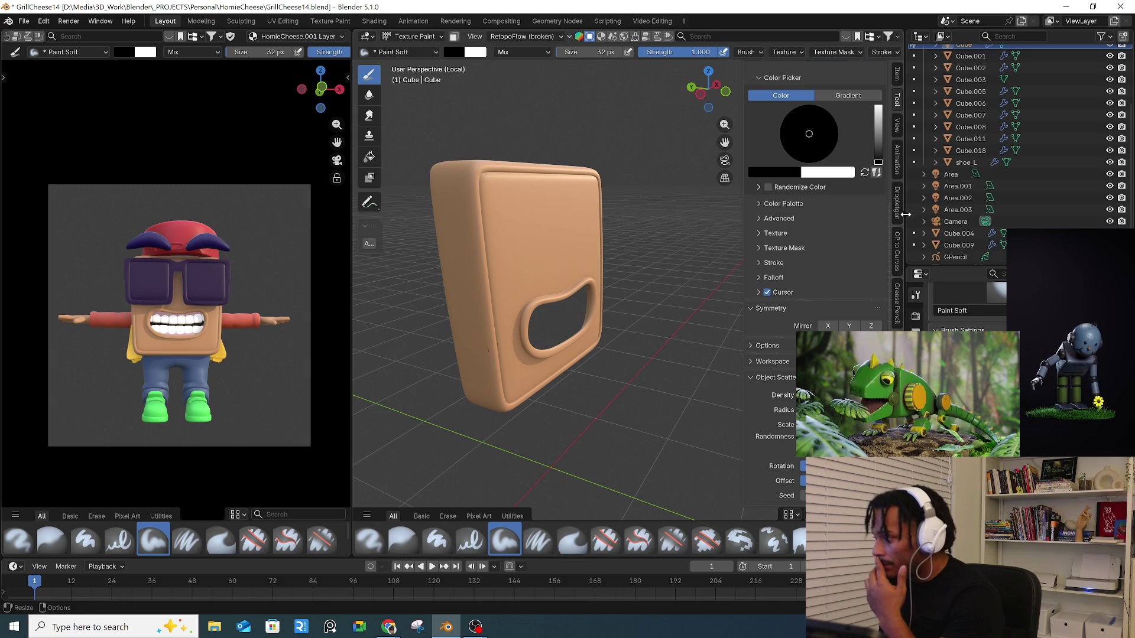
pyautogui.scroll(-8, 897, 177)
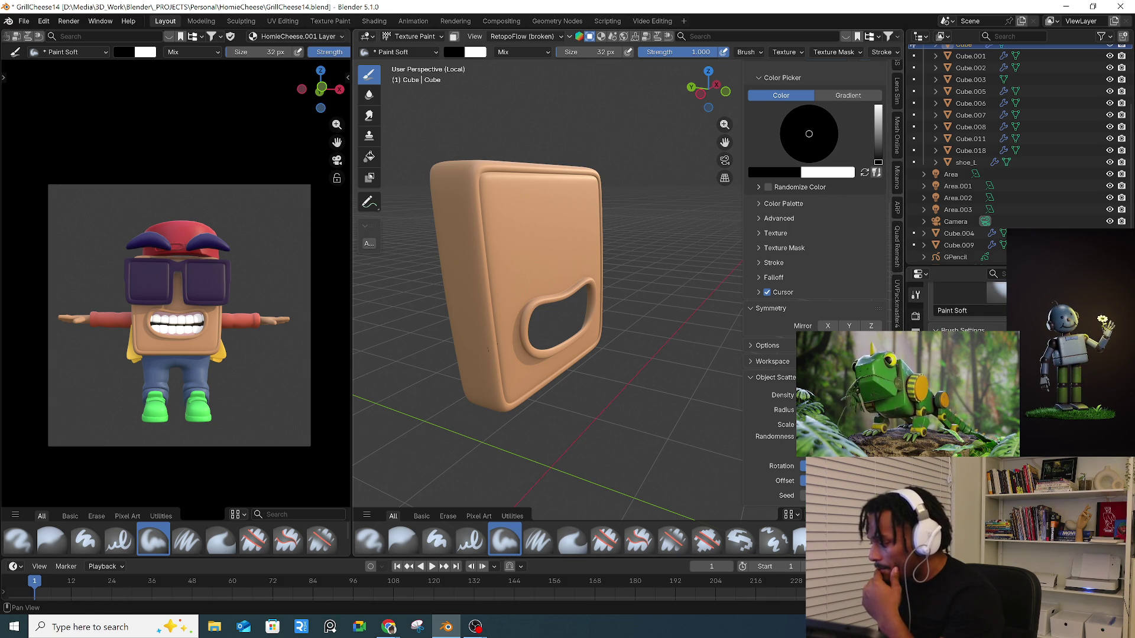
pyautogui.scroll(-5, 897, 195)
pyautogui.keyDown('ctrl'); pyautogui.scroll(-1, 897, 195); pyautogui.keyUp('ctrl')
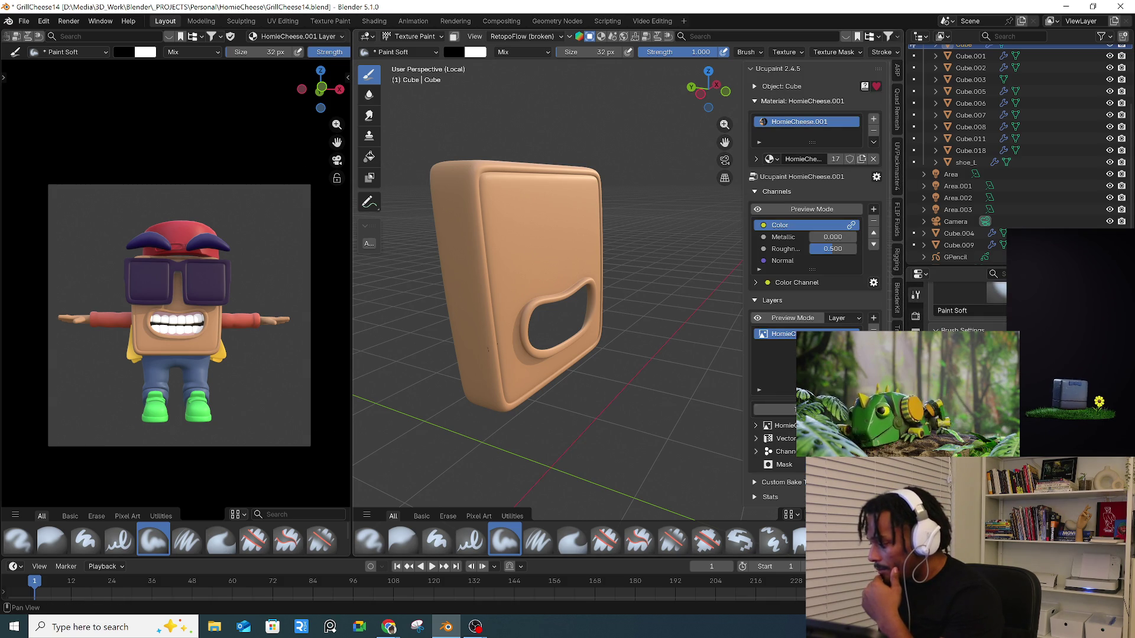
pyautogui.scroll(-4, 958, 302)
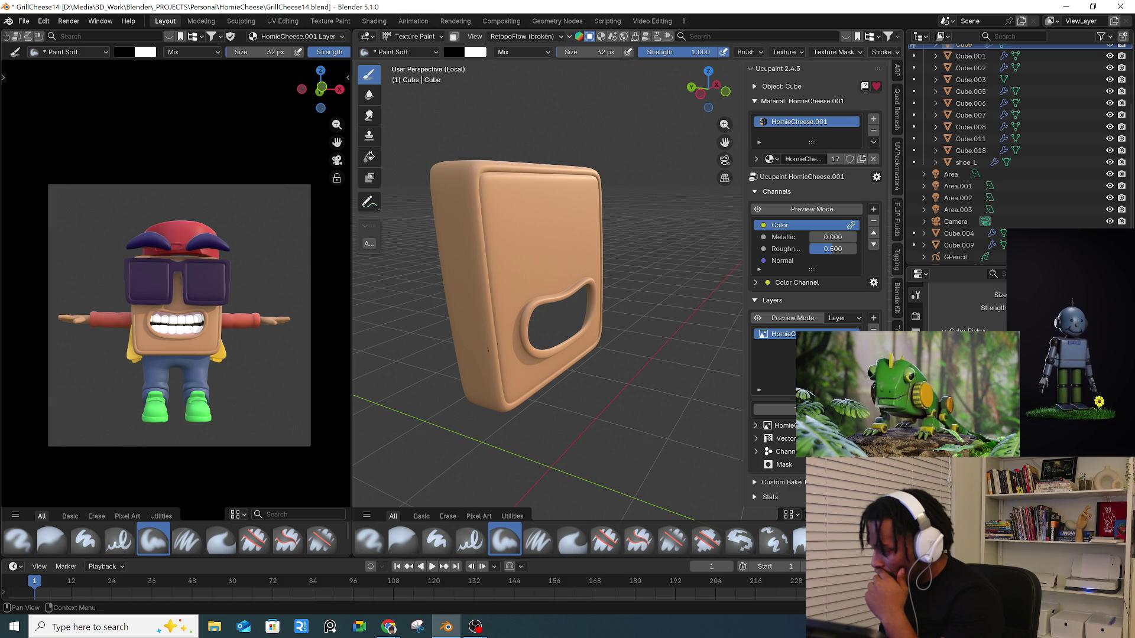
# - Search the properties for Color Picker and bring up the black brush colour swatch
pyautogui.hotkey('ctrl', 'f')
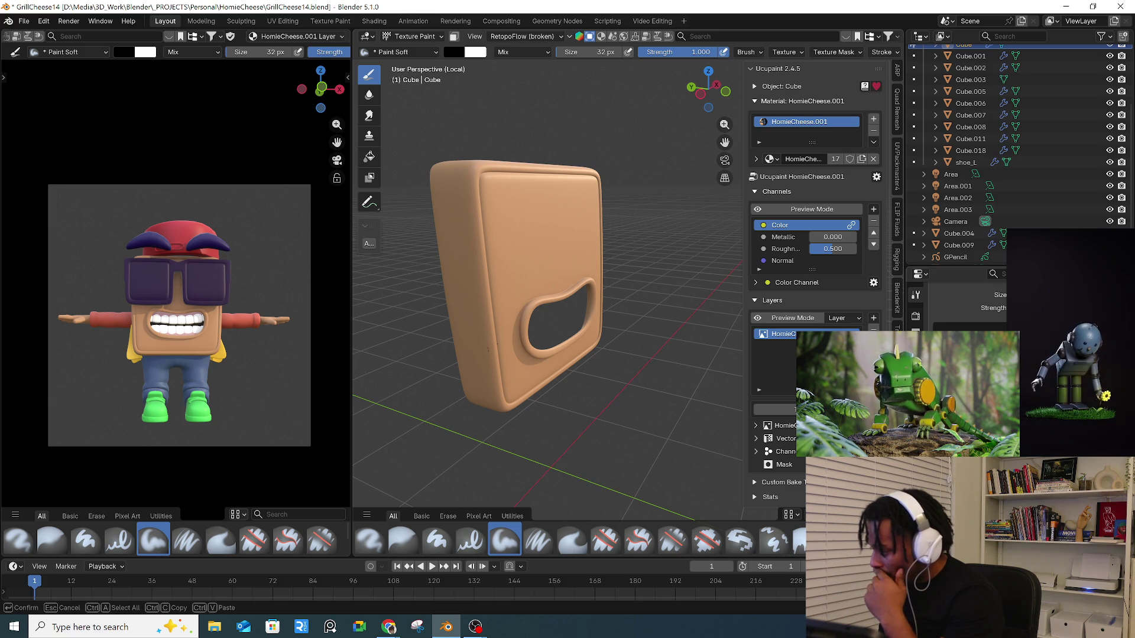
pyautogui.press('Return')
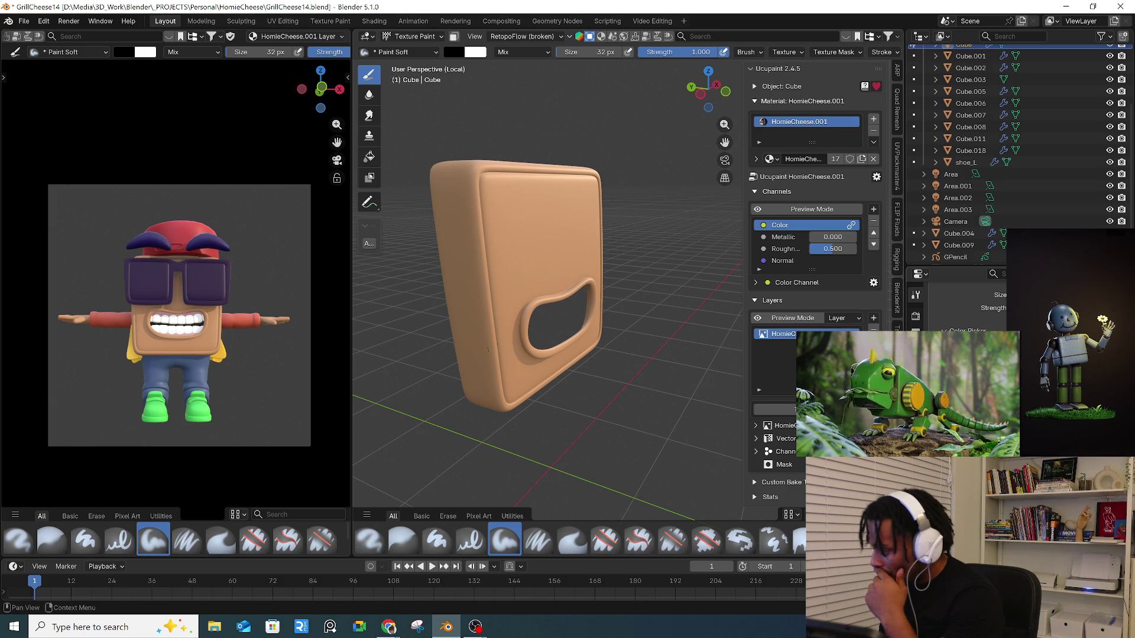
pyautogui.hotkey('ctrl', 'f')
pyautogui.press('Return')
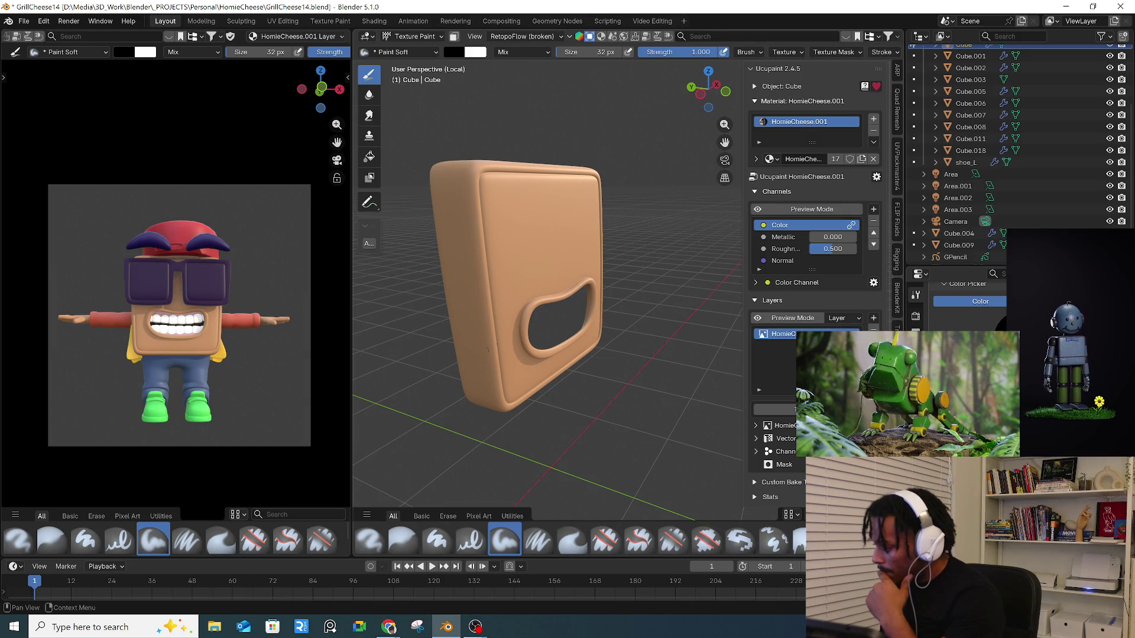
pyautogui.click(454, 54)
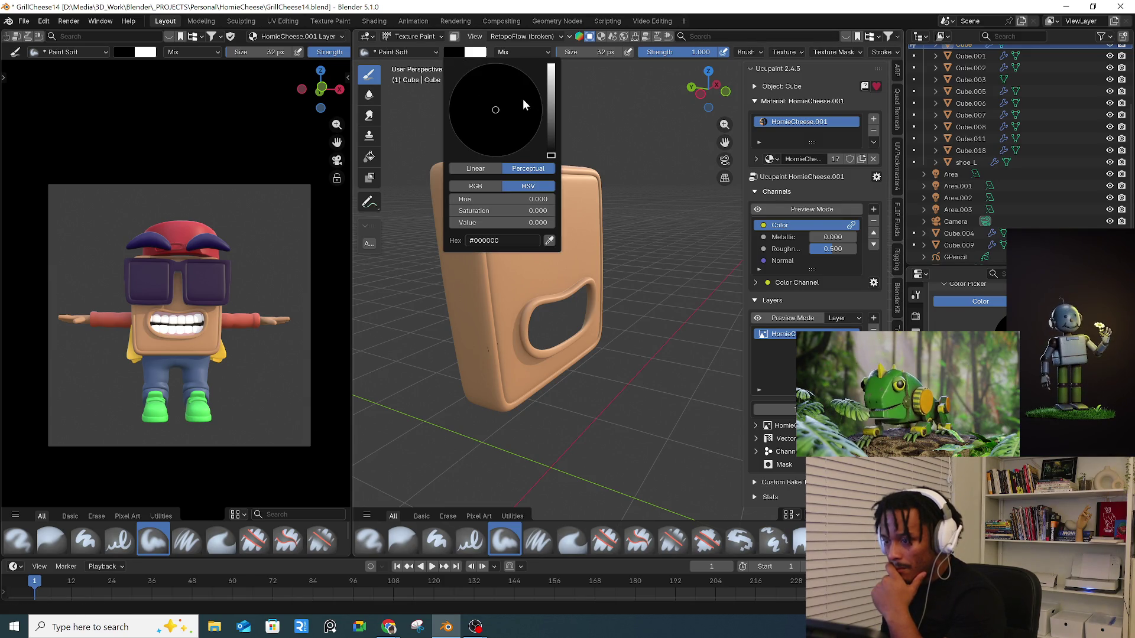
# - Turn on Ucupaint's flat colour preview and sample the cheese's tan #DFA672 as brush colour
pyautogui.click(812, 210)
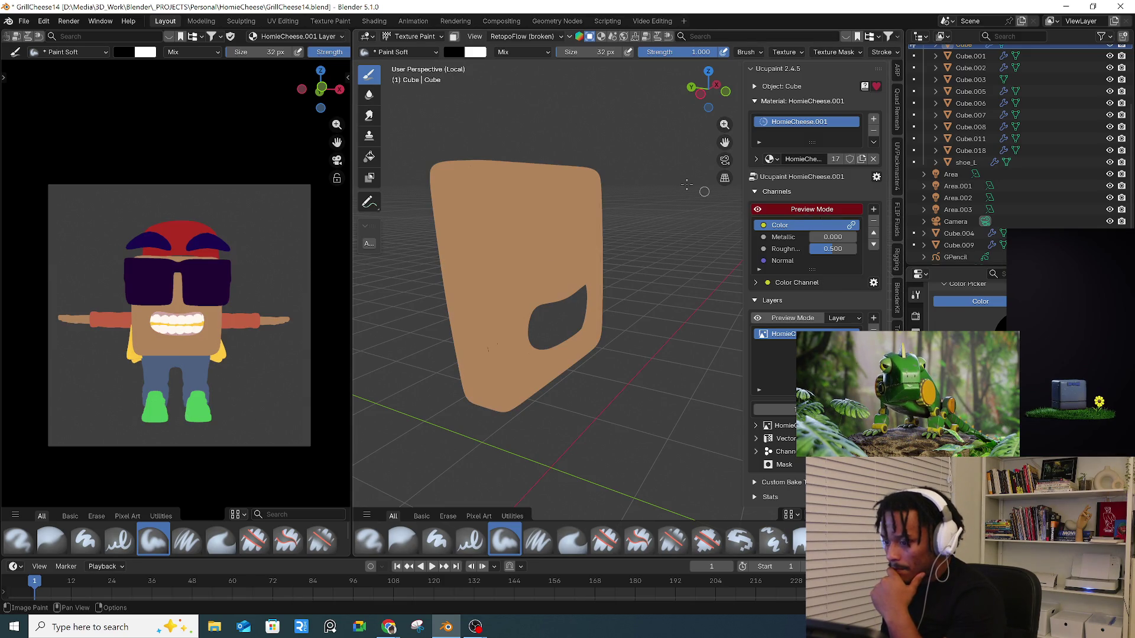
pyautogui.click(453, 54)
pyautogui.click(556, 238)
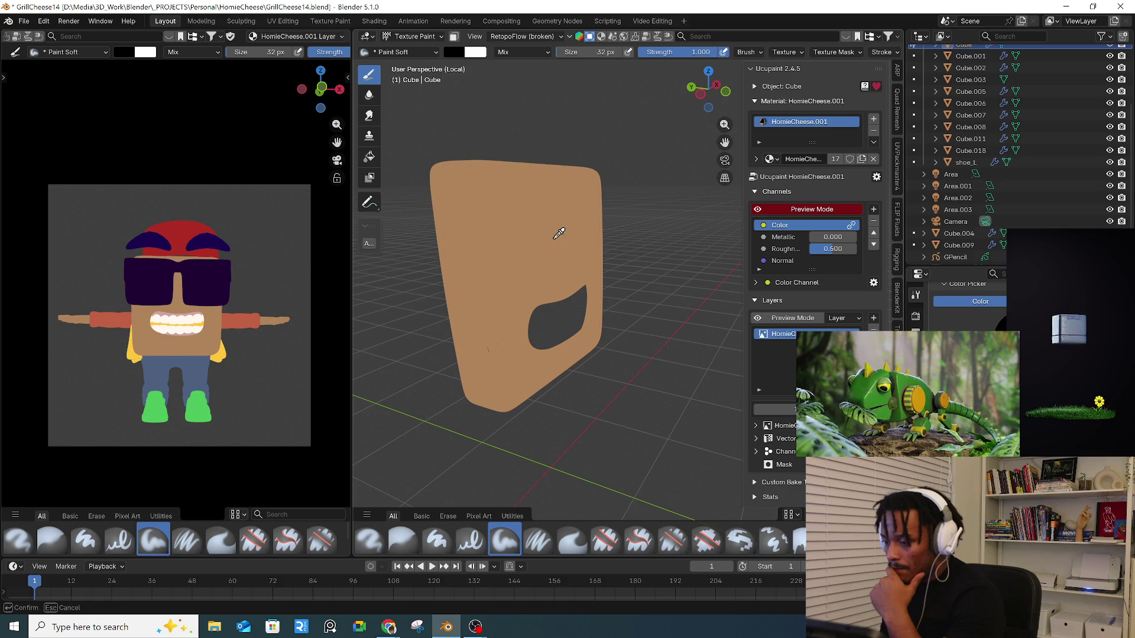
pyautogui.click(539, 248)
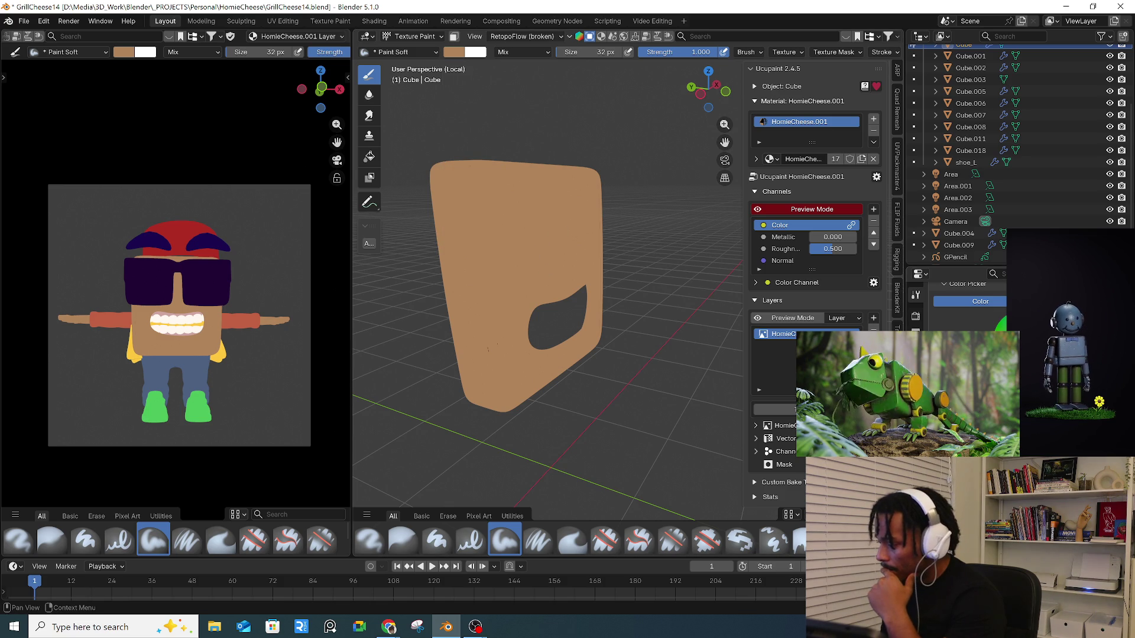
# - Darken the brush colour to dark brown #382A10 and enable face-selection masking
pyautogui.click(454, 52)
pyautogui.moveTo(551, 88); pyautogui.dragTo(551, 116)
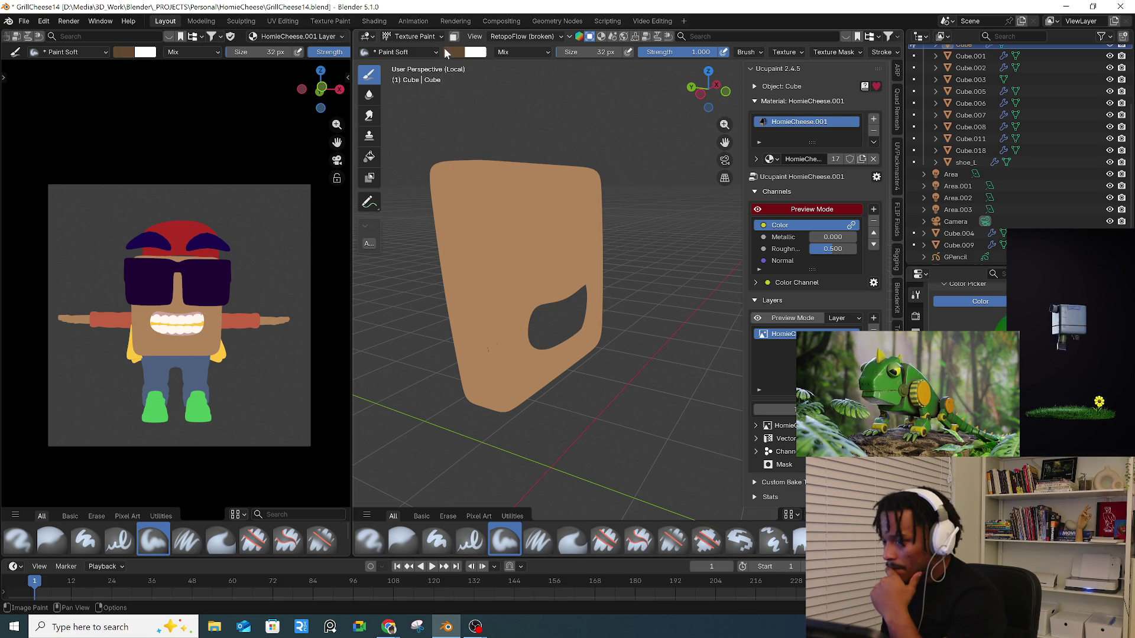
pyautogui.click(453, 52)
pyautogui.moveTo(551, 123); pyautogui.dragTo(551, 72)
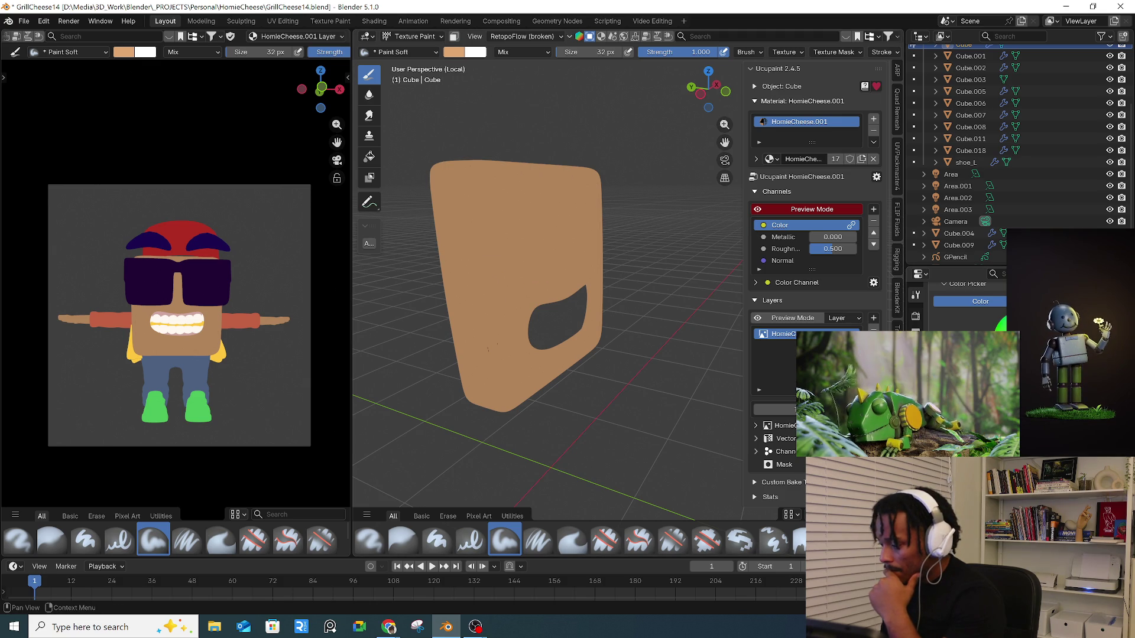
pyautogui.click(459, 55)
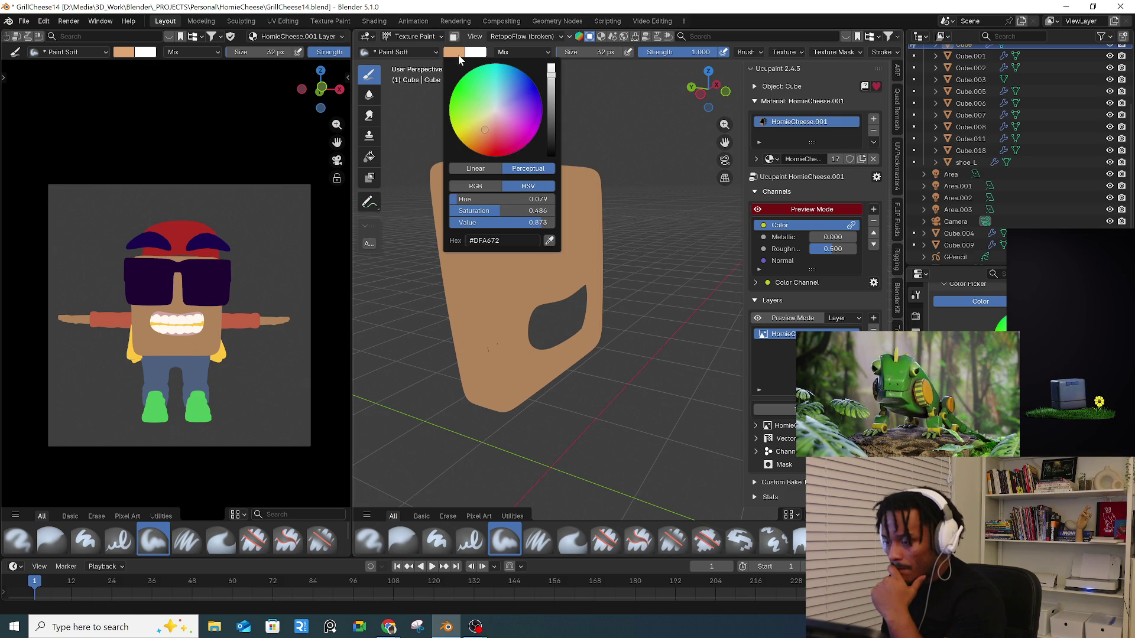
pyautogui.moveTo(550, 89); pyautogui.dragTo(551, 136)
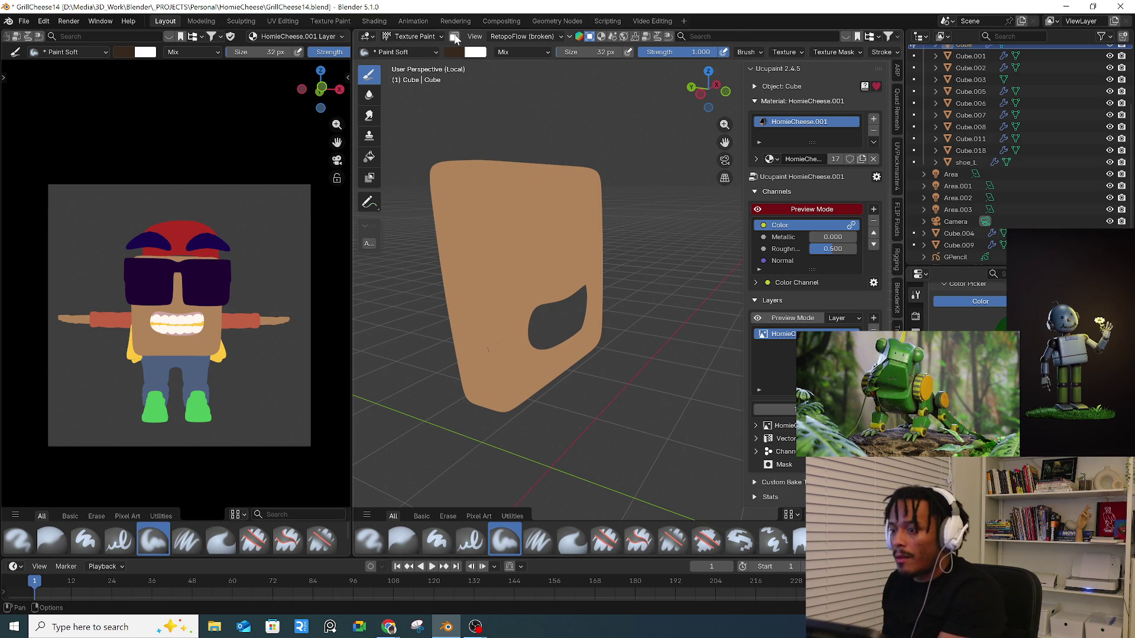
pyautogui.click(453, 36)
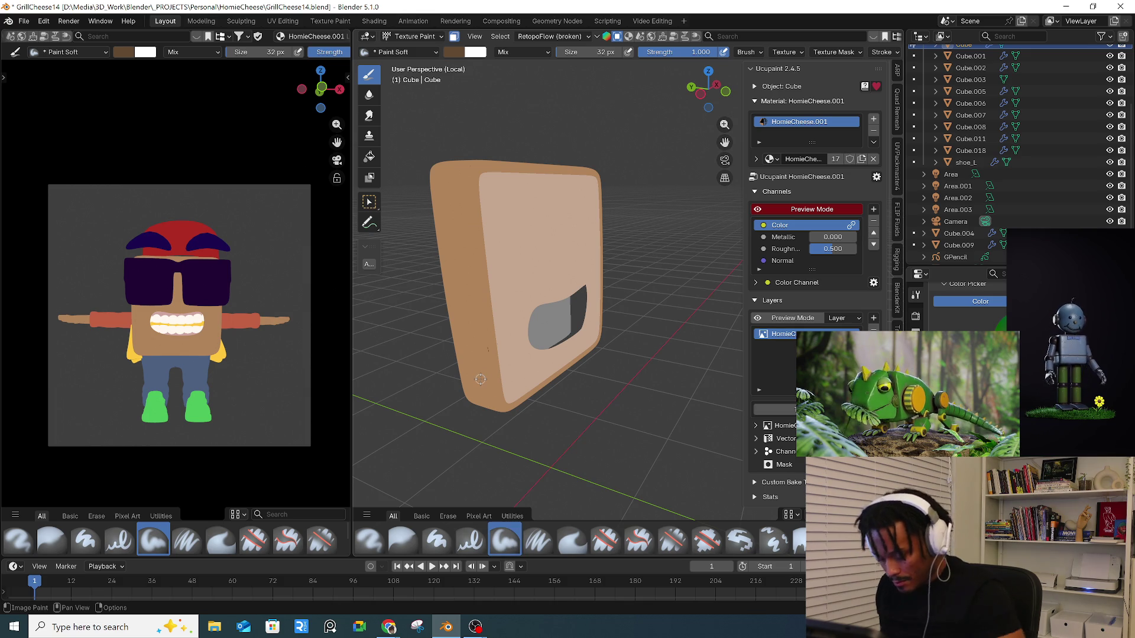
# - Fill the cube's selected side faces dark brown with the Fill tool, then disable face masking
pyautogui.moveTo(496, 343); pyautogui.dragTo(467, 335, button='middle')
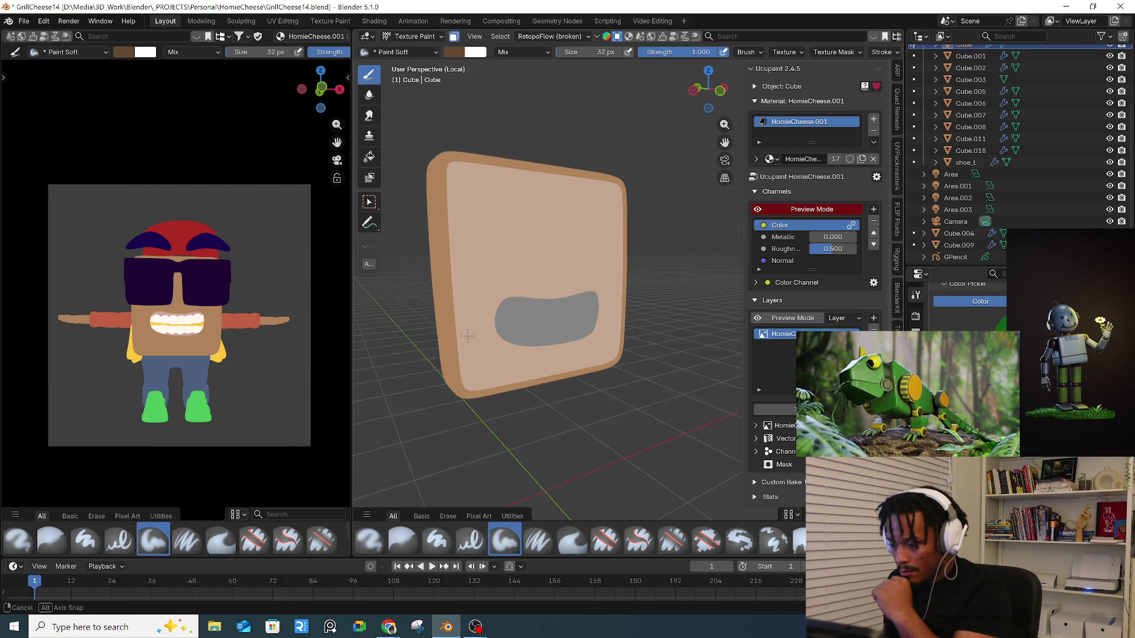
pyautogui.moveTo(423, 284); pyautogui.dragTo(417, 279, button='middle')
pyautogui.click(369, 163)
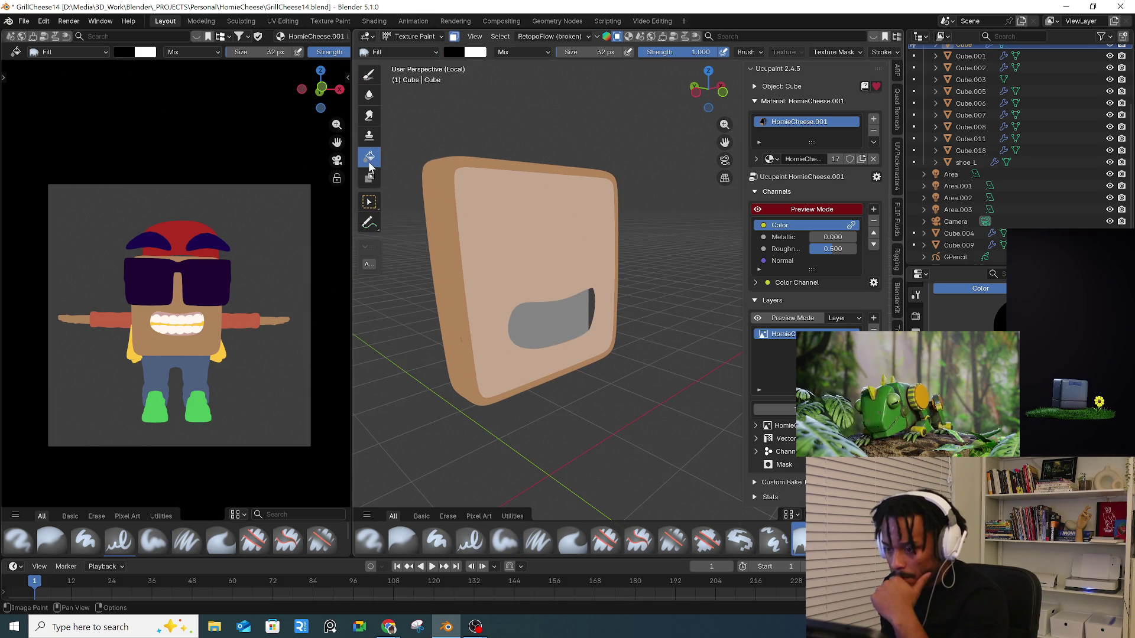
pyautogui.press('s')
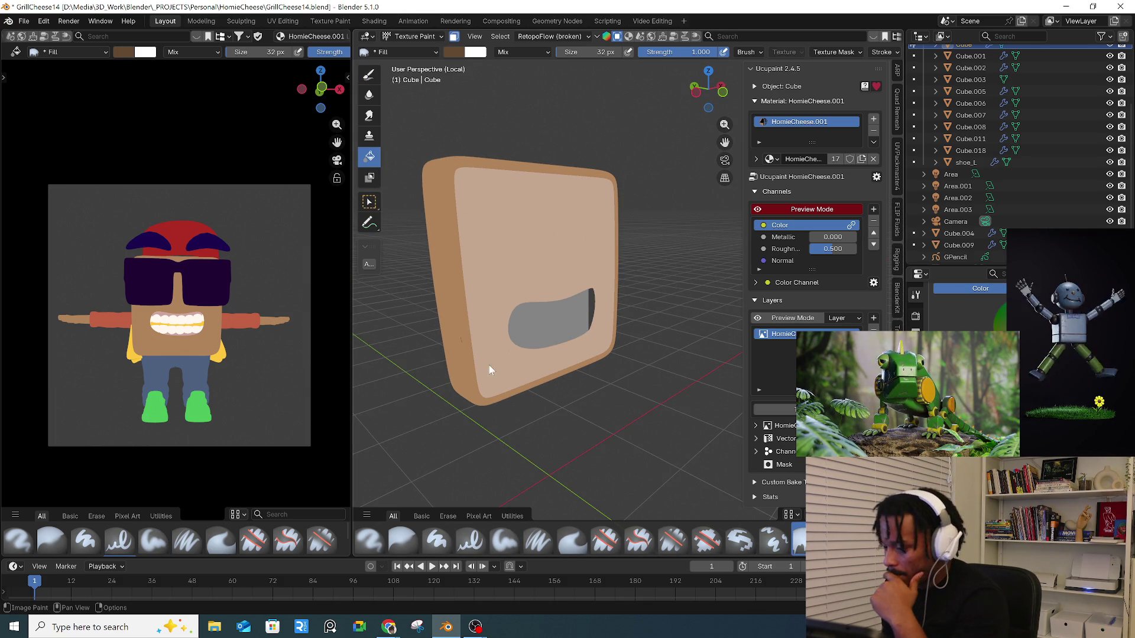
pyautogui.click(473, 373)
pyautogui.moveTo(473, 373); pyautogui.dragTo(684, 383, button='middle')
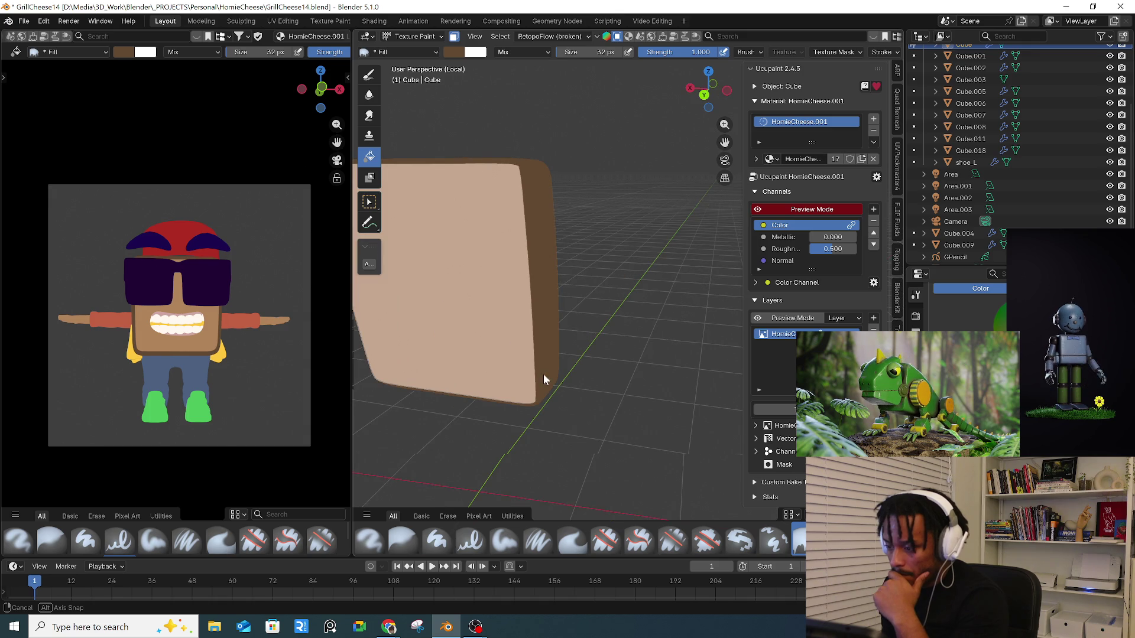
pyautogui.moveTo(543, 374); pyautogui.dragTo(487, 323, button='middle')
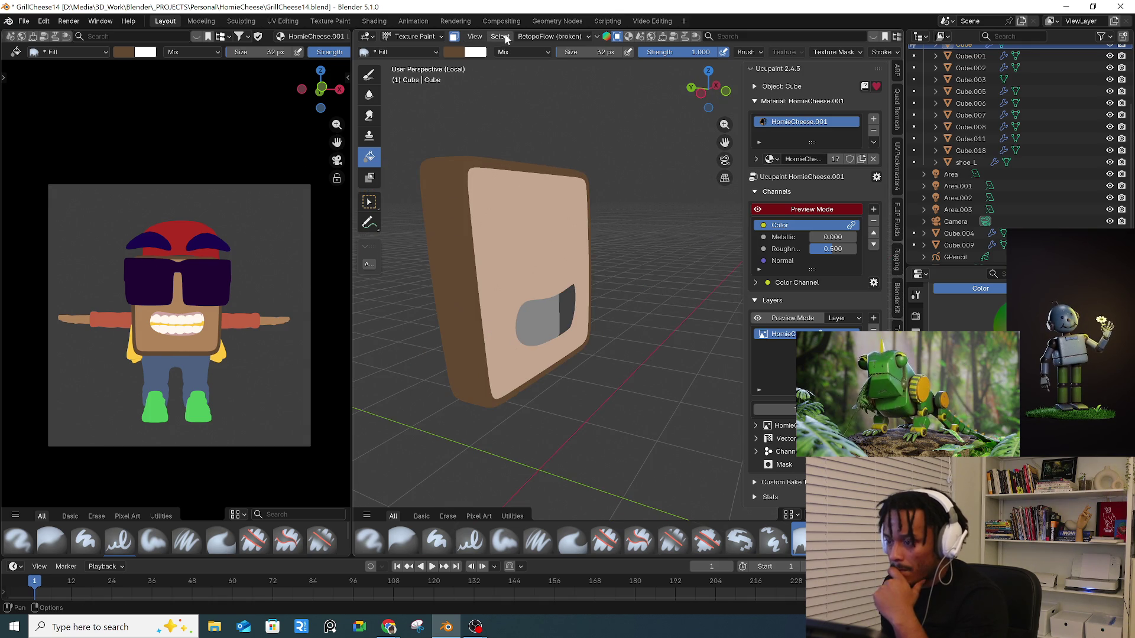
pyautogui.click(454, 37)
pyautogui.click(414, 36)
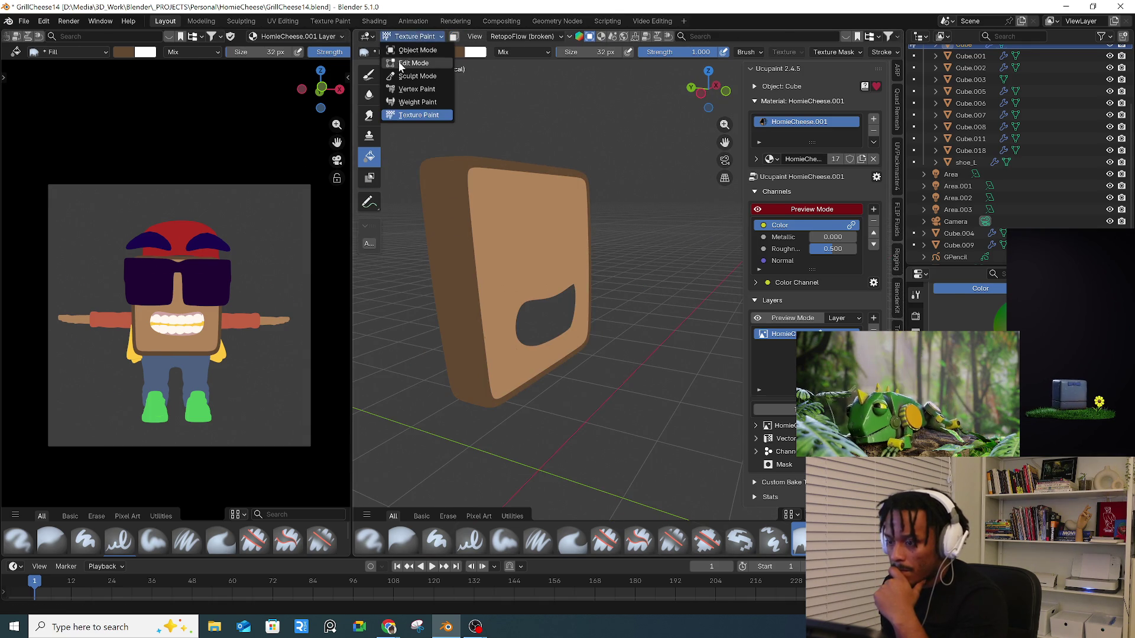
# - Invert the cube's face selection to the front face and re-enable face masking in Texture Paint
pyautogui.click(408, 61)
pyautogui.click(514, 36)
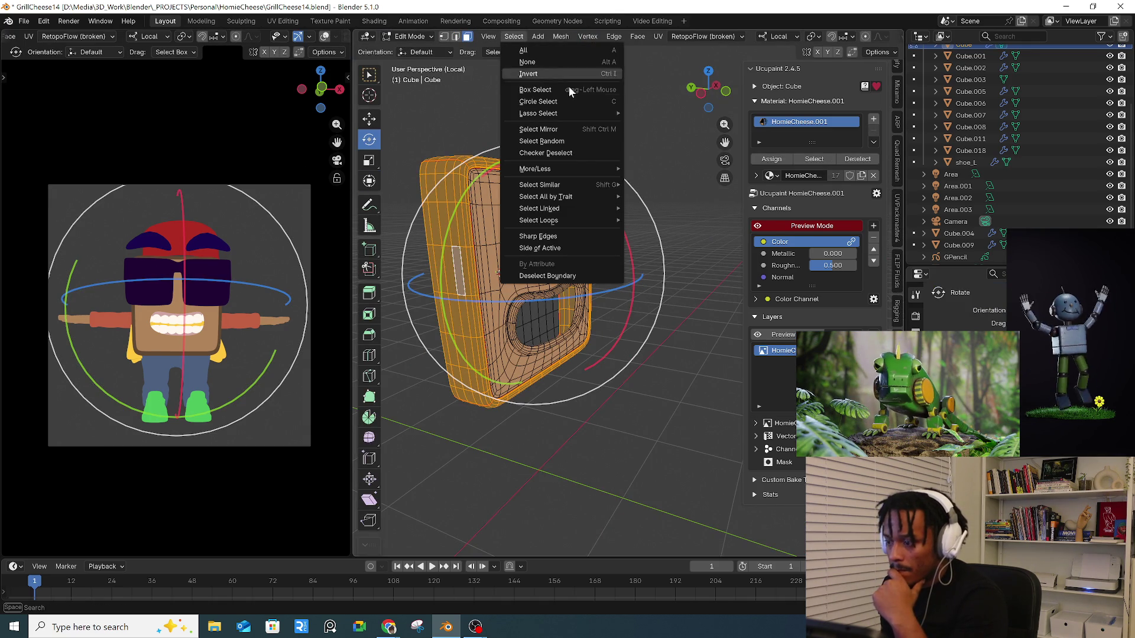
pyautogui.click(554, 73)
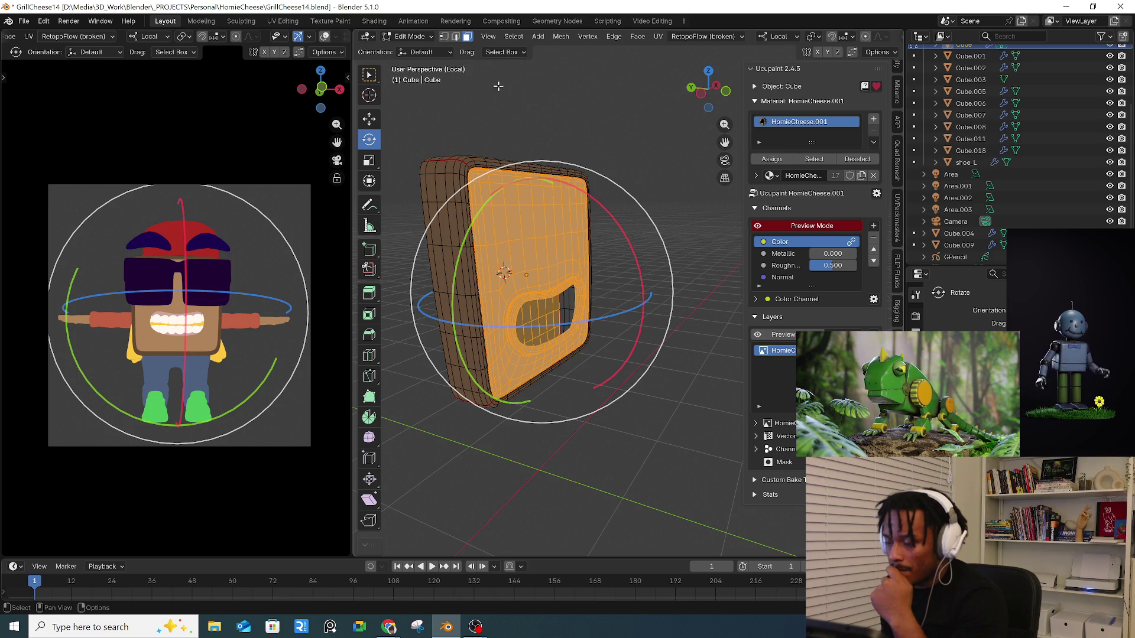
pyautogui.click(414, 37)
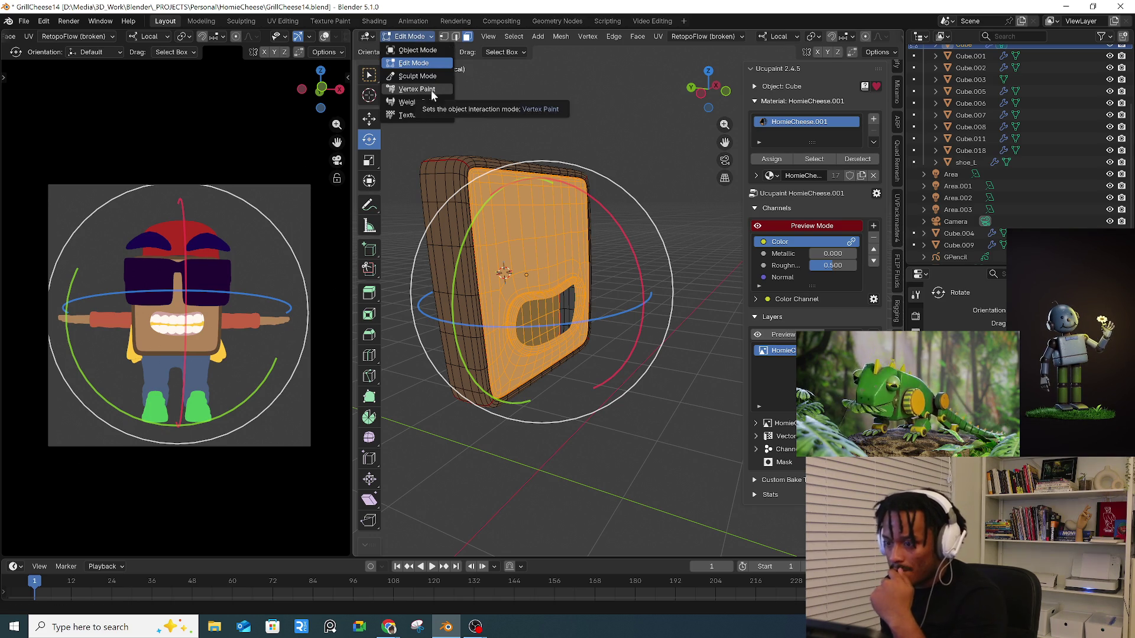
pyautogui.click(425, 115)
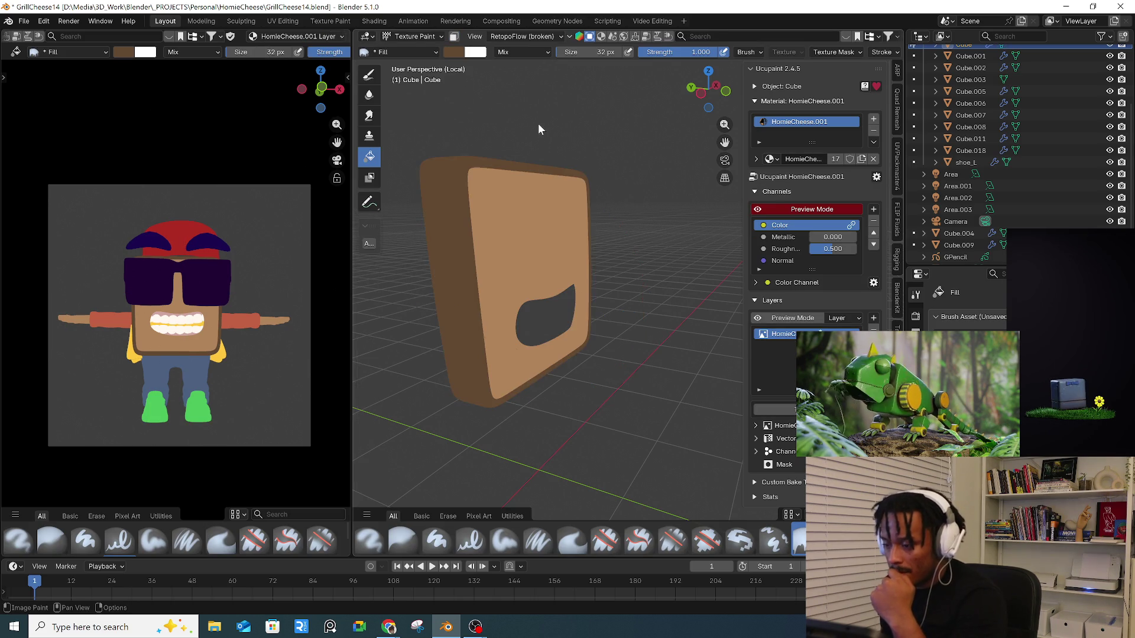
pyautogui.click(453, 38)
pyautogui.moveTo(470, 139); pyautogui.dragTo(543, 178, button='middle')
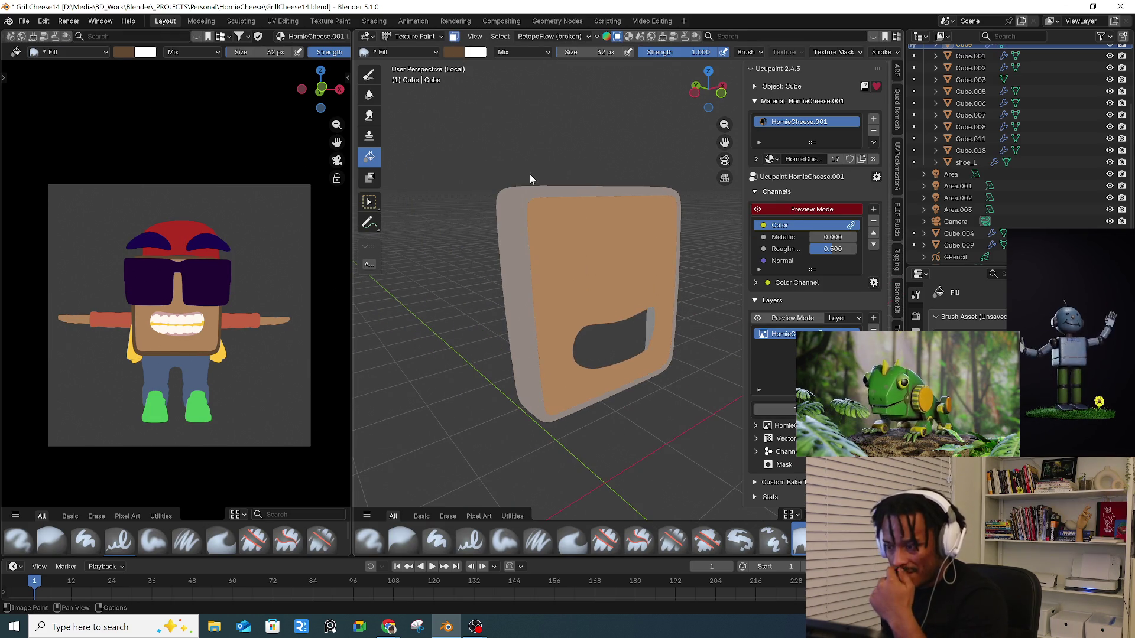
# - Switch back to the Paint Soft brush and resize it, settling at 120 px
pyautogui.click(366, 78)
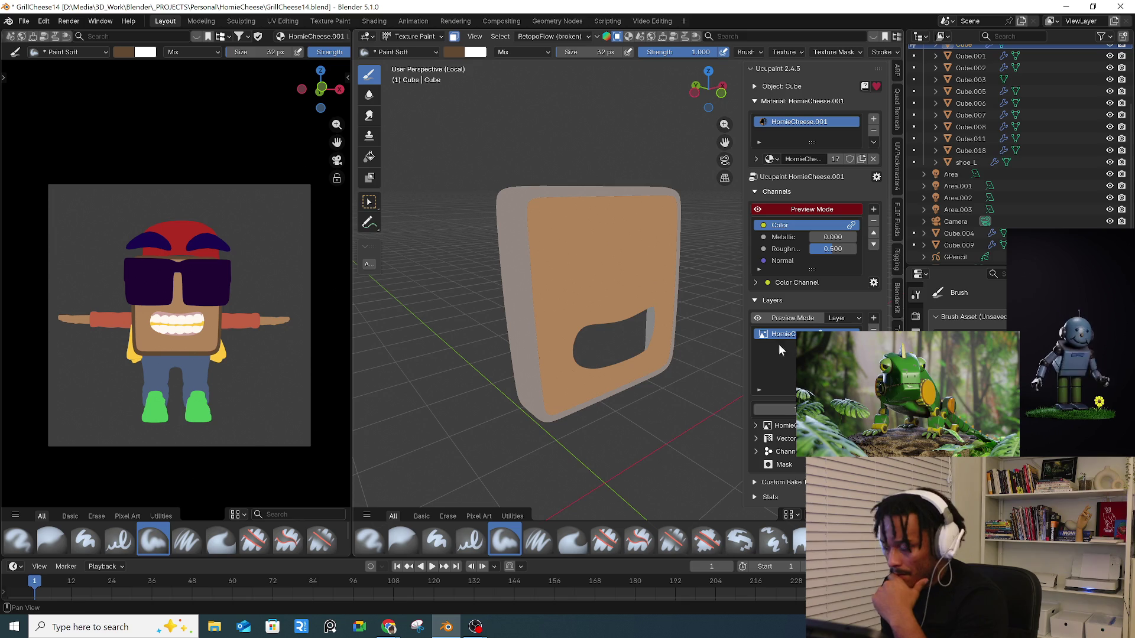
pyautogui.press('f')
pyautogui.click(506, 378)
pyautogui.moveTo(507, 378); pyautogui.dragTo(482, 349, button='middle')
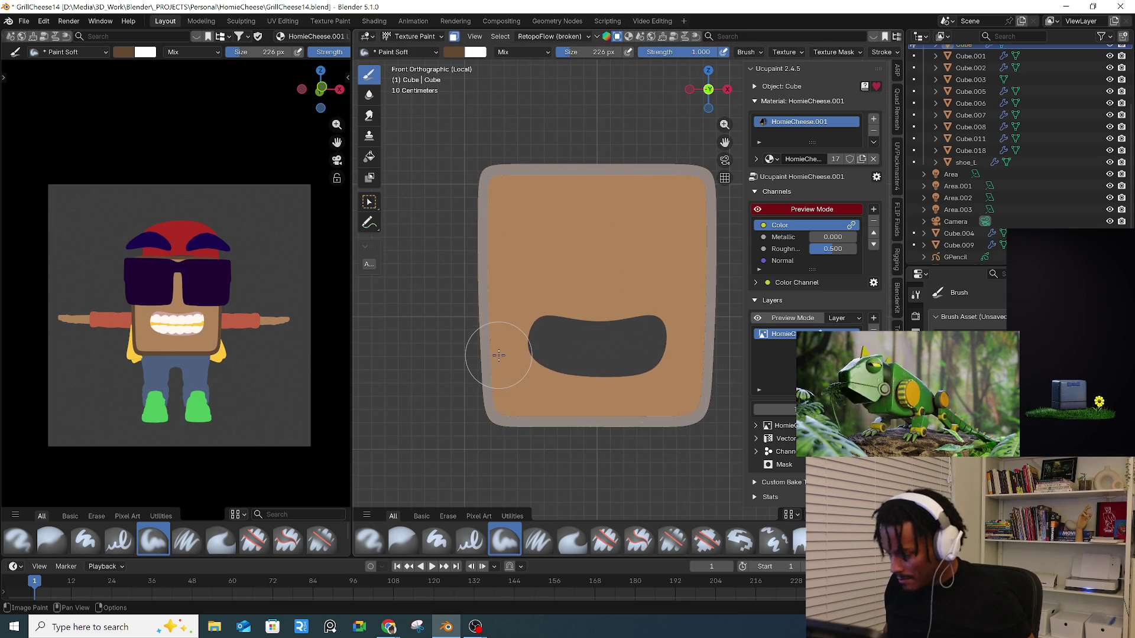
pyautogui.scroll(4, 493, 236)
pyautogui.press('f')
pyautogui.click(490, 239)
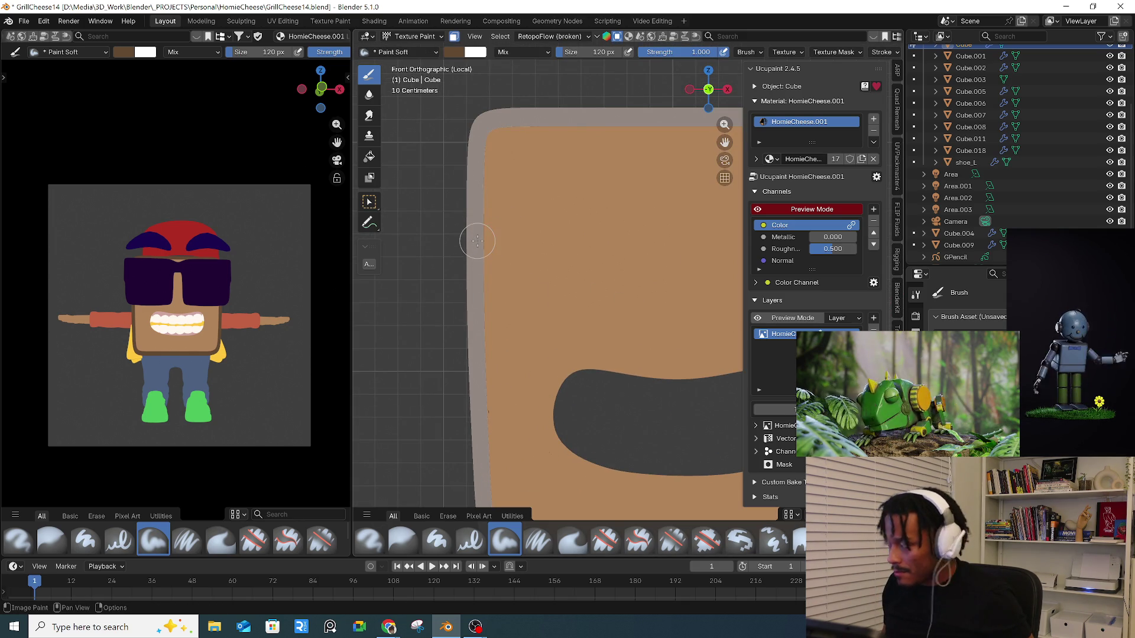
# - Orbit the isolated cube and exit Local view to show the whole character
pyautogui.hotkey('alt', 'Tab')
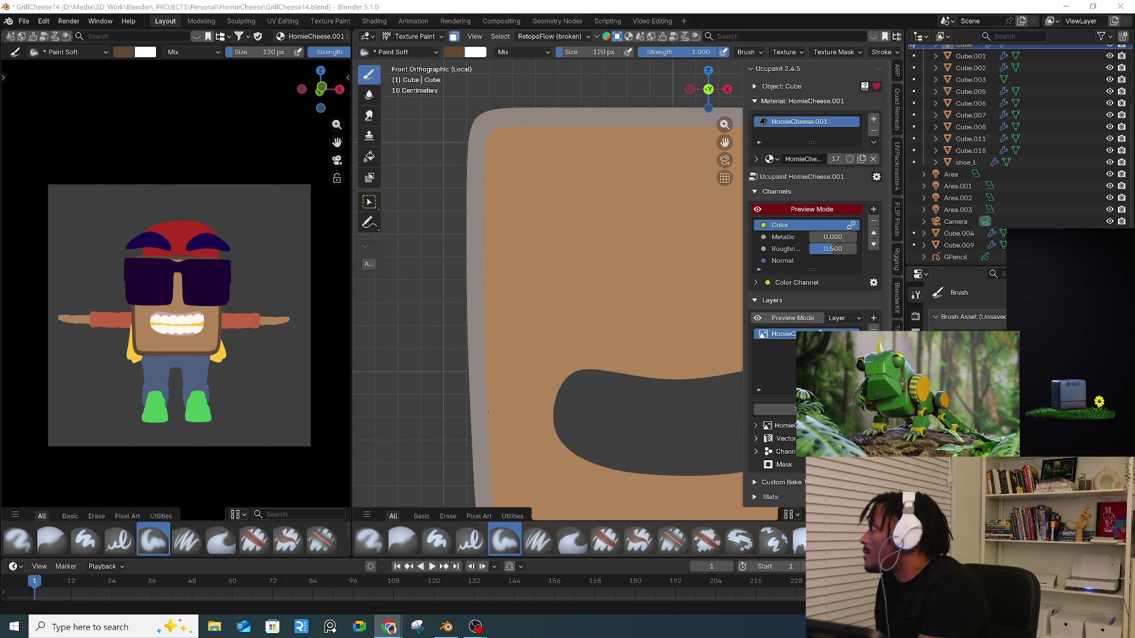
pyautogui.scroll(-5, 567, 347)
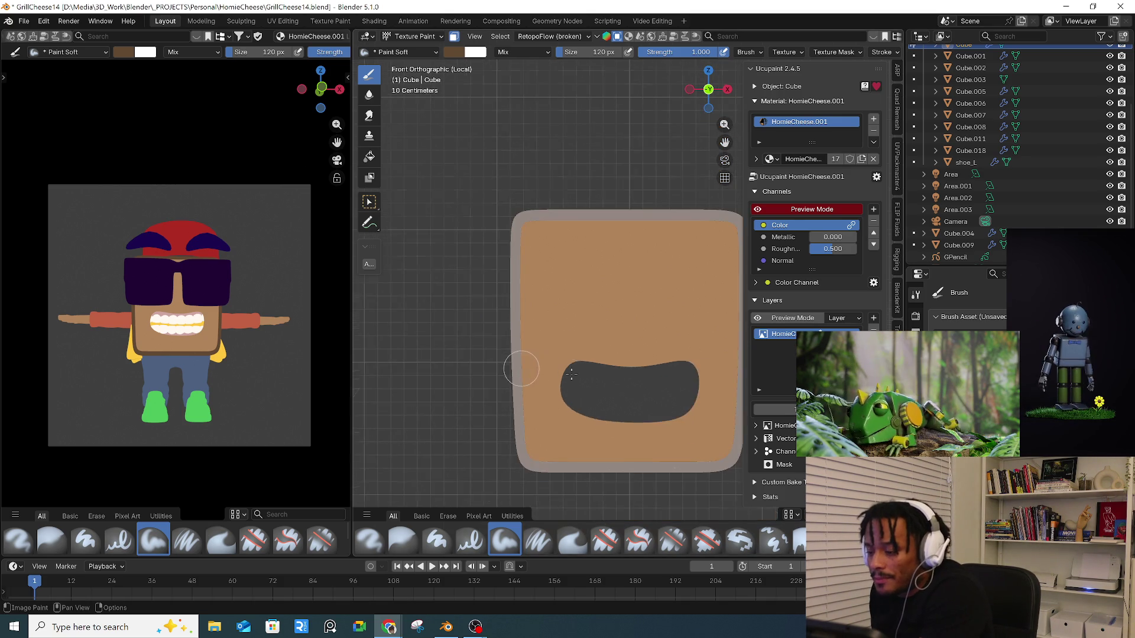
pyautogui.moveTo(527, 372); pyautogui.dragTo(608, 376, button='middle')
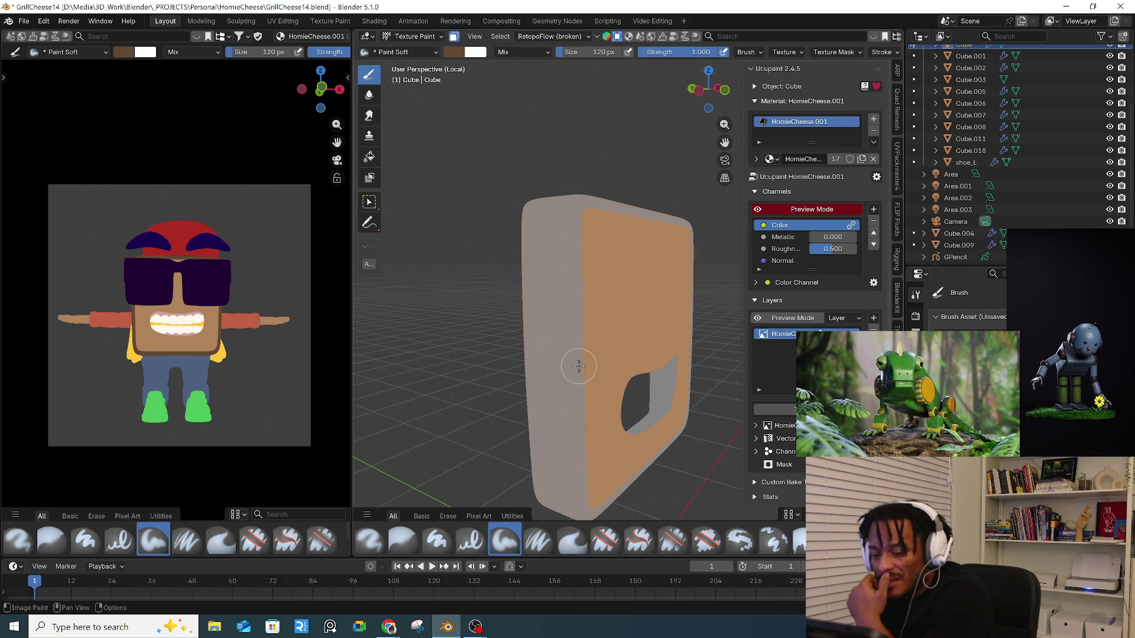
pyautogui.moveTo(567, 381)
pyautogui.mouseDown(button='middle')
pyautogui.moveTo(676, 386)
pyautogui.moveTo(632, 360)
pyautogui.moveTo(561, 400)
pyautogui.moveTo(607, 417)
pyautogui.moveTo(639, 390)
pyautogui.moveTo(654, 406)
pyautogui.moveTo(671, 392)
pyautogui.mouseUp(button='middle')
pyautogui.press('KP_Divide')
pyautogui.scroll(-4, 631, 403)
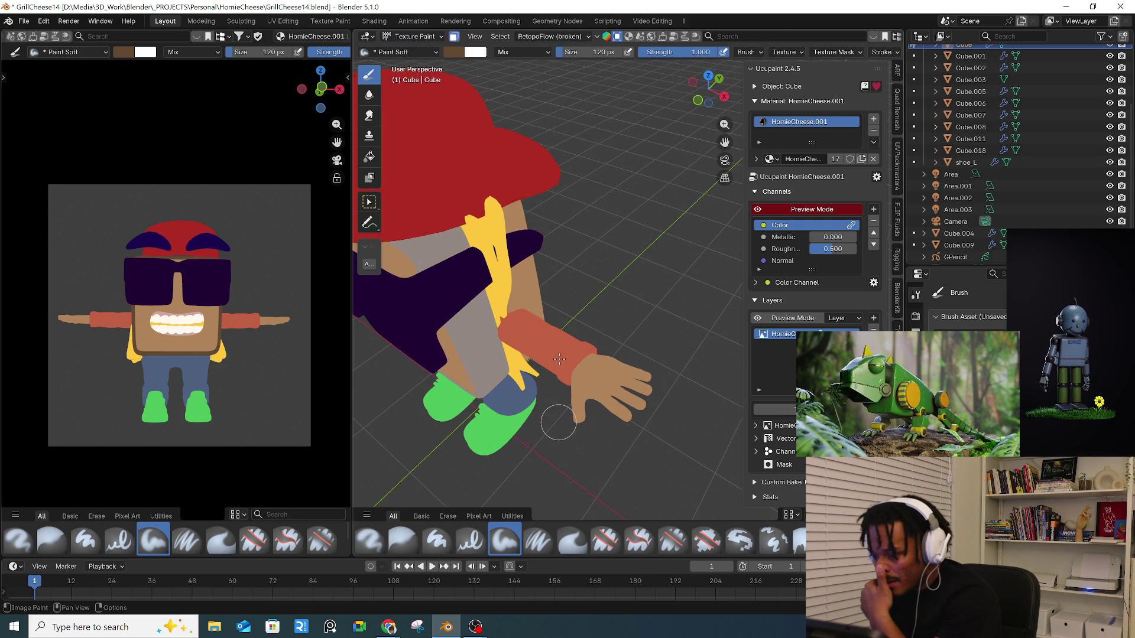
pyautogui.press('KP_1')
pyautogui.scroll(2, 567, 385)
pyautogui.moveTo(567, 384); pyautogui.dragTo(575, 359, button='middle')
pyautogui.scroll(-2, 575, 360)
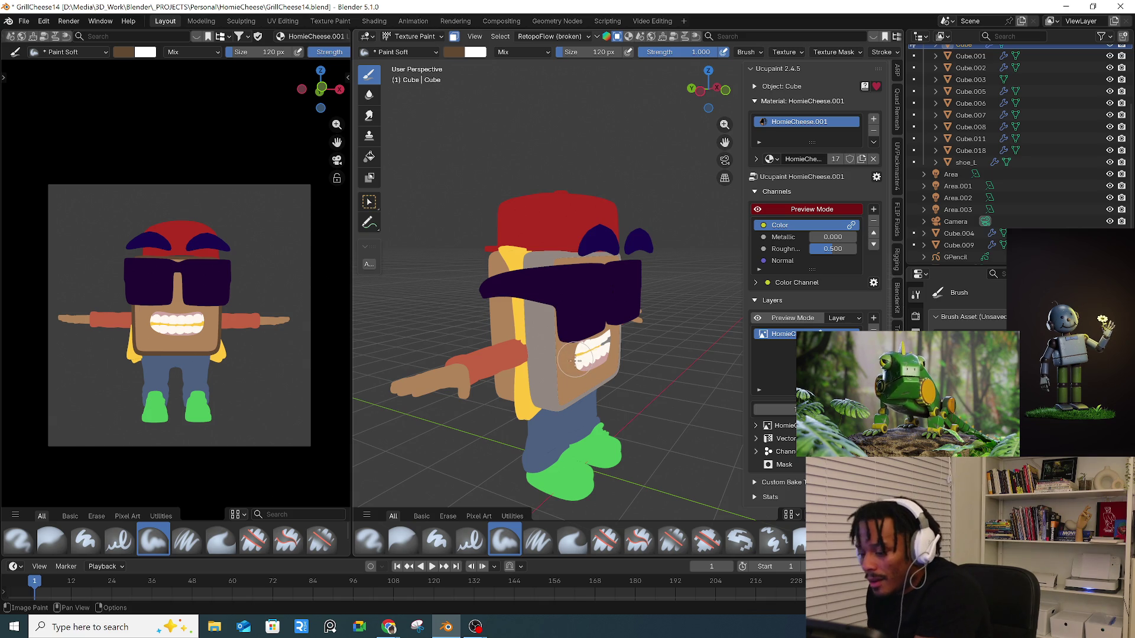
pyautogui.scroll(-2, 581, 347)
pyautogui.moveTo(581, 347)
pyautogui.mouseDown(button='middle')
pyautogui.moveTo(571, 353)
pyautogui.moveTo(592, 331)
pyautogui.moveTo(581, 269)
pyautogui.mouseUp(button='middle')
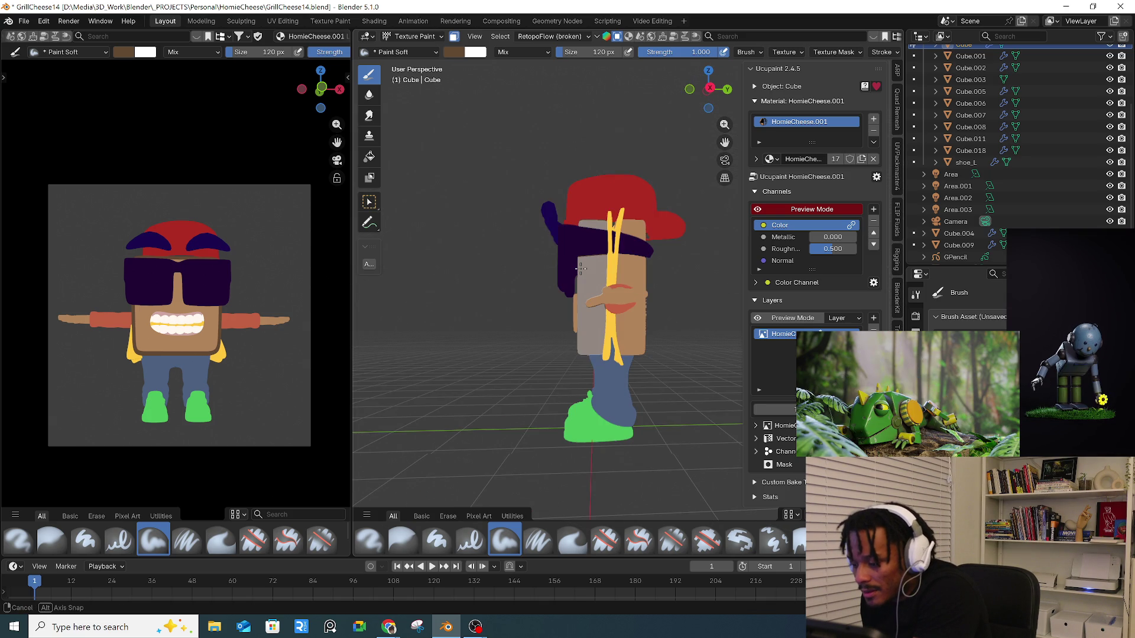
pyautogui.moveTo(694, 271)
pyautogui.mouseDown(button='middle')
pyautogui.moveTo(682, 316)
pyautogui.moveTo(674, 303)
pyautogui.moveTo(566, 312)
pyautogui.moveTo(564, 331)
pyautogui.mouseUp(button='middle')
# - Isolate the face cube and paint a darker brown stroke down its left edge with face masking
pyautogui.press('KP_Divide')
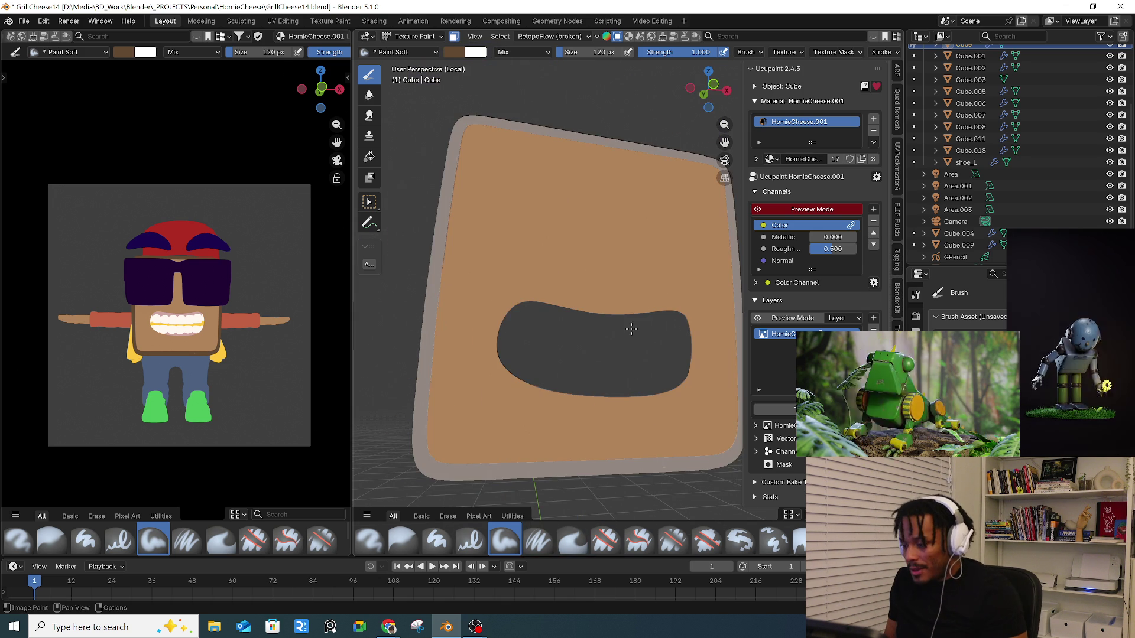
pyautogui.moveTo(608, 299); pyautogui.dragTo(534, 269, button='middle')
pyautogui.click(454, 37)
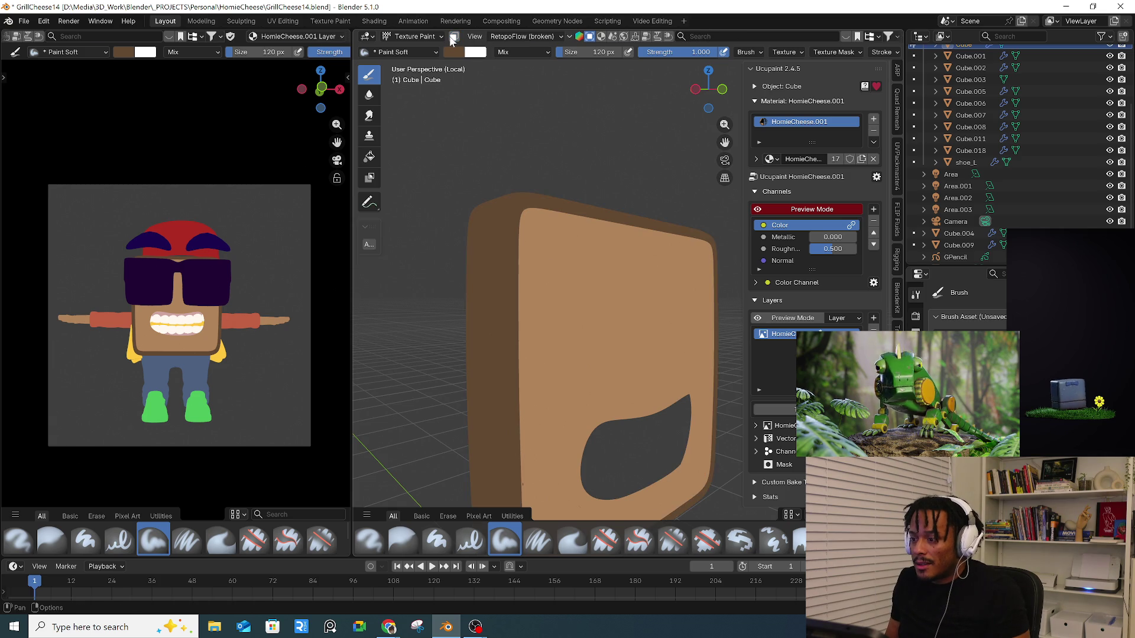
pyautogui.click(454, 37)
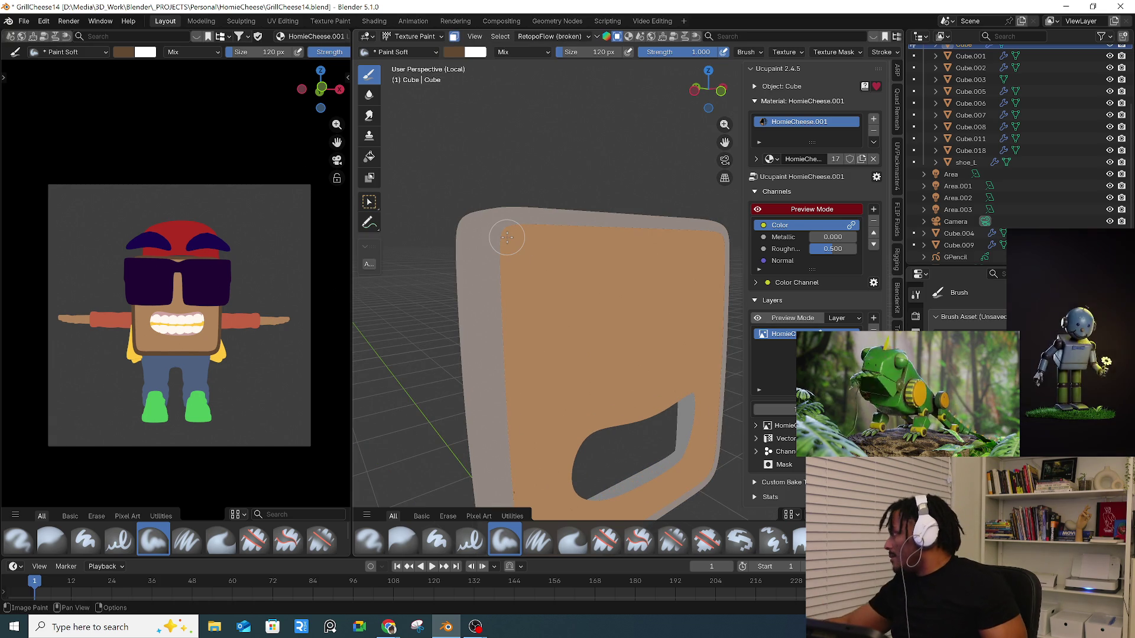
pyautogui.moveTo(505, 235)
pyautogui.mouseDown()
pyautogui.moveTo(497, 414)
pyautogui.moveTo(520, 215)
pyautogui.moveTo(532, 216)
pyautogui.mouseUp()
pyautogui.moveTo(532, 215); pyautogui.dragTo(562, 237, button='middle')
pyautogui.moveTo(628, 328); pyautogui.dragTo(562, 313, button='middle')
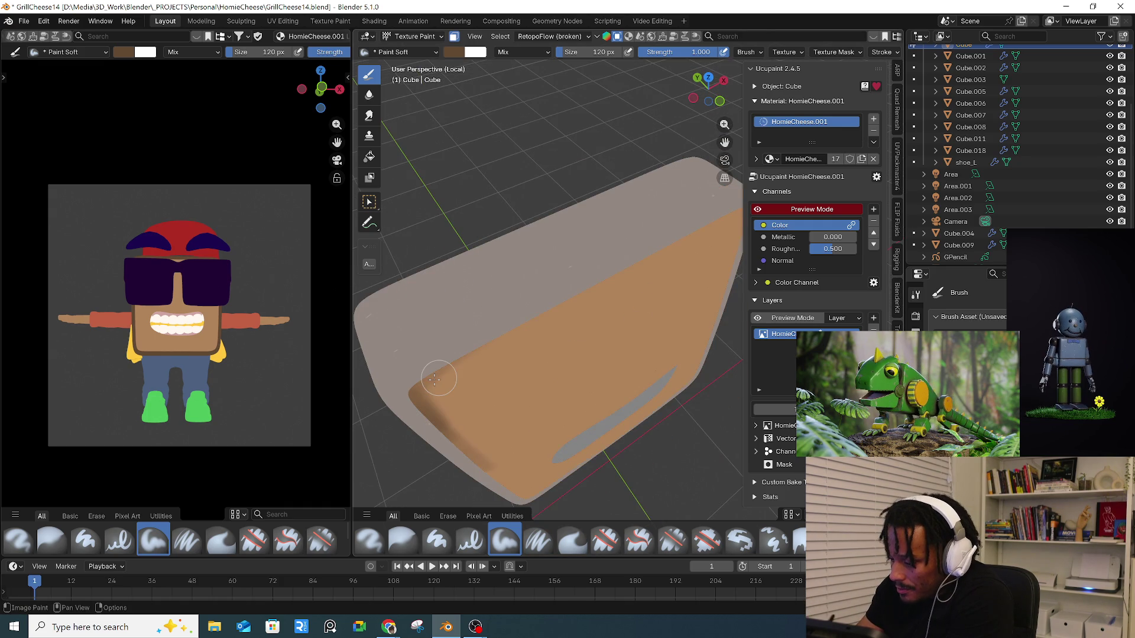
pyautogui.moveTo(467, 361)
pyautogui.mouseDown(button='middle')
pyautogui.moveTo(447, 371)
pyautogui.moveTo(449, 355)
pyautogui.mouseUp(button='middle')
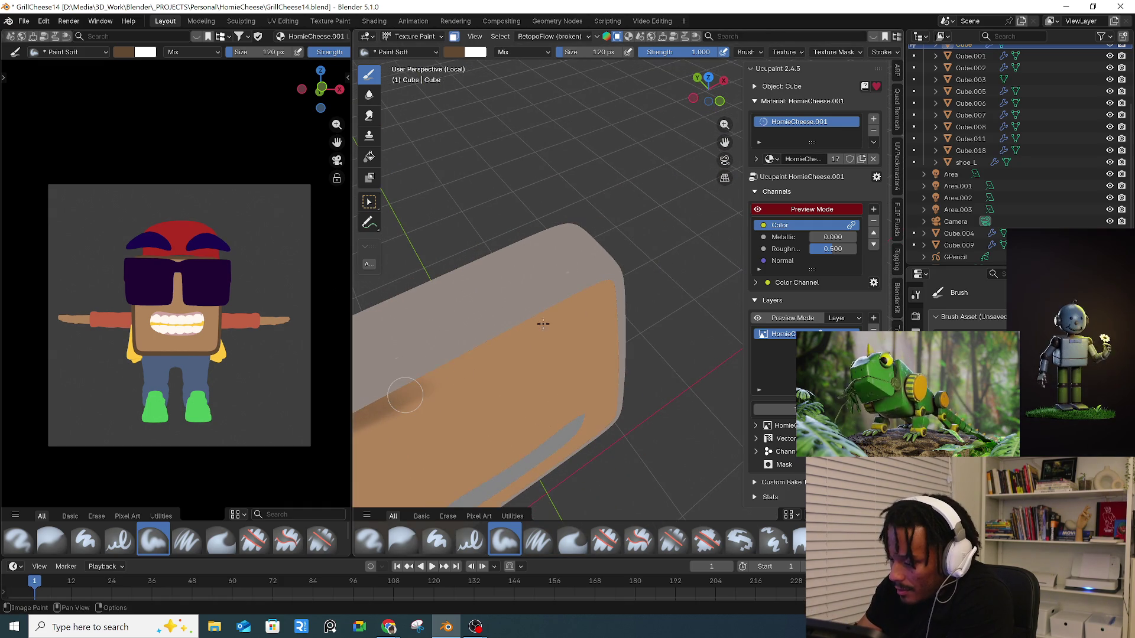
# - Paint dark brown strokes along the right inner edge and bottom rim, then exit Local view
pyautogui.click(454, 37)
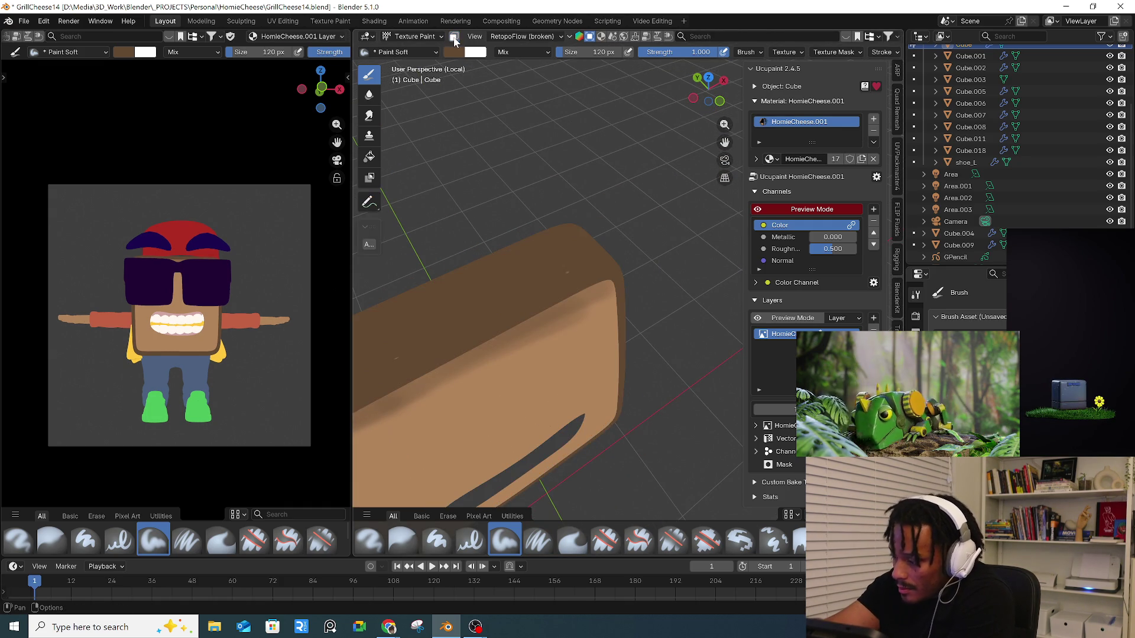
pyautogui.moveTo(499, 144)
pyautogui.mouseDown(button='middle')
pyautogui.moveTo(647, 304)
pyautogui.moveTo(593, 220)
pyautogui.mouseUp(button='middle')
pyautogui.click(453, 37)
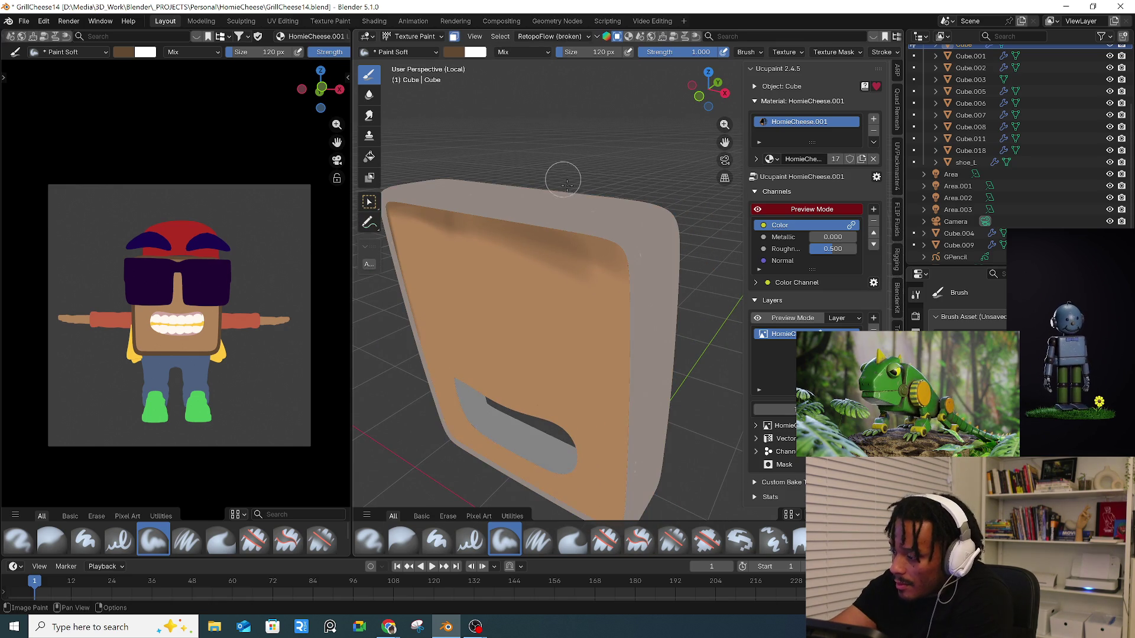
pyautogui.moveTo(618, 254); pyautogui.dragTo(636, 414)
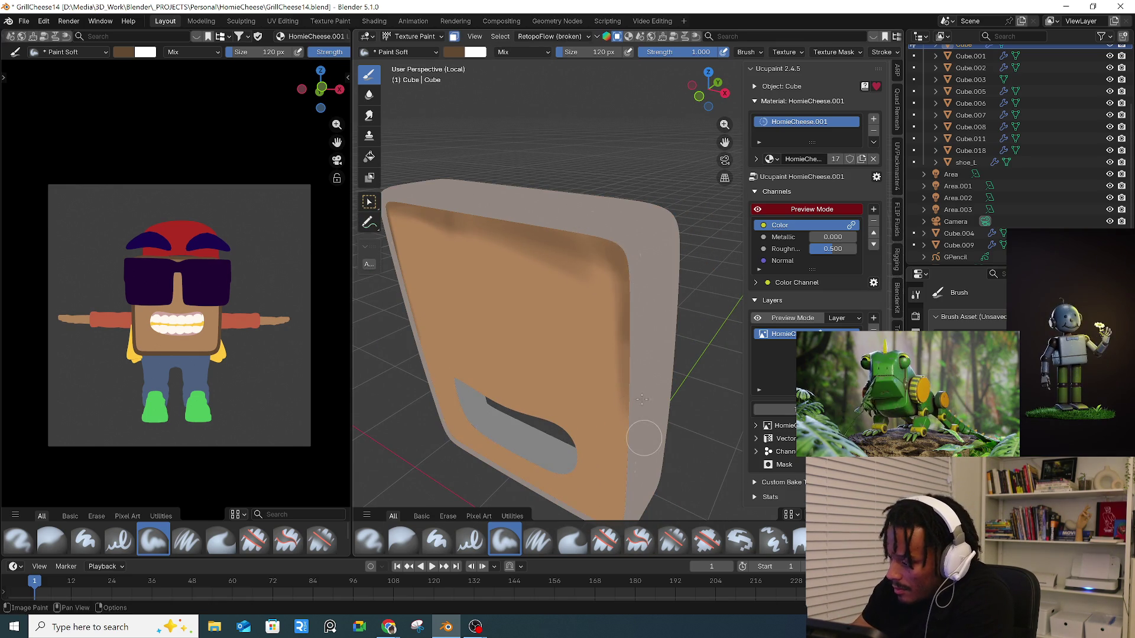
pyautogui.moveTo(636, 414); pyautogui.dragTo(603, 222, button='middle')
pyautogui.moveTo(604, 212); pyautogui.dragTo(605, 422)
pyautogui.moveTo(605, 422)
pyautogui.mouseDown(button='middle')
pyautogui.moveTo(693, 357)
pyautogui.moveTo(672, 350)
pyautogui.moveTo(654, 362)
pyautogui.mouseUp(button='middle')
pyautogui.scroll(-3, 636, 344)
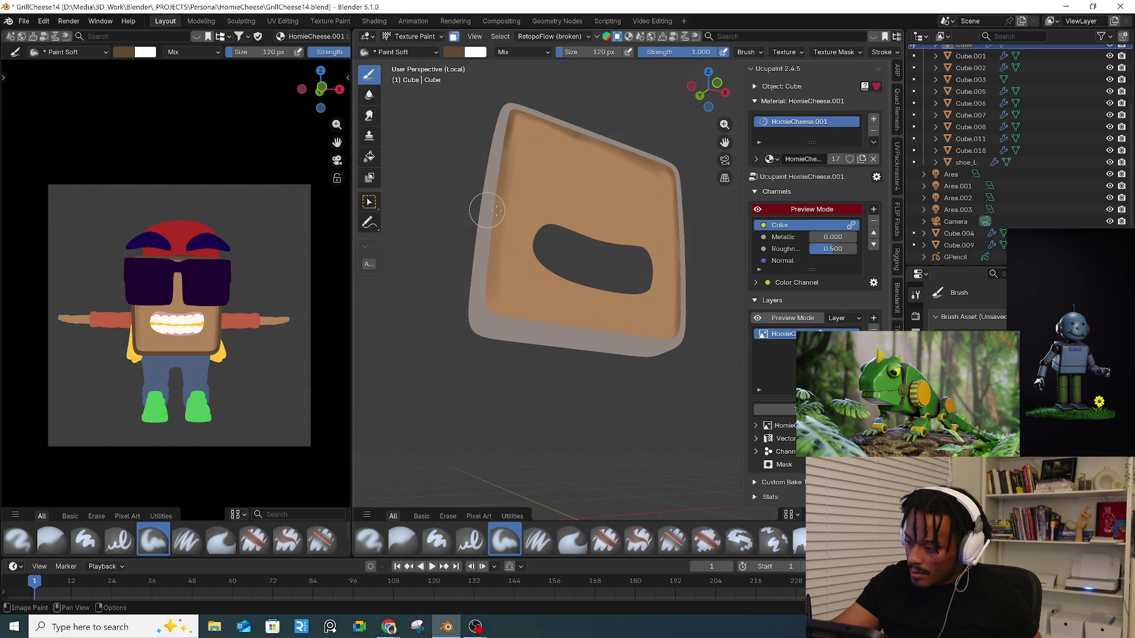
pyautogui.moveTo(546, 332); pyautogui.dragTo(700, 360)
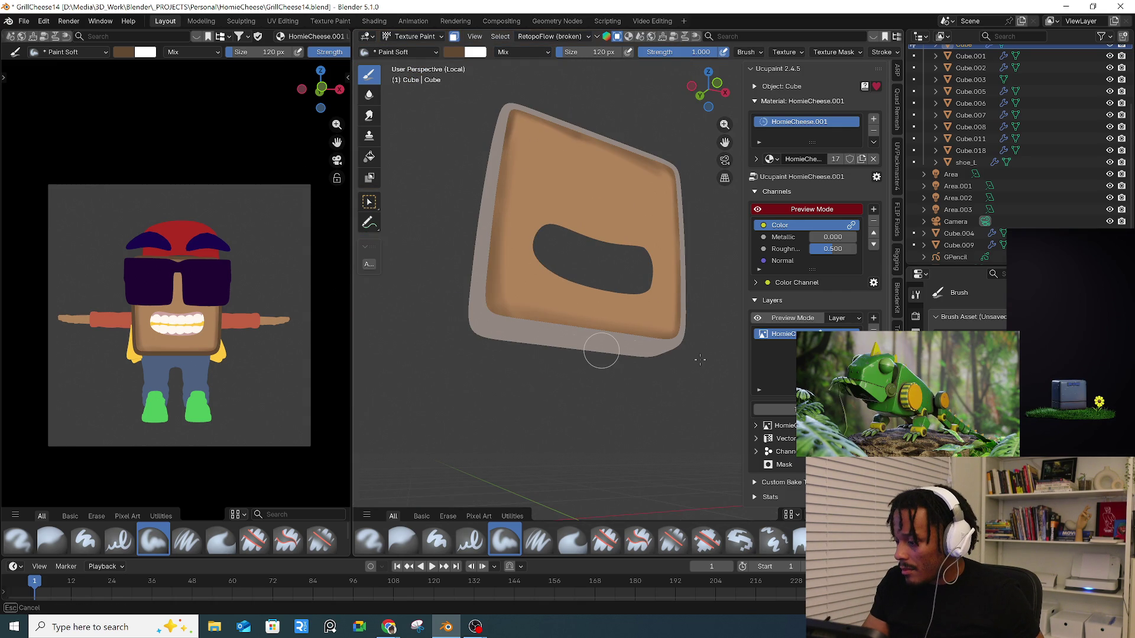
pyautogui.moveTo(601, 352); pyautogui.dragTo(601, 351)
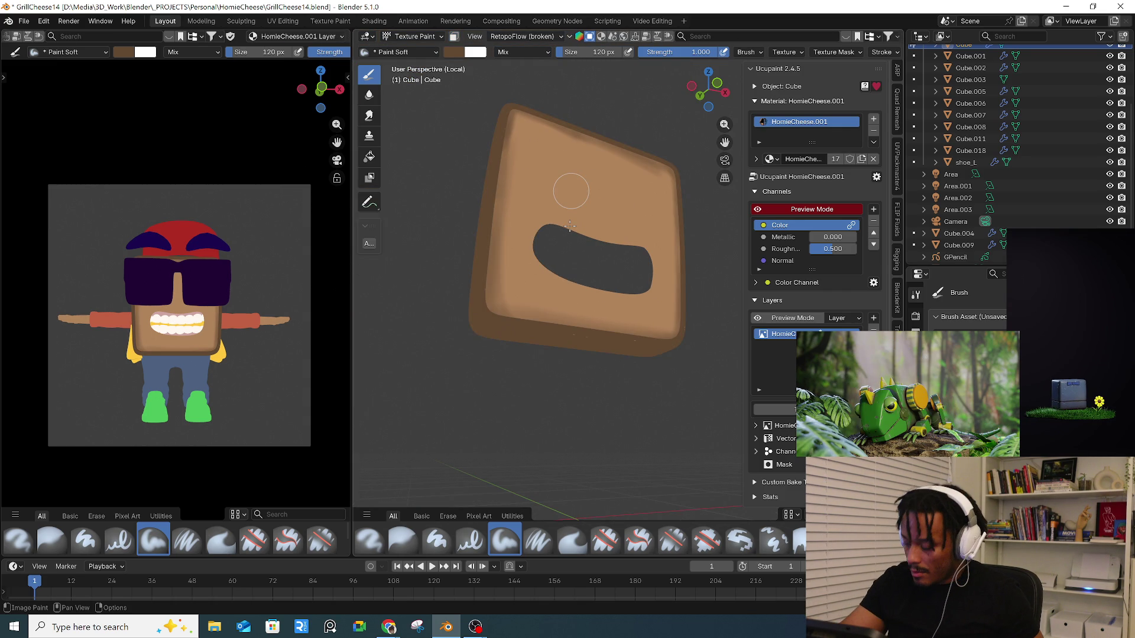
pyautogui.press('KP_Divide')
pyautogui.moveTo(645, 396)
pyautogui.mouseDown(button='middle')
pyautogui.moveTo(655, 409)
pyautogui.moveTo(611, 313)
pyautogui.moveTo(597, 322)
pyautogui.moveTo(638, 331)
pyautogui.mouseUp(button='middle')
pyautogui.click(437, 36)
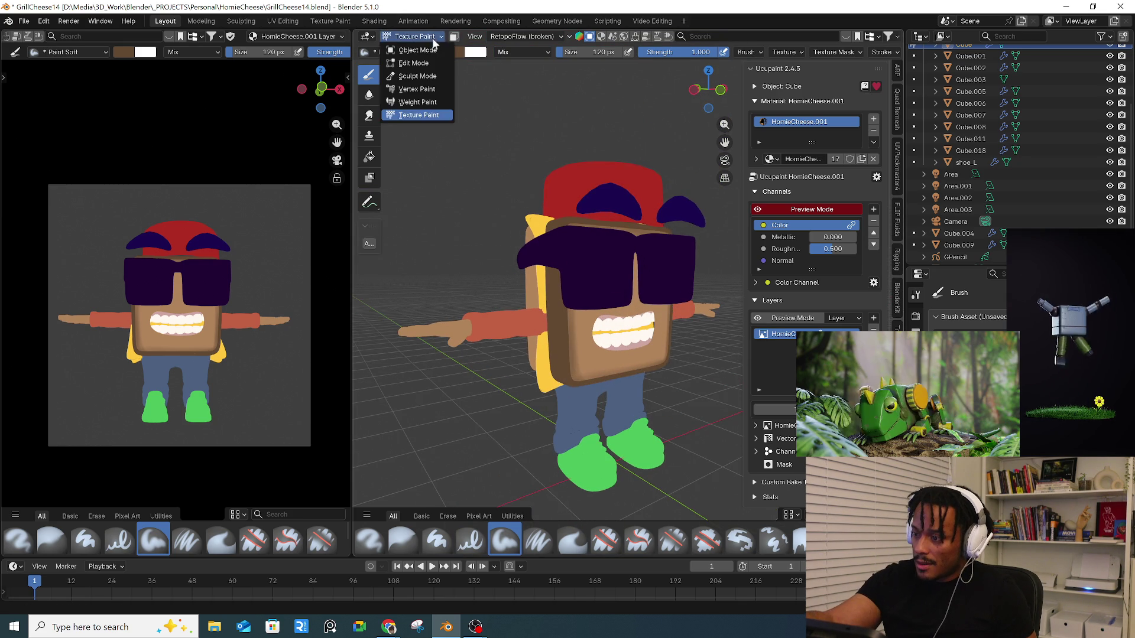
# - Change the cube's face selection in Edit Mode and return to Texture Paint
pyautogui.click(446, 46)
pyautogui.click(431, 38)
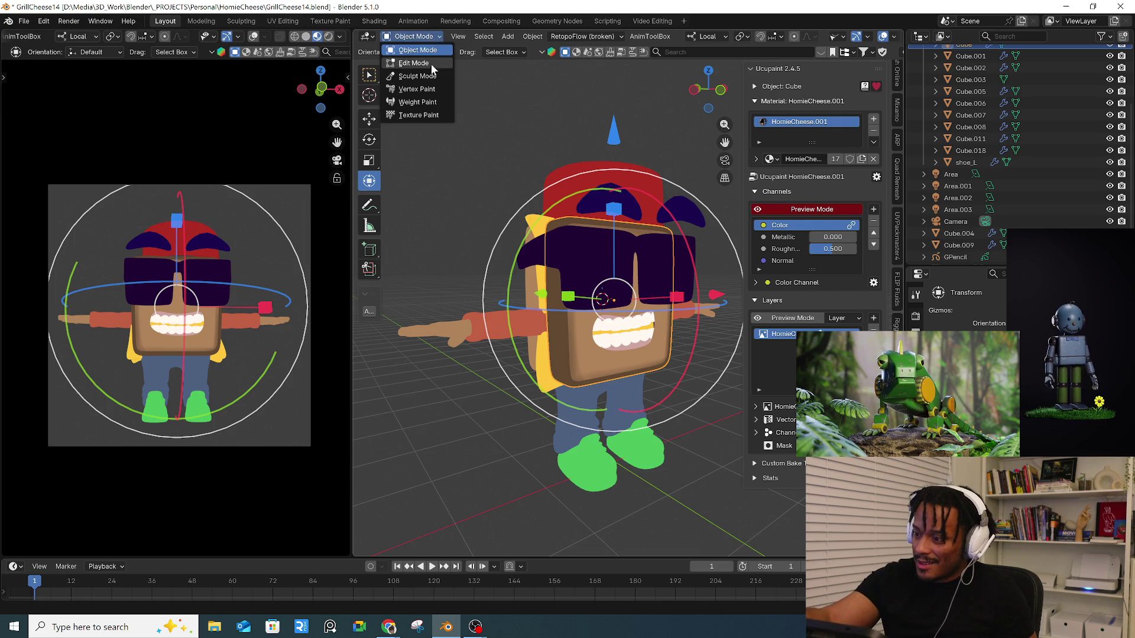
pyautogui.click(457, 58)
pyautogui.click(514, 36)
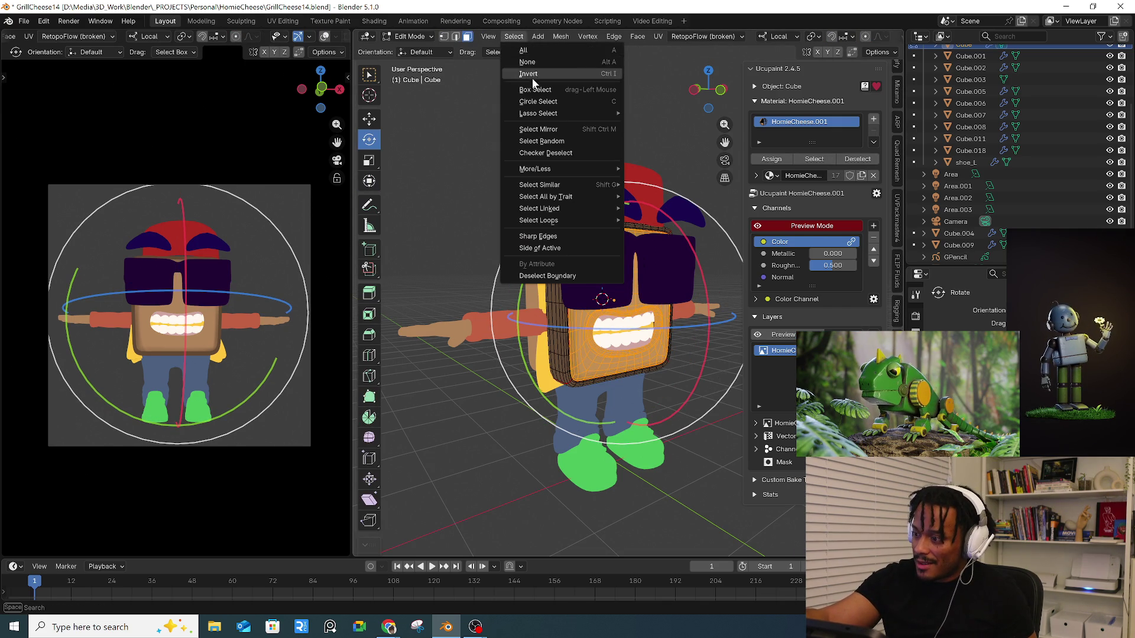
pyautogui.click(516, 72)
pyautogui.click(414, 36)
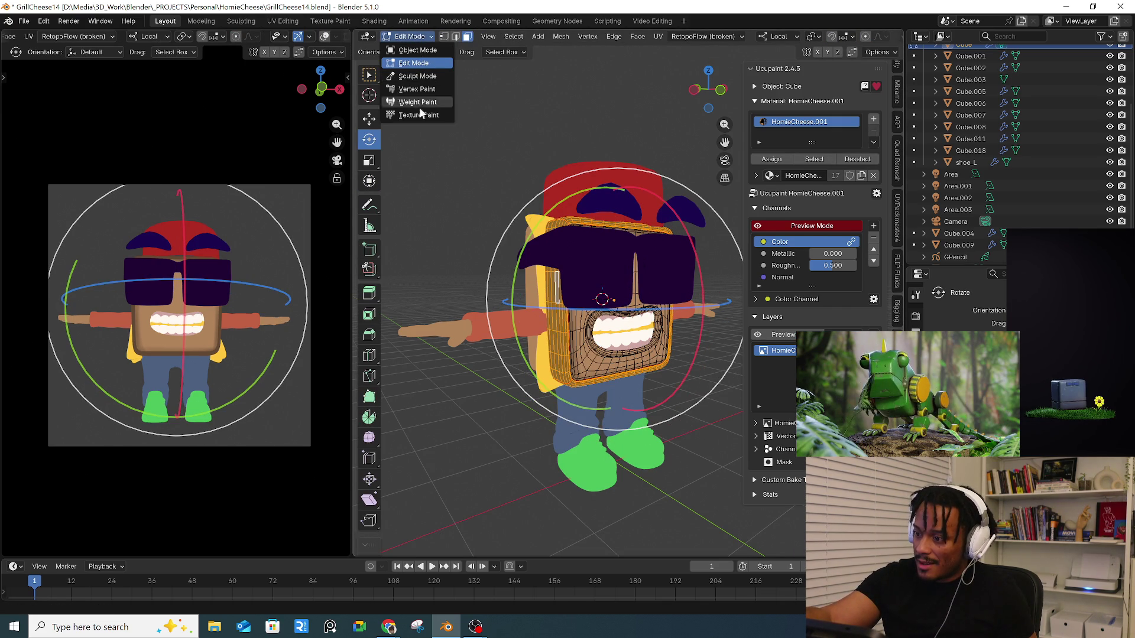
pyautogui.click(420, 106)
# - Fill the masked face border with a darker tan-brown, then return to Object Mode
pyautogui.click(372, 156)
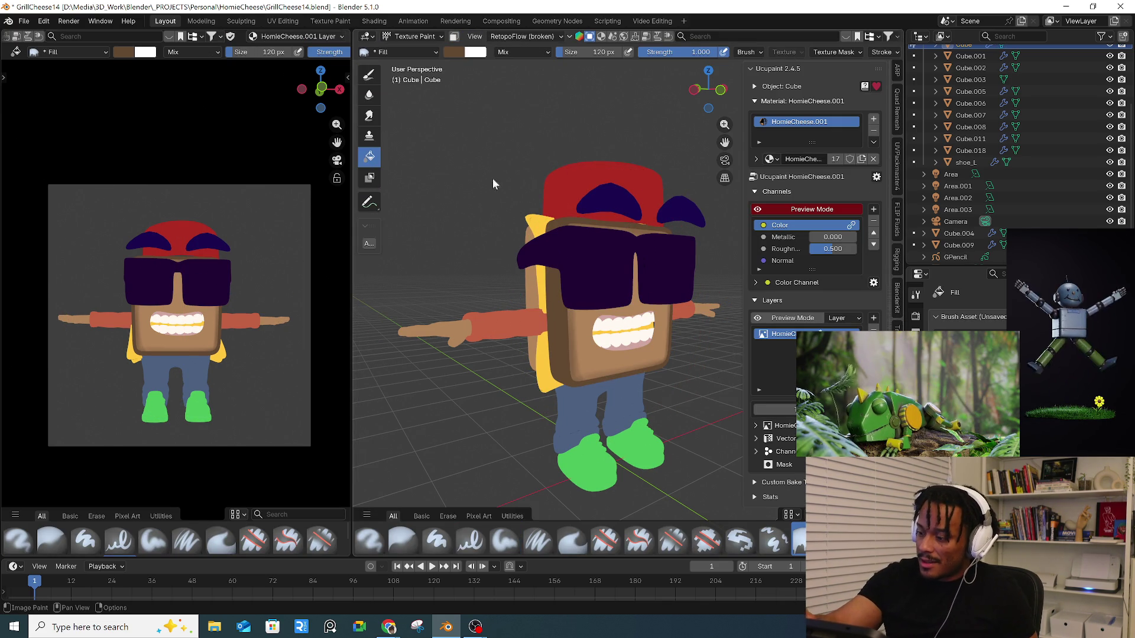
pyautogui.click(454, 37)
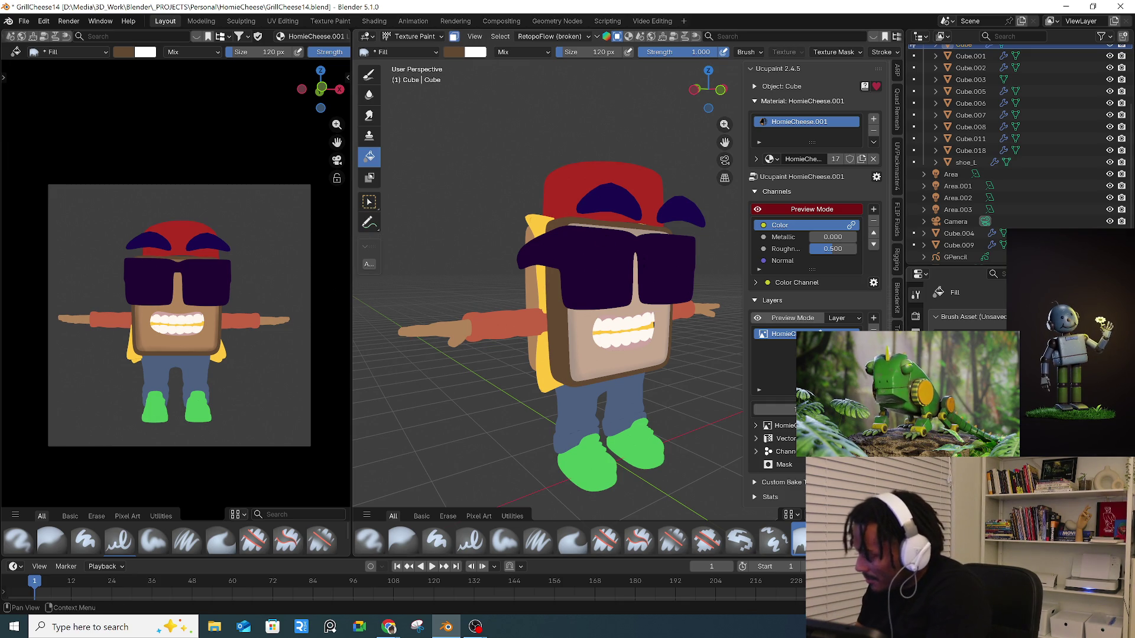
pyautogui.scroll(-3, 964, 301)
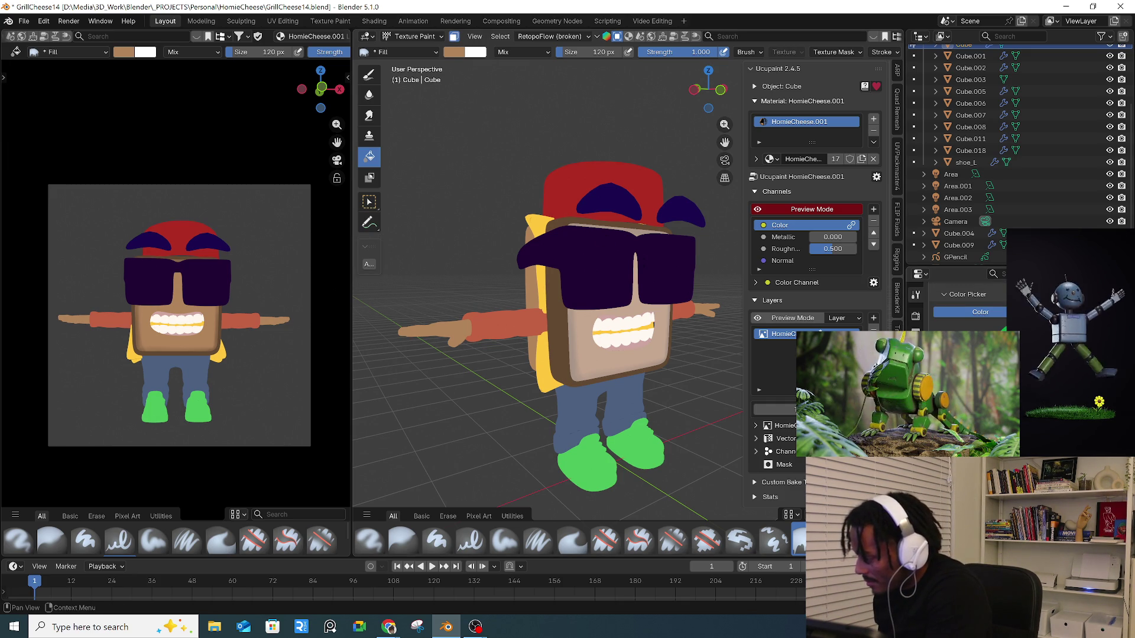
pyautogui.click(462, 52)
pyautogui.moveTo(547, 94); pyautogui.dragTo(550, 126)
pyautogui.click(559, 330)
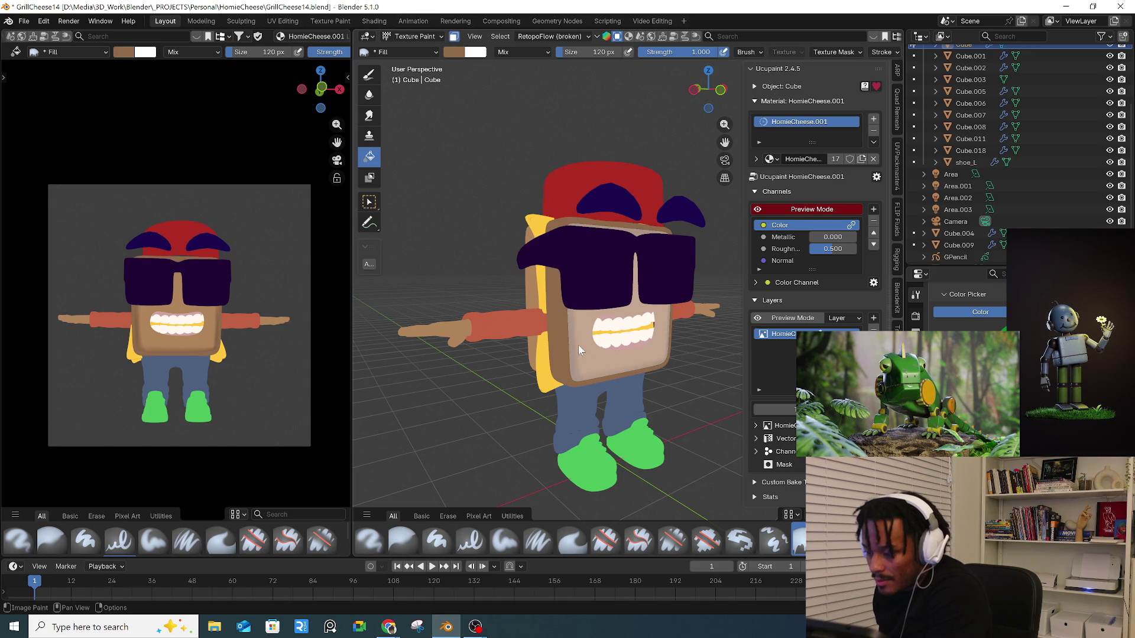
pyautogui.moveTo(572, 339)
pyautogui.mouseDown(button='middle')
pyautogui.moveTo(562, 347)
pyautogui.moveTo(494, 251)
pyautogui.moveTo(573, 252)
pyautogui.moveTo(534, 279)
pyautogui.moveTo(563, 290)
pyautogui.moveTo(556, 284)
pyautogui.mouseUp(button='middle')
pyautogui.click(436, 37)
pyautogui.click(430, 50)
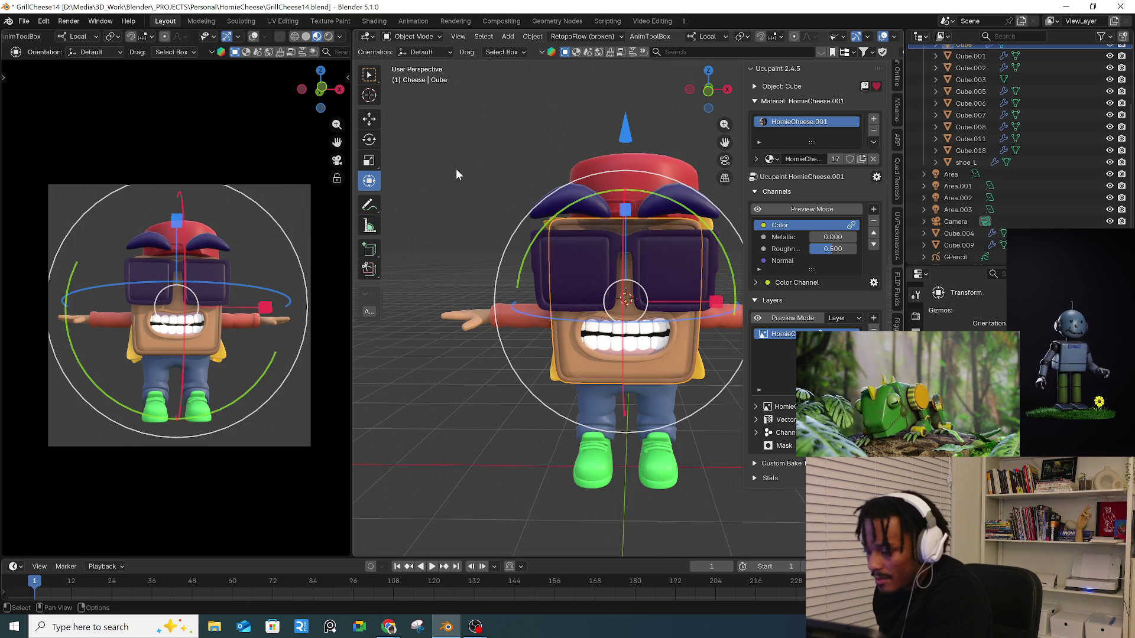
# - Orbit around the character and select the blue pants object, Cube.008
pyautogui.moveTo(463, 165)
pyautogui.mouseDown(button='middle')
pyautogui.moveTo(544, 195)
pyautogui.moveTo(583, 281)
pyautogui.moveTo(571, 282)
pyautogui.moveTo(554, 320)
pyautogui.moveTo(572, 301)
pyautogui.mouseUp(button='middle')
pyautogui.scroll(3, 583, 281)
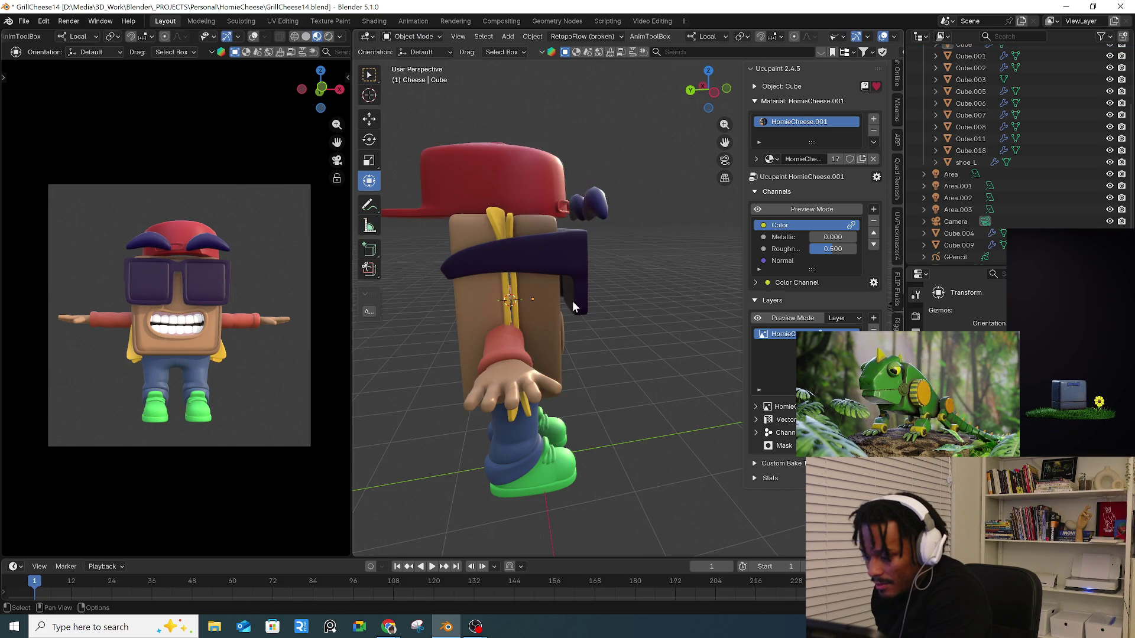
pyautogui.moveTo(565, 235); pyautogui.dragTo(667, 323, button='middle')
pyautogui.moveTo(488, 321)
pyautogui.mouseDown(button='middle')
pyautogui.moveTo(519, 305)
pyautogui.moveTo(595, 304)
pyautogui.moveTo(562, 285)
pyautogui.mouseUp(button='middle')
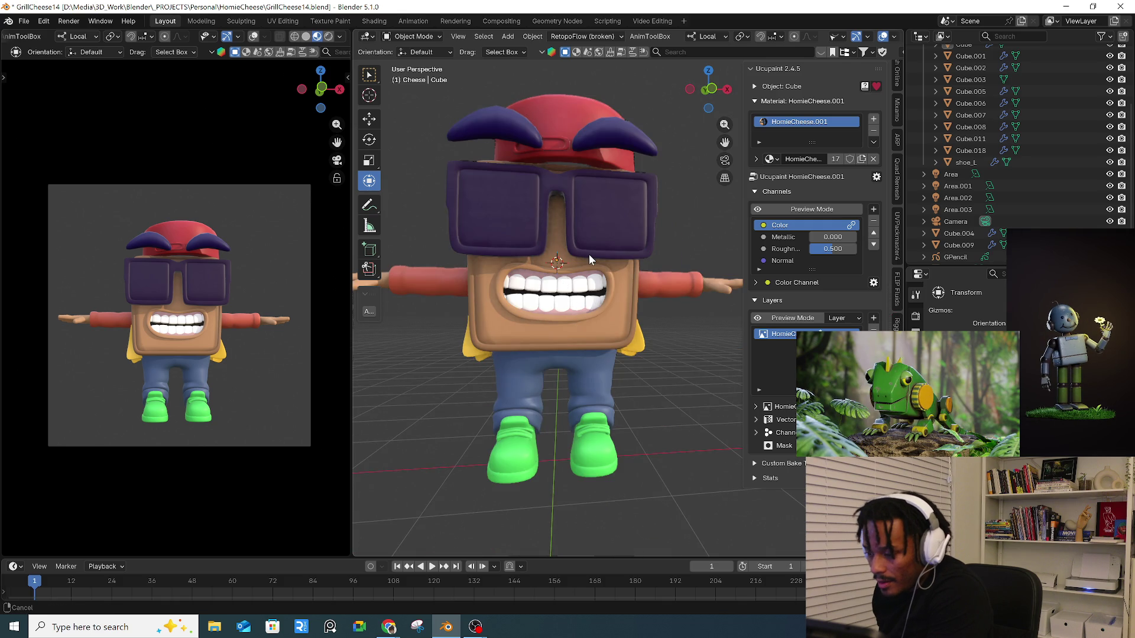
pyautogui.scroll(4, 519, 339)
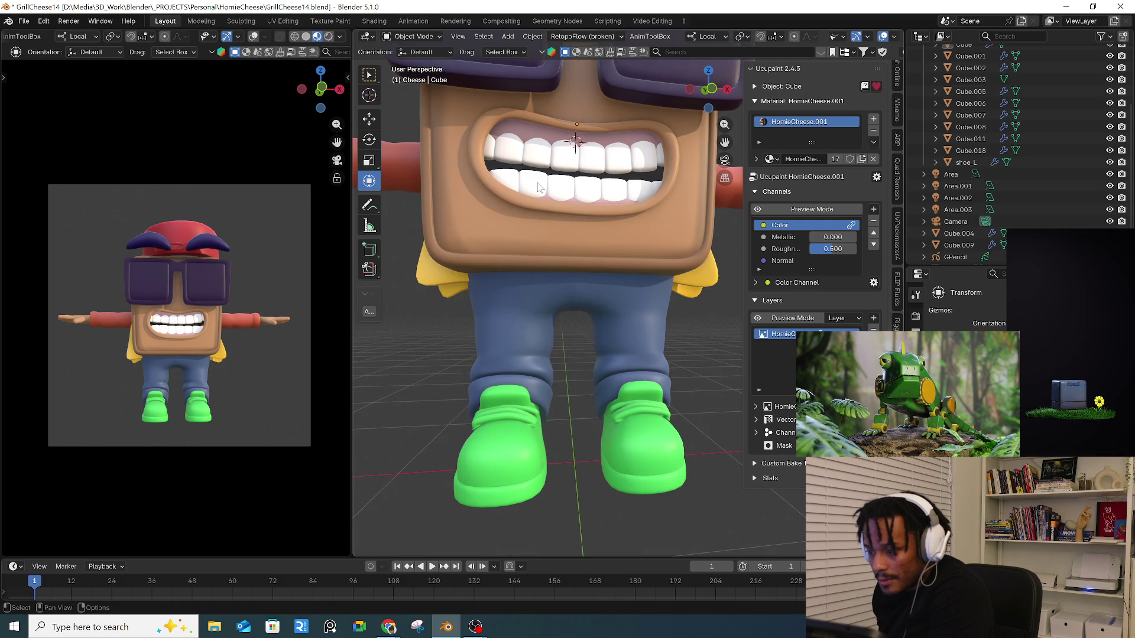
pyautogui.click(519, 339)
pyautogui.moveTo(542, 321); pyautogui.dragTo(410, 97, button='middle')
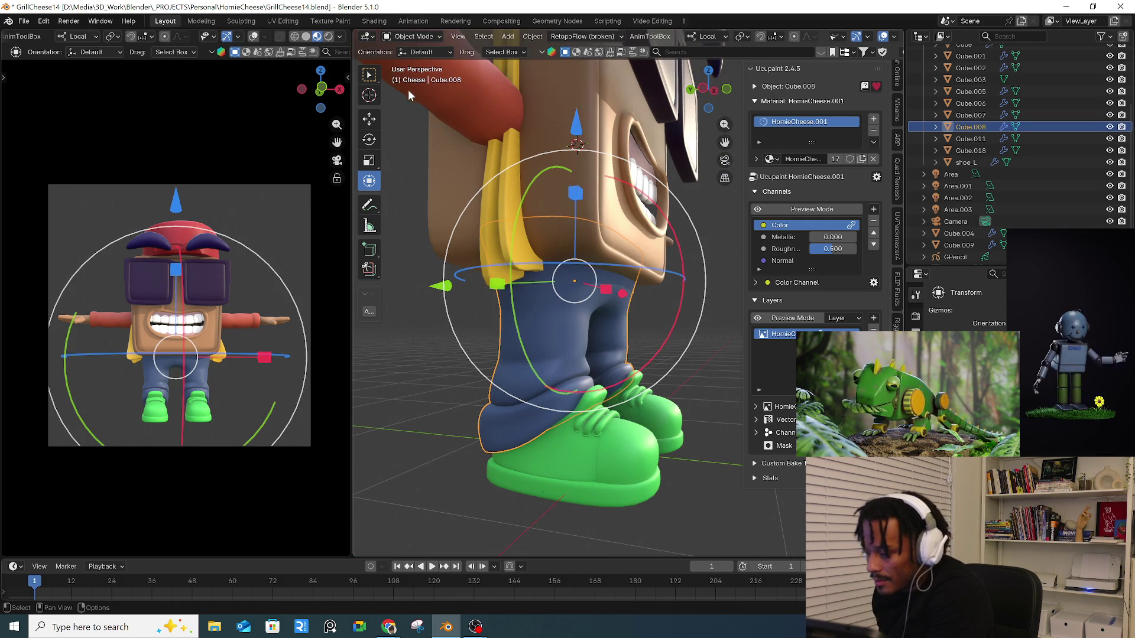
# - In Edit Mode, select both seam-bounded pant cuffs of Cube.008 with Select Linked
pyautogui.click(412, 36)
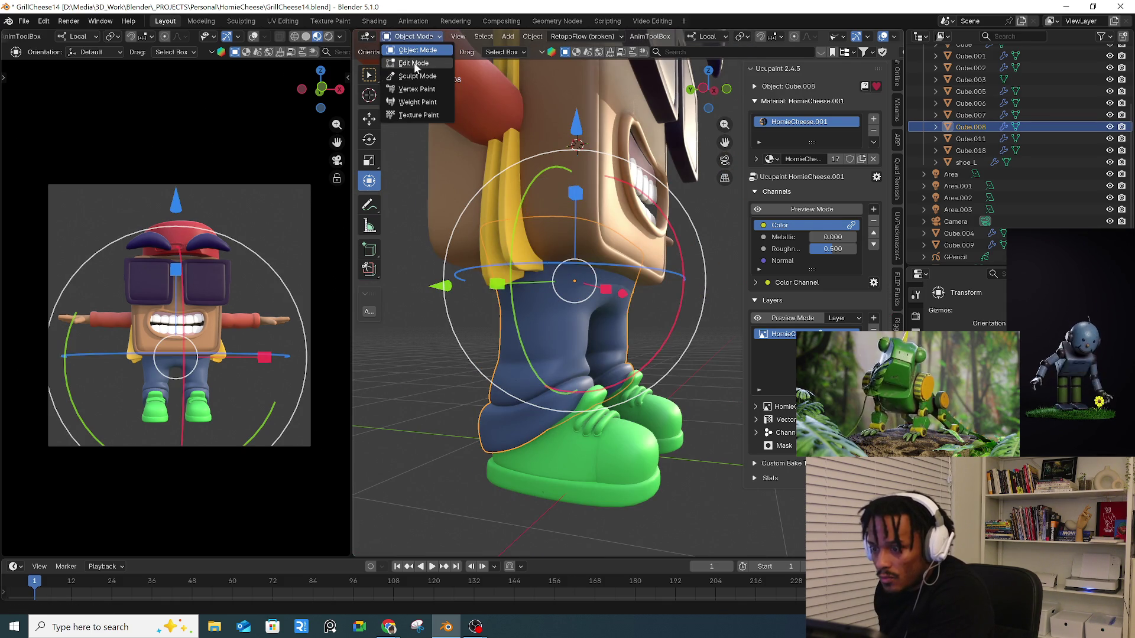
pyautogui.click(414, 64)
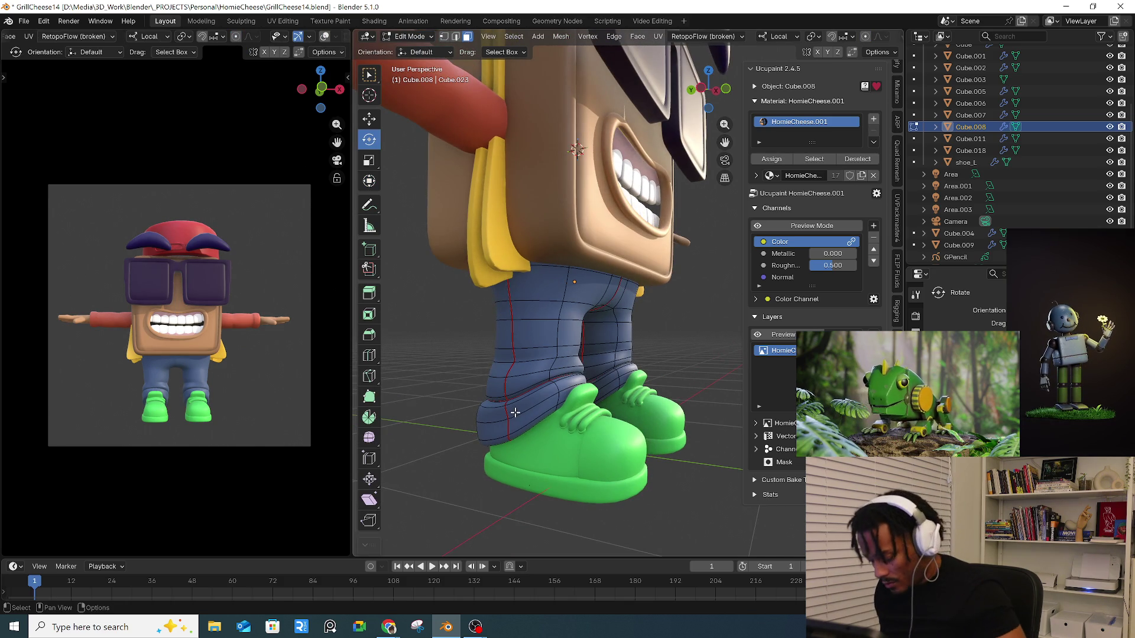
pyautogui.press('l')
pyautogui.moveTo(515, 412)
pyautogui.mouseDown(button='middle')
pyautogui.moveTo(601, 468)
pyautogui.moveTo(490, 366)
pyautogui.mouseUp(button='middle')
pyautogui.press('l')
# - Switch the pants to Texture Paint and toggle Ucupaint's layer and channel previews
pyautogui.click(412, 36)
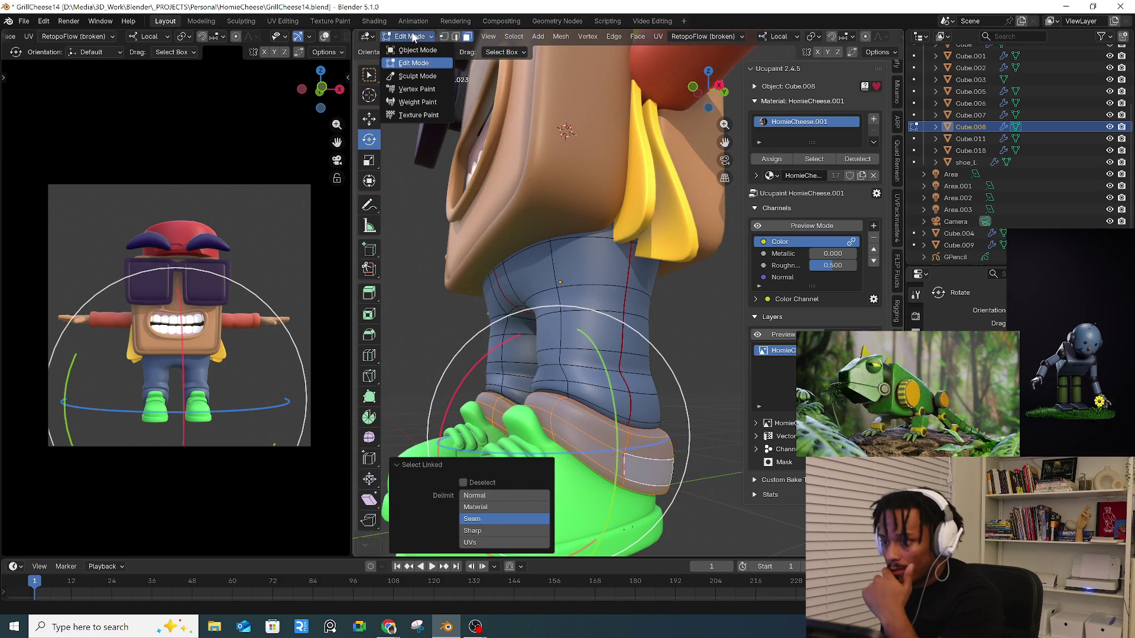
pyautogui.click(417, 112)
pyautogui.moveTo(606, 225); pyautogui.dragTo(715, 268, button='middle')
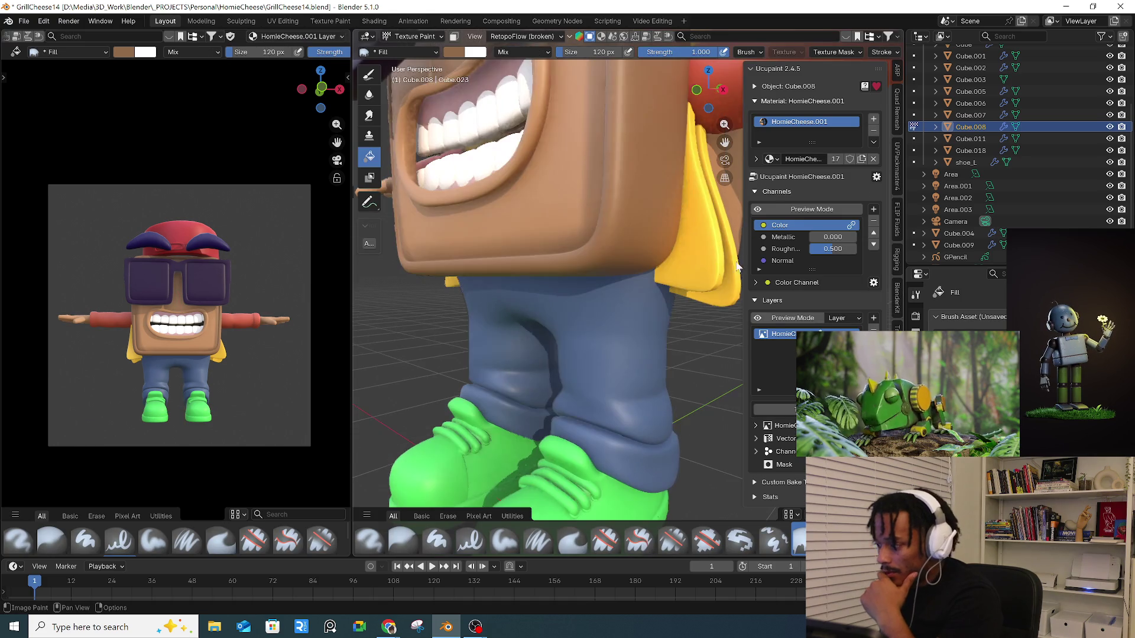
pyautogui.click(793, 318)
pyautogui.moveTo(680, 322)
pyautogui.mouseDown(button='middle')
pyautogui.moveTo(574, 328)
pyautogui.moveTo(597, 344)
pyautogui.moveTo(680, 340)
pyautogui.mouseUp(button='middle')
pyautogui.click(763, 336)
pyautogui.click(779, 208)
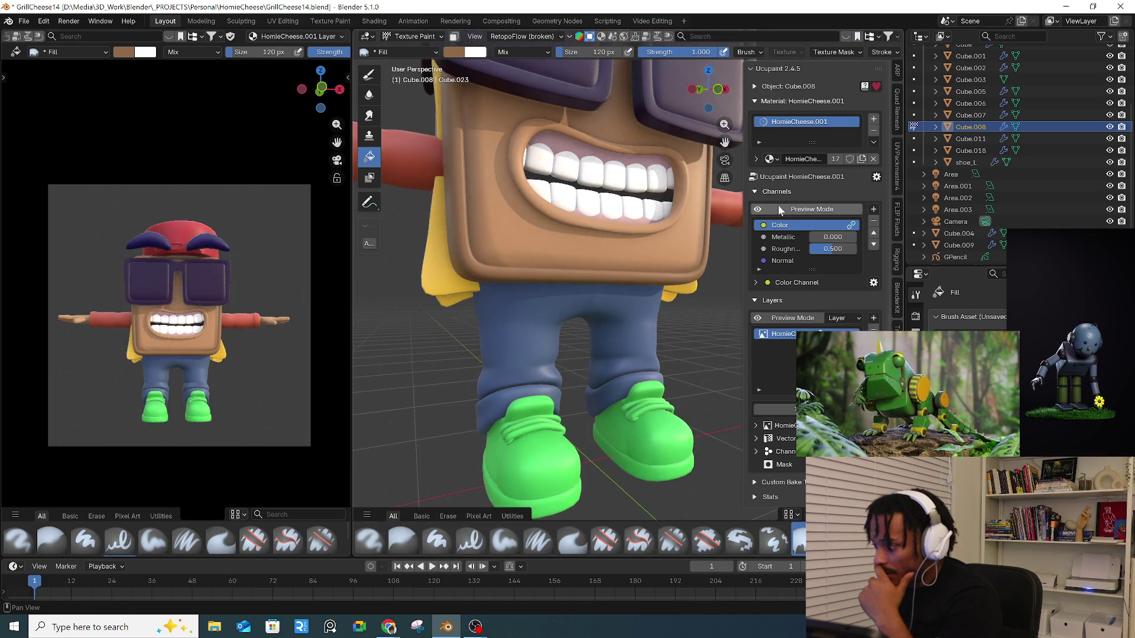
# - Sample the pants' slate blue and brighten it to light blue #7999CB for the brush
pyautogui.moveTo(519, 368); pyautogui.dragTo(545, 314, button='middle')
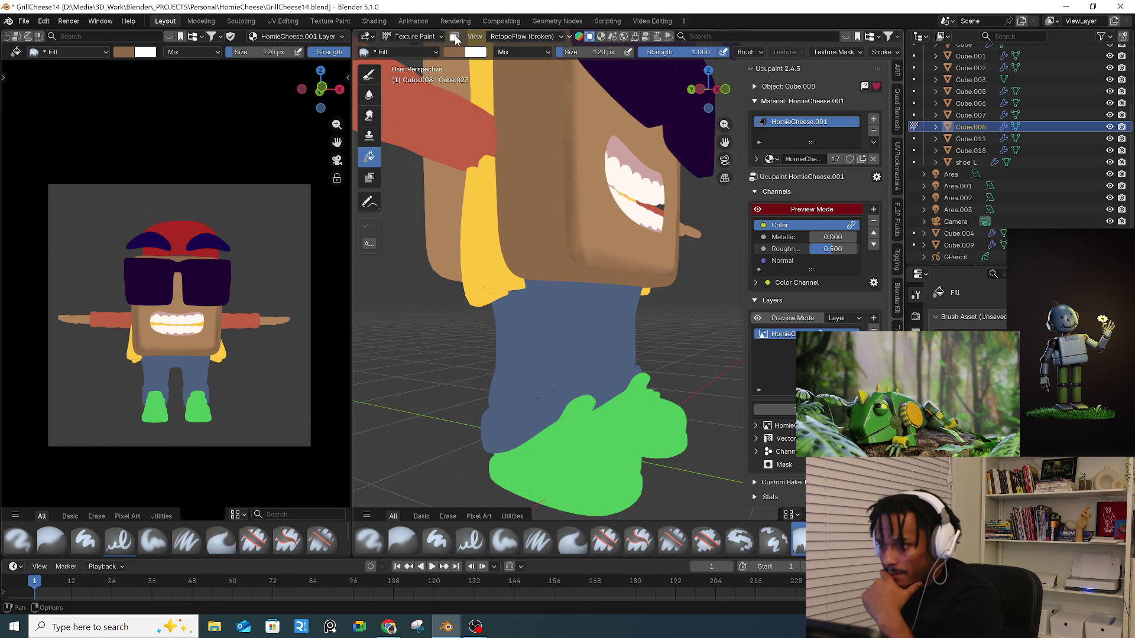
pyautogui.press('m')
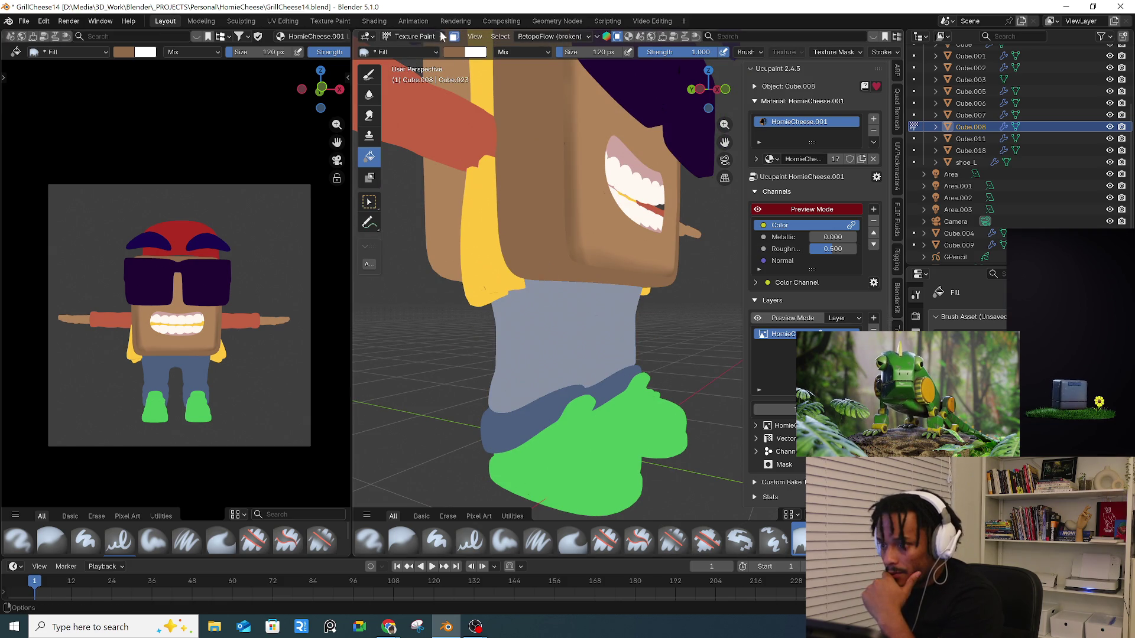
pyautogui.click(453, 36)
pyautogui.click(459, 53)
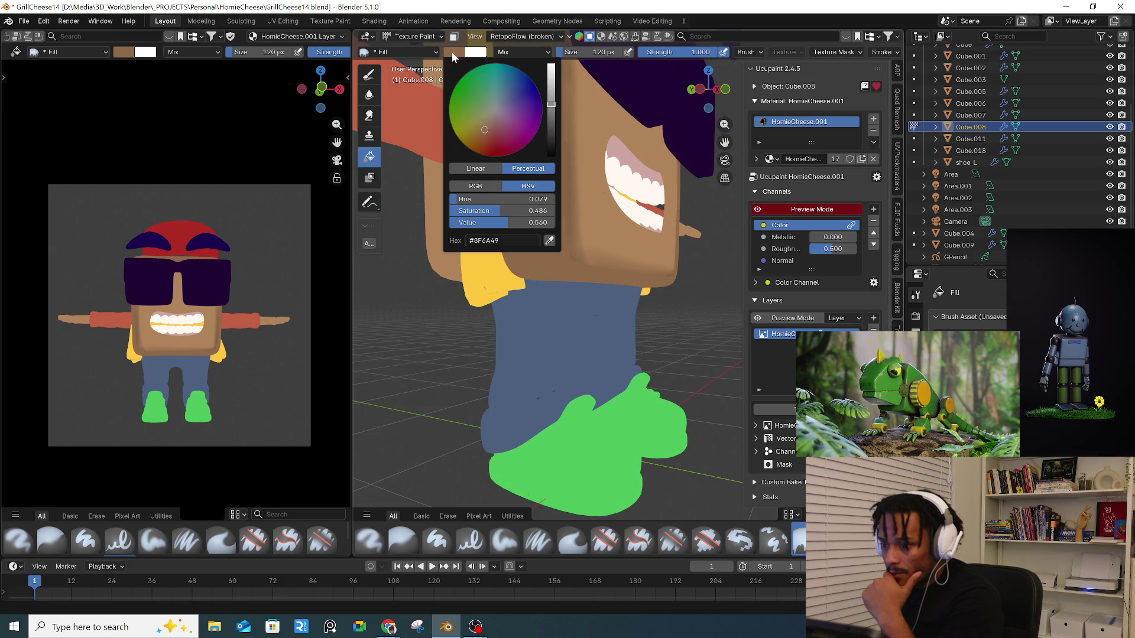
pyautogui.click(545, 236)
pyautogui.click(560, 340)
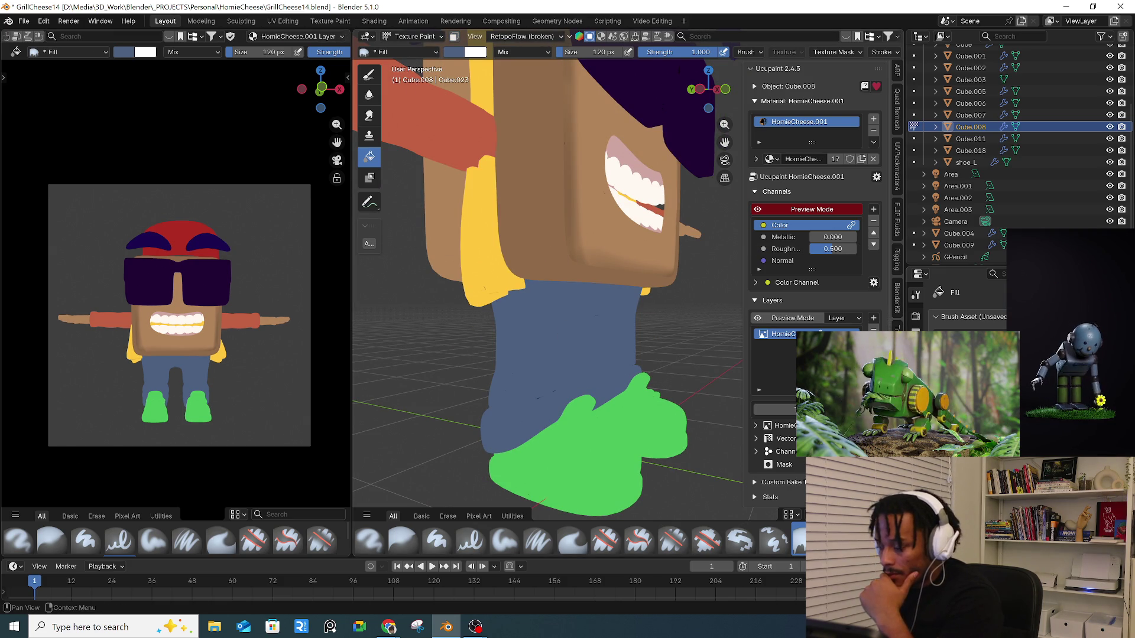
pyautogui.scroll(-2, 958, 302)
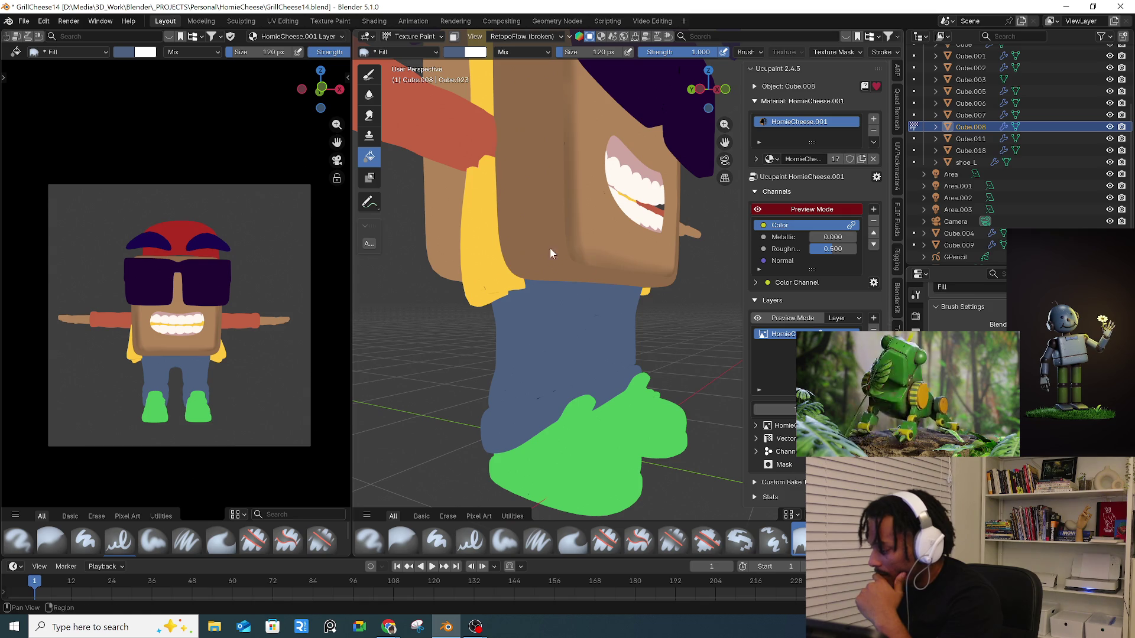
pyautogui.click(458, 52)
pyautogui.moveTo(551, 112); pyautogui.dragTo(551, 82)
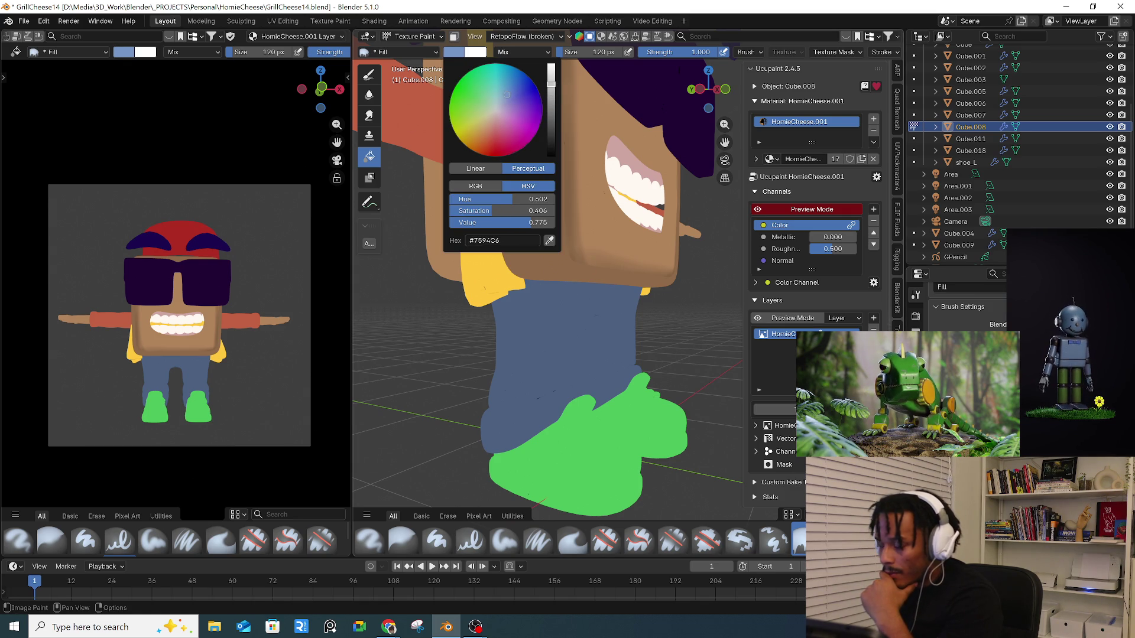
pyautogui.moveTo(531, 222)
pyautogui.mouseDown()
pyautogui.moveTo(509, 222)
pyautogui.moveTo(553, 222)
pyautogui.moveTo(484, 211)
pyautogui.mouseUp()
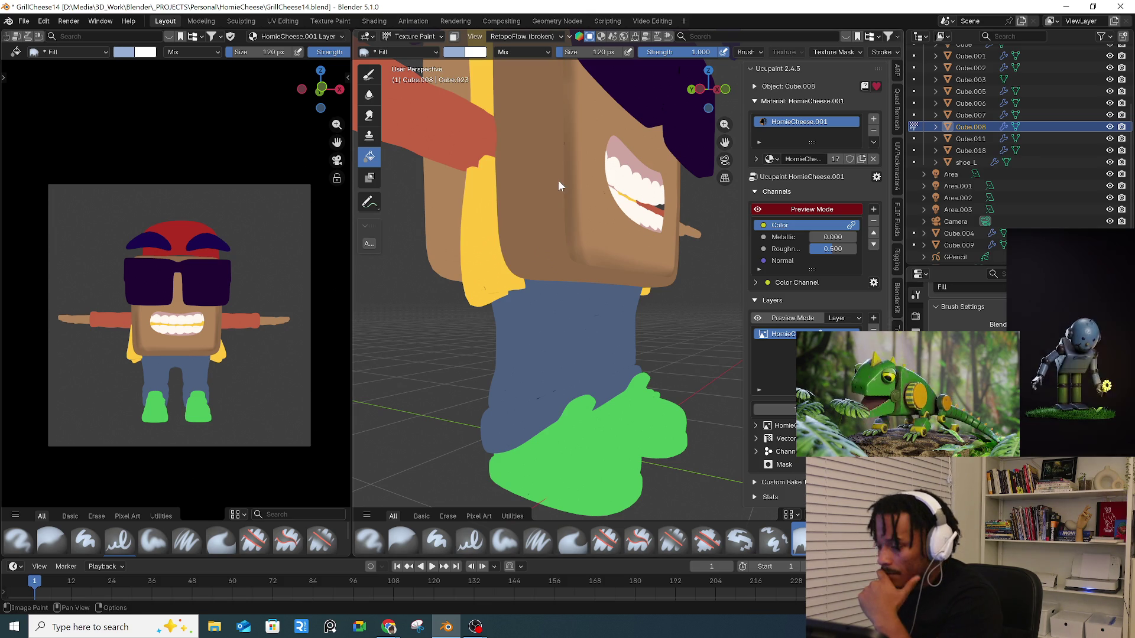
# - Fill the masked pant cuffs with light blue and return to Object Mode
pyautogui.click(455, 37)
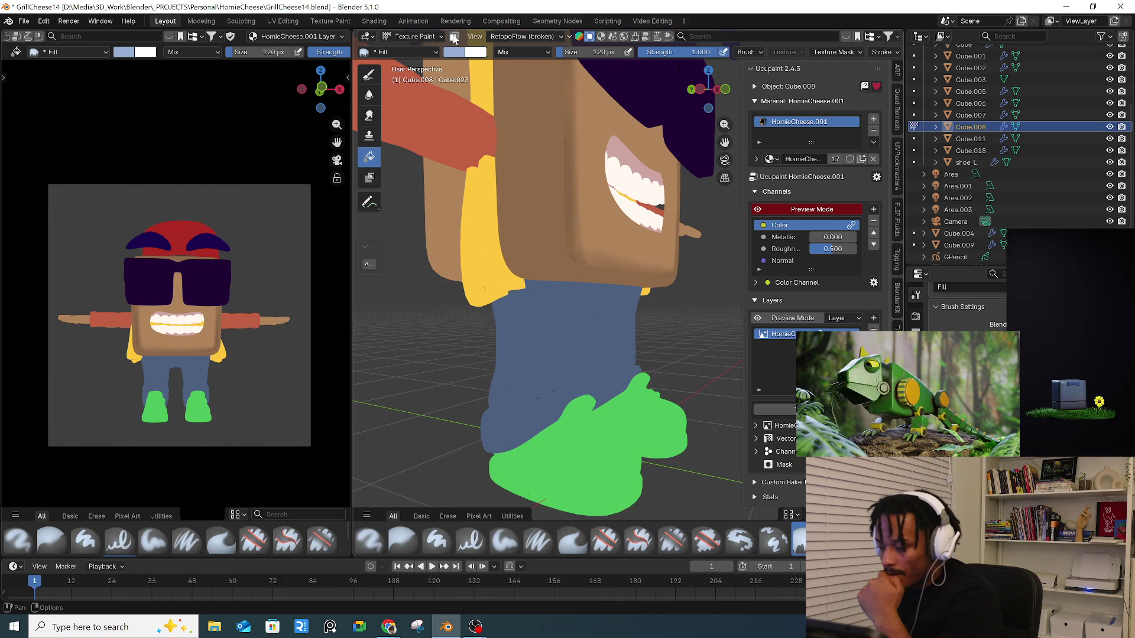
pyautogui.click(523, 424)
pyautogui.click(433, 37)
pyautogui.click(414, 47)
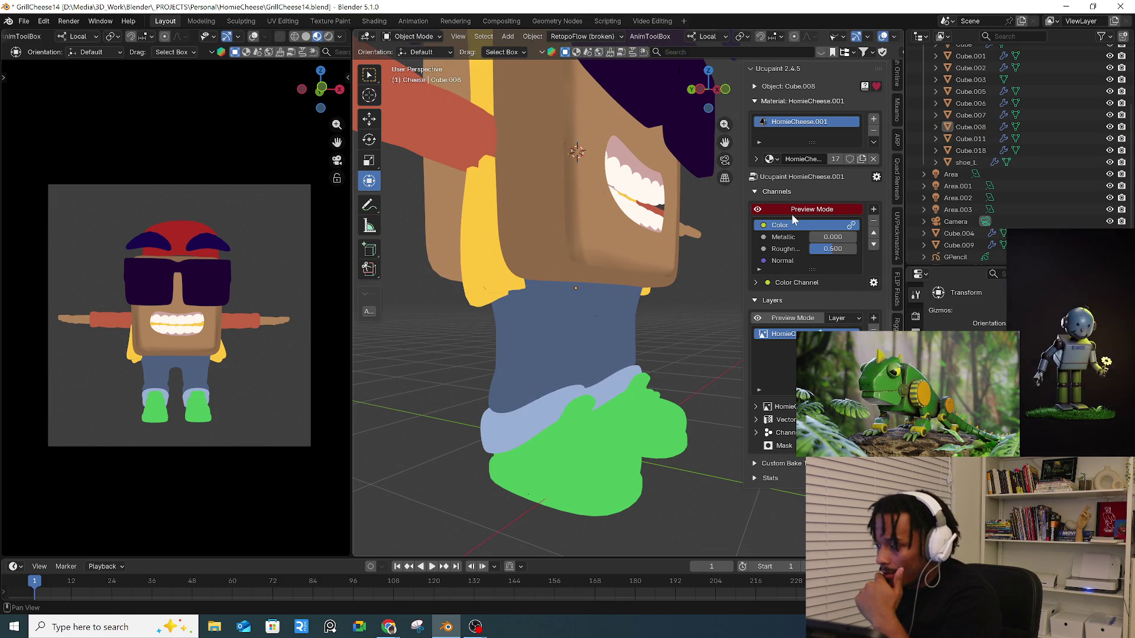
# - Turn the Ucupaint flat colour preview back on and select the pants object Cube.008
pyautogui.click(793, 211)
pyautogui.scroll(-3, 520, 330)
pyautogui.moveTo(615, 344)
pyautogui.mouseDown(button='middle')
pyautogui.moveTo(567, 360)
pyautogui.moveTo(798, 228)
pyautogui.mouseUp(button='middle')
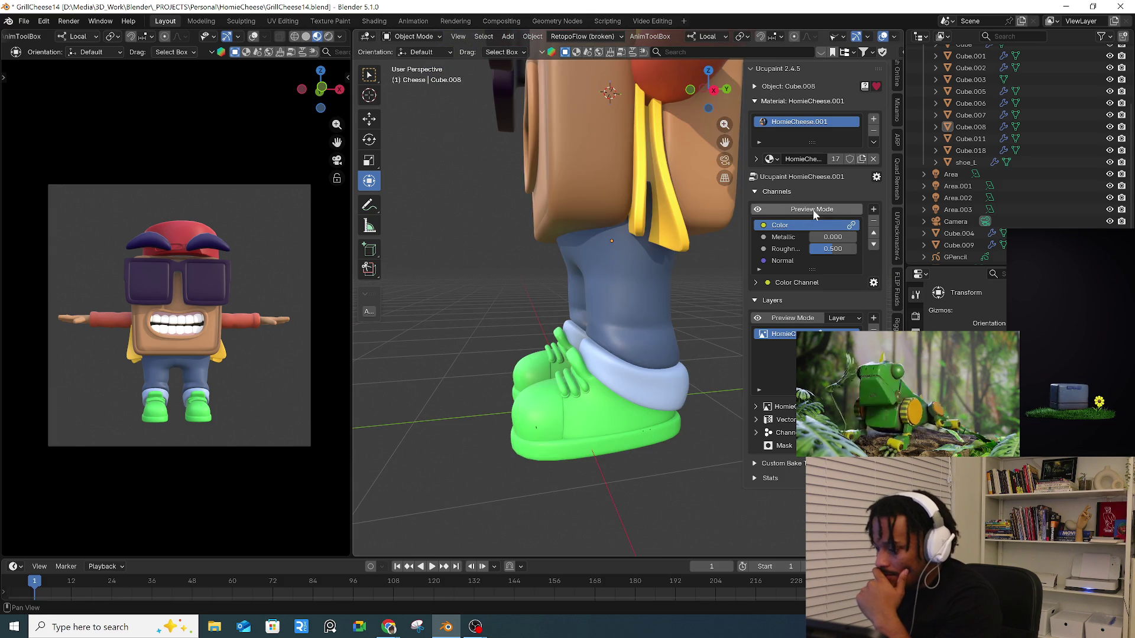
pyautogui.click(813, 211)
pyautogui.click(618, 387)
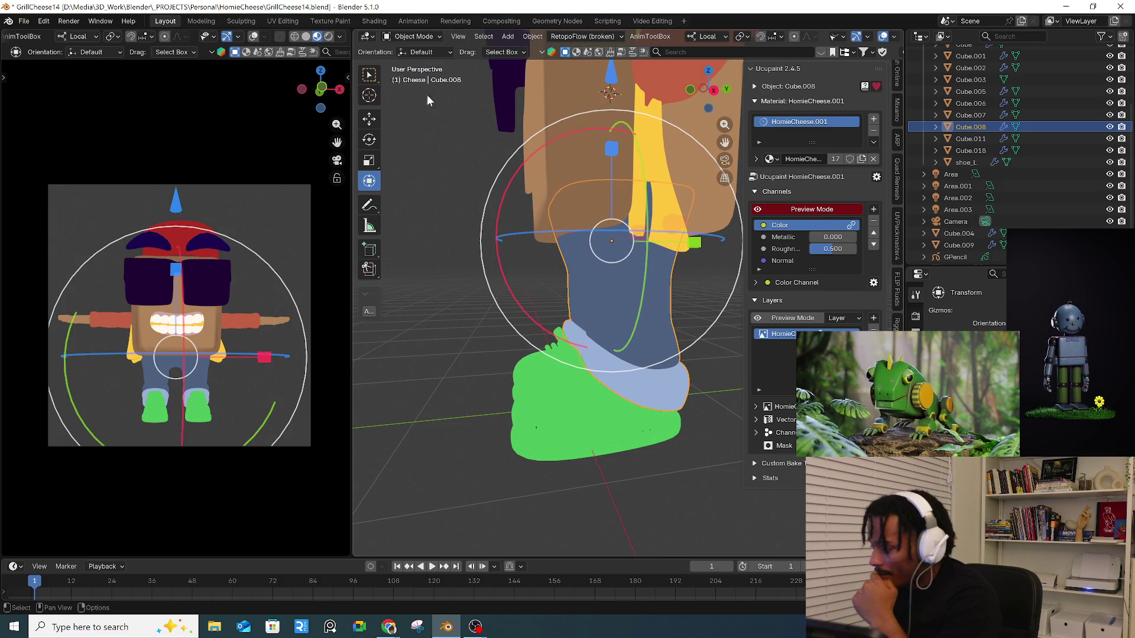
# - In Texture Paint, fill the light-blue band above the shoe with darker blue #647EA8, then return to Object Mode
pyautogui.click(413, 36)
pyautogui.click(419, 116)
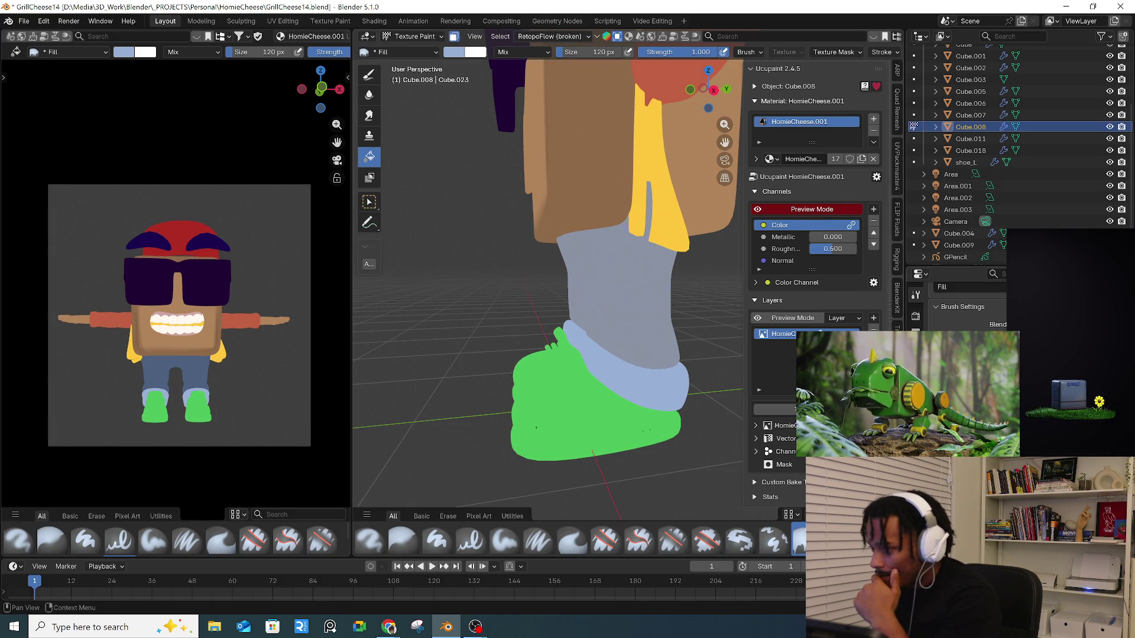
pyautogui.click(453, 55)
pyautogui.moveTo(551, 109); pyautogui.dragTo(551, 93)
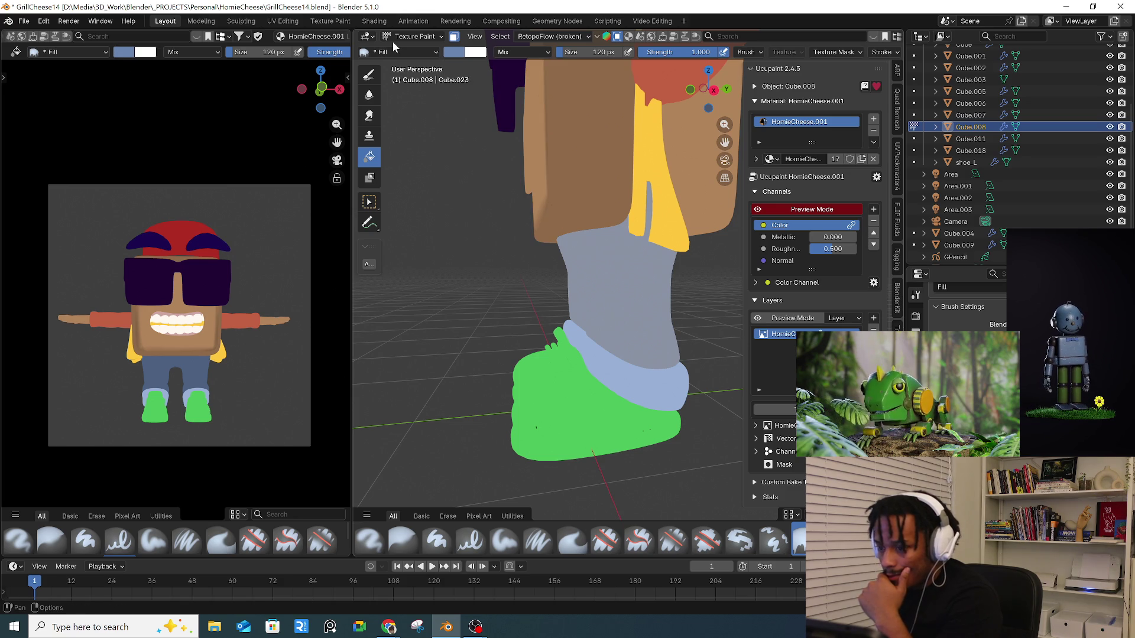
pyautogui.click(639, 372)
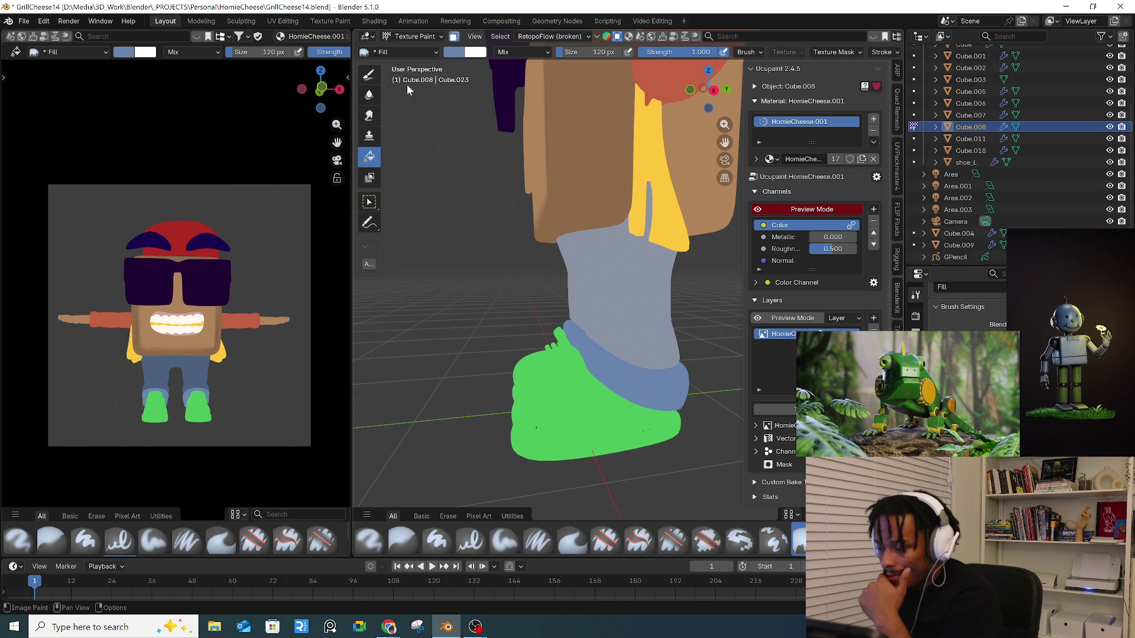
pyautogui.click(414, 36)
pyautogui.click(414, 47)
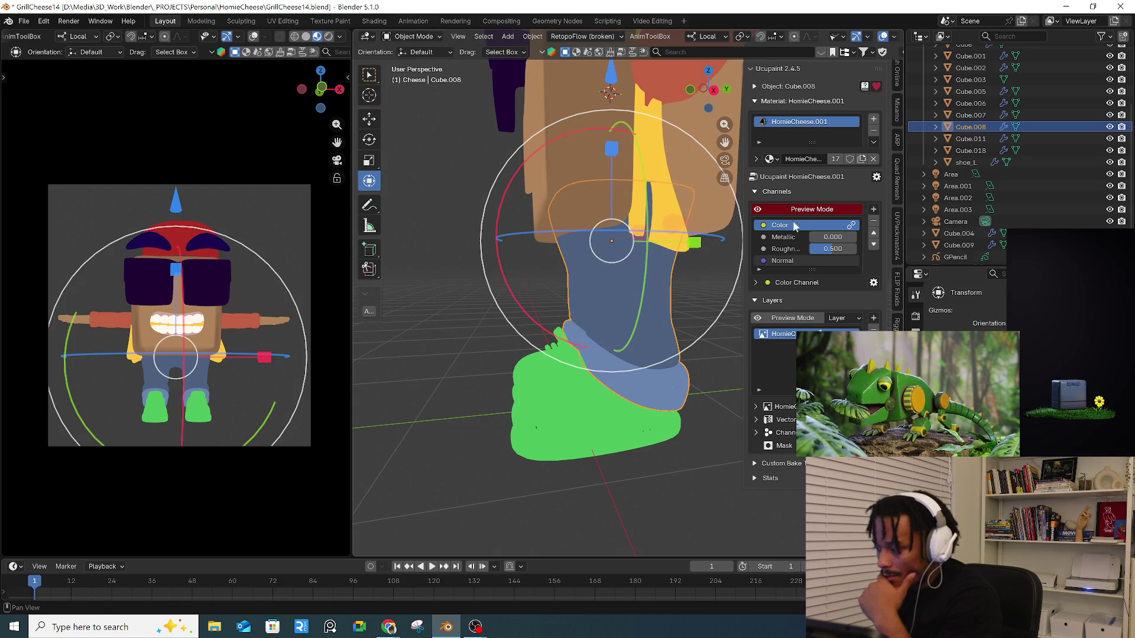
# - Restore the shaded view, orbit to the front, reselect the pants and enter Texture Paint
pyautogui.click(812, 209)
pyautogui.moveTo(511, 312); pyautogui.dragTo(632, 310, button='middle')
pyautogui.moveTo(435, 350); pyautogui.dragTo(540, 324, button='middle')
pyautogui.click(499, 329)
pyautogui.click(540, 324)
pyautogui.click(407, 34)
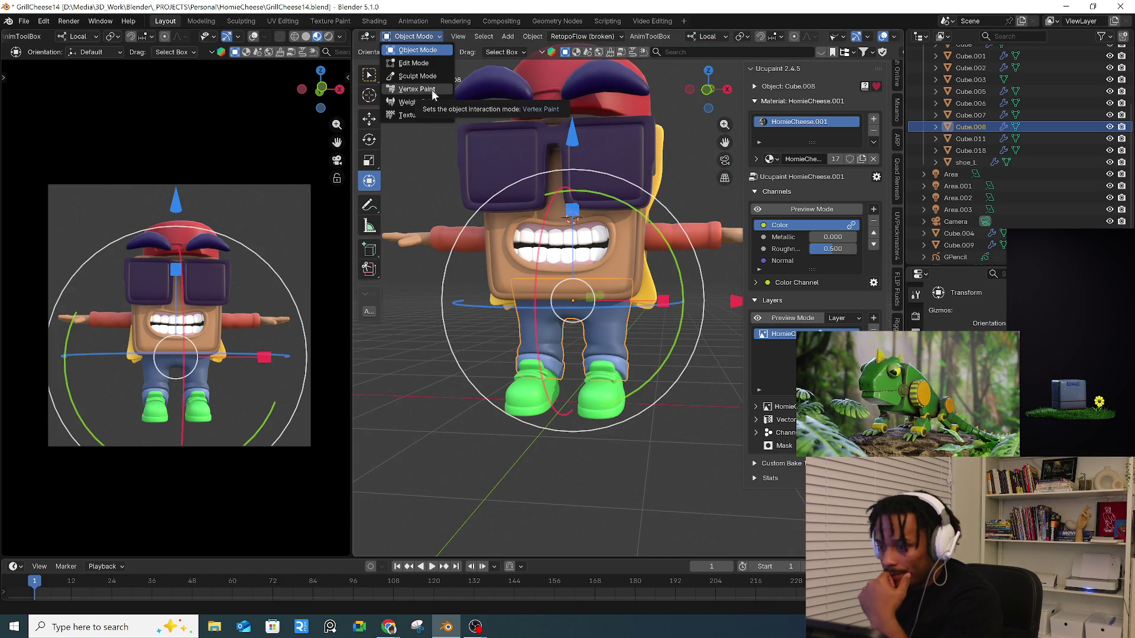
pyautogui.click(414, 115)
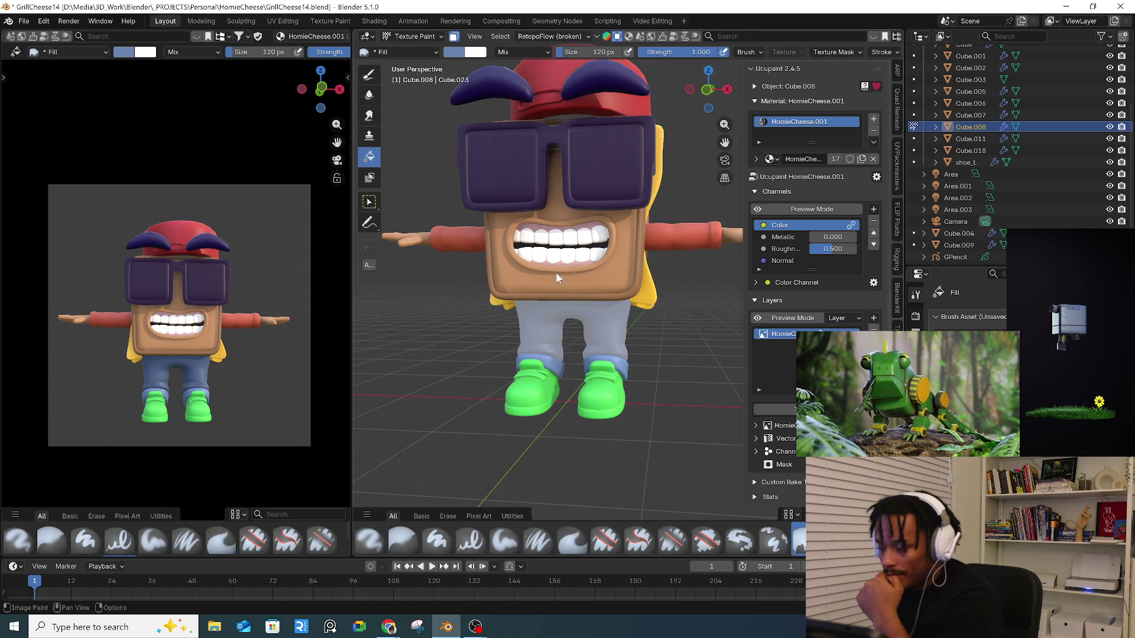
# - Invert the pants face selection in Edit Mode onto the pant legs and return to Texture Paint
pyautogui.moveTo(618, 329)
pyautogui.mouseDown(button='middle')
pyautogui.moveTo(472, 88)
pyautogui.moveTo(456, 35)
pyautogui.mouseUp(button='middle')
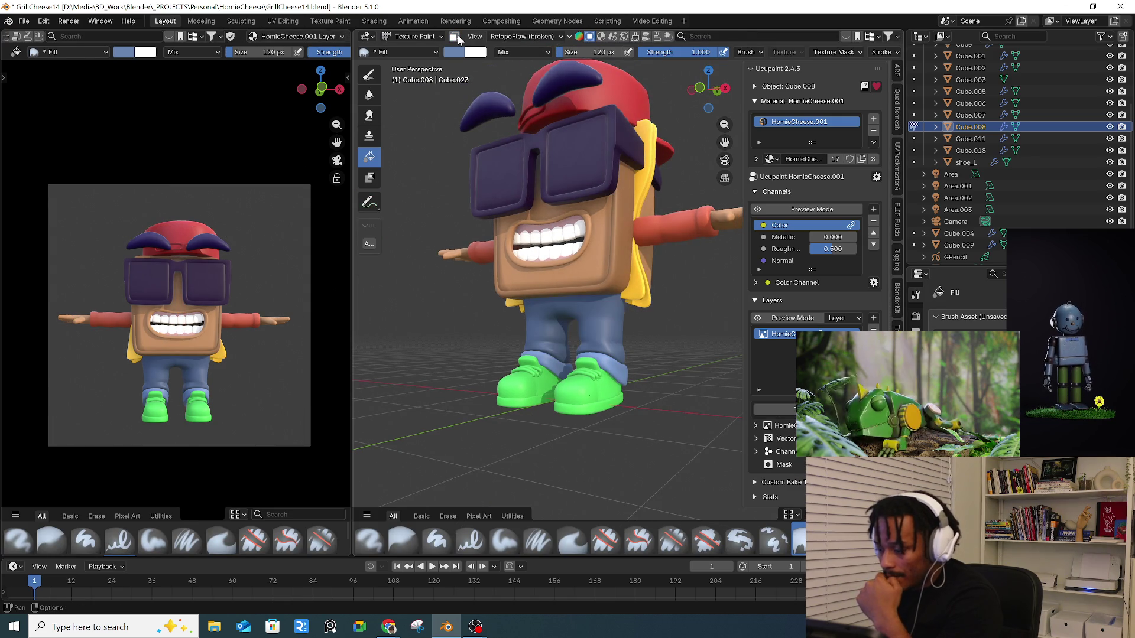
pyautogui.click(441, 37)
pyautogui.click(448, 49)
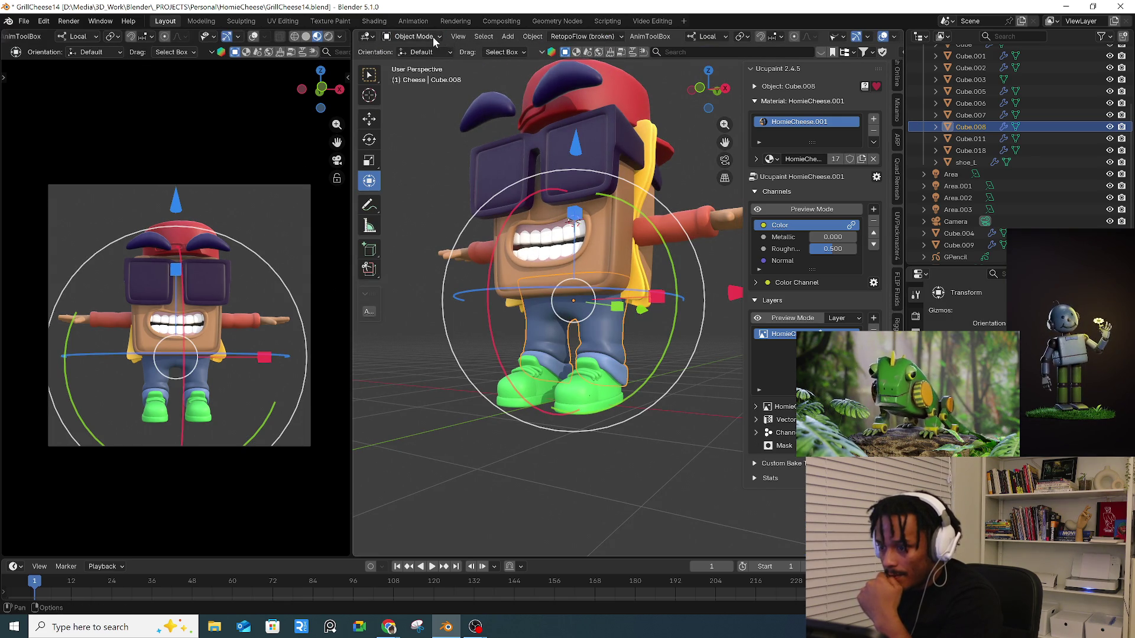
pyautogui.click(433, 37)
pyautogui.click(432, 62)
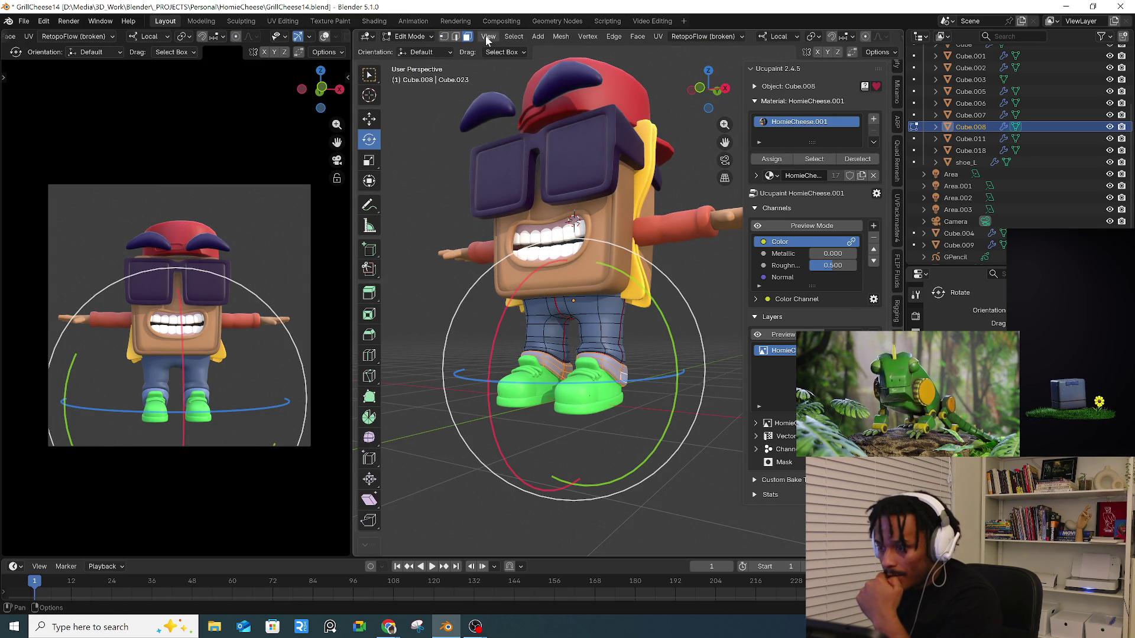
pyautogui.click(514, 37)
pyautogui.click(550, 73)
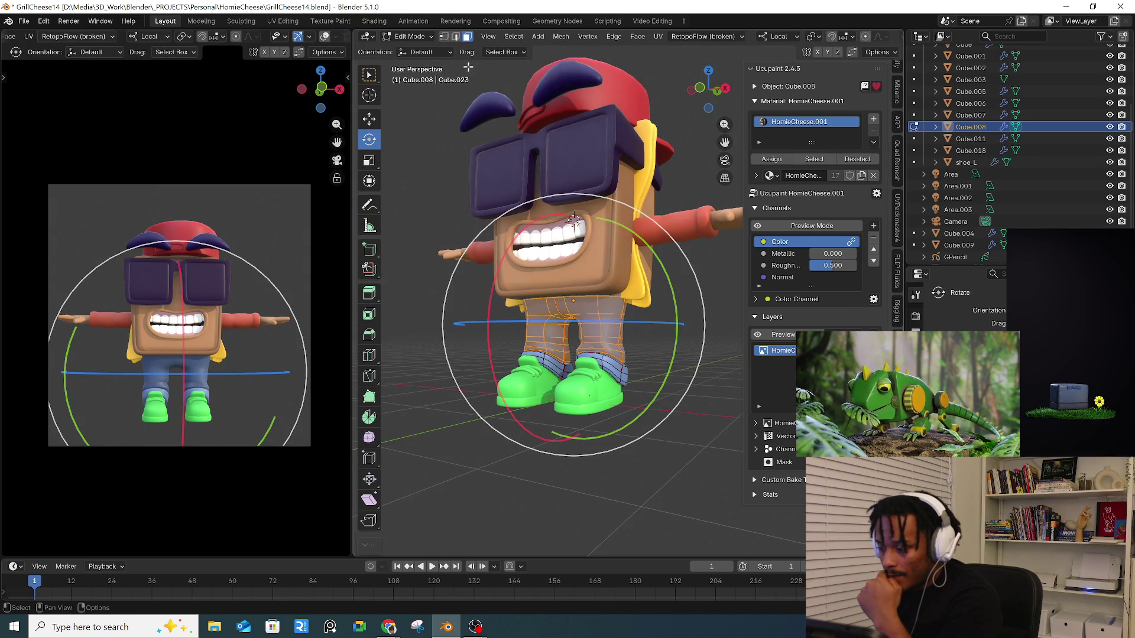
pyautogui.click(409, 36)
pyautogui.click(426, 115)
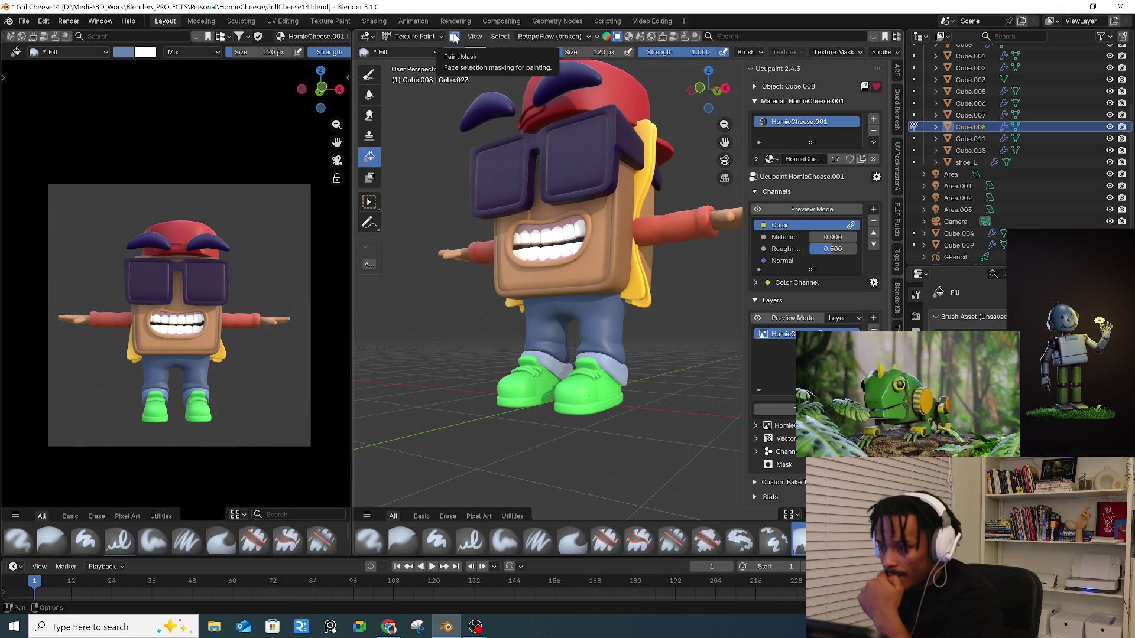
# - Cycle back through Edit Mode into Texture Paint and choose the Paint Soft drawing brush
pyautogui.click(435, 38)
pyautogui.click(428, 52)
pyautogui.click(433, 38)
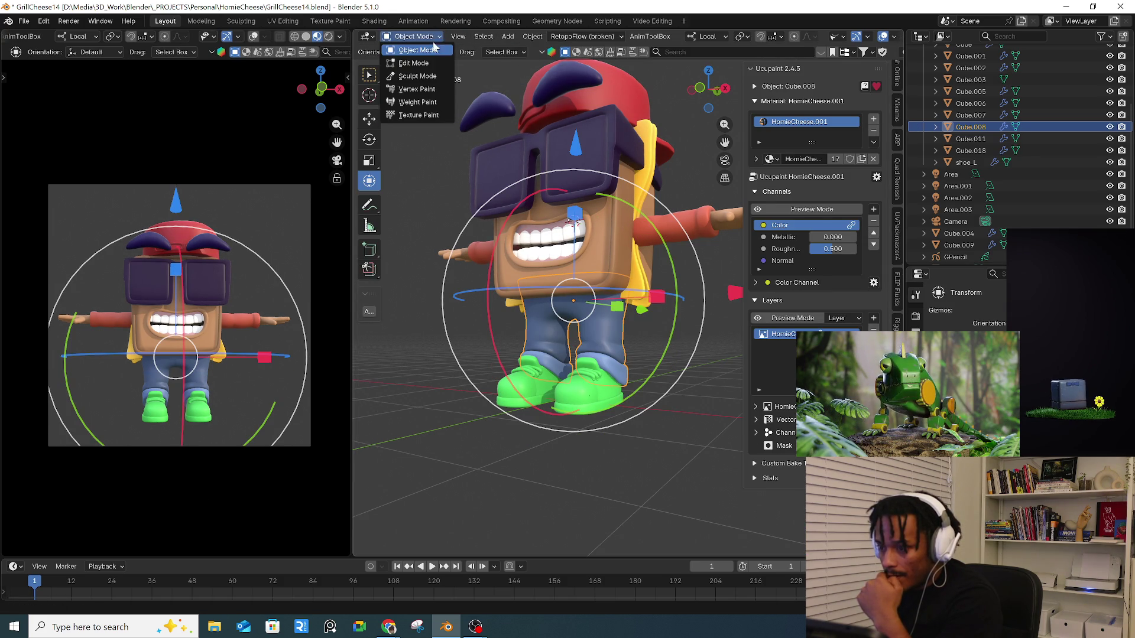
pyautogui.click(427, 62)
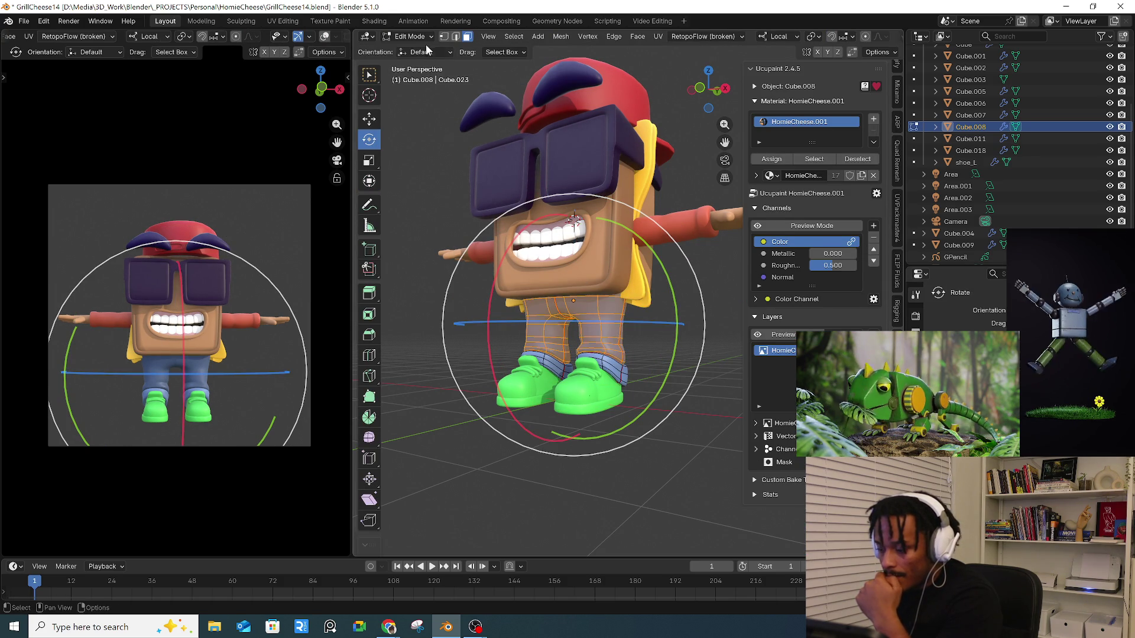
pyautogui.click(425, 37)
pyautogui.click(431, 115)
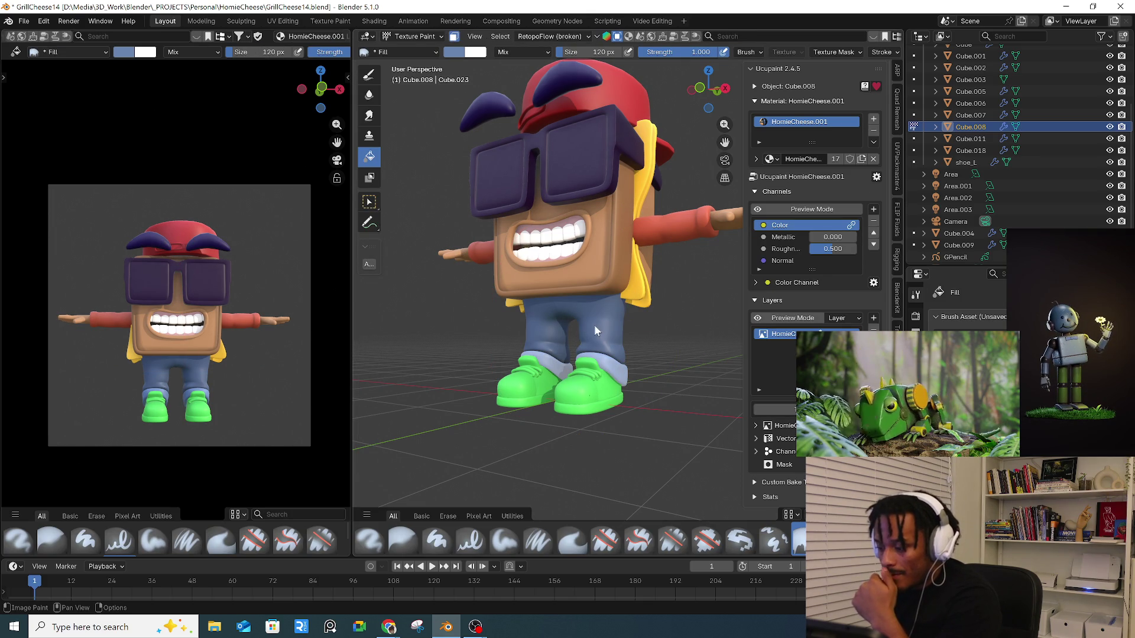
pyautogui.click(369, 75)
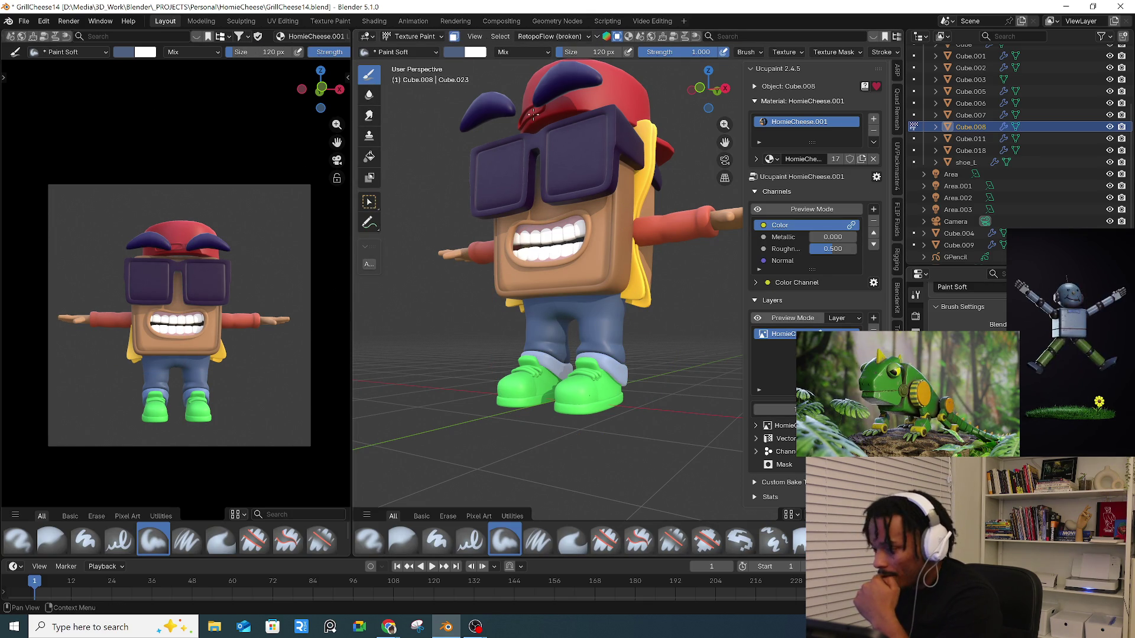
# - Change the brush colour to a darker blue-grey and orbit in close to the legs
pyautogui.click(454, 52)
pyautogui.moveTo(512, 94); pyautogui.dragTo(507, 94)
pyautogui.click(552, 124)
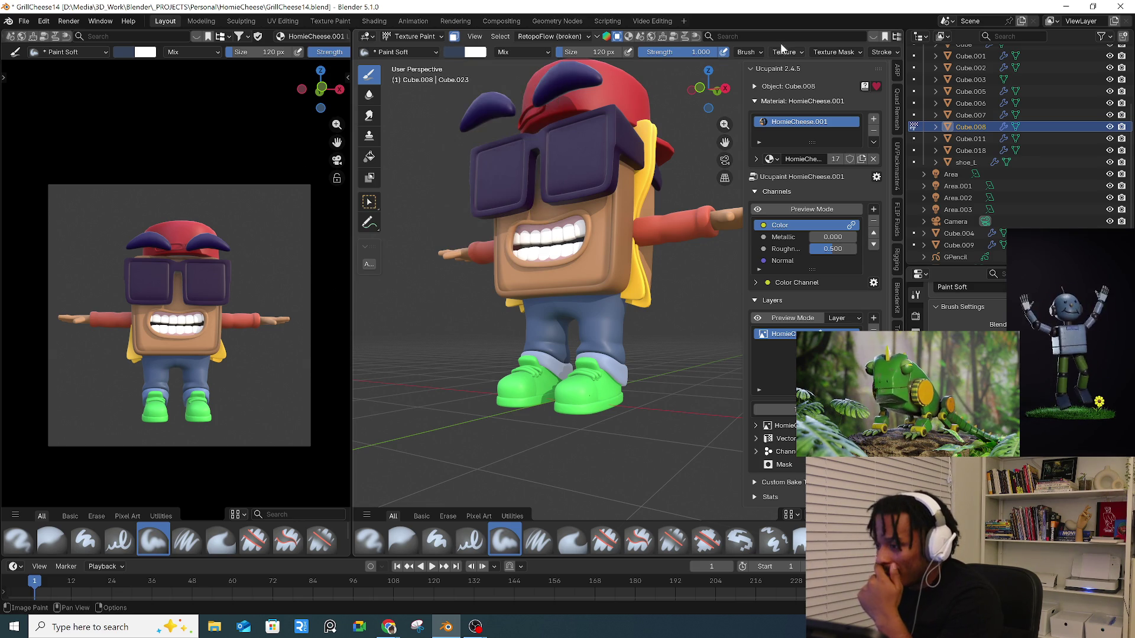
pyautogui.moveTo(601, 337); pyautogui.dragTo(530, 318, button='middle')
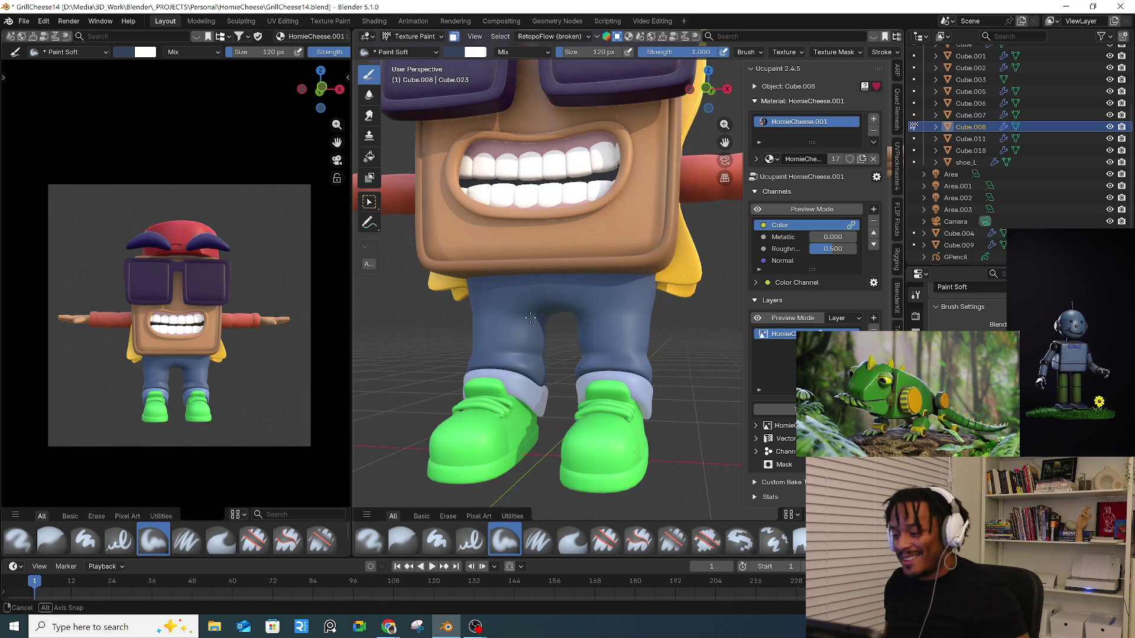
pyautogui.moveTo(626, 347); pyautogui.dragTo(625, 343, button='middle')
# - Shrink the brush radius to 18 px and switch to the Paint Hard Pressure brush
pyautogui.press('[')
pyautogui.press('[')
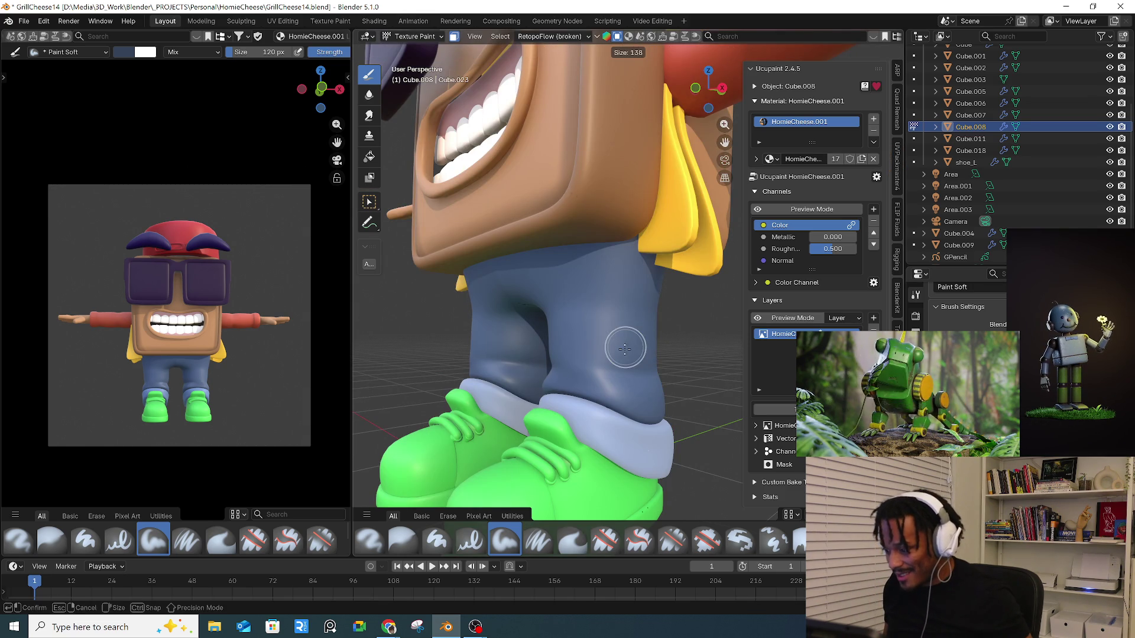
pyautogui.press('[')
pyautogui.press('[')
pyautogui.press('[')
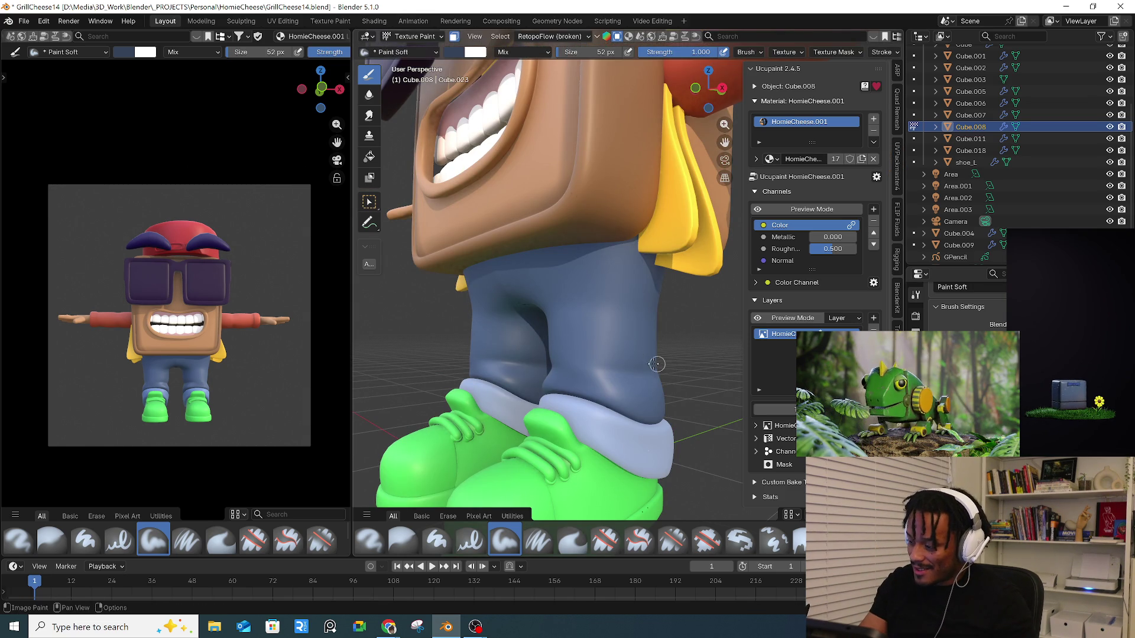
pyautogui.moveTo(656, 361)
pyautogui.mouseDown(button='middle')
pyautogui.moveTo(641, 374)
pyautogui.moveTo(502, 378)
pyautogui.mouseUp(button='middle')
pyautogui.moveTo(579, 391)
pyautogui.mouseDown(button='middle')
pyautogui.moveTo(576, 404)
pyautogui.moveTo(609, 393)
pyautogui.mouseUp(button='middle')
pyautogui.press('f')
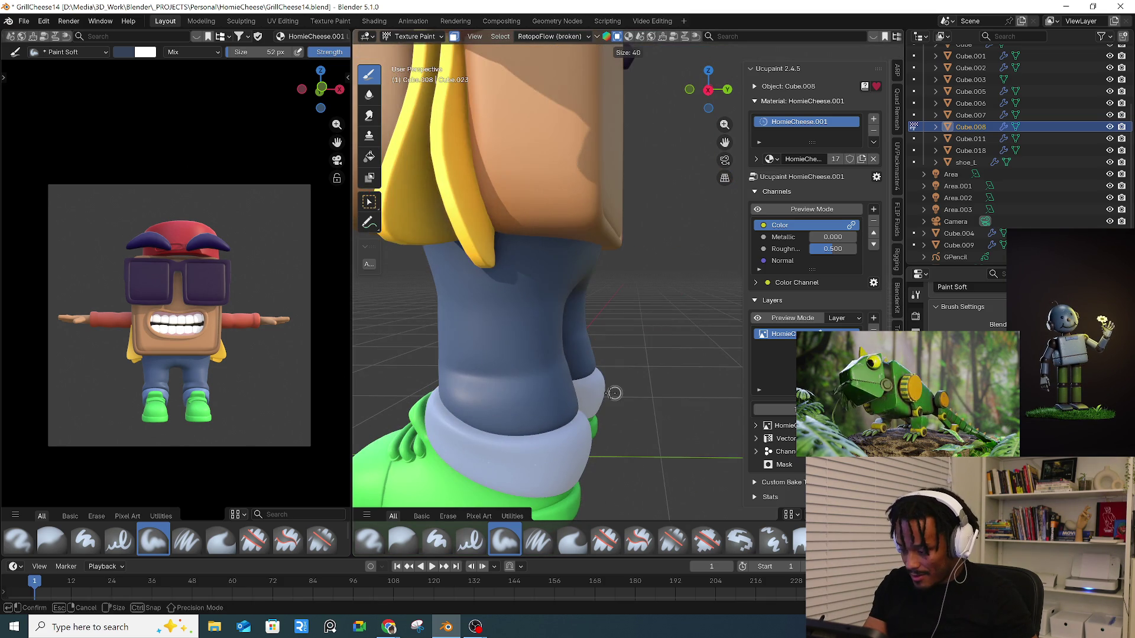
pyautogui.click(614, 393)
pyautogui.click(471, 540)
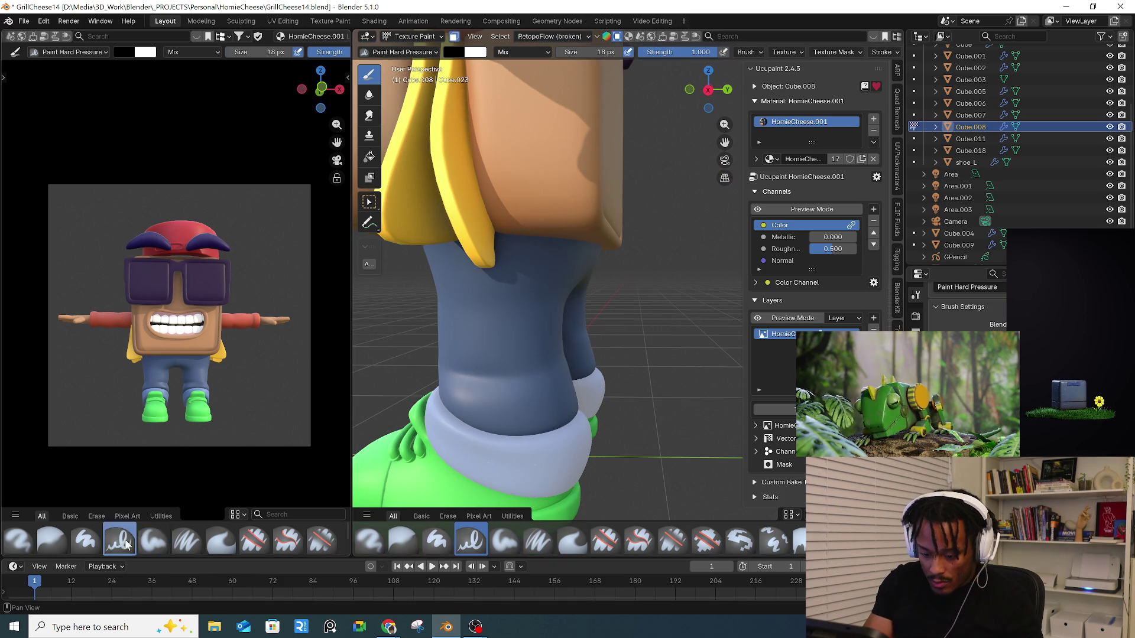
# - Darken the primary paint colour to deep blue-grey #2E3B4E
pyautogui.press('s')
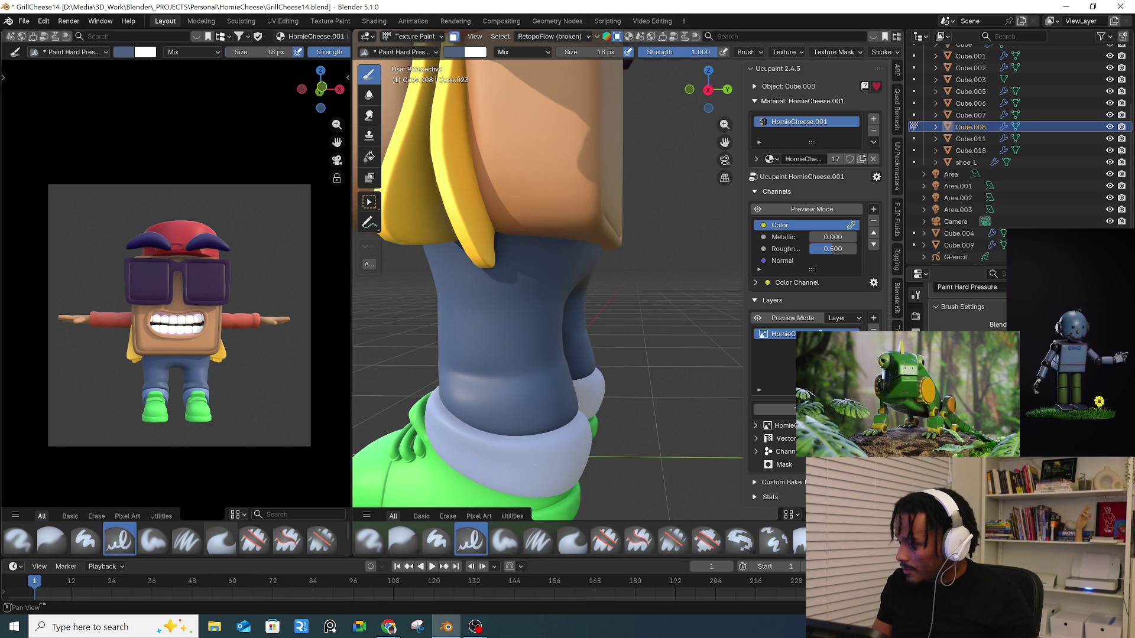
pyautogui.click(464, 52)
pyautogui.moveTo(551, 112); pyautogui.dragTo(551, 128)
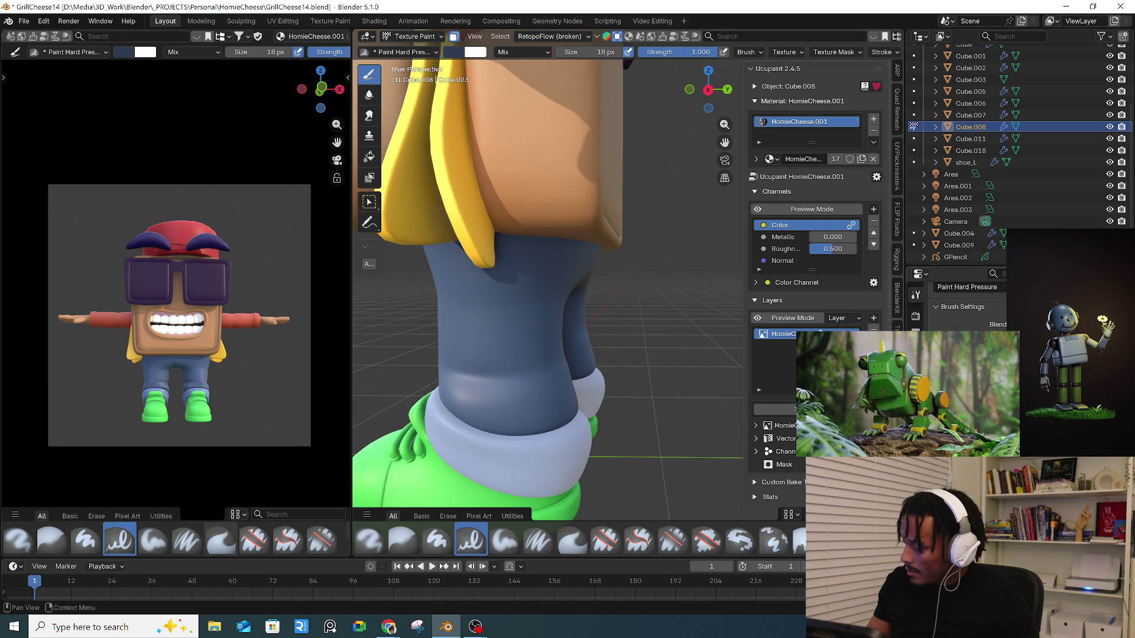
pyautogui.moveTo(567, 431)
pyautogui.mouseDown(button='middle')
pyautogui.moveTo(663, 435)
pyautogui.moveTo(685, 458)
pyautogui.mouseUp(button='middle')
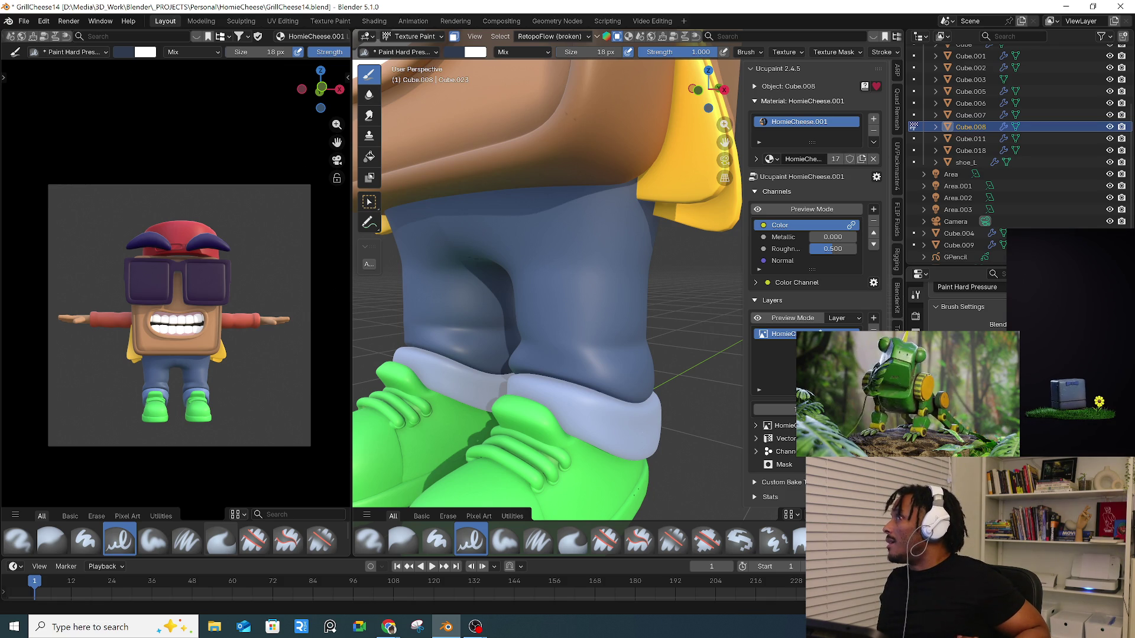
pyautogui.hotkey('alt', 'Tab')
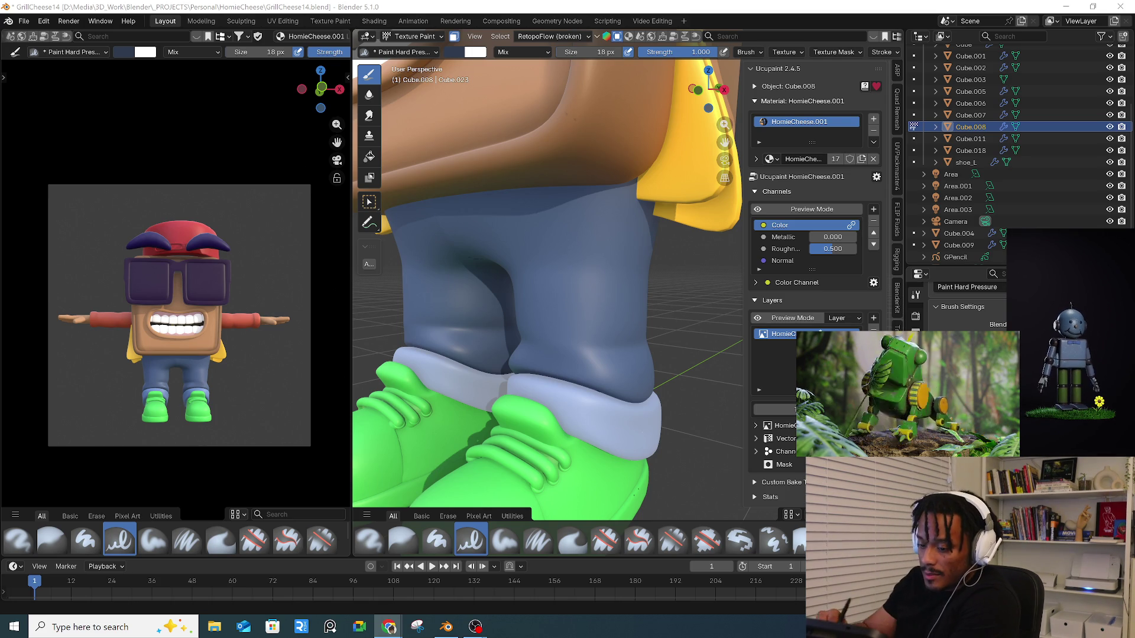
# - Paint a thin dark crease line across the front pant leg
pyautogui.moveTo(609, 318)
pyautogui.mouseDown(button='middle')
pyautogui.moveTo(663, 313)
pyautogui.moveTo(591, 343)
pyautogui.mouseUp(button='middle')
pyautogui.moveTo(535, 356); pyautogui.dragTo(620, 368)
pyautogui.moveTo(660, 326)
pyautogui.mouseDown(button='middle')
pyautogui.moveTo(668, 349)
pyautogui.moveTo(613, 361)
pyautogui.moveTo(611, 347)
pyautogui.moveTo(605, 402)
pyautogui.moveTo(593, 317)
pyautogui.moveTo(521, 349)
pyautogui.moveTo(577, 177)
pyautogui.mouseUp(button='middle')
pyautogui.press('Escape')
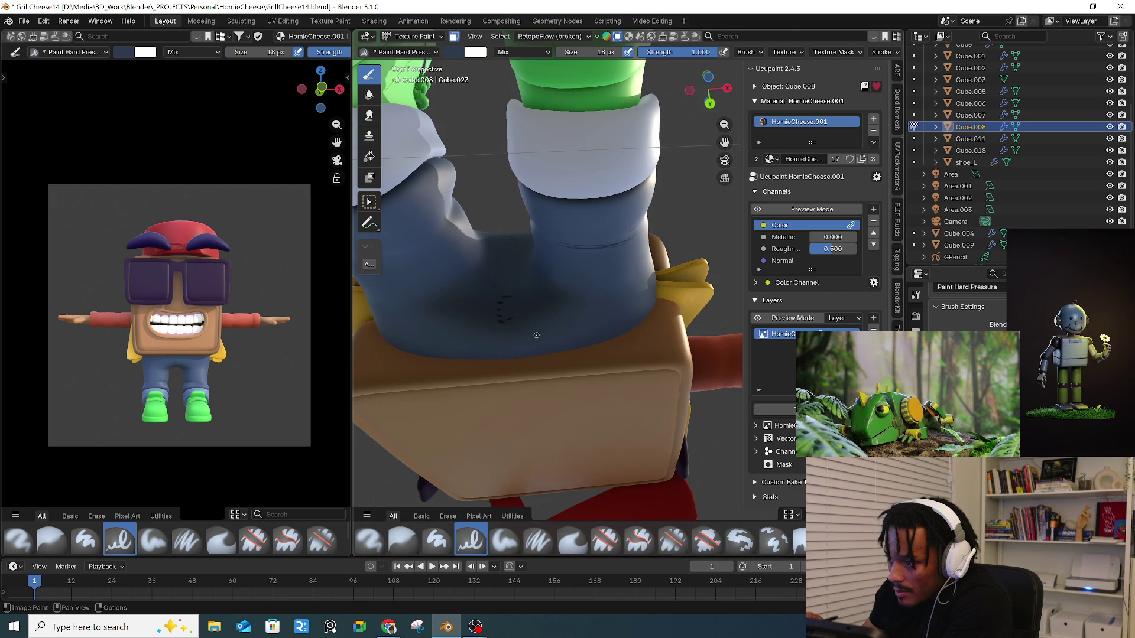
pyautogui.click(416, 37)
pyautogui.click(417, 63)
pyautogui.moveTo(509, 300)
pyautogui.mouseDown(button='middle')
pyautogui.moveTo(453, 240)
pyautogui.moveTo(567, 281)
pyautogui.moveTo(550, 195)
pyautogui.mouseUp(button='middle')
pyautogui.click(416, 37)
pyautogui.click(417, 50)
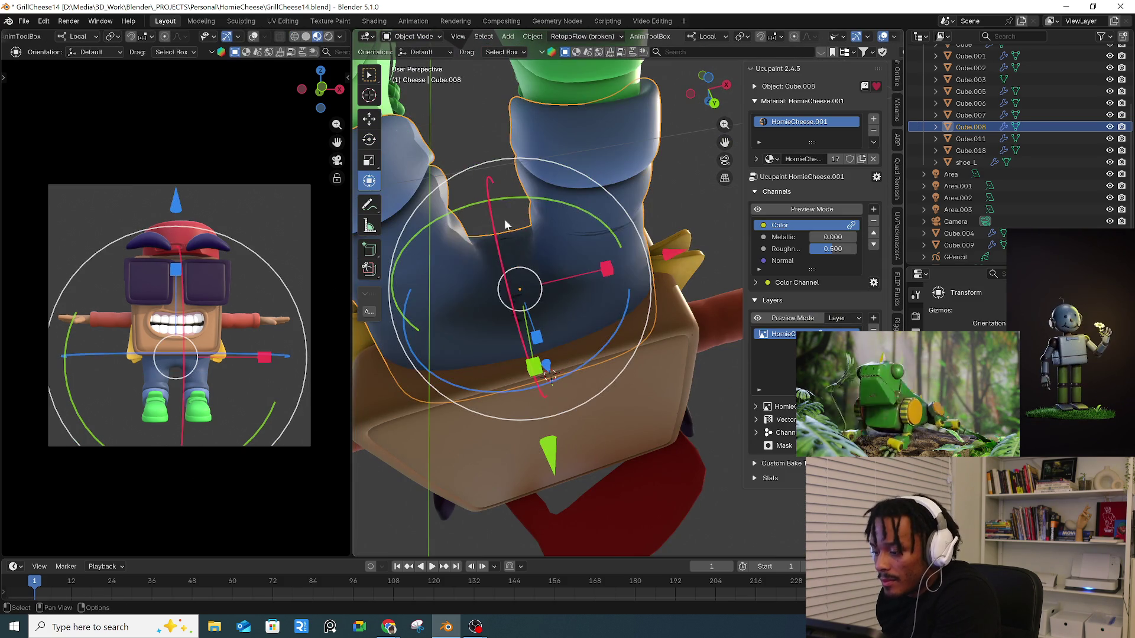
pyautogui.click(809, 210)
pyautogui.click(813, 210)
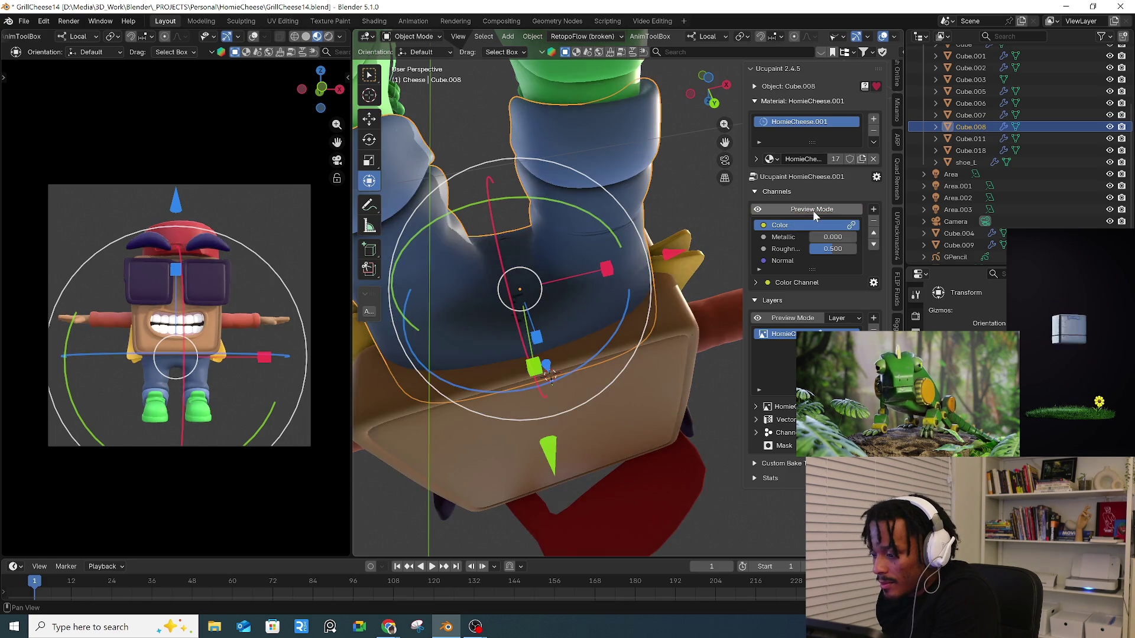
pyautogui.click(425, 38)
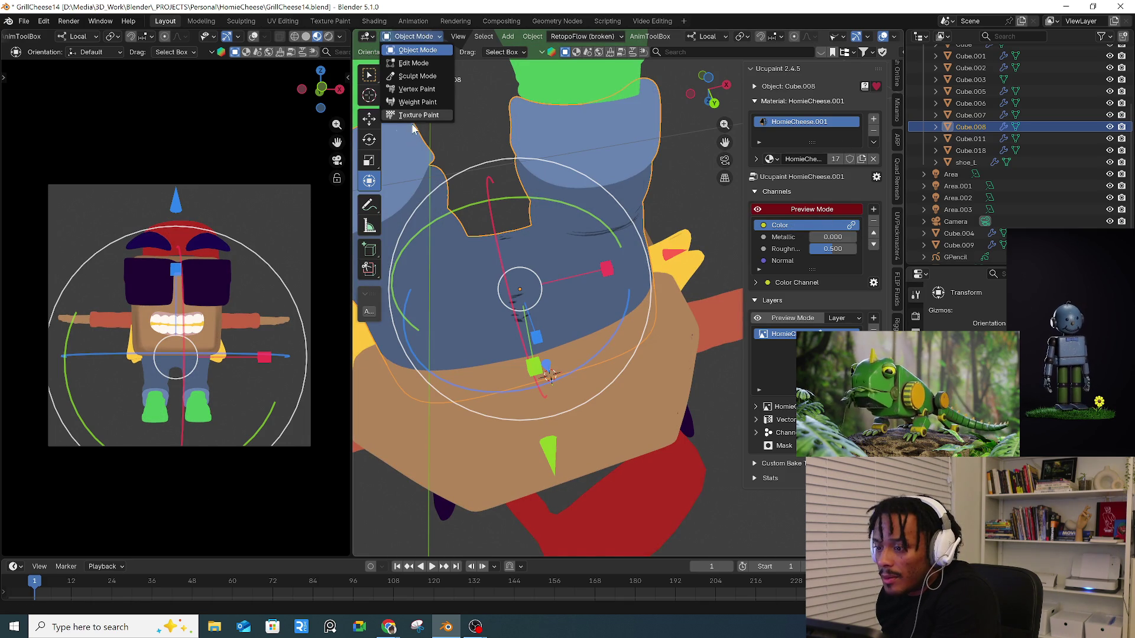
pyautogui.click(414, 114)
pyautogui.scroll(-5, 886, 54)
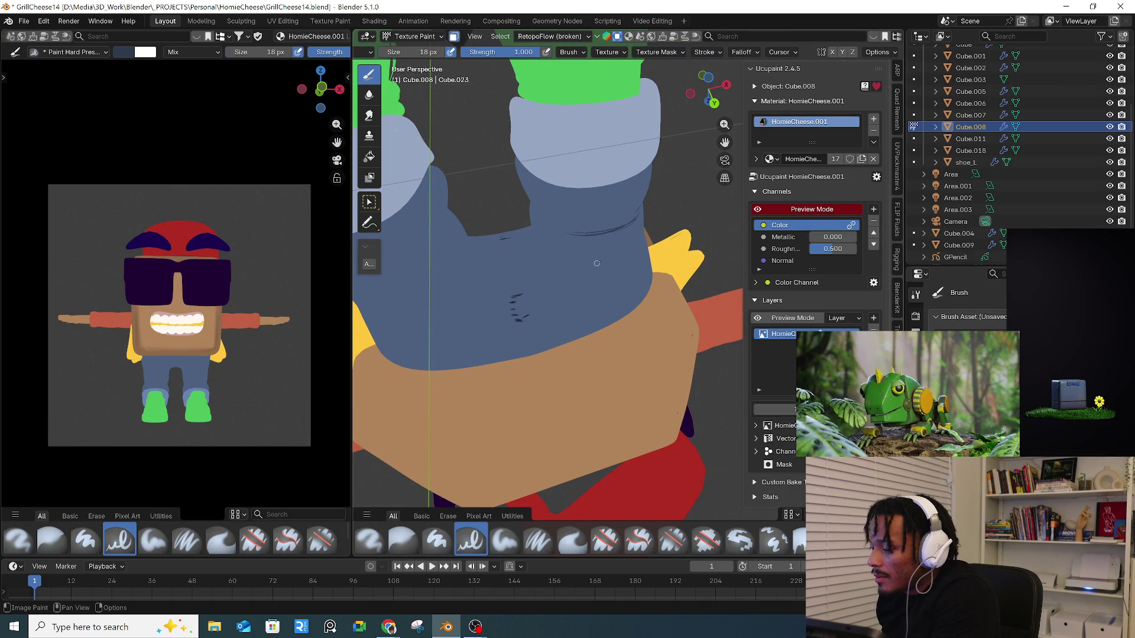
pyautogui.moveTo(560, 274)
pyautogui.mouseDown()
pyautogui.moveTo(556, 289)
pyautogui.moveTo(464, 339)
pyautogui.moveTo(511, 319)
pyautogui.moveTo(532, 338)
pyautogui.moveTo(515, 322)
pyautogui.mouseUp()
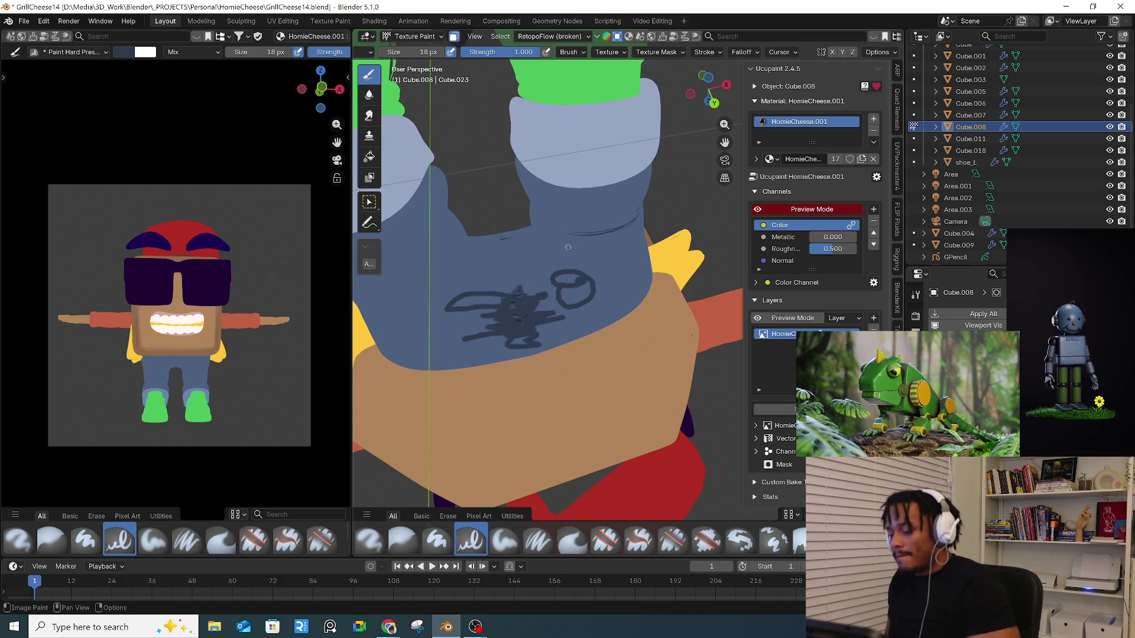
pyautogui.hotkey('ctrl', 'z')
pyautogui.hotkey('ctrl', 'z')
pyautogui.hotkey('ctrl', 'z')
pyautogui.hotkey('ctrl', 'z')
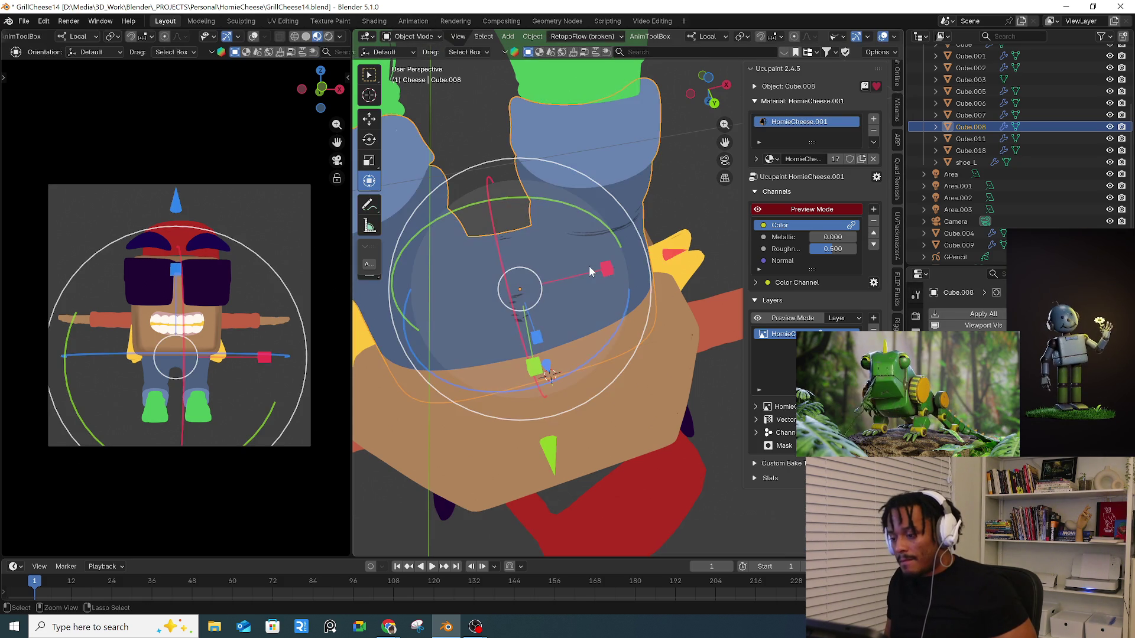
pyautogui.hotkey('ctrl', 'z')
pyautogui.hotkey('ctrl', 'z')
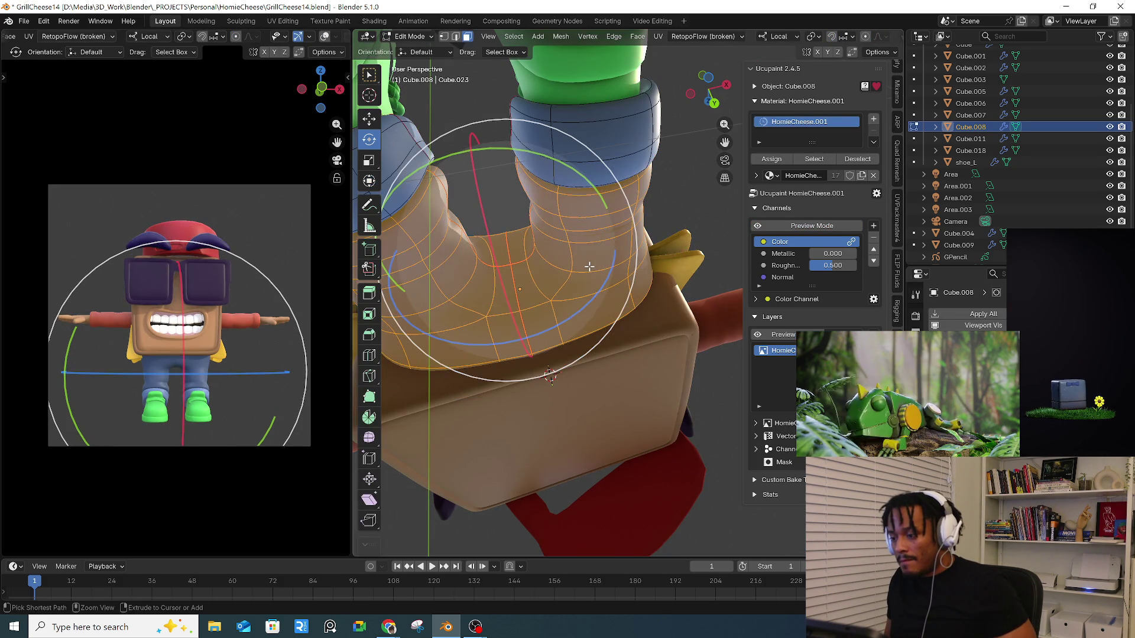
pyautogui.hotkey('ctrl', 'z')
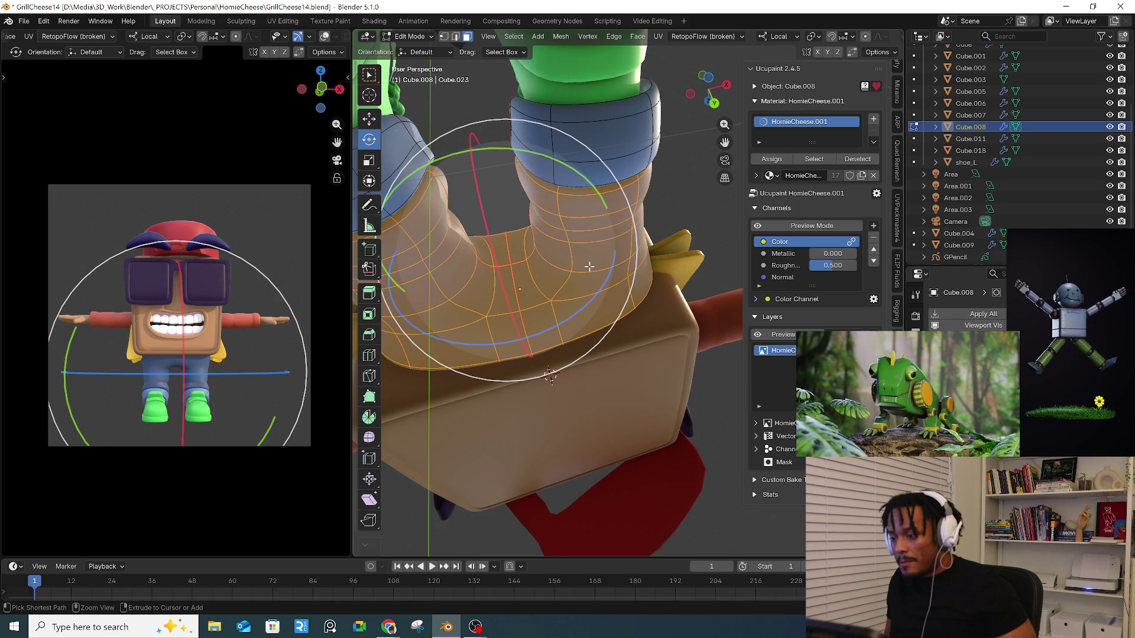
pyautogui.hotkey('ctrl', 'shift', 'z')
pyautogui.moveTo(618, 335); pyautogui.dragTo(532, 189, button='middle')
pyautogui.click(423, 38)
pyautogui.click(418, 114)
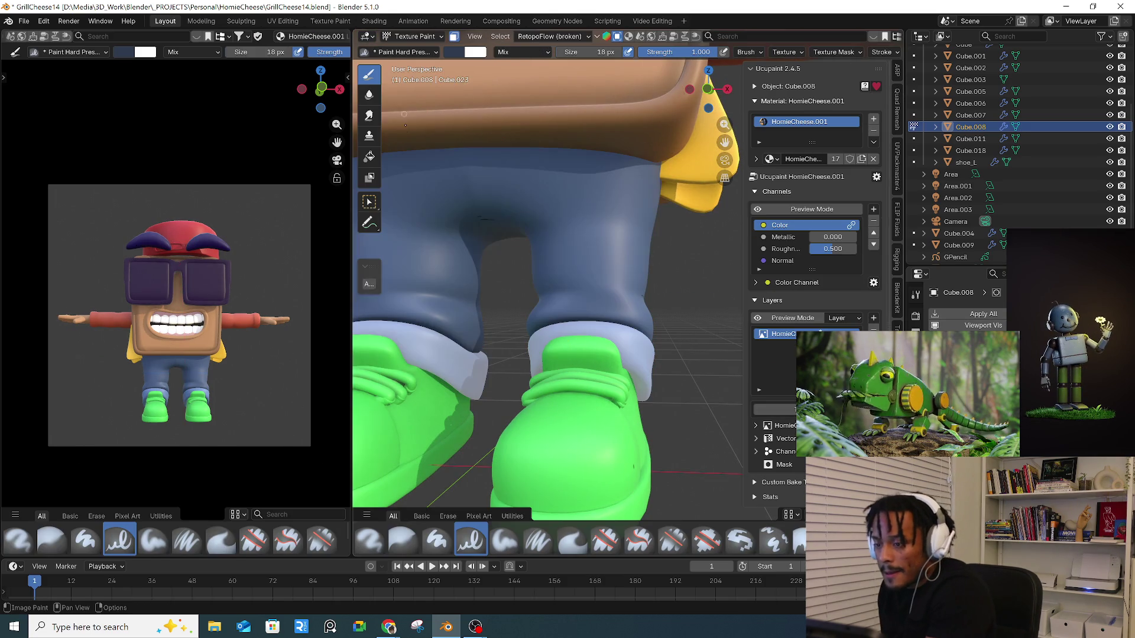
# - Undo the stray stroke on the body and switch off the Paint Mask face-selection toggle
pyautogui.scroll(2, 594, 230)
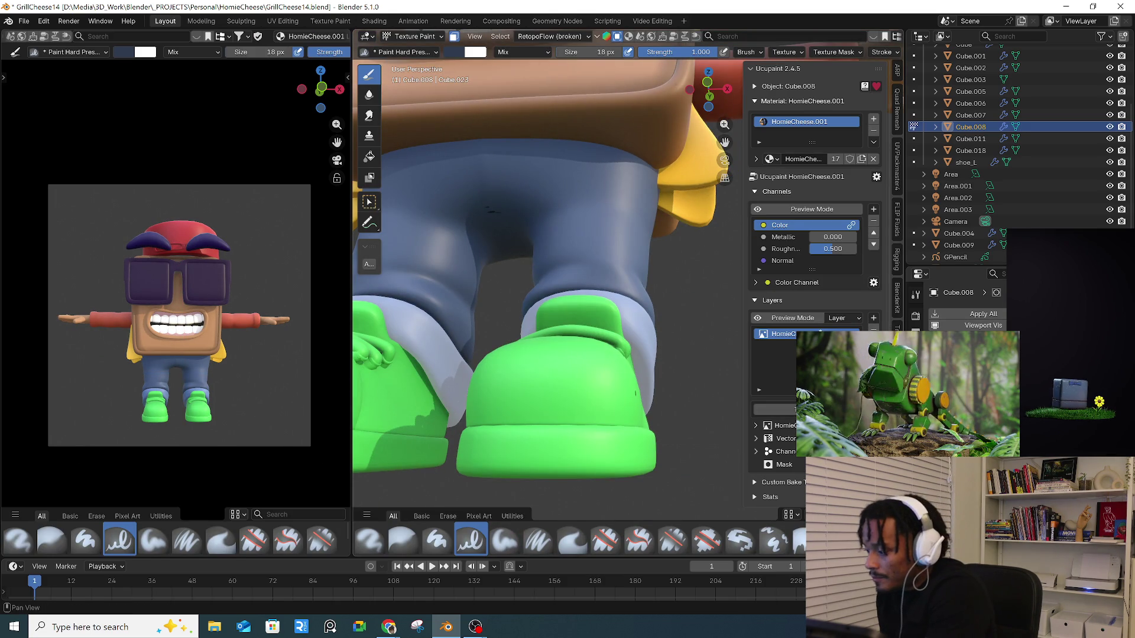
pyautogui.moveTo(653, 122); pyautogui.dragTo(664, 114)
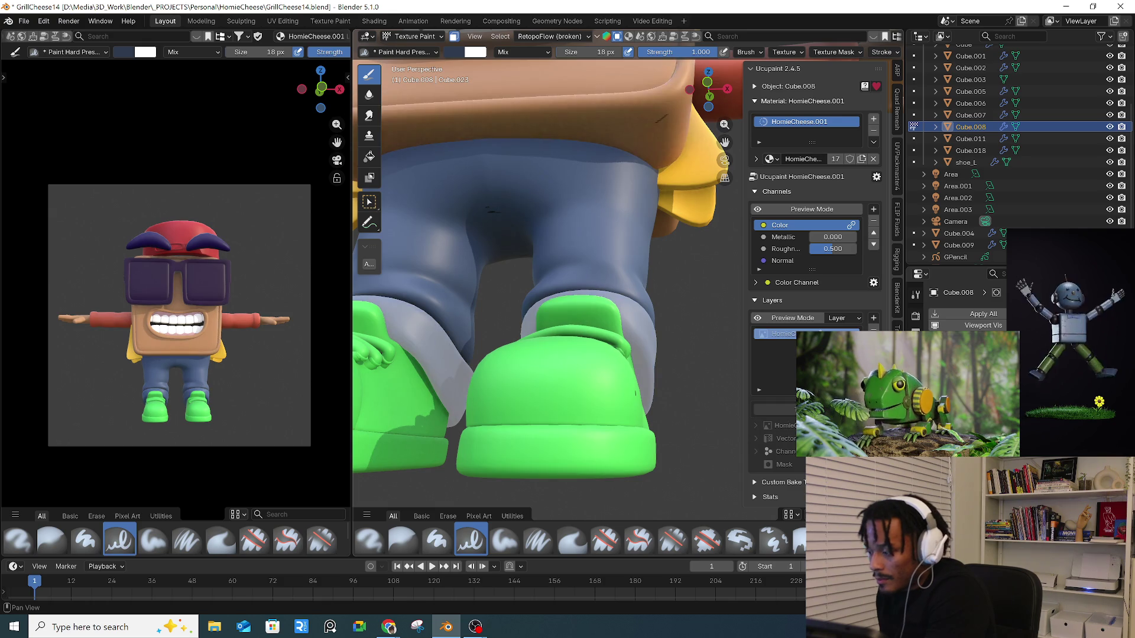
pyautogui.hotkey('ctrl', 'z')
pyautogui.click(453, 36)
# - Inspect the painted pants texture in the Shading workspace, then return to Layout
pyautogui.moveTo(550, 201); pyautogui.dragTo(575, 185, button='middle')
pyautogui.scroll(-4, 575, 185)
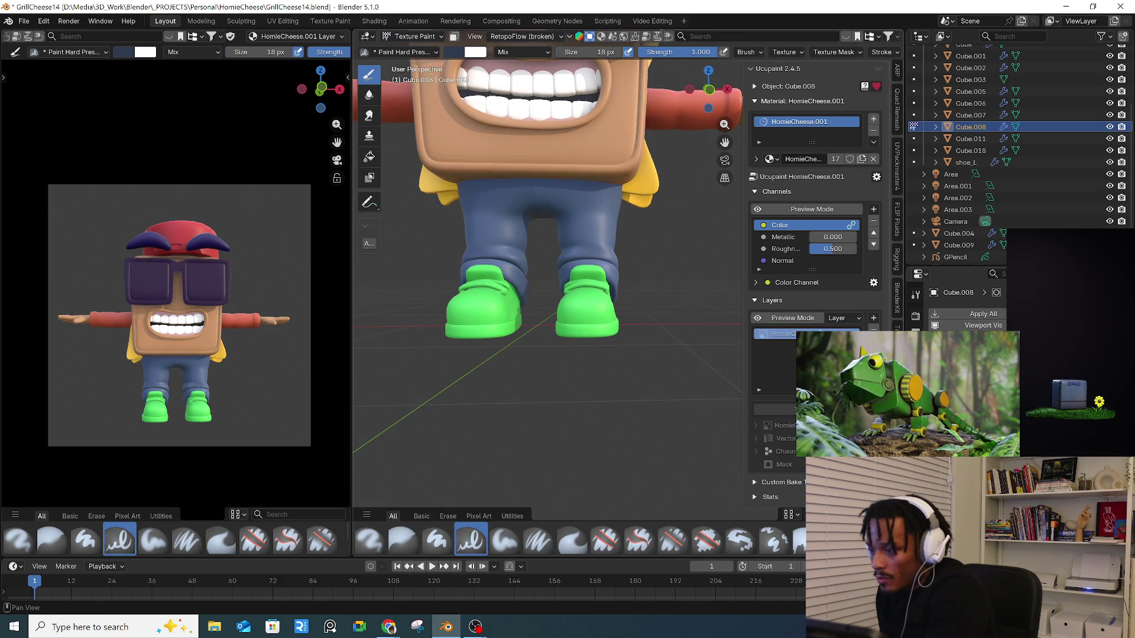
pyautogui.scroll(5, 623, 275)
pyautogui.moveTo(623, 274); pyautogui.dragTo(571, 272, button='middle')
pyautogui.scroll(4, 571, 272)
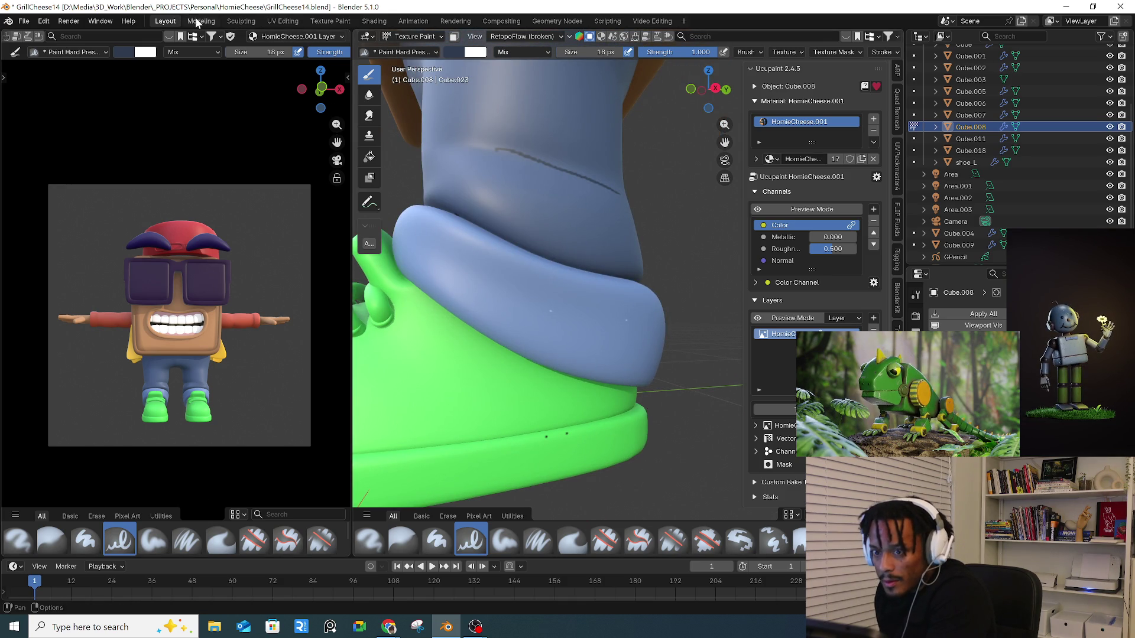
pyautogui.click(375, 21)
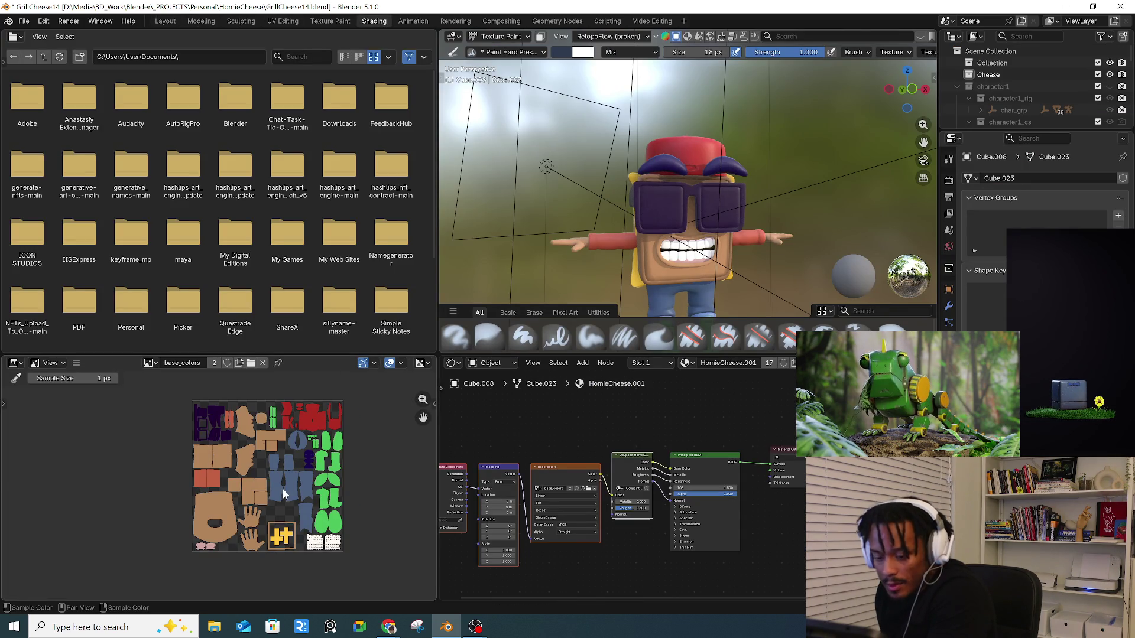
pyautogui.scroll(3, 282, 488)
pyautogui.moveTo(287, 483)
pyautogui.mouseDown(button='middle')
pyautogui.moveTo(317, 421)
pyautogui.moveTo(306, 491)
pyautogui.mouseUp(button='middle')
pyautogui.scroll(-5, 317, 421)
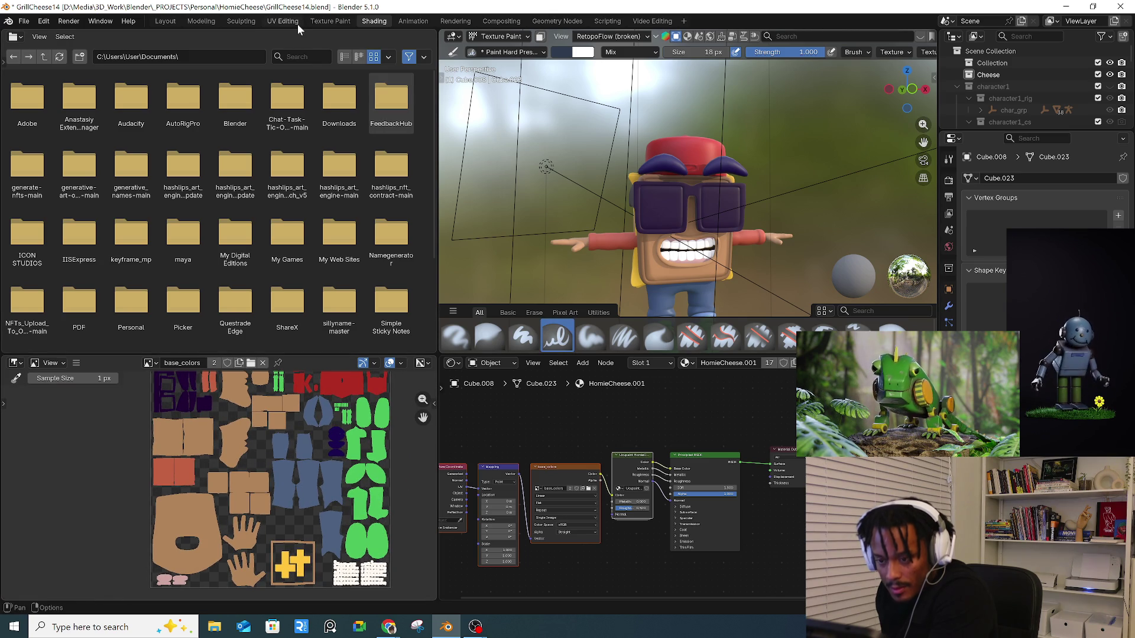
pyautogui.click(155, 20)
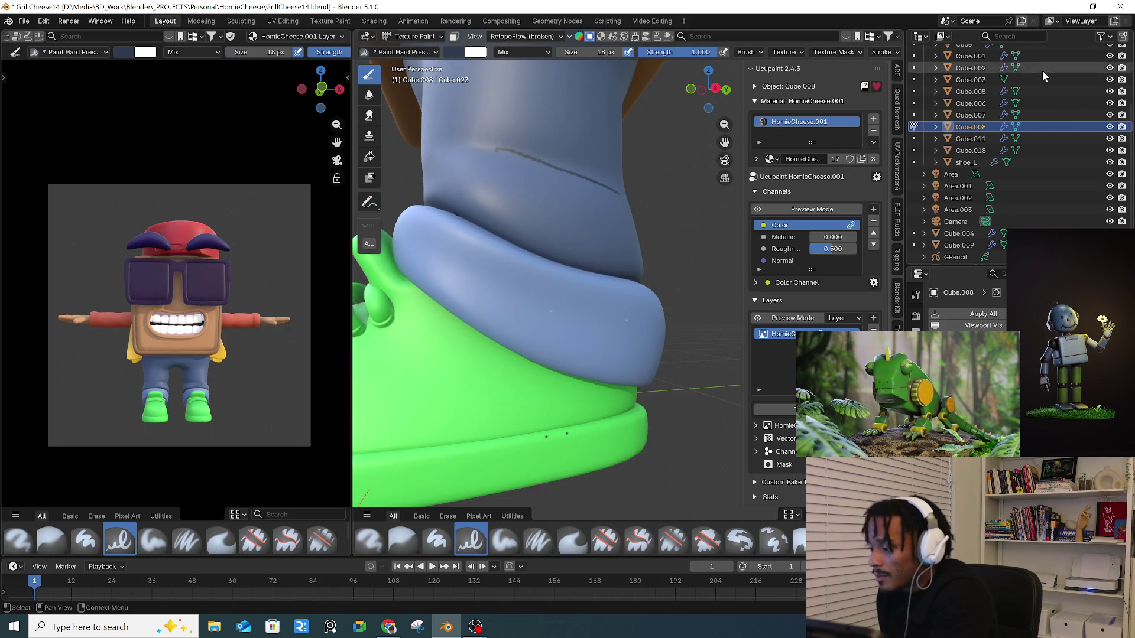
pyautogui.hotkey('alt', 'Tab')
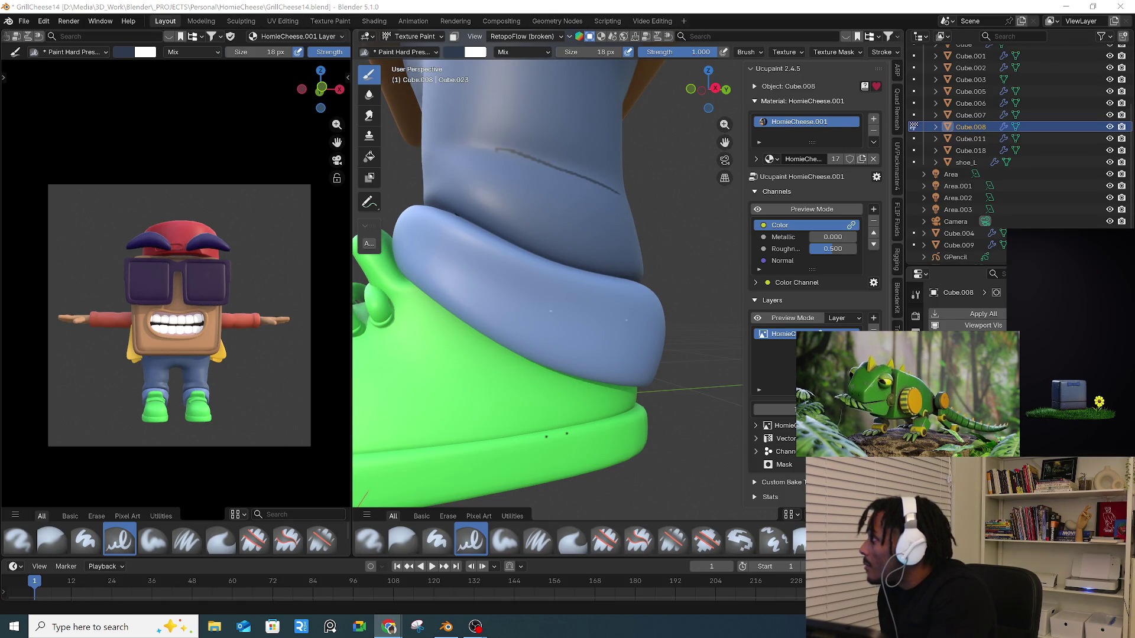
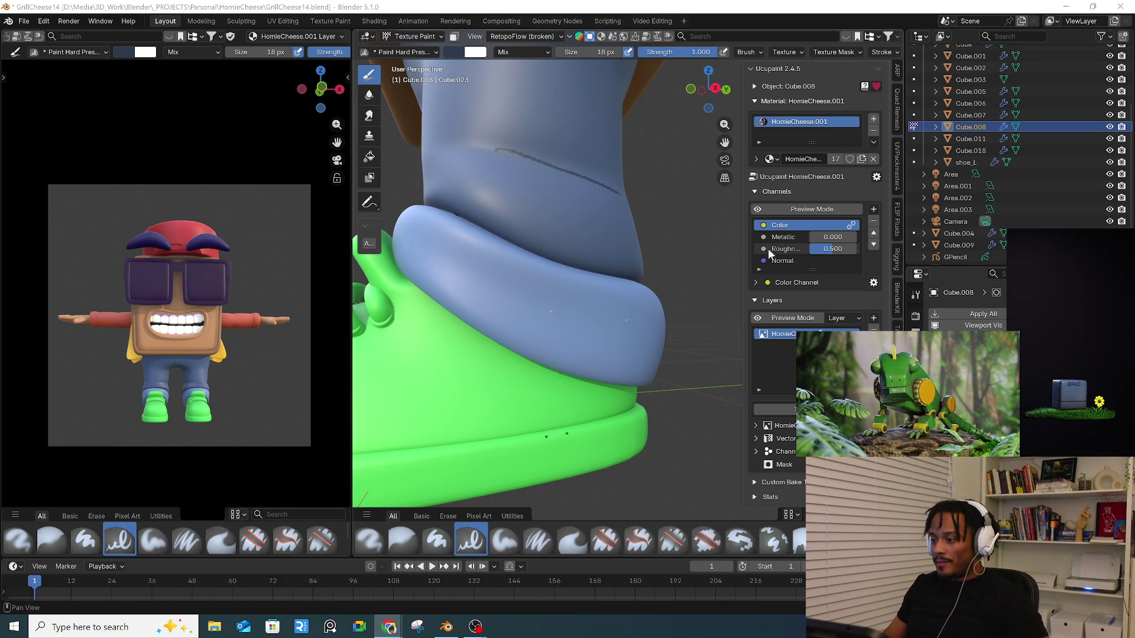
# - Isolate the blue pants in local view from a front angle
pyautogui.scroll(-8, 692, 254)
pyautogui.moveTo(692, 253); pyautogui.dragTo(655, 320, button='middle')
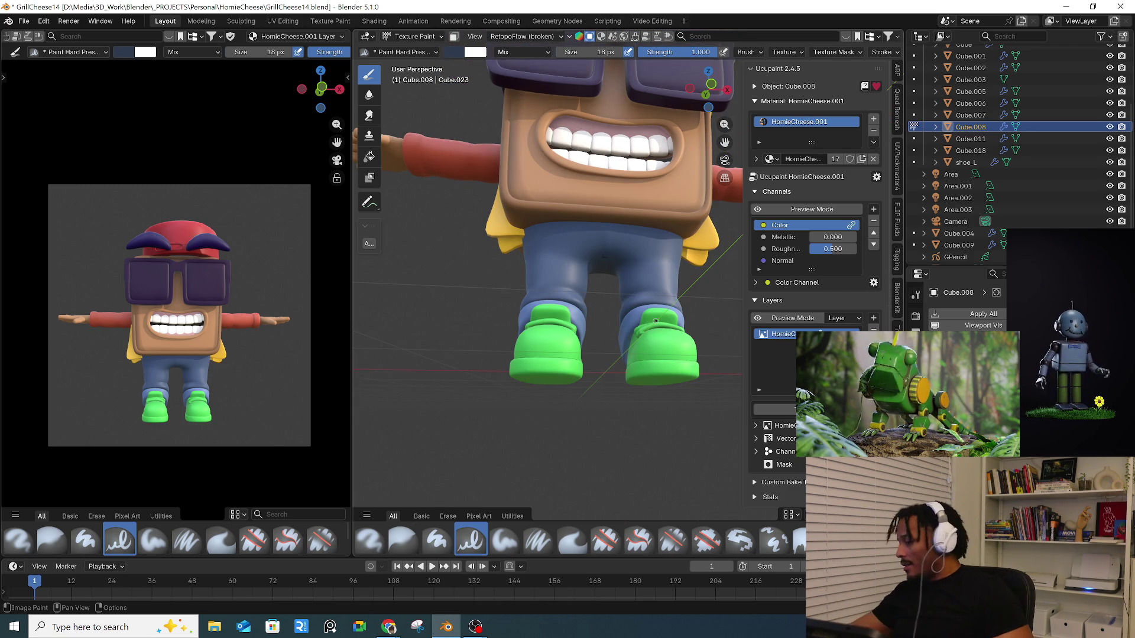
pyautogui.press('KP_Divide')
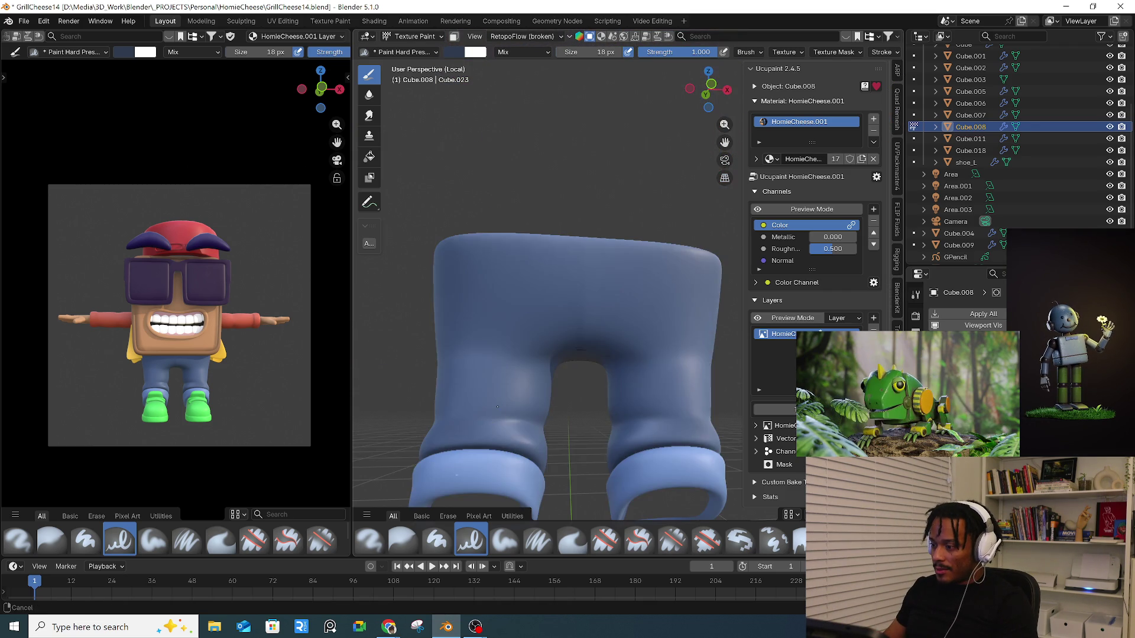
# - Switch to the Paint Hard brush, undoing the test strokes on the pants
pyautogui.moveTo(569, 243); pyautogui.dragTo(566, 306)
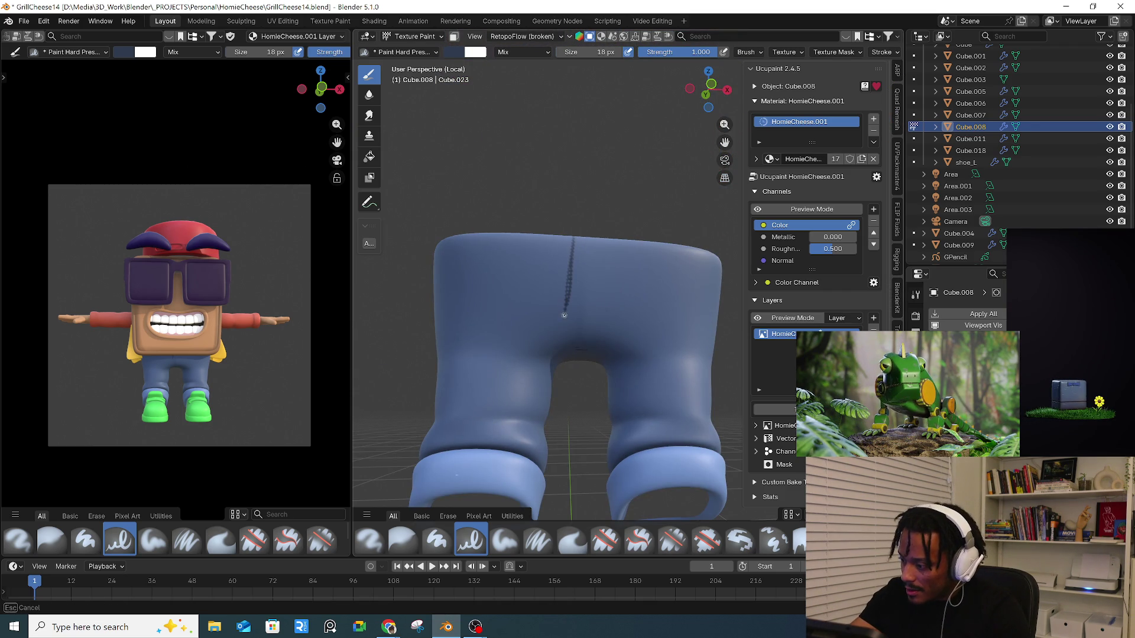
pyautogui.hotkey('ctrl', 'z')
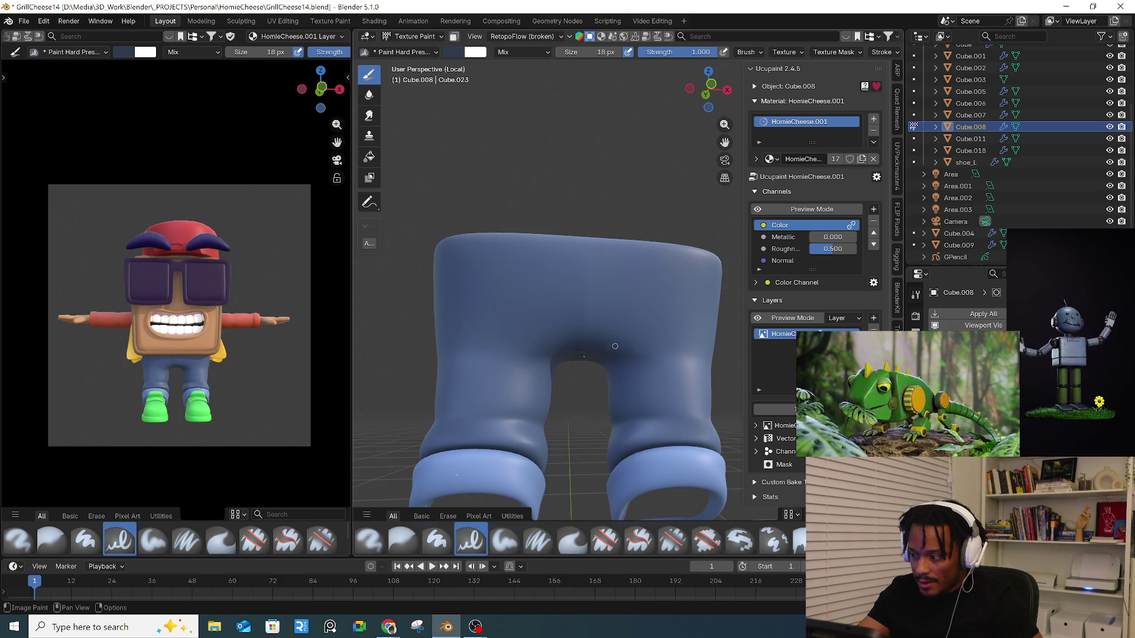
pyautogui.click(86, 541)
pyautogui.moveTo(578, 237); pyautogui.dragTo(567, 310)
pyautogui.hotkey('ctrl', 'z')
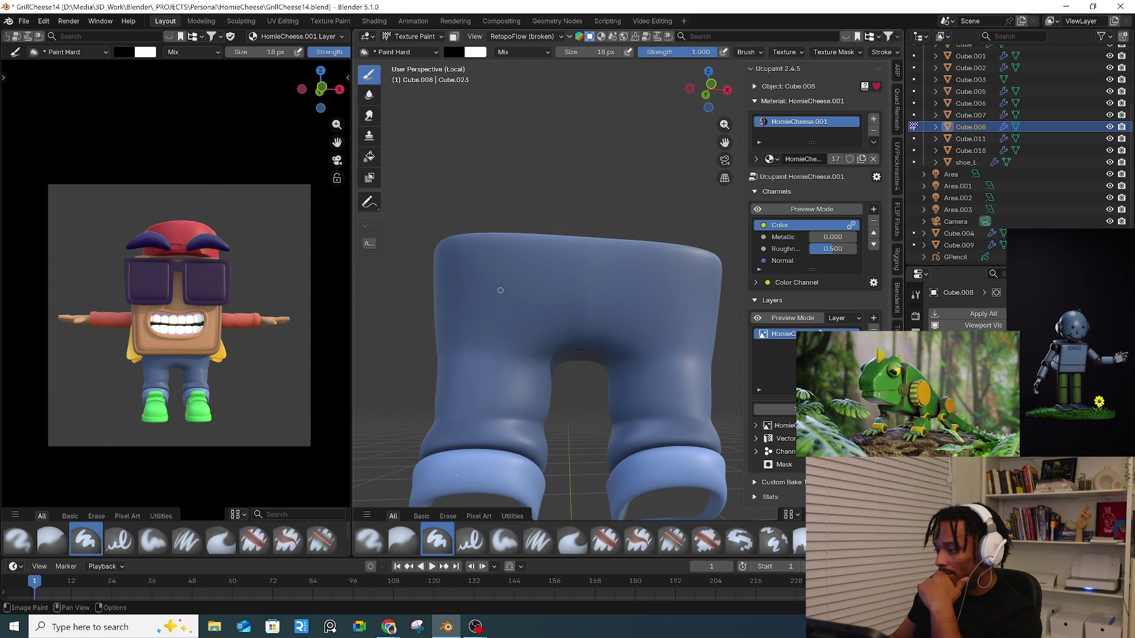
# - Paint several test lines across the pants and undo them all
pyautogui.moveTo(500, 291); pyautogui.dragTo(670, 274)
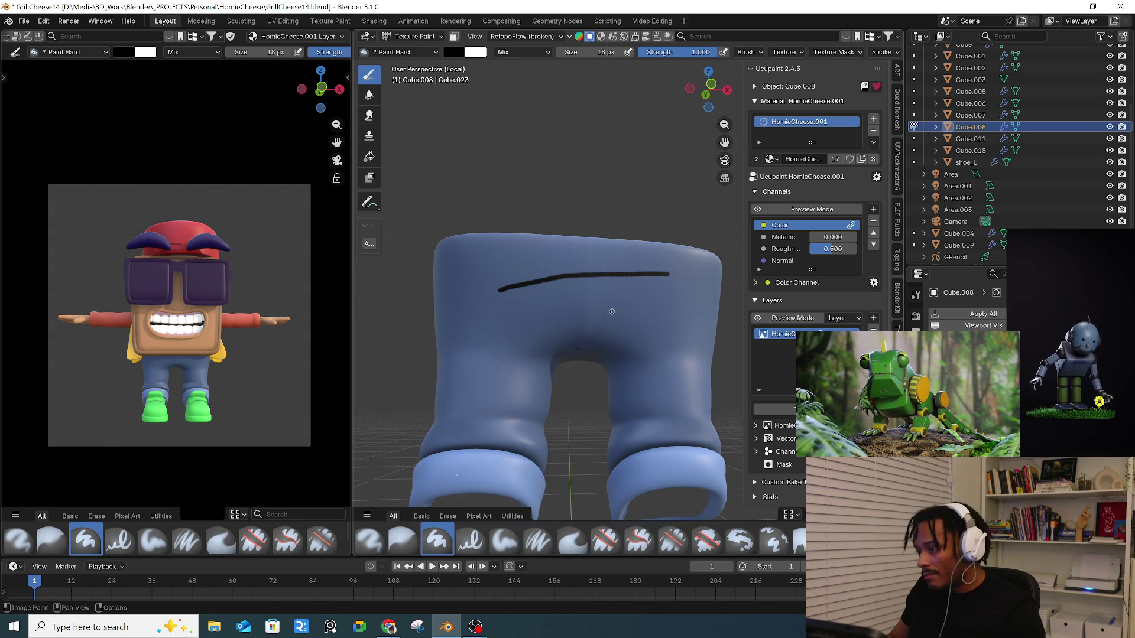
pyautogui.hotkey('ctrl', 'z')
pyautogui.moveTo(502, 298)
pyautogui.mouseDown()
pyautogui.moveTo(582, 274)
pyautogui.moveTo(667, 270)
pyautogui.mouseUp()
pyautogui.hotkey('ctrl', 'z')
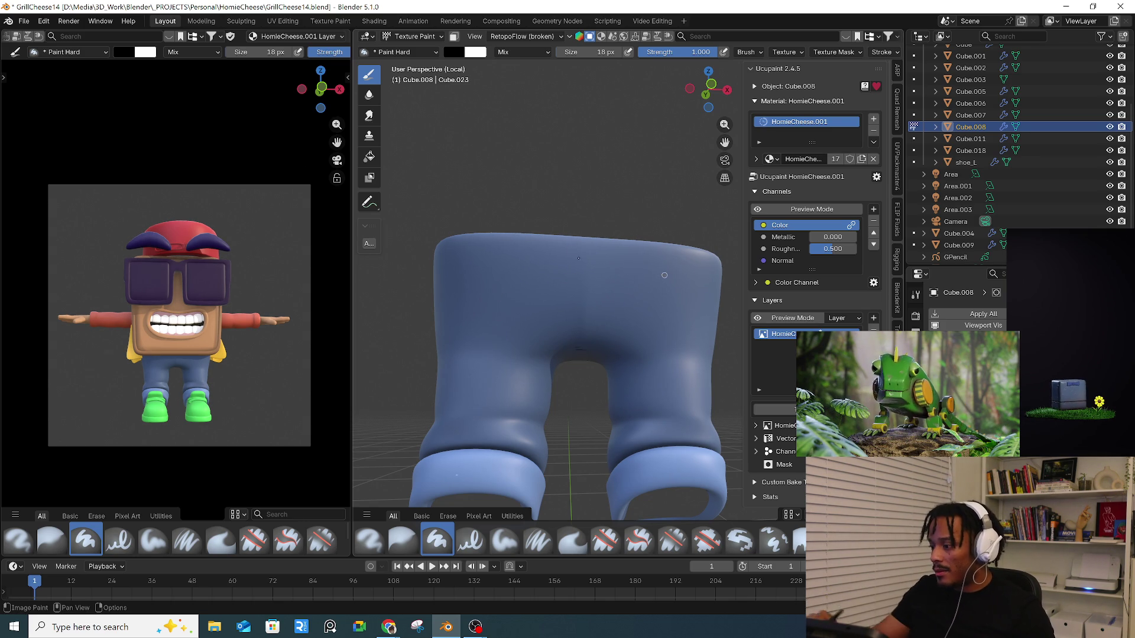
pyautogui.moveTo(570, 238); pyautogui.dragTo(561, 311)
pyautogui.moveTo(577, 270)
pyautogui.mouseDown()
pyautogui.moveTo(650, 270)
pyautogui.moveTo(660, 346)
pyautogui.mouseUp()
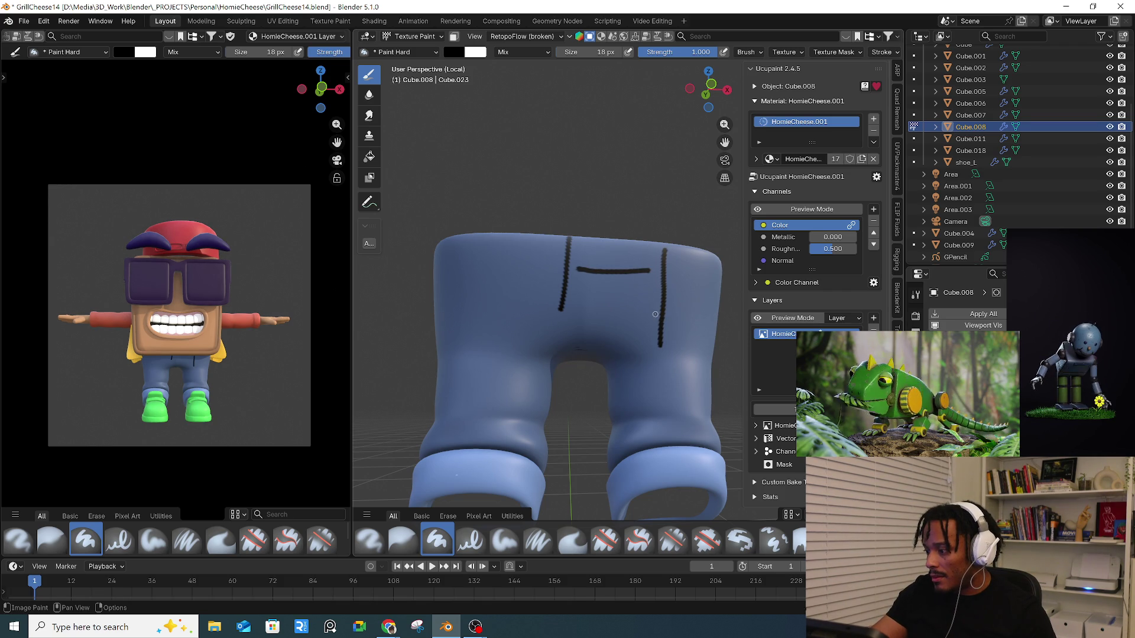
pyautogui.hotkey('ctrl', 'z')
pyautogui.hotkey('ctrl', 'z')
pyautogui.hotkey('ctrl', 'z')
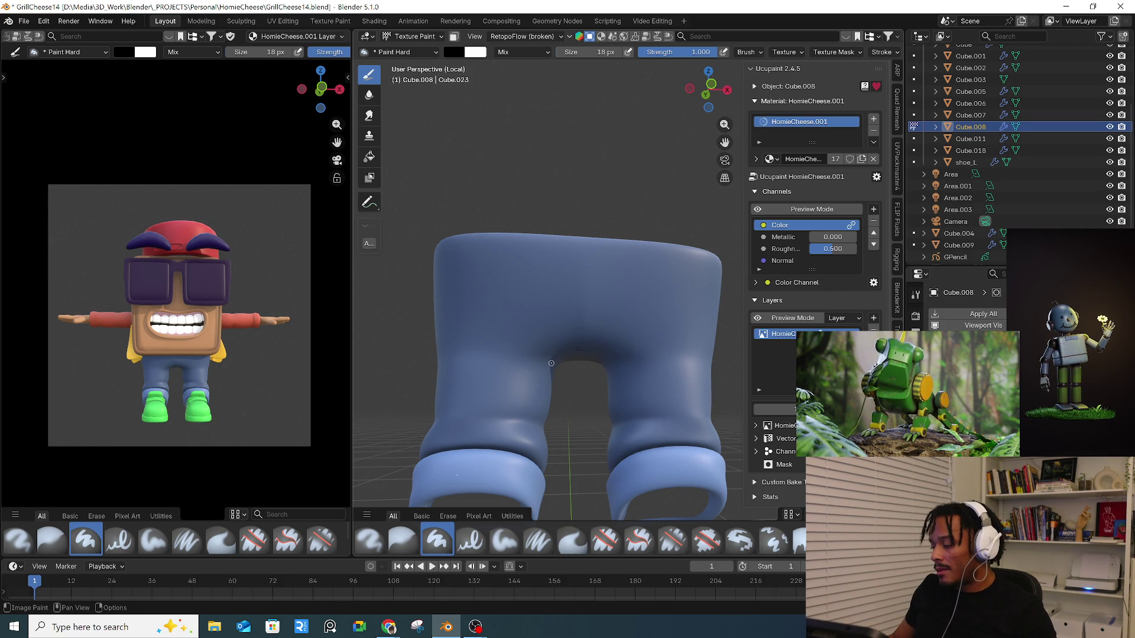
# - Browse the pants' existing Ucupaint layers and bring up the layer types to add
pyautogui.scroll(-1, 551, 369)
pyautogui.moveTo(551, 369)
pyautogui.mouseDown(button='middle')
pyautogui.moveTo(688, 378)
pyautogui.moveTo(601, 372)
pyautogui.mouseUp(button='middle')
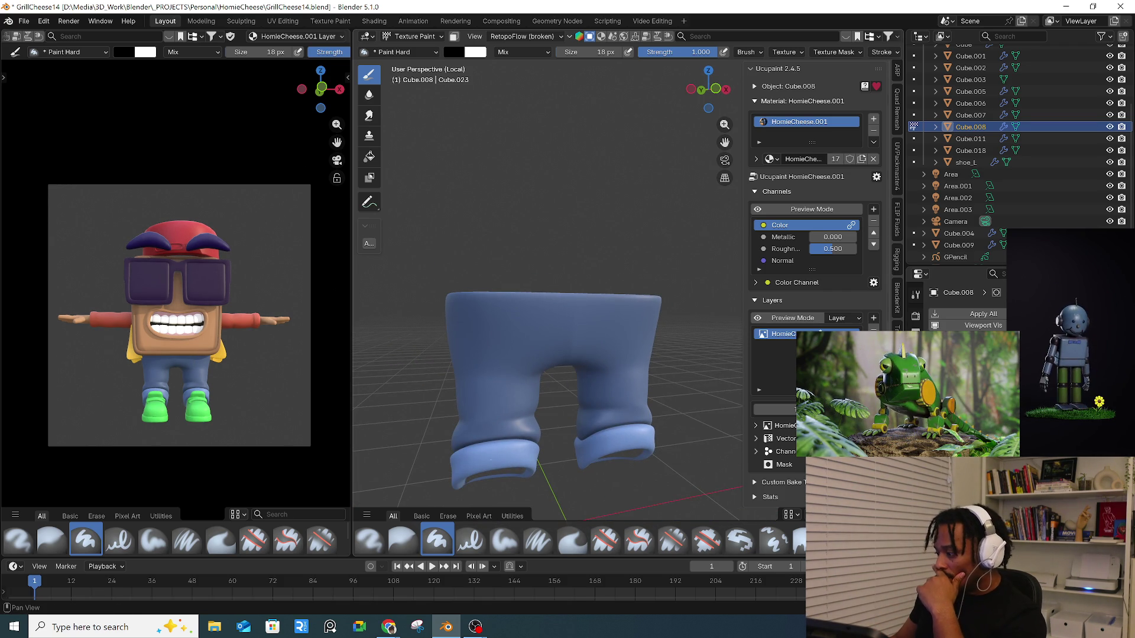
pyautogui.click(845, 318)
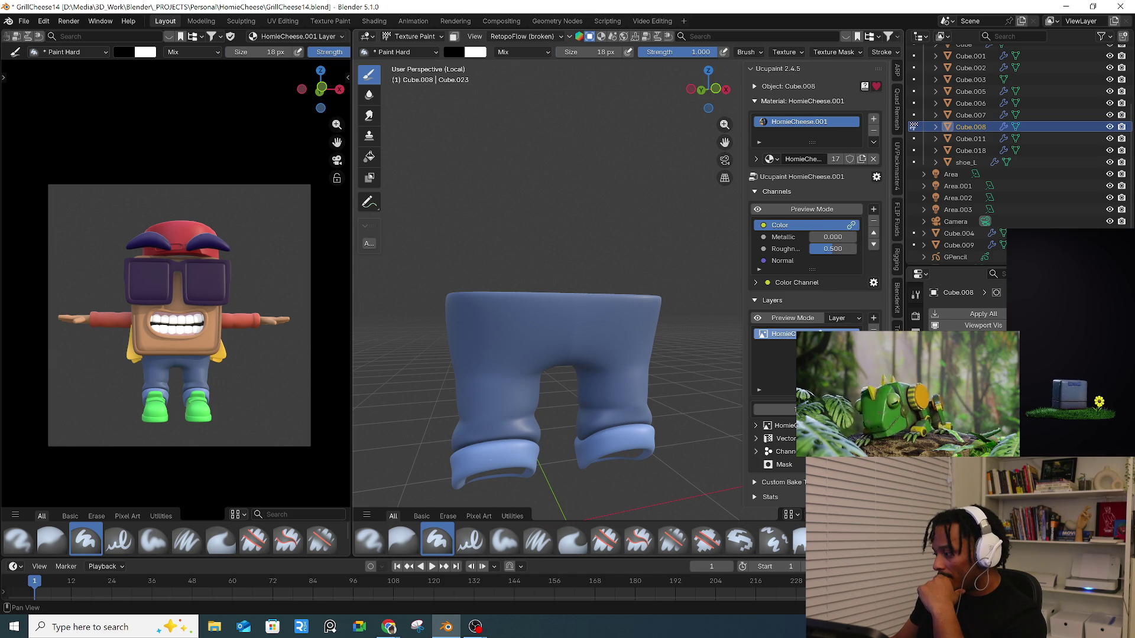
pyautogui.click(875, 319)
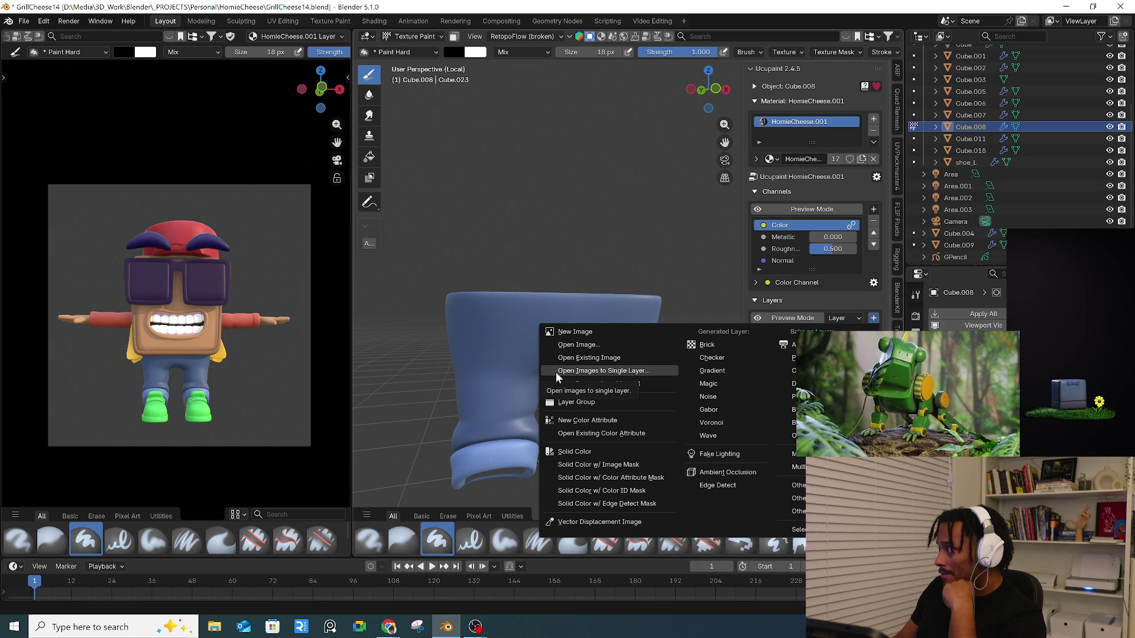
# - Create a new 2048 image layer in Mix blend mode named 'details'
pyautogui.click(608, 332)
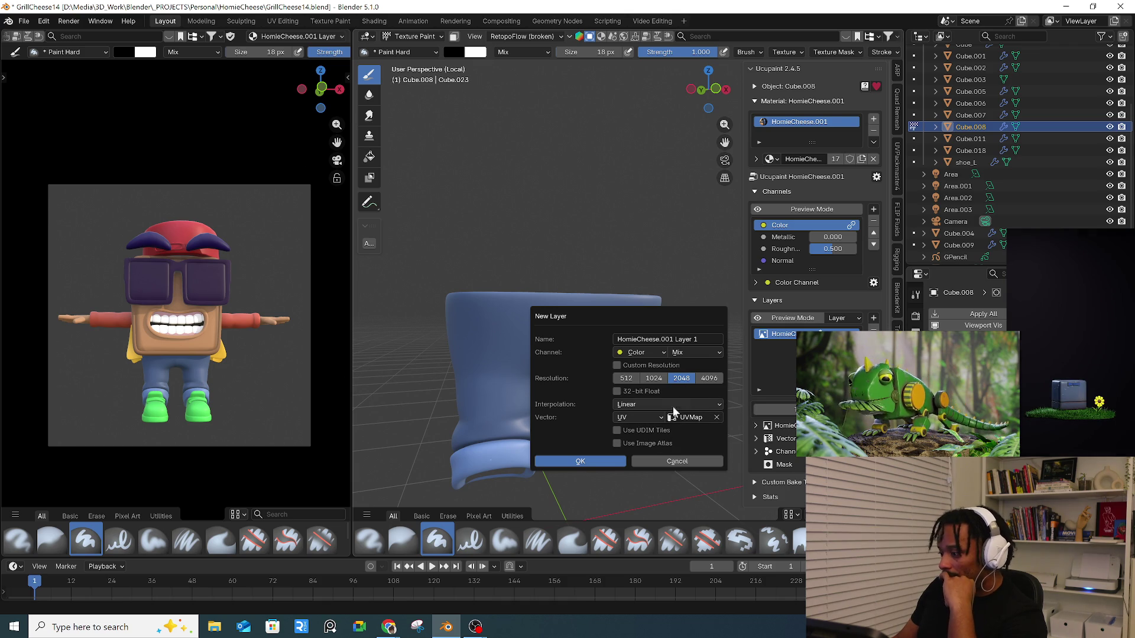
pyautogui.click(695, 354)
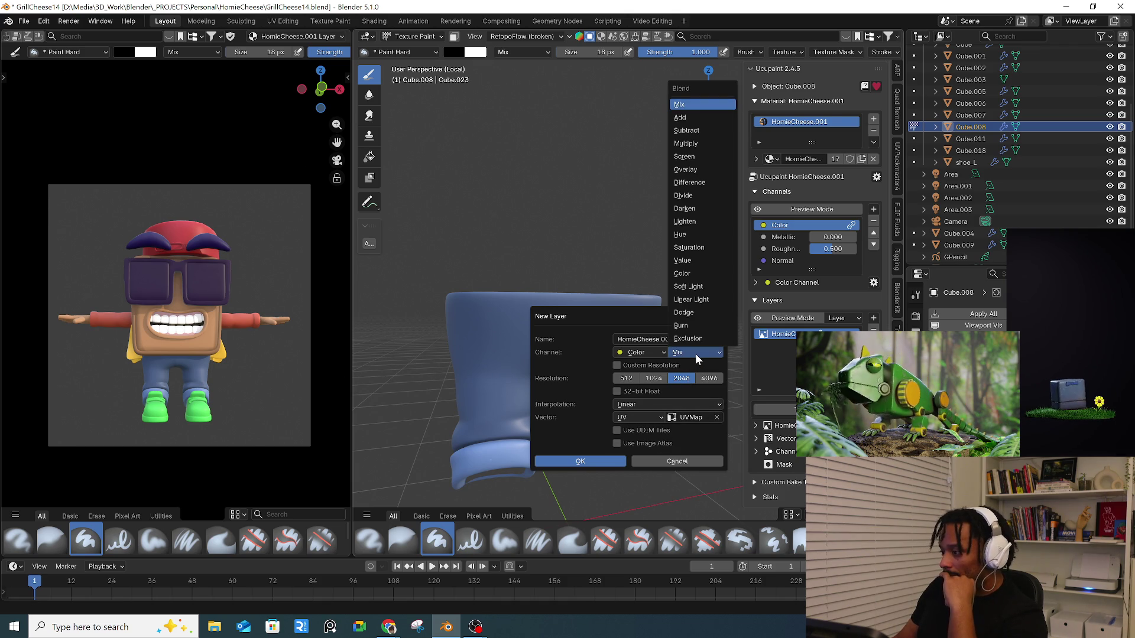
pyautogui.click(700, 343)
pyautogui.click(707, 339)
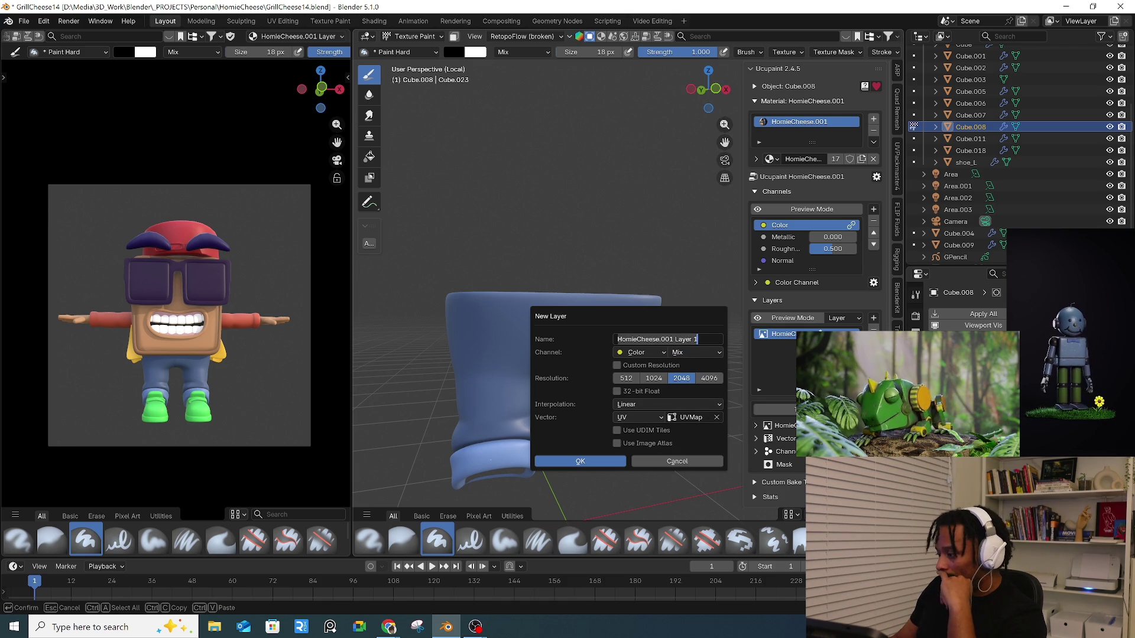
pyautogui.write('details')
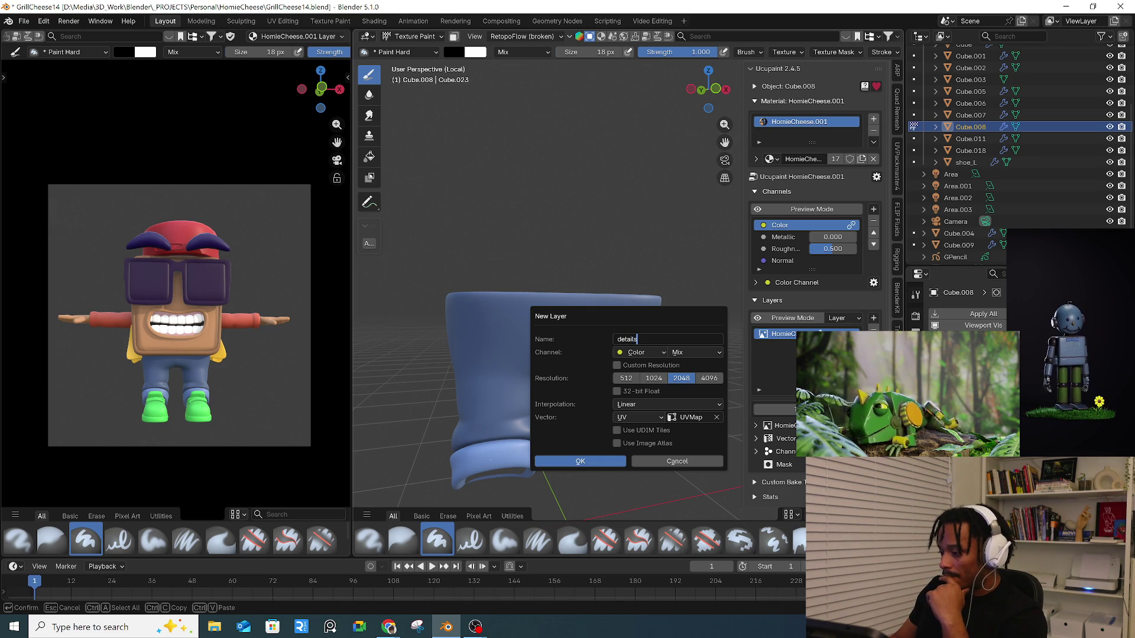
pyautogui.press('Return')
pyautogui.click(607, 467)
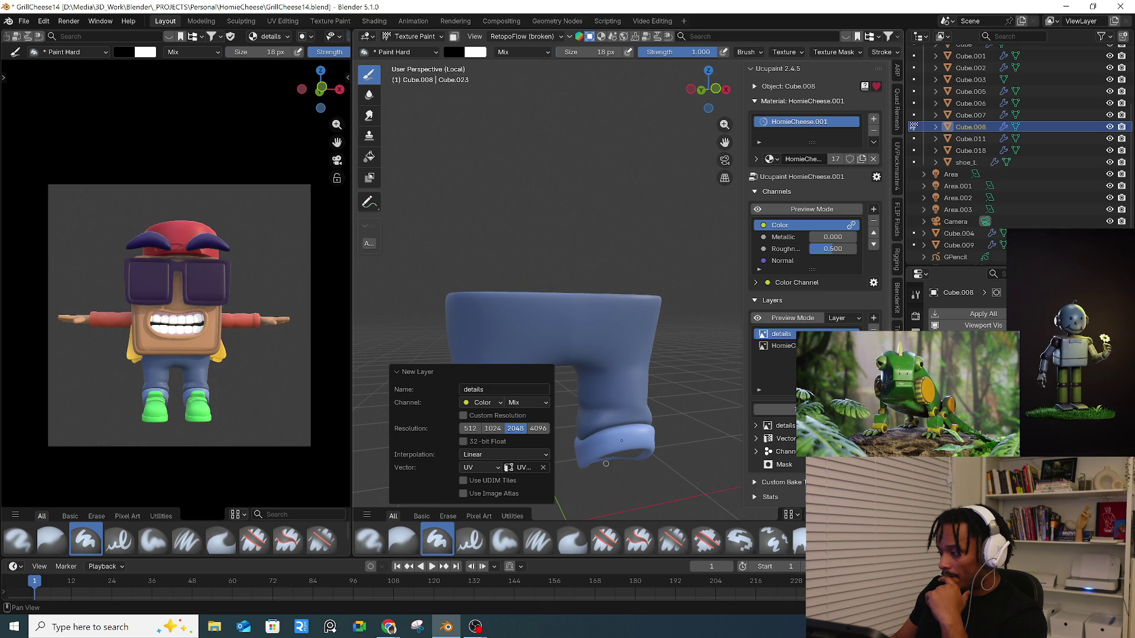
# - Scribble dark test strokes across the pants on the details layer
pyautogui.moveTo(673, 412)
pyautogui.mouseDown(button='middle')
pyautogui.moveTo(686, 319)
pyautogui.moveTo(644, 404)
pyautogui.mouseUp(button='middle')
pyautogui.scroll(5, 644, 404)
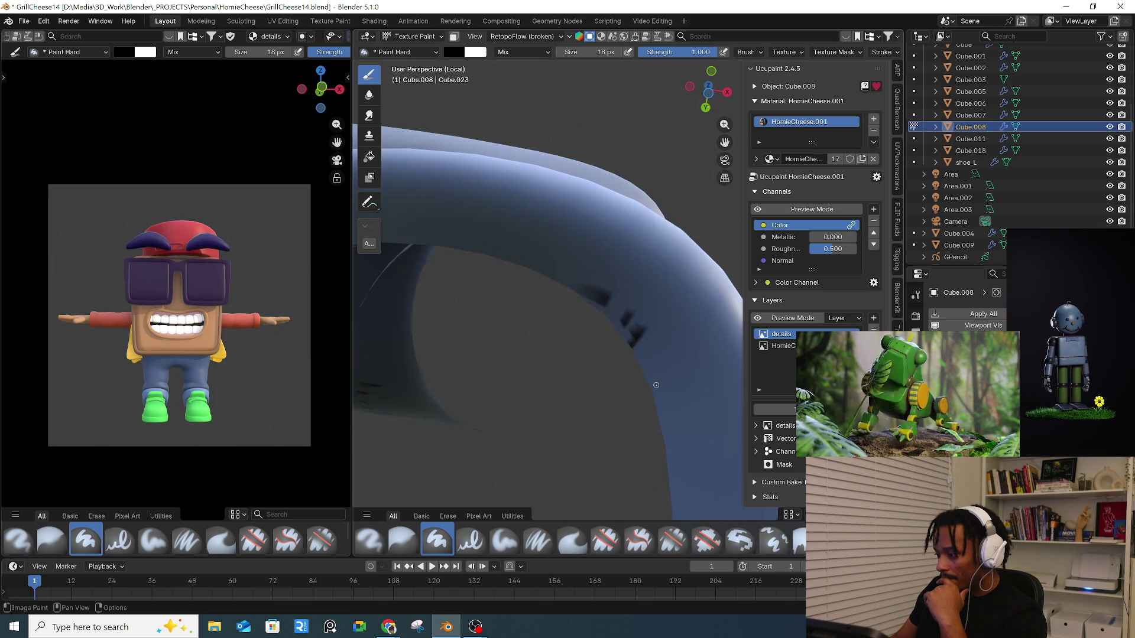
pyautogui.scroll(-3, 644, 404)
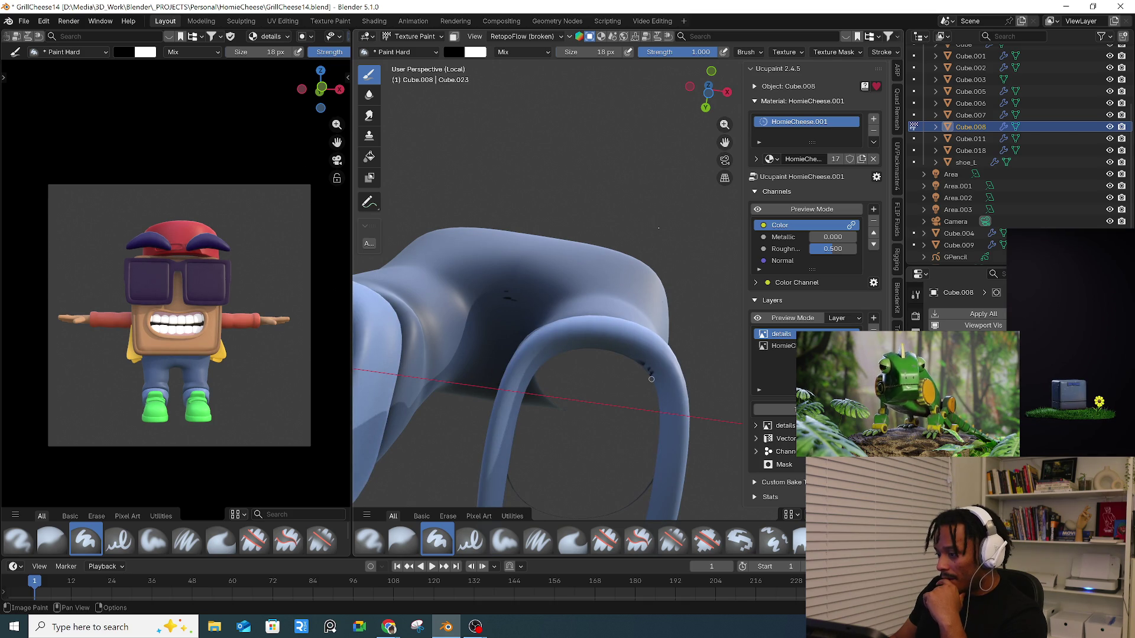
pyautogui.moveTo(612, 234); pyautogui.dragTo(609, 207, button='middle')
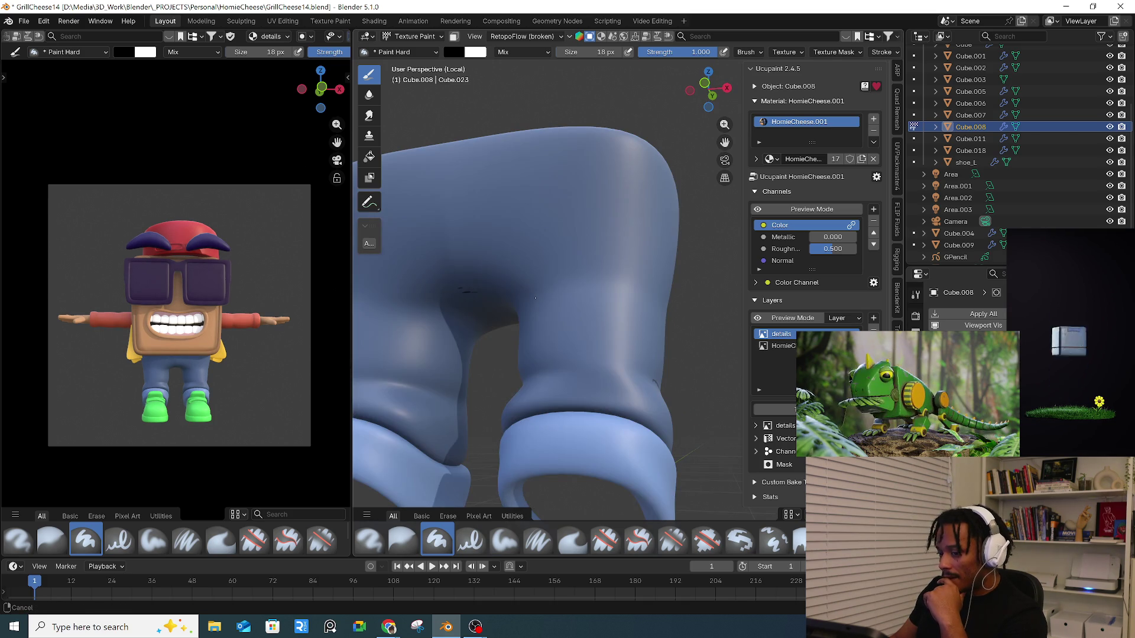
pyautogui.moveTo(555, 361); pyautogui.dragTo(585, 343, button='middle')
pyautogui.moveTo(520, 239)
pyautogui.mouseDown()
pyautogui.moveTo(508, 328)
pyautogui.moveTo(535, 332)
pyautogui.moveTo(520, 393)
pyautogui.moveTo(533, 321)
pyautogui.mouseUp()
pyautogui.moveTo(527, 375)
pyautogui.mouseDown()
pyautogui.moveTo(518, 400)
pyautogui.moveTo(543, 354)
pyautogui.mouseUp()
pyautogui.moveTo(537, 402)
pyautogui.mouseDown()
pyautogui.moveTo(594, 372)
pyautogui.moveTo(585, 482)
pyautogui.mouseUp()
pyautogui.moveTo(496, 325); pyautogui.dragTo(458, 402)
pyautogui.moveTo(458, 402); pyautogui.dragTo(543, 378, button='middle')
pyautogui.moveTo(514, 334)
pyautogui.mouseDown()
pyautogui.moveTo(449, 407)
pyautogui.moveTo(490, 442)
pyautogui.mouseUp()
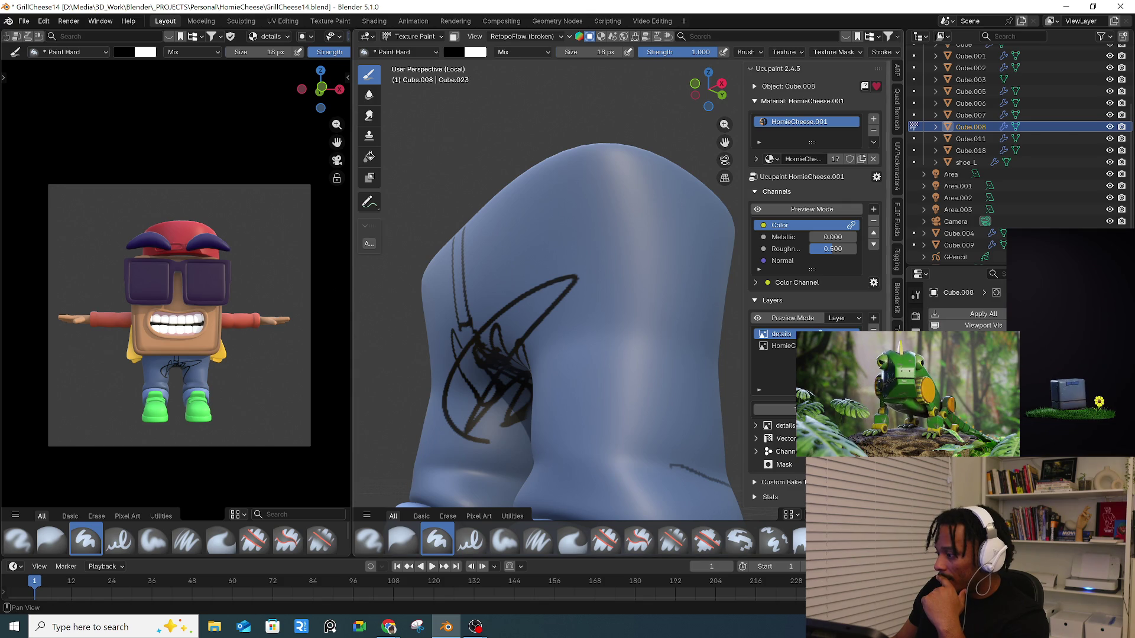
# - Erase part of the scribble with the hard eraser, then try a flood fill and undo it
pyautogui.click(605, 539)
pyautogui.moveTo(490, 346); pyautogui.dragTo(500, 364)
pyautogui.click(370, 160)
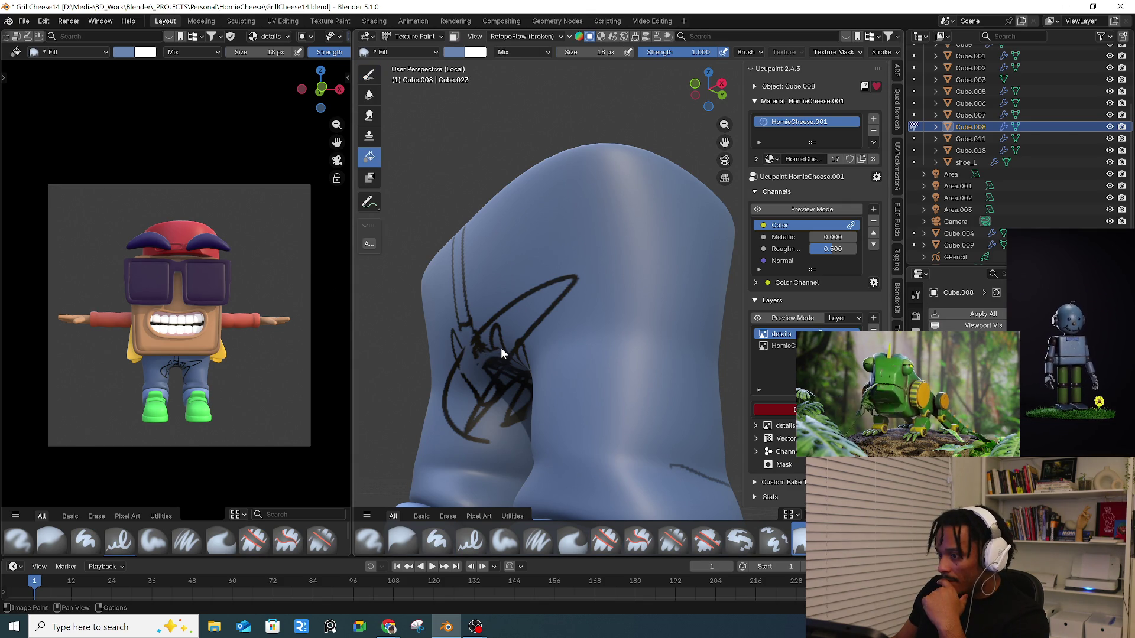
pyautogui.click(501, 348)
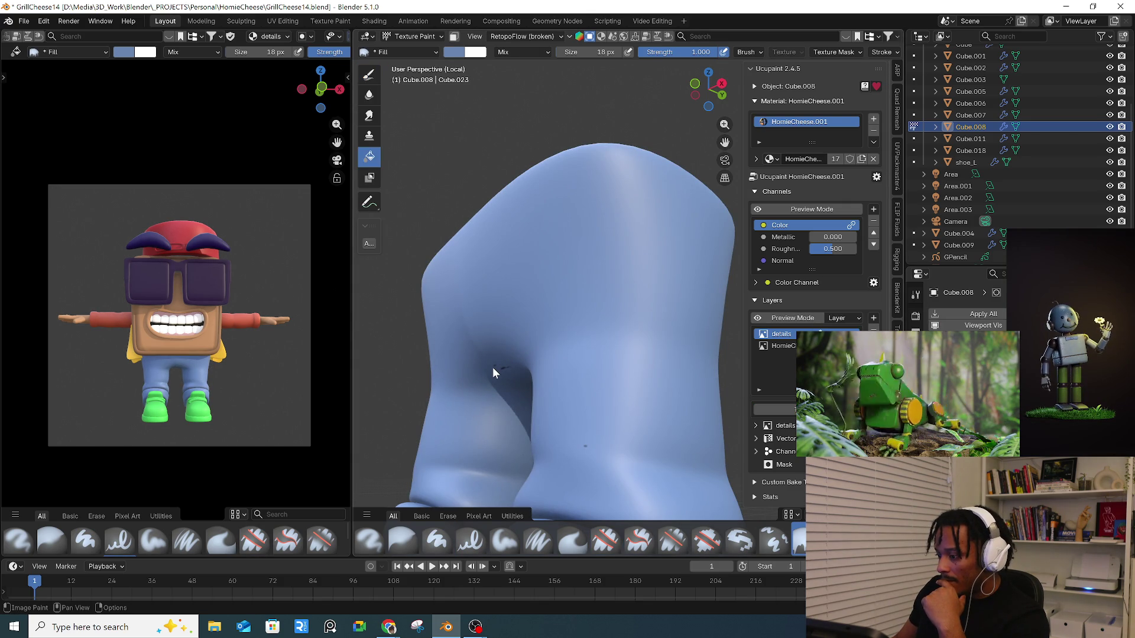
pyautogui.hotkey('ctrl', 'z')
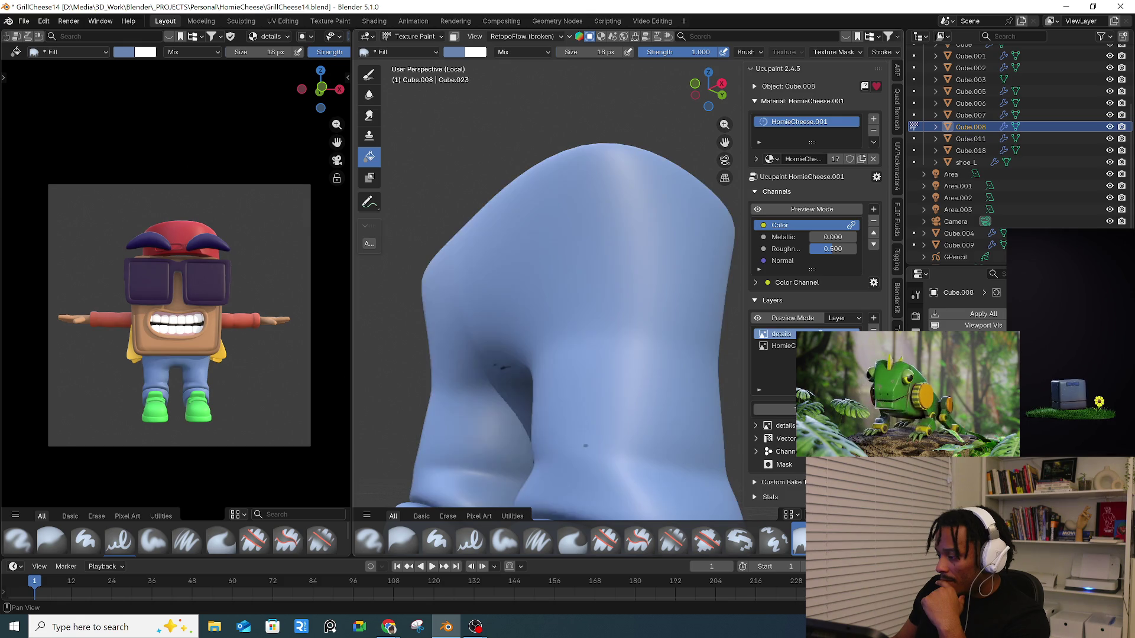
# - Delete the details layer from the Ucupaint stack
pyautogui.click(874, 330)
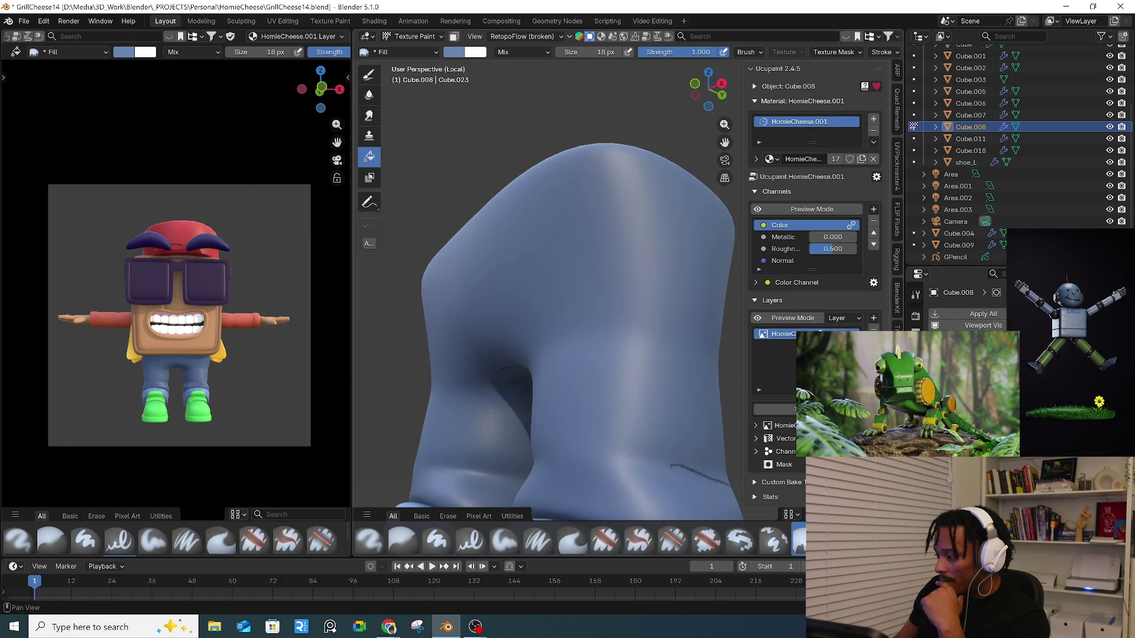
pyautogui.scroll(-6, 613, 342)
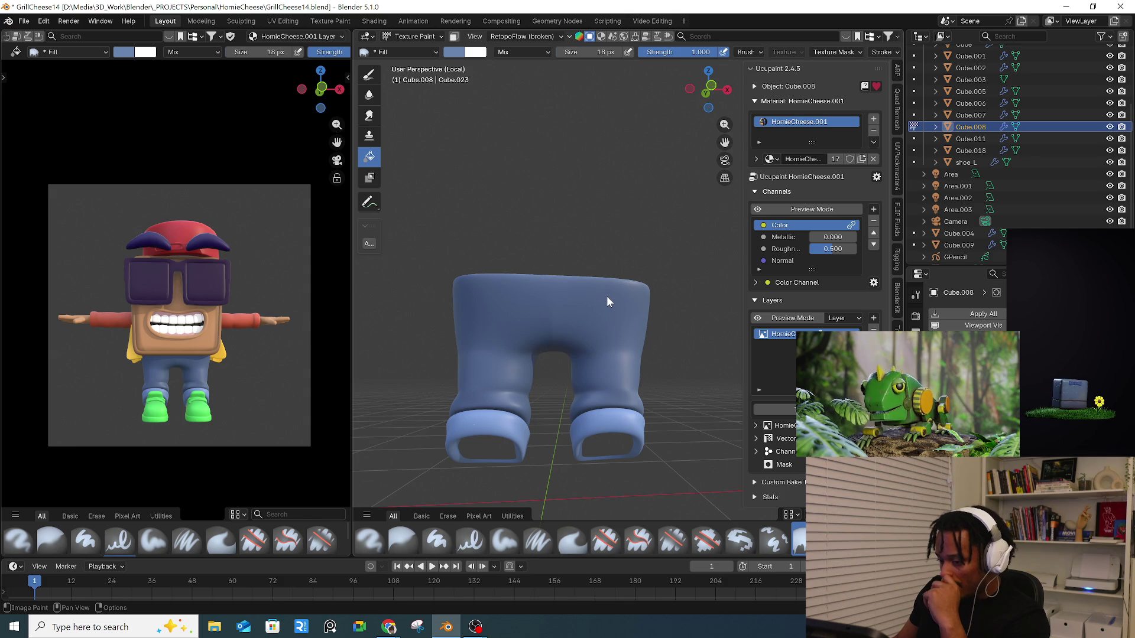
pyautogui.scroll(-3, 606, 296)
pyautogui.moveTo(633, 296); pyautogui.dragTo(593, 332, button='middle')
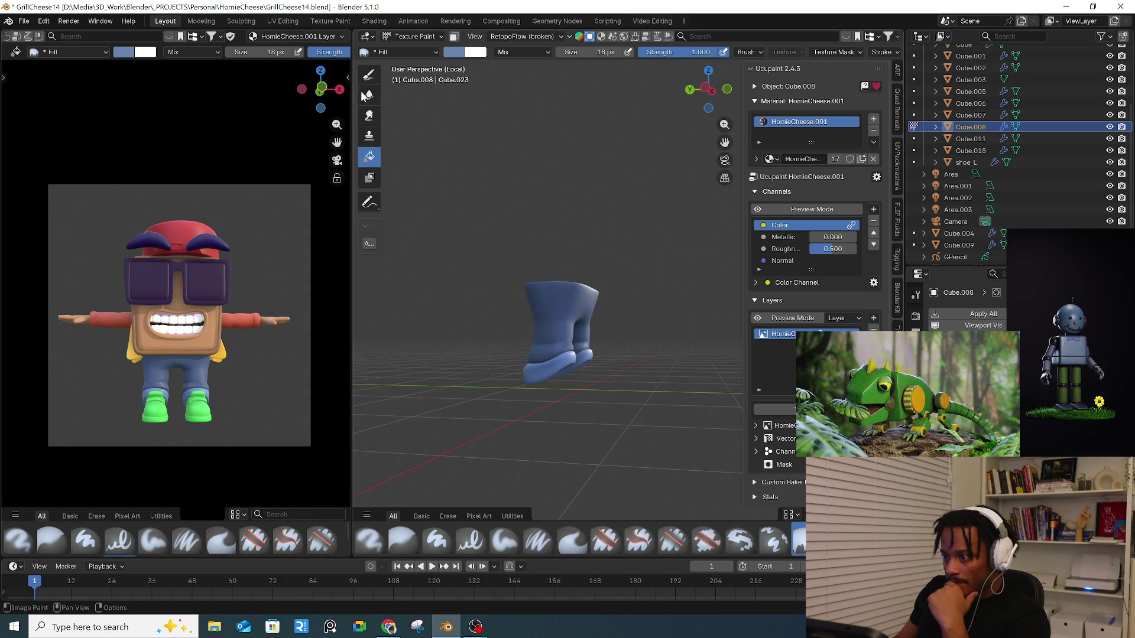
# - Select the Paint Soft round brush for texture painting
pyautogui.click(605, 539)
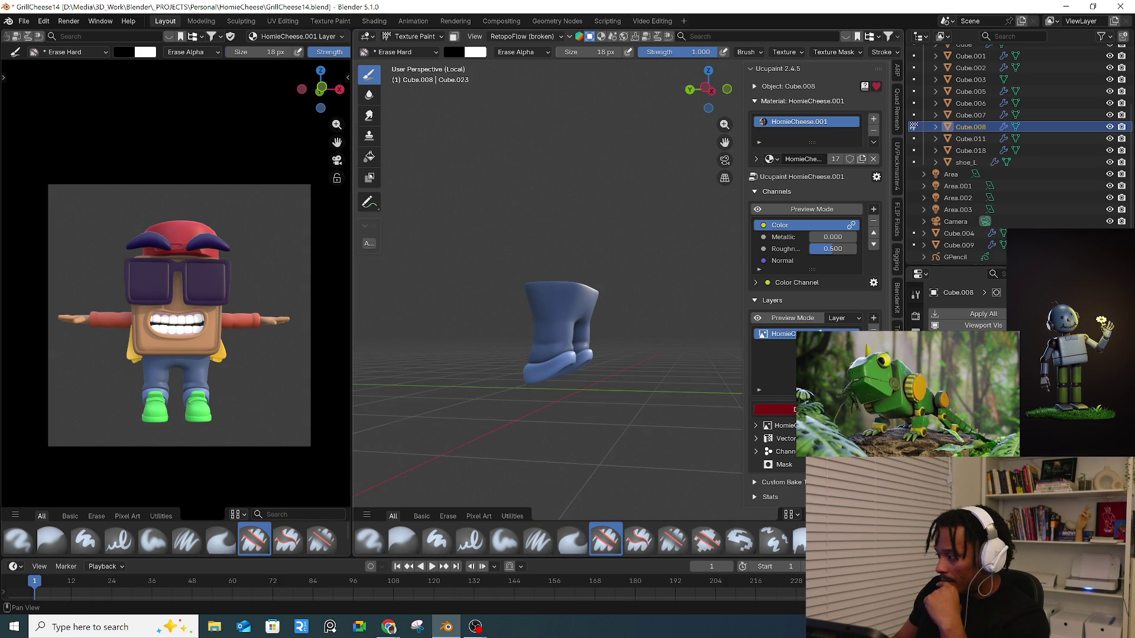
pyautogui.click(437, 539)
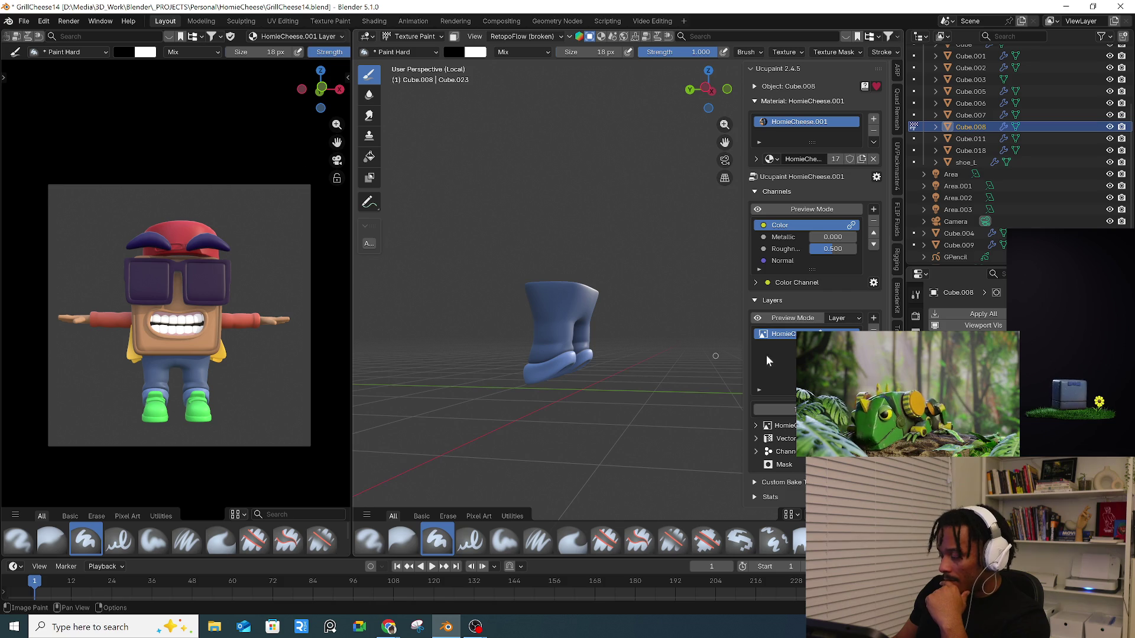
pyautogui.click(506, 544)
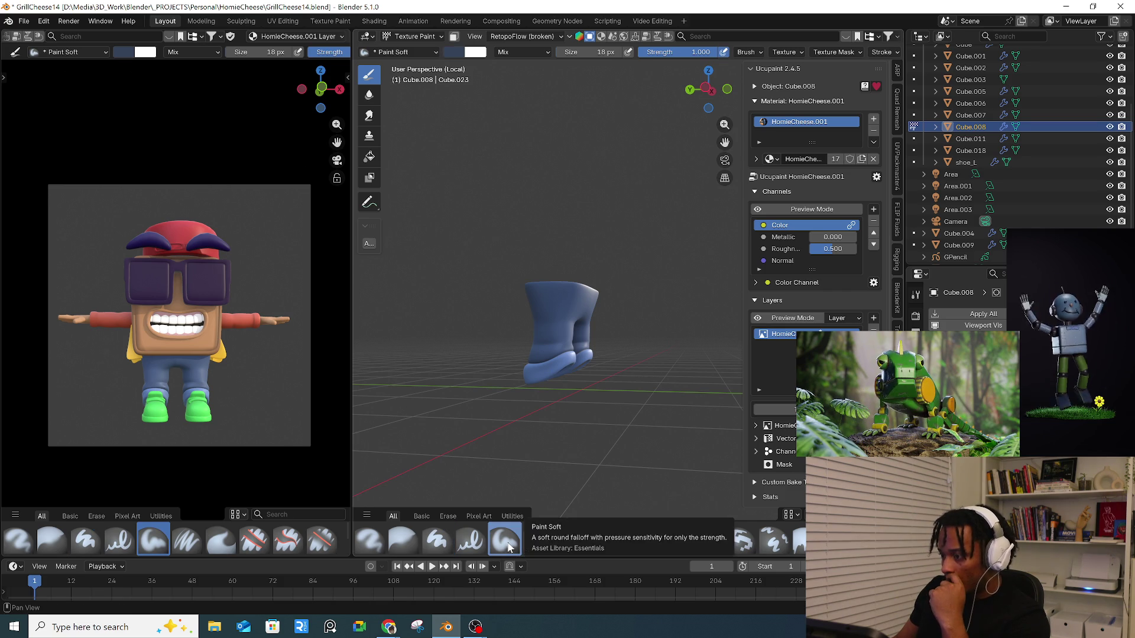
pyautogui.moveTo(580, 425)
pyautogui.mouseDown(button='middle')
pyautogui.moveTo(621, 410)
pyautogui.moveTo(603, 301)
pyautogui.mouseUp(button='middle')
pyautogui.scroll(3, 603, 301)
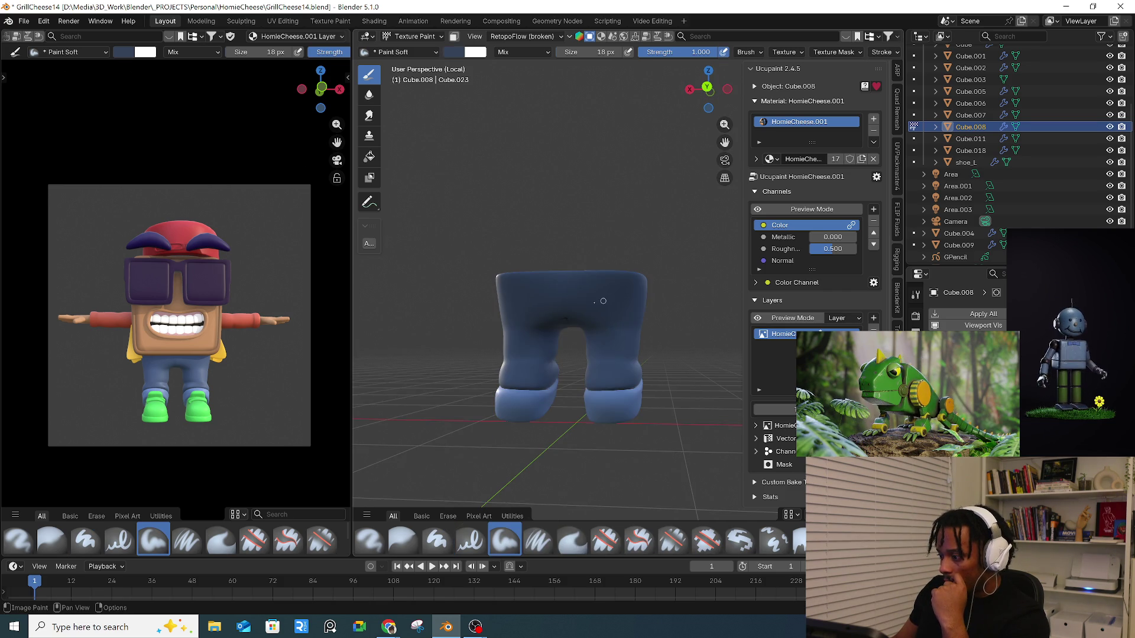
pyautogui.scroll(2, 603, 301)
pyautogui.moveTo(535, 286)
pyautogui.mouseDown(button='middle')
pyautogui.moveTo(474, 297)
pyautogui.moveTo(591, 331)
pyautogui.mouseUp(button='middle')
# - Exit local view to show the whole cheese character and return to Object Mode
pyautogui.press('KP_Divide')
pyautogui.scroll(3, 628, 345)
pyautogui.scroll(2, 628, 345)
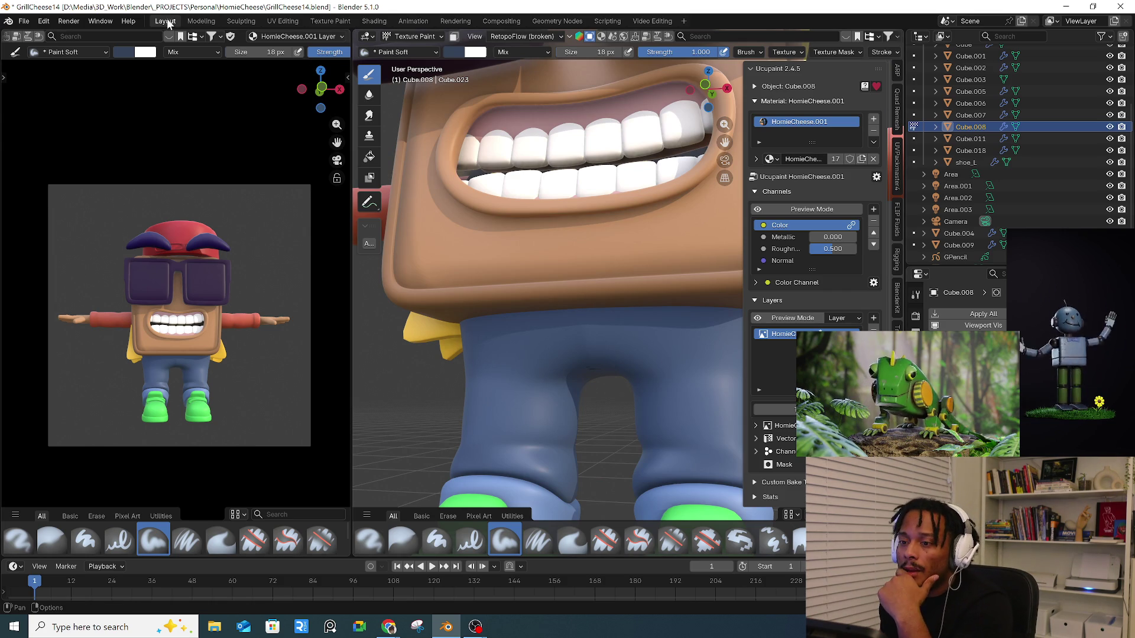
pyautogui.click(69, 21)
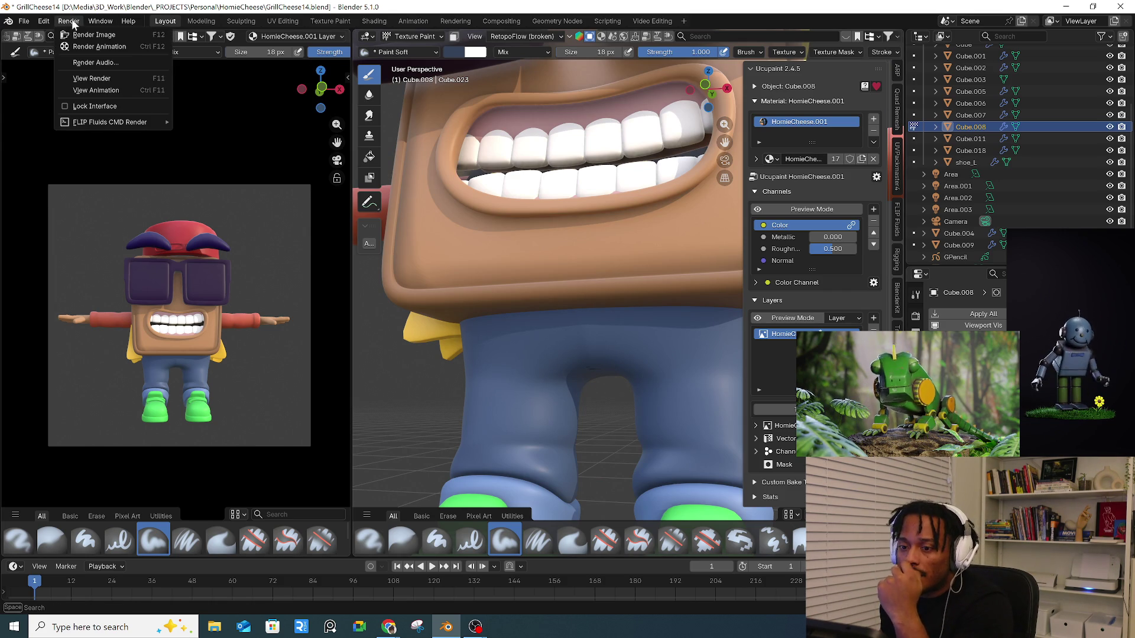
pyautogui.moveTo(40, 22)
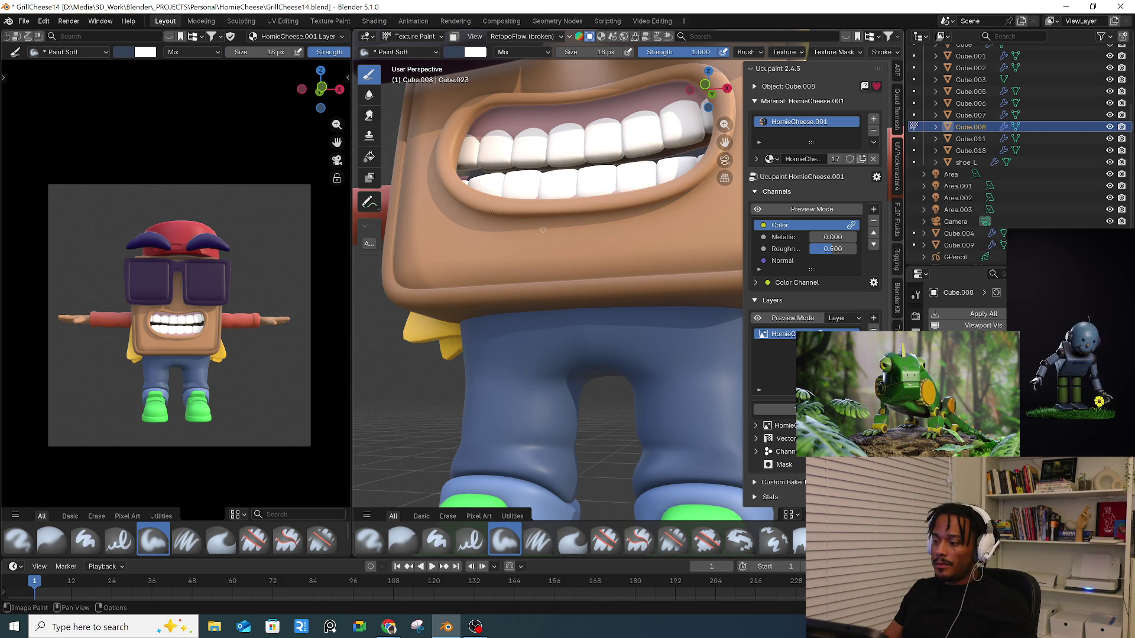
pyautogui.scroll(-5, 543, 229)
pyautogui.click(413, 36)
pyautogui.click(408, 48)
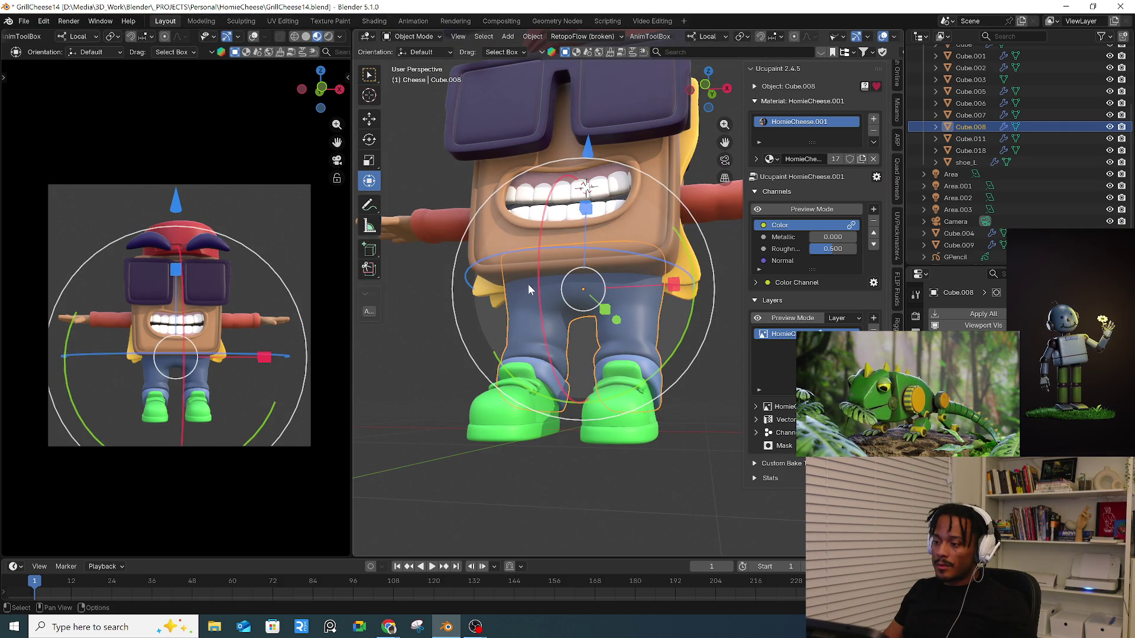
# - Select all character parts and briefly preview them isolated in the Texture Paint workspace
pyautogui.press('a')
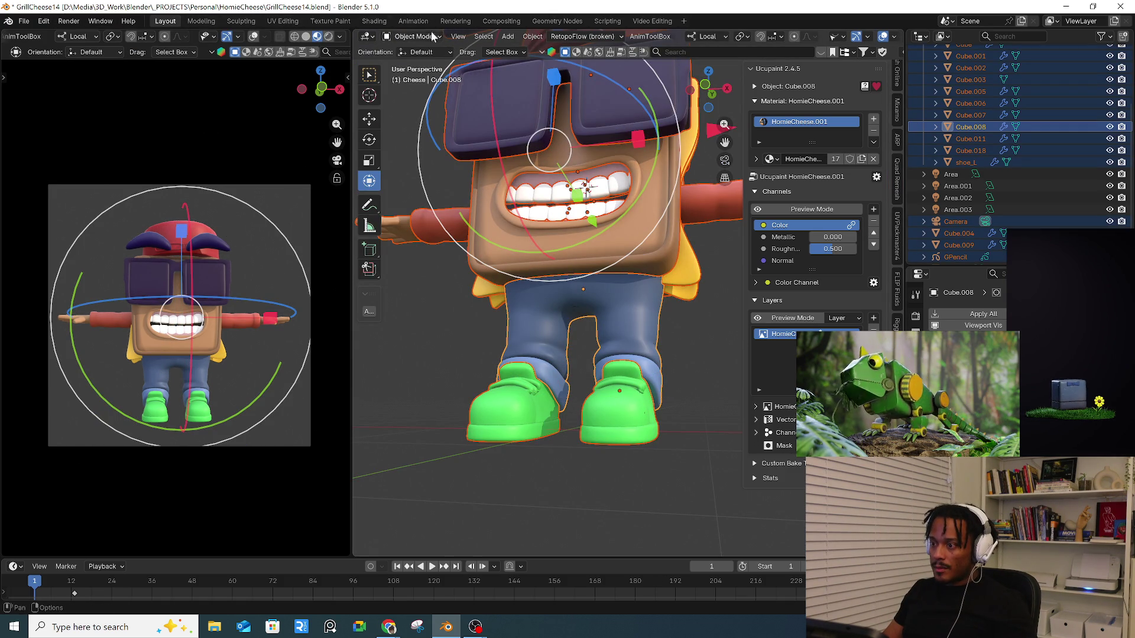
pyautogui.click(328, 21)
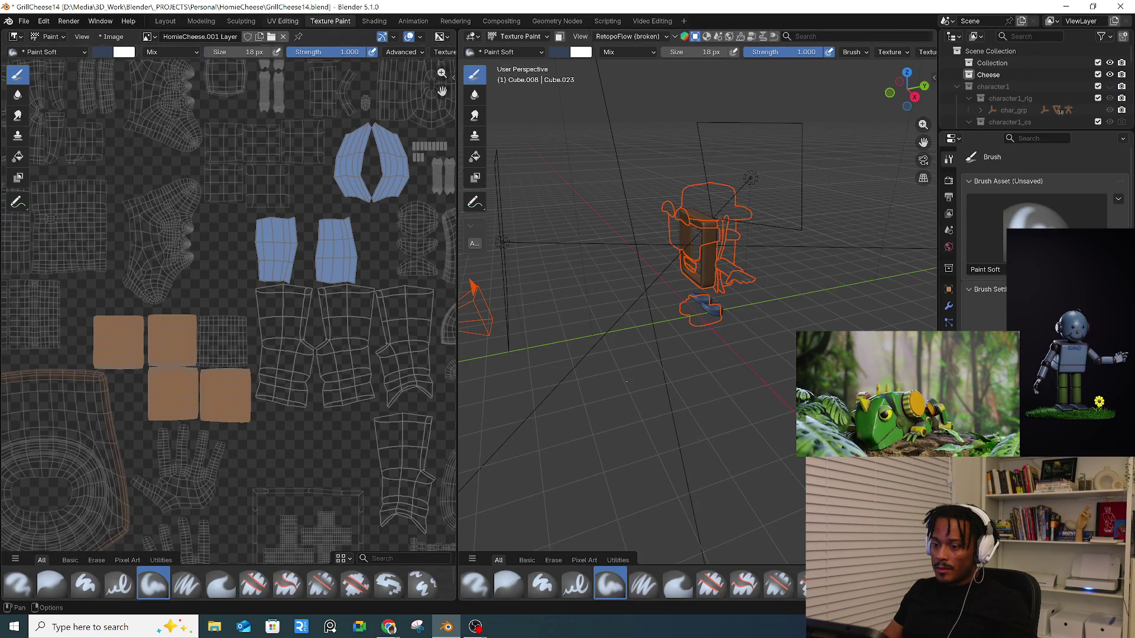
pyautogui.scroll(-3, 347, 364)
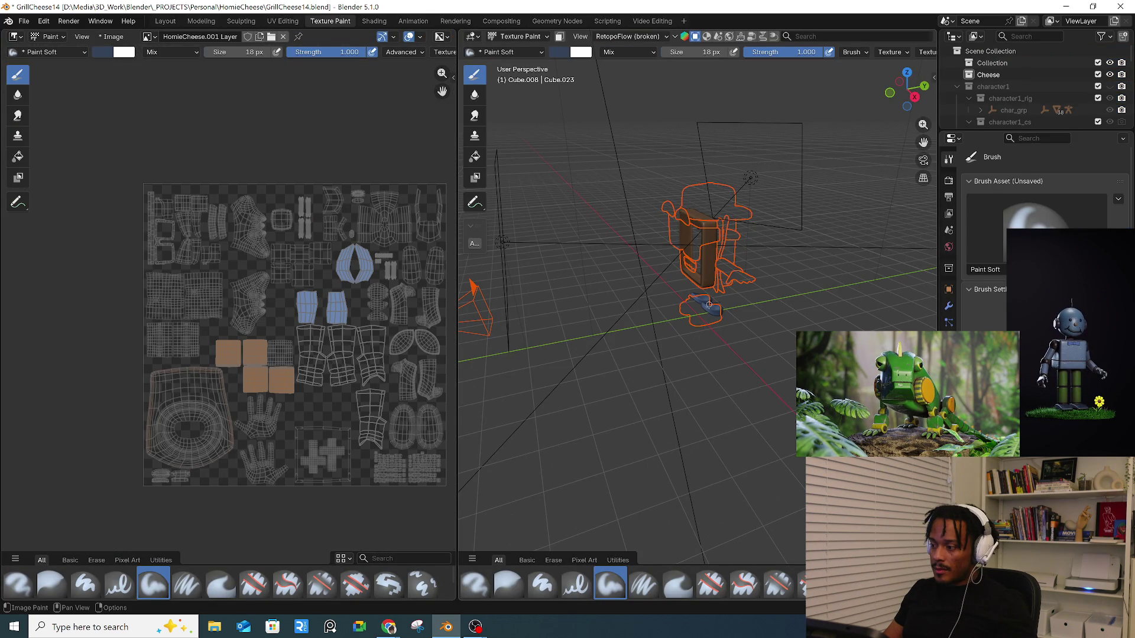
pyautogui.press('KP_Divide')
pyautogui.moveTo(709, 305); pyautogui.dragTo(767, 299, button='middle')
pyautogui.moveTo(852, 304); pyautogui.dragTo(822, 302, button='middle')
pyautogui.press('KP_Divide')
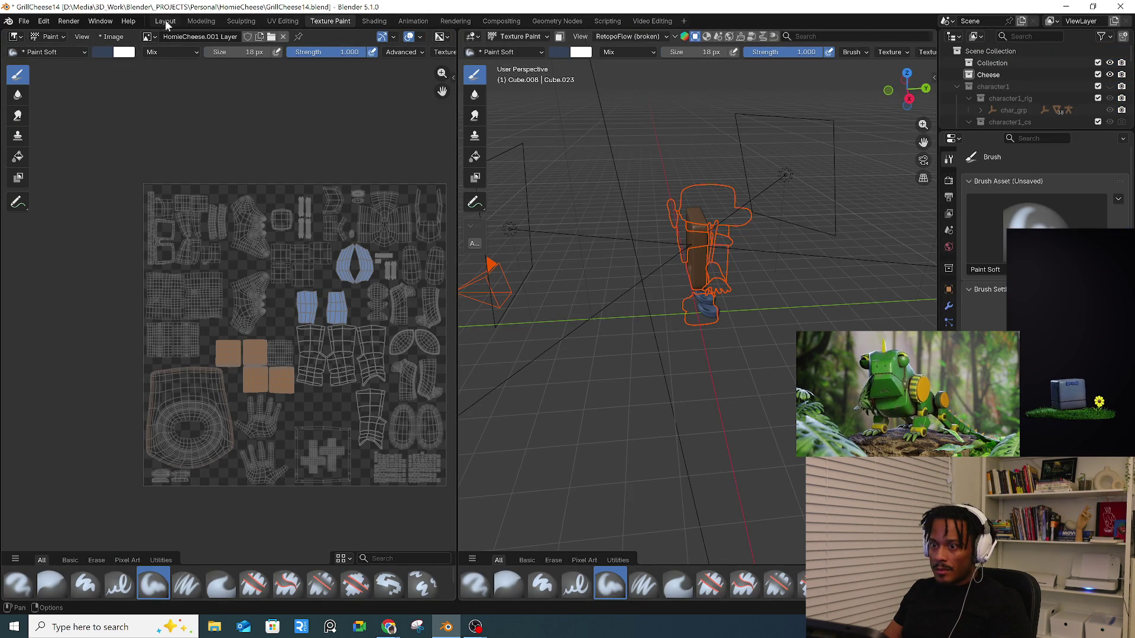
pyautogui.click(165, 21)
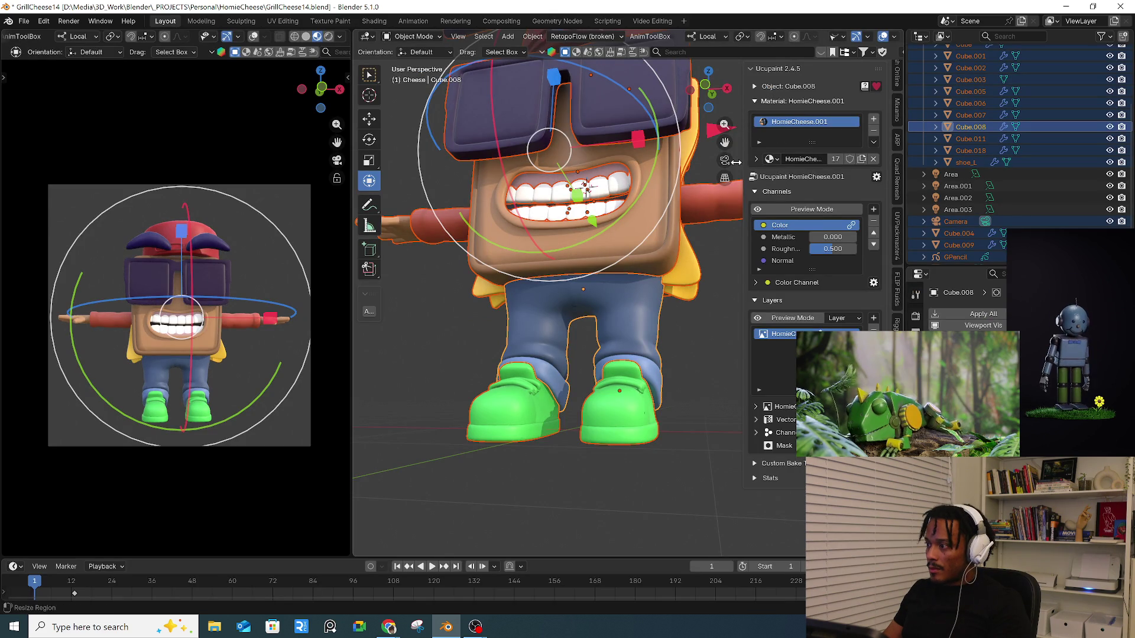
# - Frame the character and reopen Texture Paint with the full UV layout beside the 3D view
pyautogui.press('KP_Decimal')
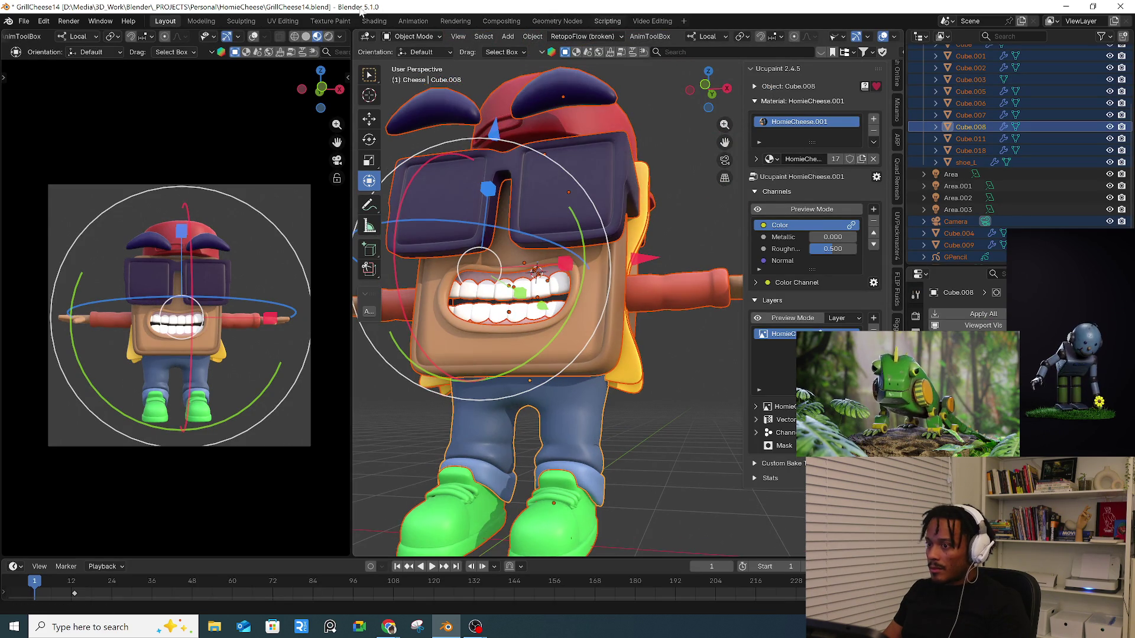
pyautogui.click(330, 21)
pyautogui.moveTo(751, 154)
pyautogui.mouseDown(button='middle')
pyautogui.moveTo(653, 332)
pyautogui.moveTo(668, 302)
pyautogui.mouseUp(button='middle')
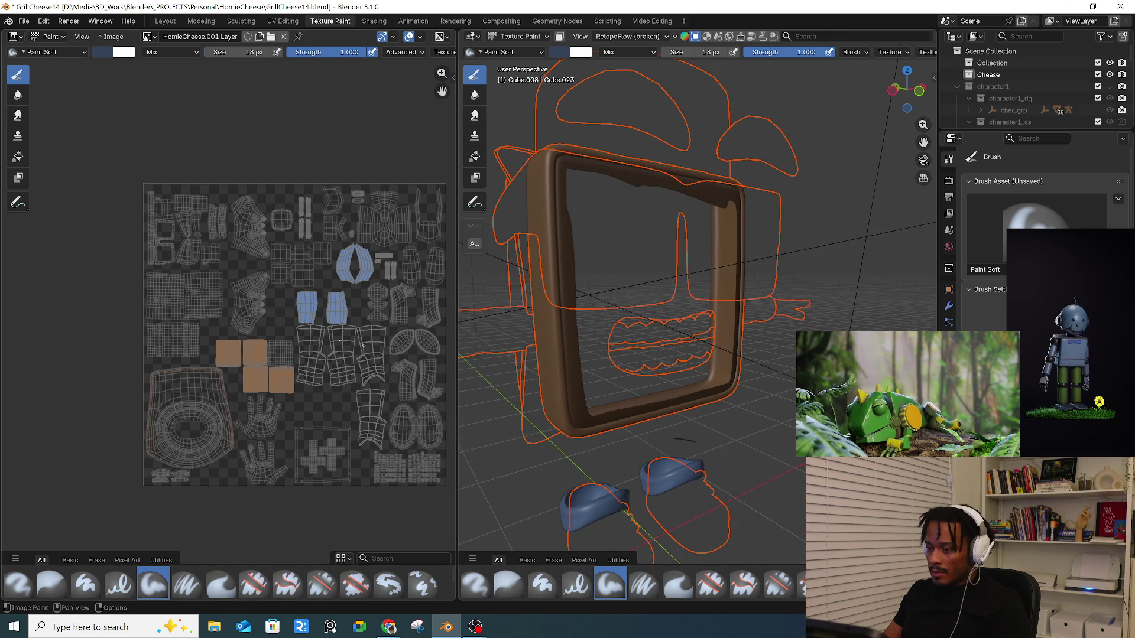
pyautogui.scroll(4, 349, 319)
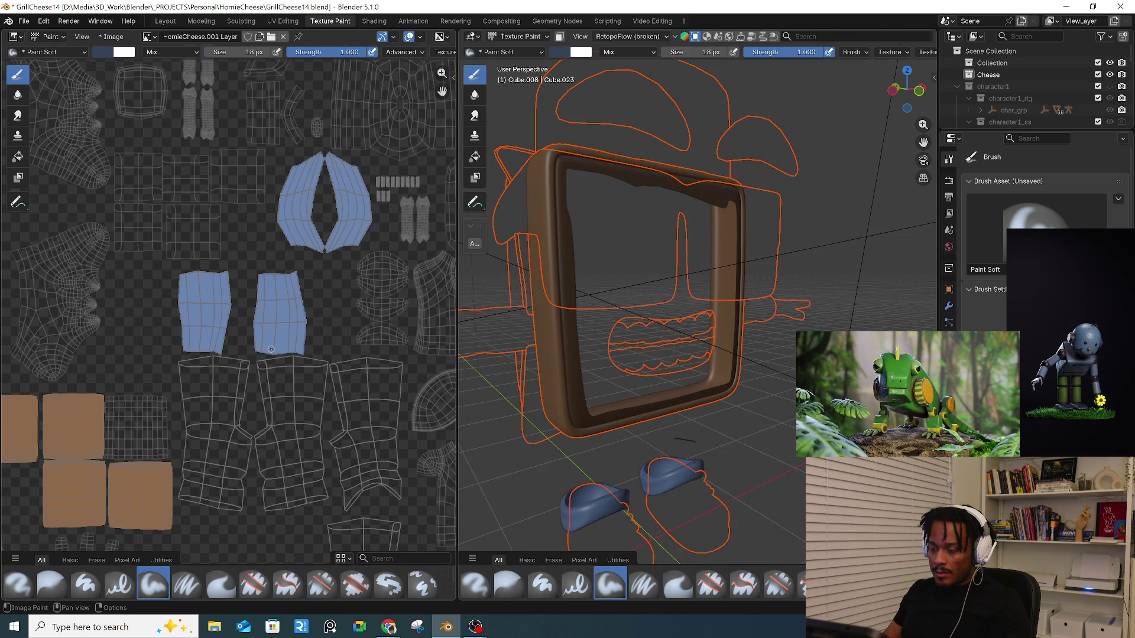
pyautogui.scroll(-3, 271, 350)
pyautogui.moveTo(706, 375); pyautogui.dragTo(667, 374, button='middle')
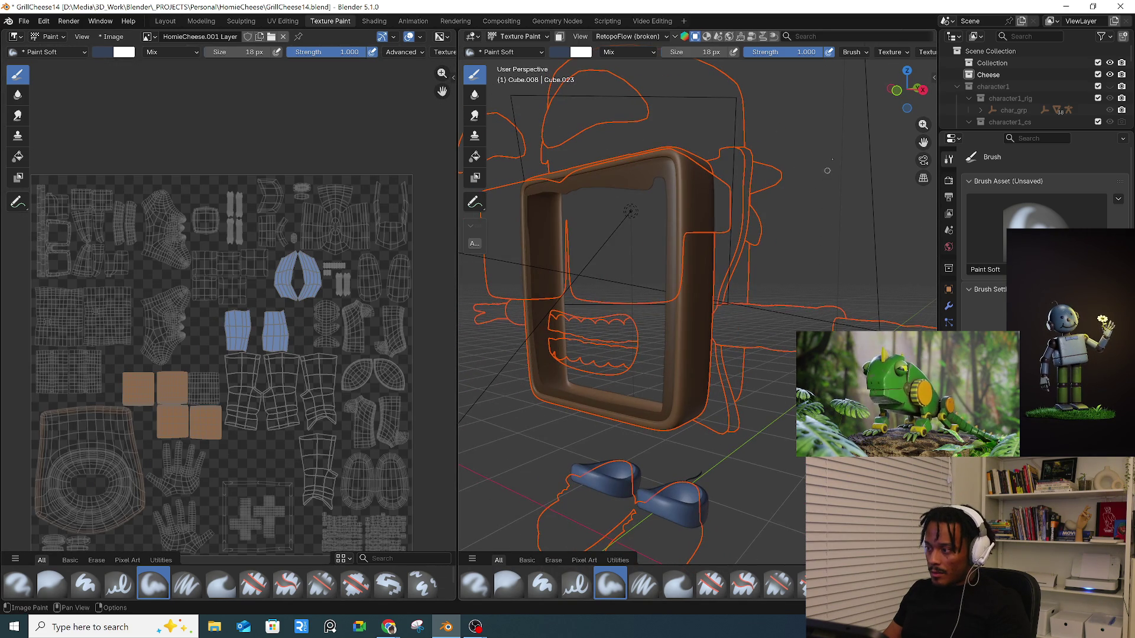
pyautogui.moveTo(866, 32); pyautogui.dragTo(770, 46, button='middle')
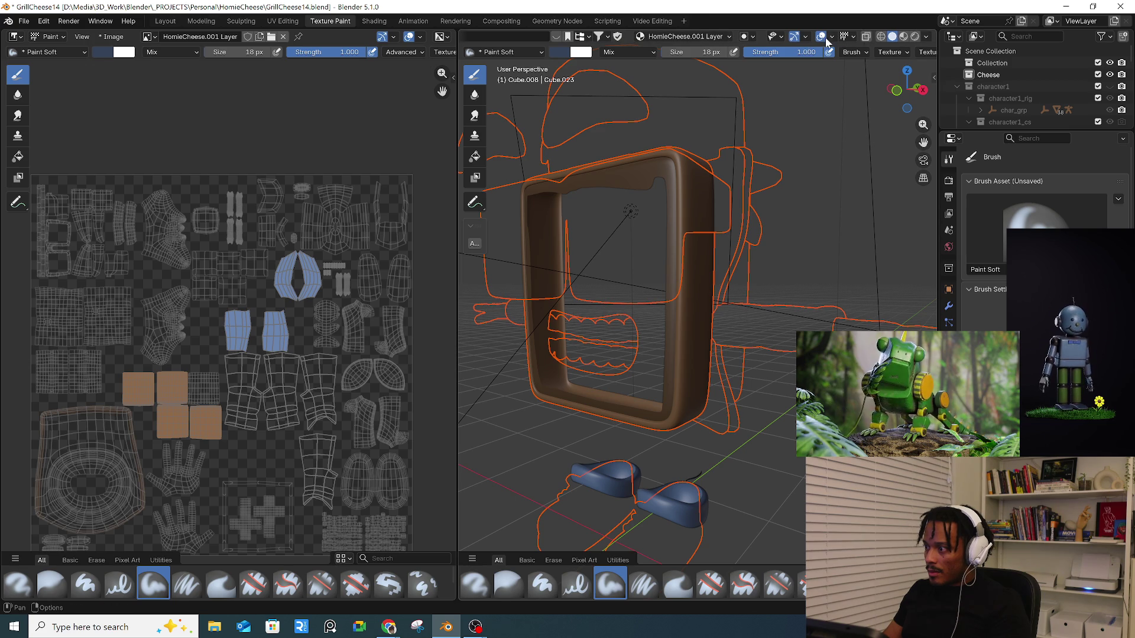
# - Switch the viewport to Material Preview shading and orbit beneath to view the shoe soles
pyautogui.click(844, 37)
pyautogui.click(848, 39)
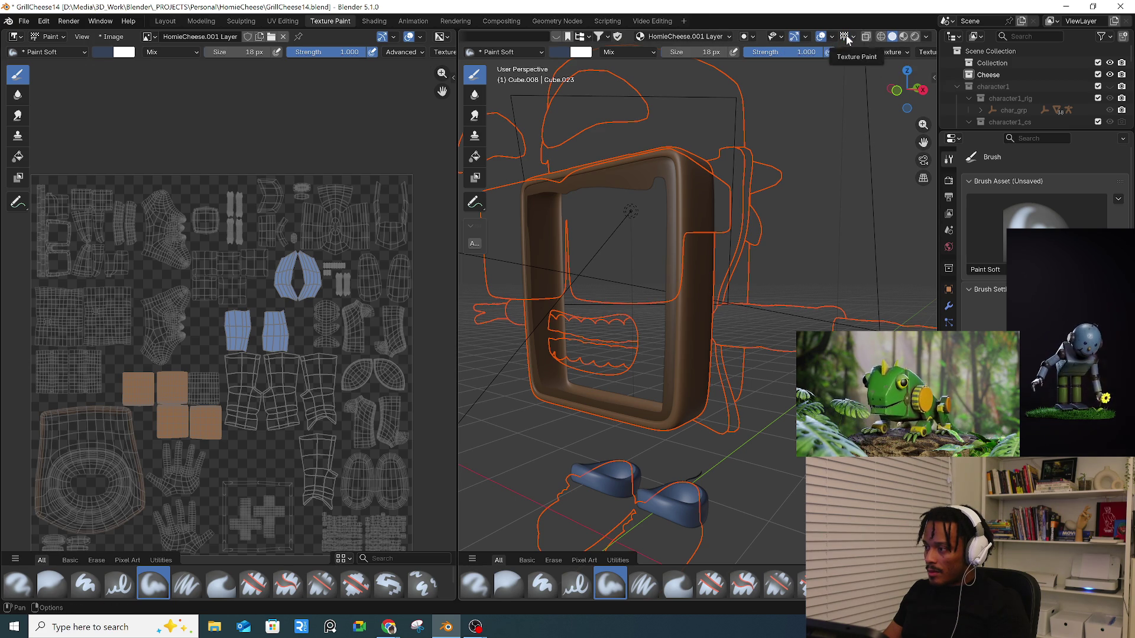
pyautogui.click(904, 38)
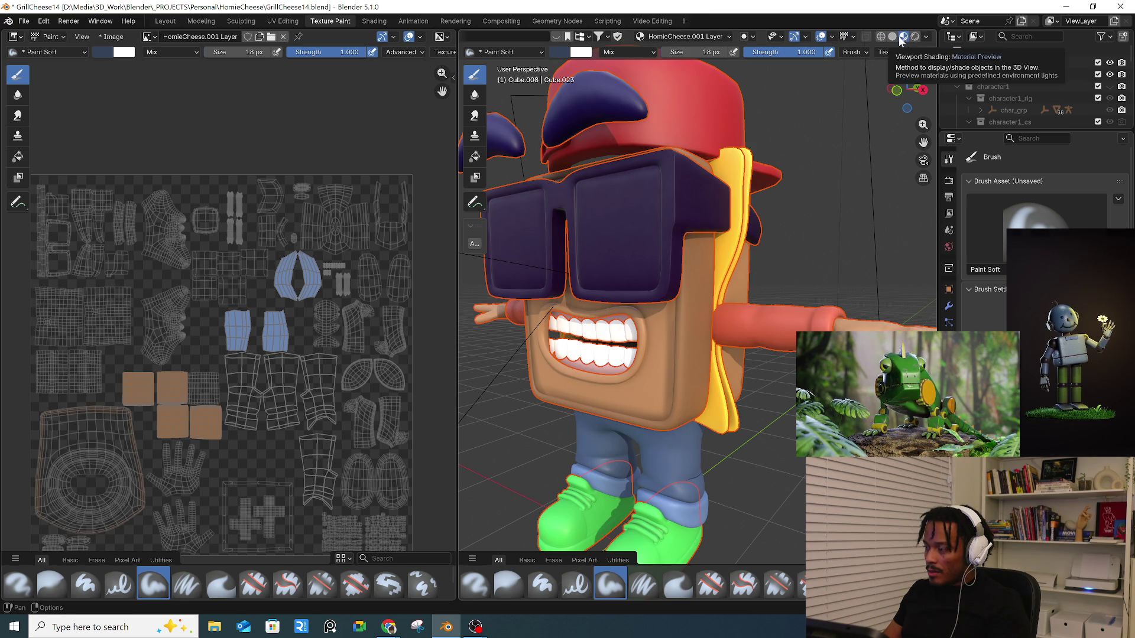
pyautogui.moveTo(786, 331)
pyautogui.mouseDown(button='middle')
pyautogui.moveTo(670, 337)
pyautogui.moveTo(719, 295)
pyautogui.mouseUp(button='middle')
pyautogui.scroll(5, 510, 37)
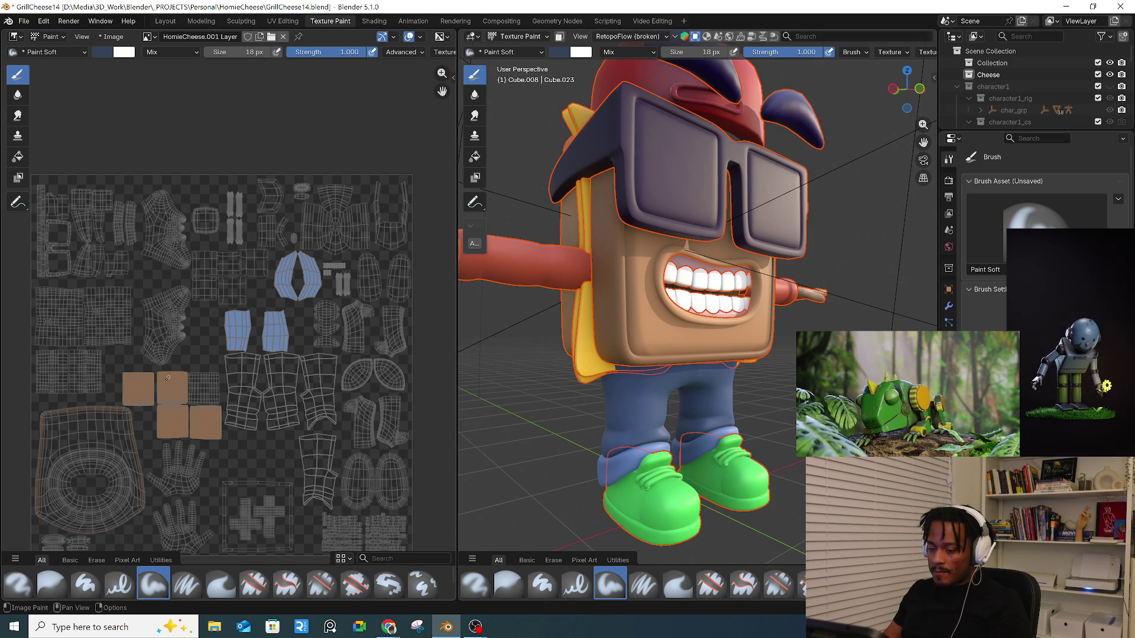
pyautogui.moveTo(166, 382); pyautogui.dragTo(178, 313, button='middle')
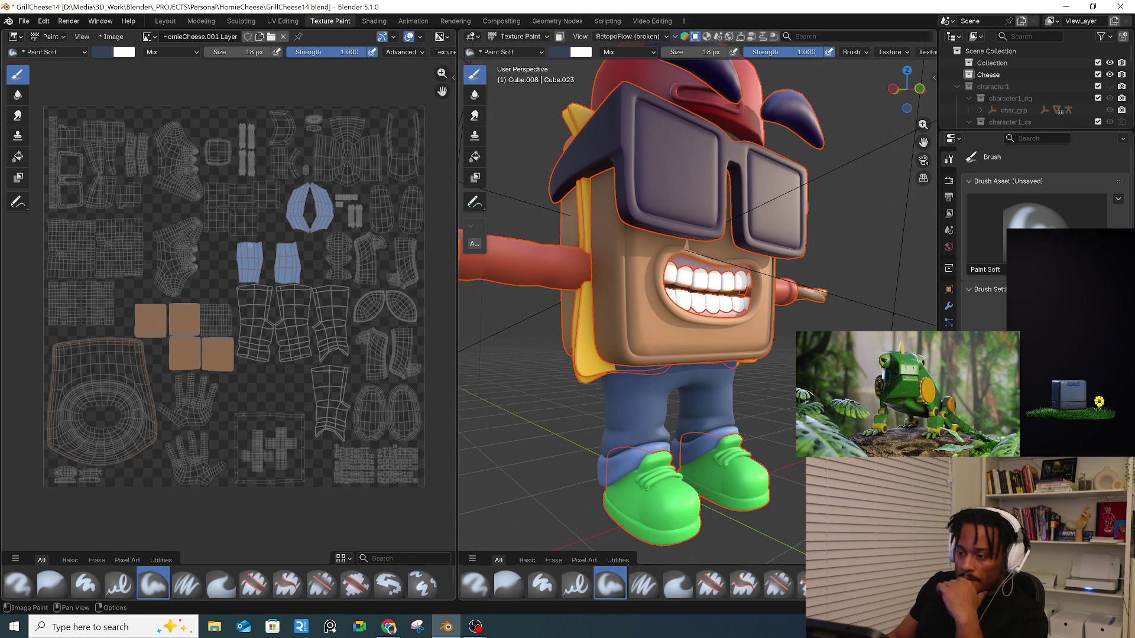
pyautogui.moveTo(739, 350)
pyautogui.mouseDown(button='middle')
pyautogui.moveTo(743, 295)
pyautogui.moveTo(725, 273)
pyautogui.mouseUp(button='middle')
pyautogui.scroll(5, 743, 294)
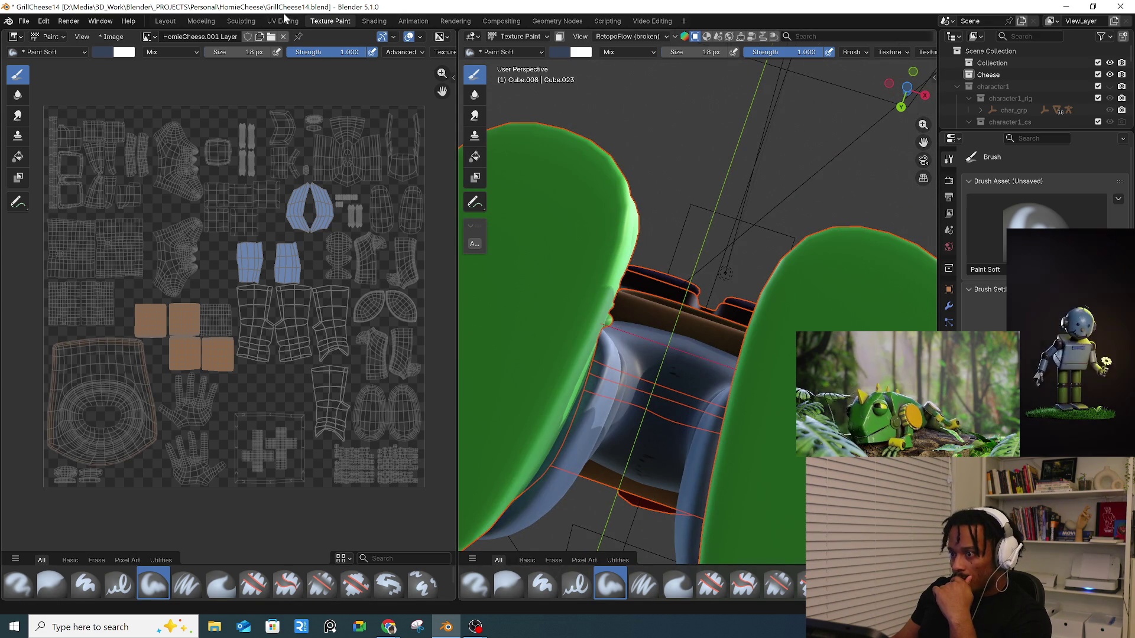
# - Open the UV Editing workspace with the character back in Edit Mode
pyautogui.click(282, 21)
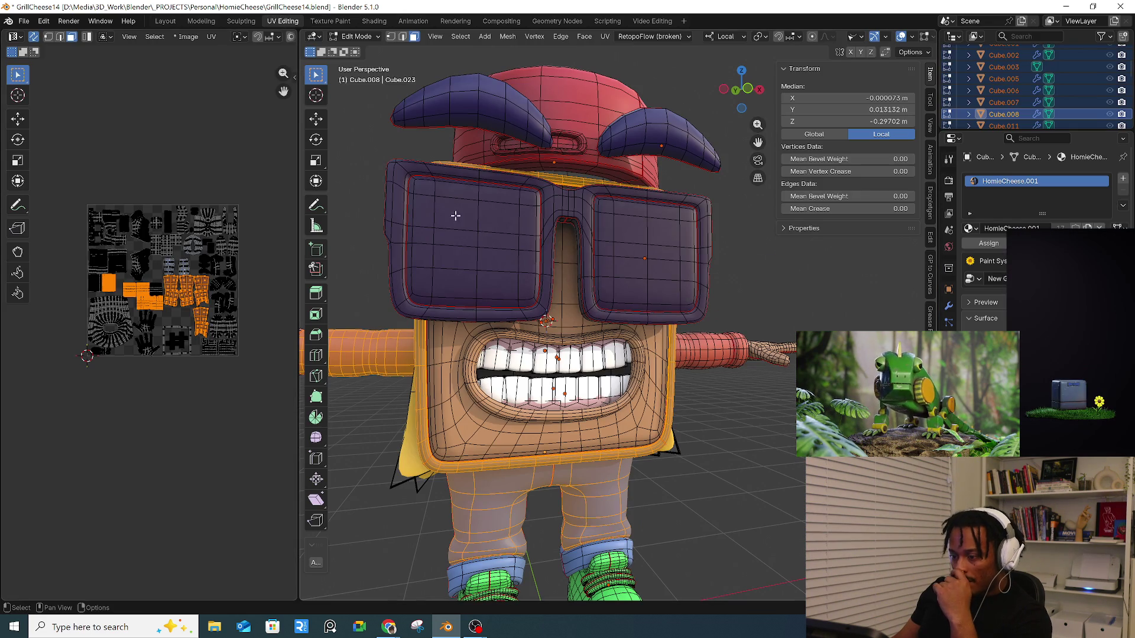
pyautogui.scroll(6, 162, 260)
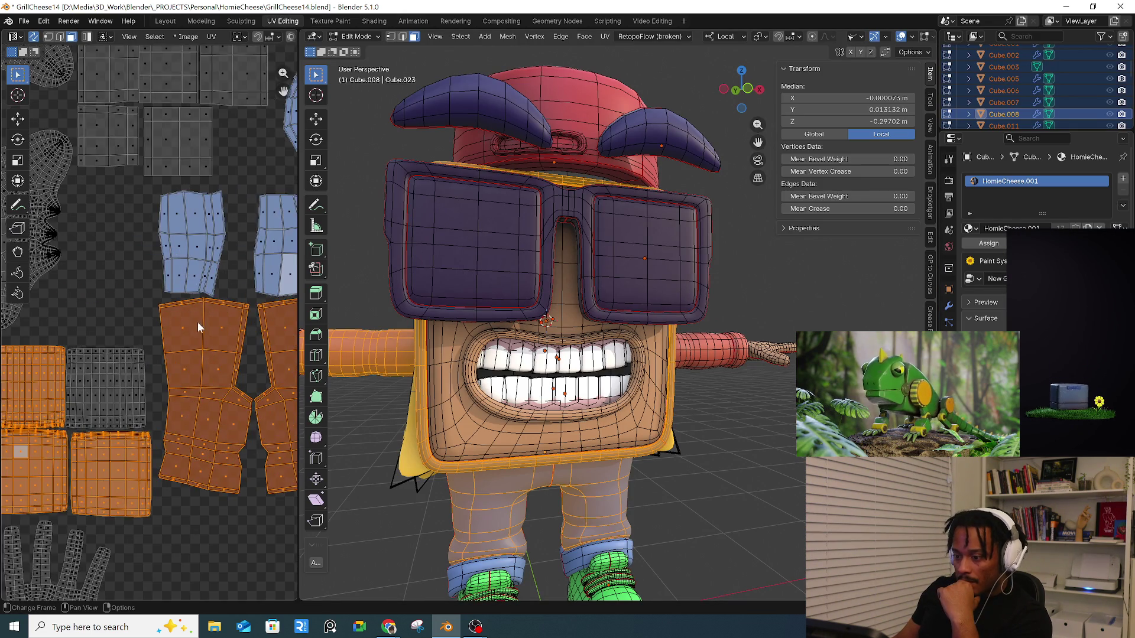
pyautogui.click(354, 36)
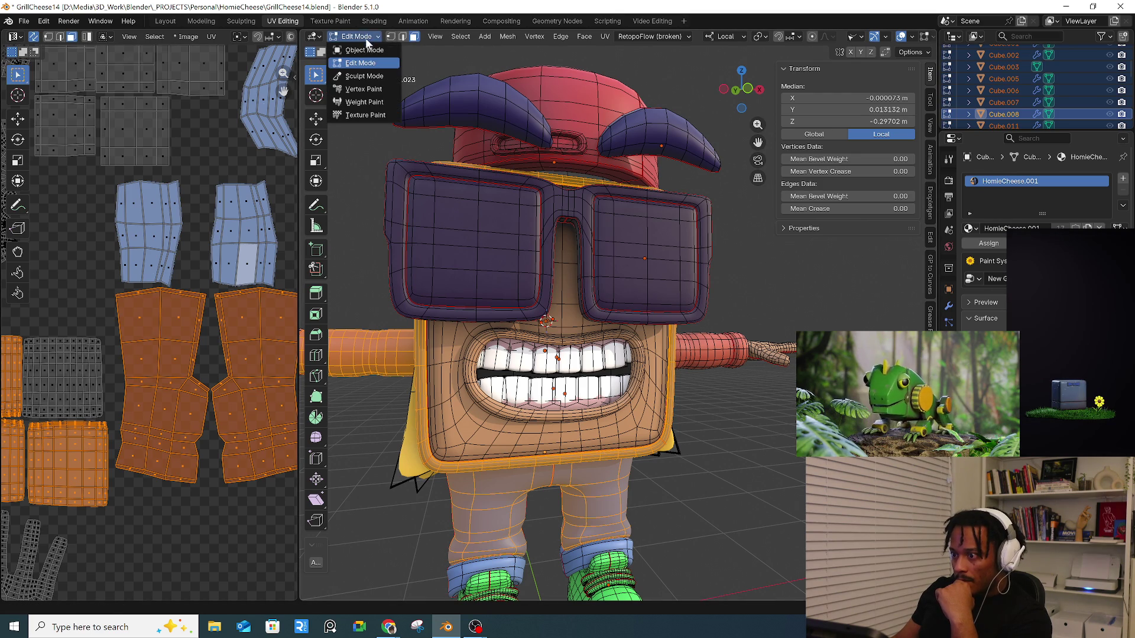
pyautogui.click(340, 43)
pyautogui.click(332, 39)
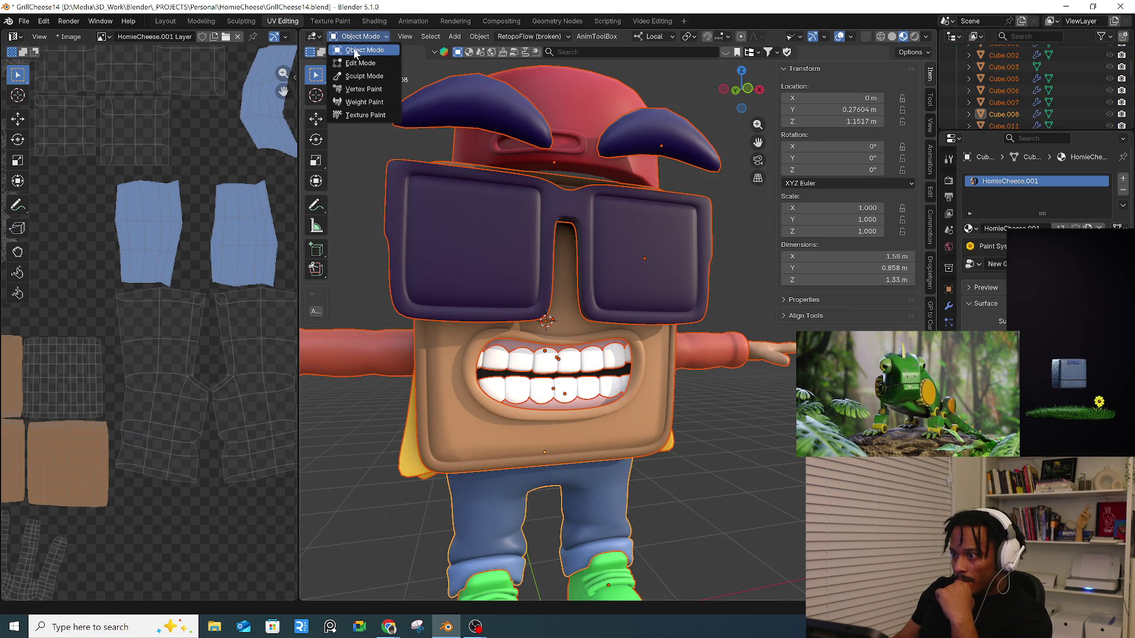
pyautogui.click(358, 66)
# - Select the small crotch face of the jeans and frame it in the UV editor
pyautogui.click(600, 536)
pyautogui.moveTo(575, 505); pyautogui.dragTo(555, 521, button='middle')
pyautogui.click(559, 526)
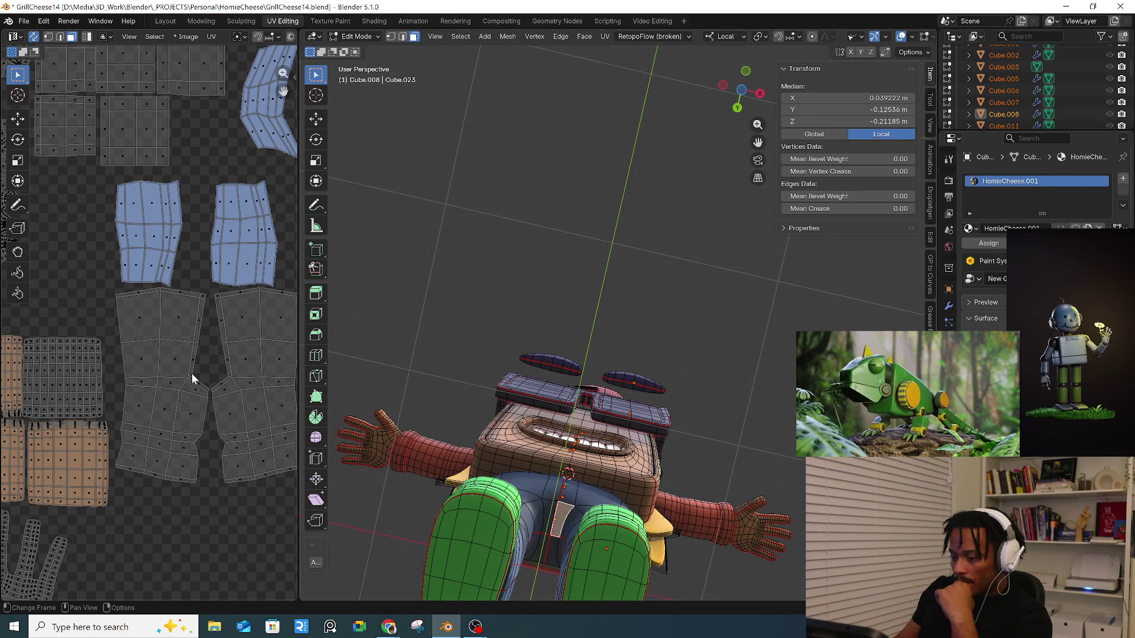
pyautogui.press('Home')
pyautogui.press('KP_Decimal')
pyautogui.scroll(-8, 190, 369)
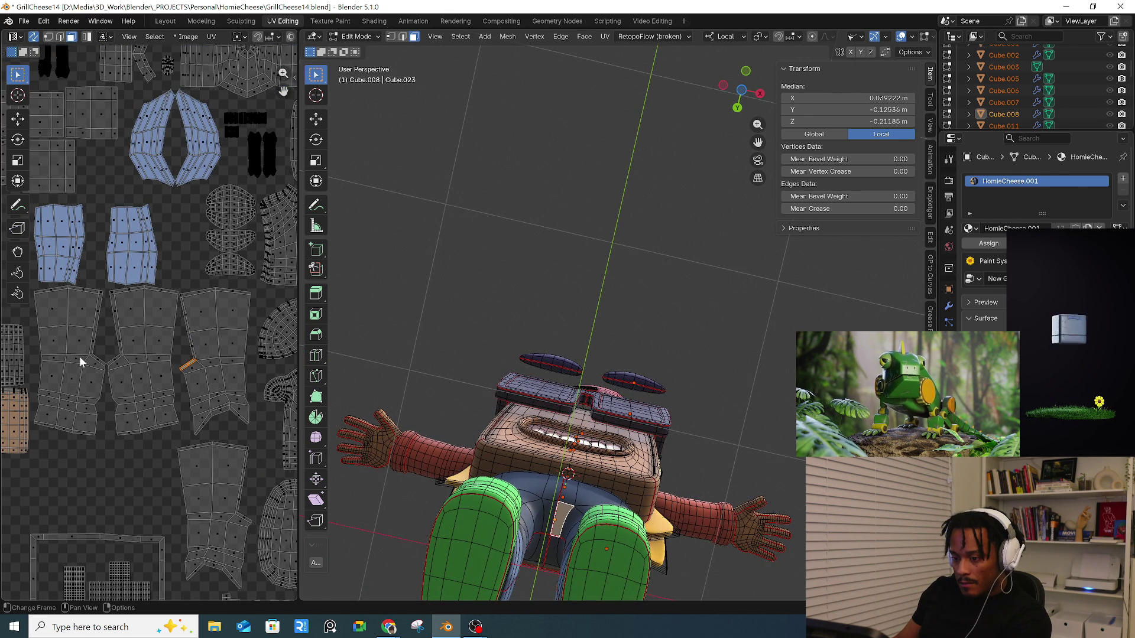
pyautogui.scroll(4, 104, 360)
pyautogui.scroll(-3, 105, 360)
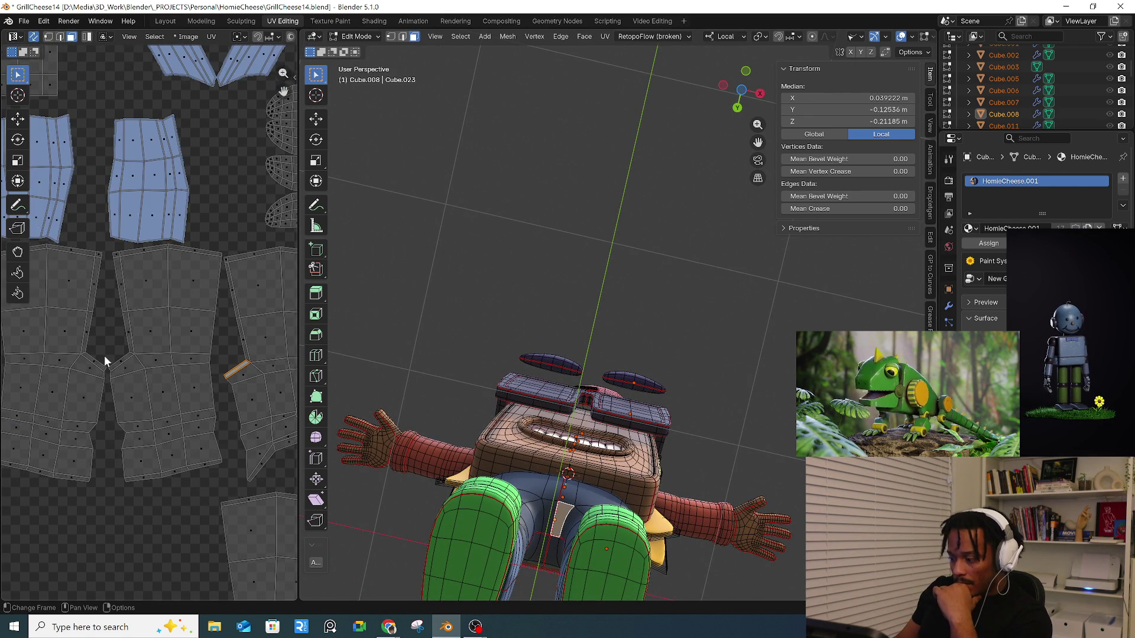
# - Orbit the character to inspect the crotch from the front and from below
pyautogui.moveTo(593, 515)
pyautogui.mouseDown(button='middle')
pyautogui.moveTo(588, 496)
pyautogui.moveTo(566, 556)
pyautogui.moveTo(580, 555)
pyautogui.moveTo(570, 534)
pyautogui.mouseUp(button='middle')
pyautogui.scroll(3, 558, 523)
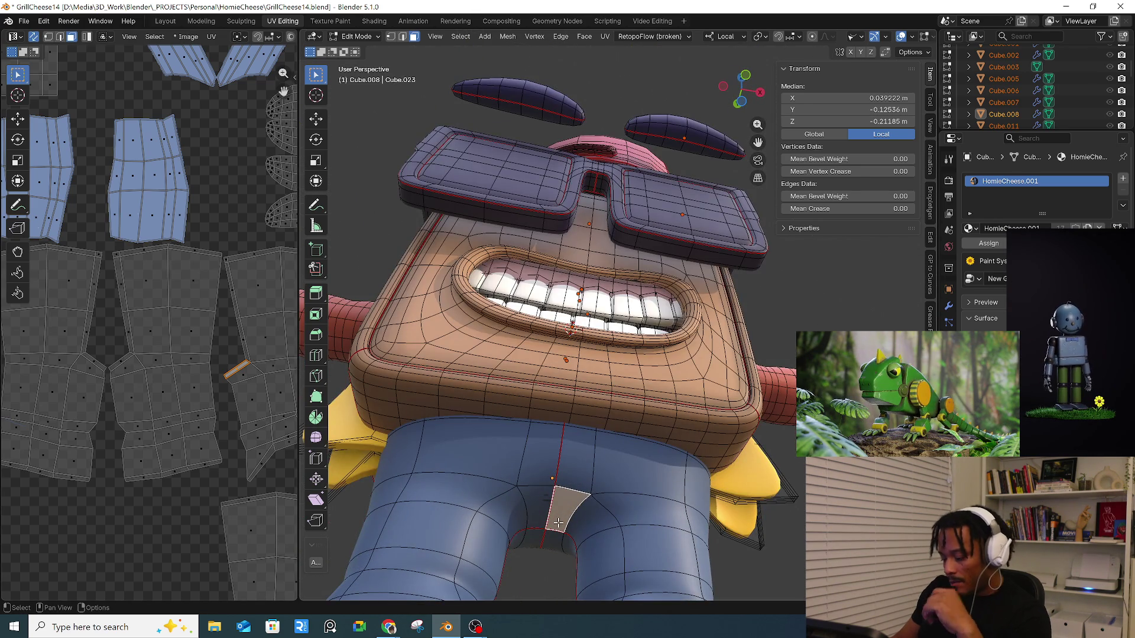
pyautogui.scroll(-2, 558, 523)
pyautogui.scroll(-2, 561, 514)
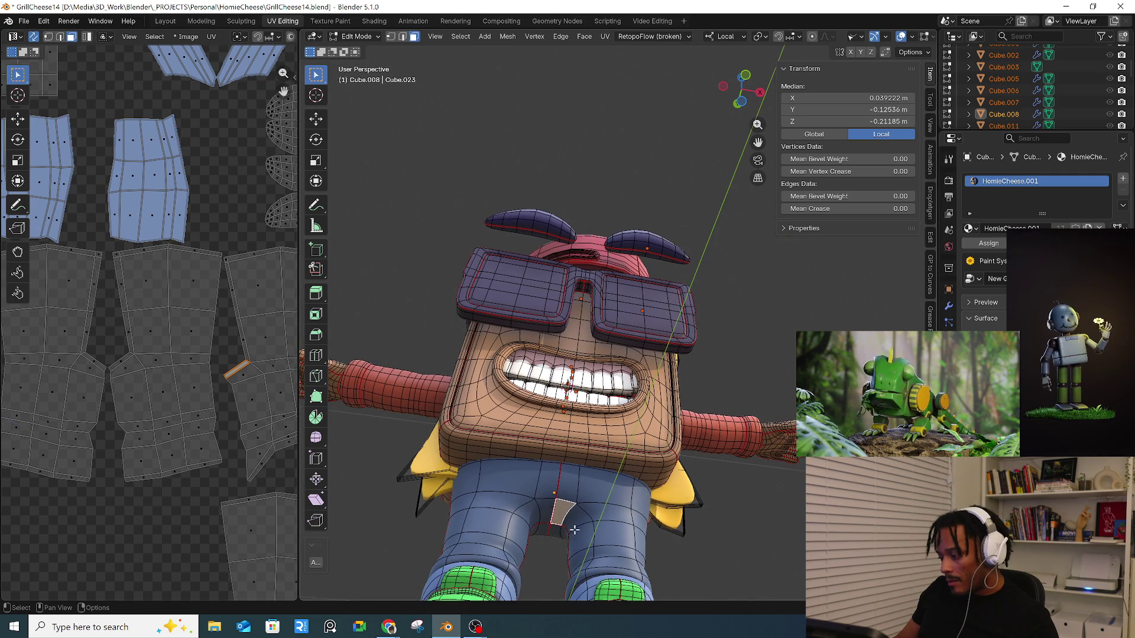
pyautogui.moveTo(562, 514)
pyautogui.mouseDown(button='middle')
pyautogui.moveTo(686, 514)
pyautogui.moveTo(506, 481)
pyautogui.moveTo(572, 485)
pyautogui.moveTo(507, 514)
pyautogui.moveTo(599, 467)
pyautogui.moveTo(555, 378)
pyautogui.mouseUp(button='middle')
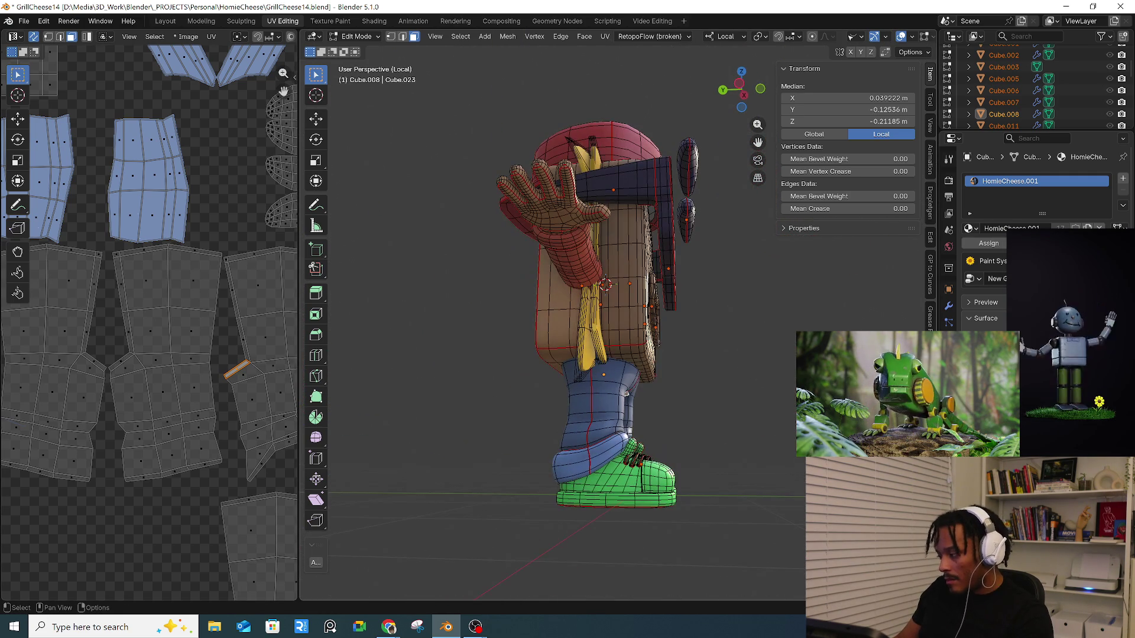
# - In Object Mode, hide the jeans' Subdivision modifier in the viewport
pyautogui.click(357, 36)
pyautogui.click(361, 51)
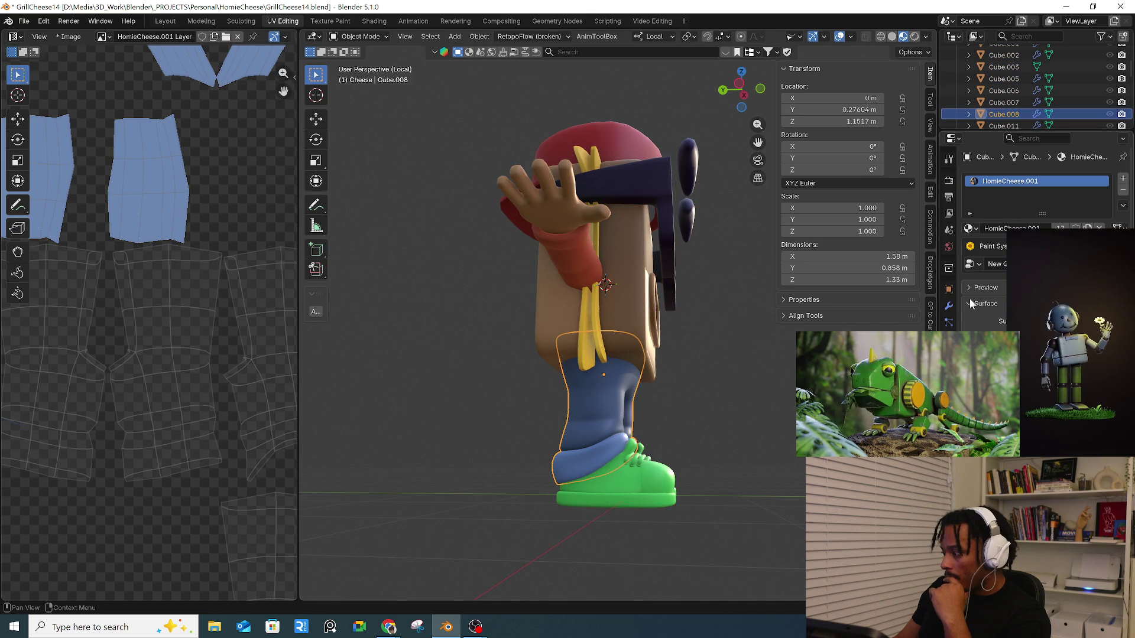
pyautogui.click(953, 305)
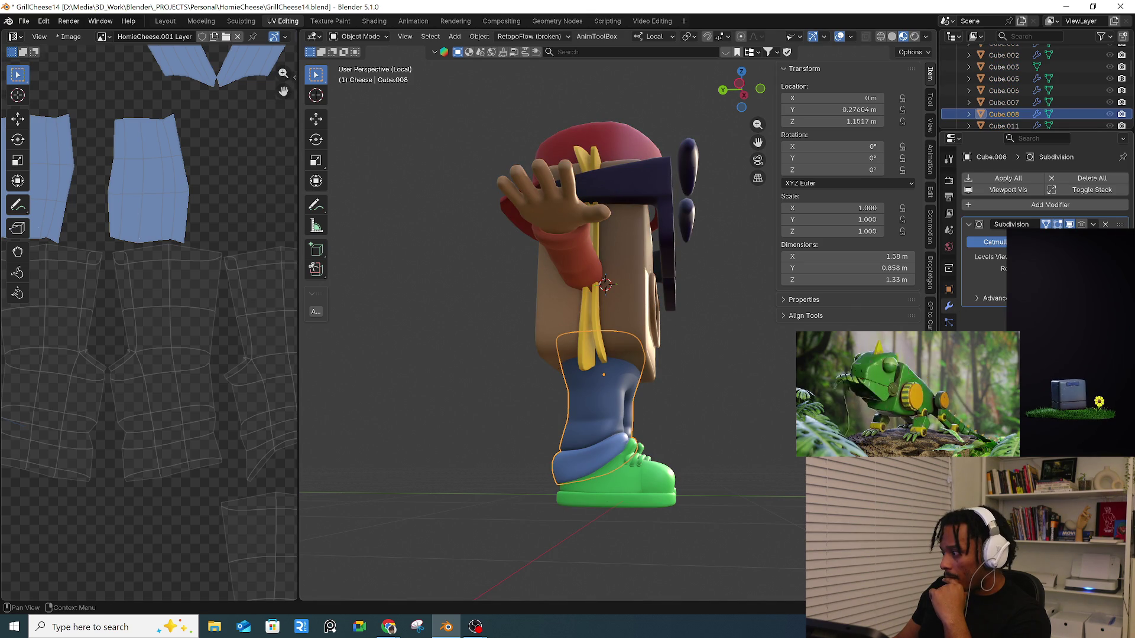
pyautogui.click(1070, 225)
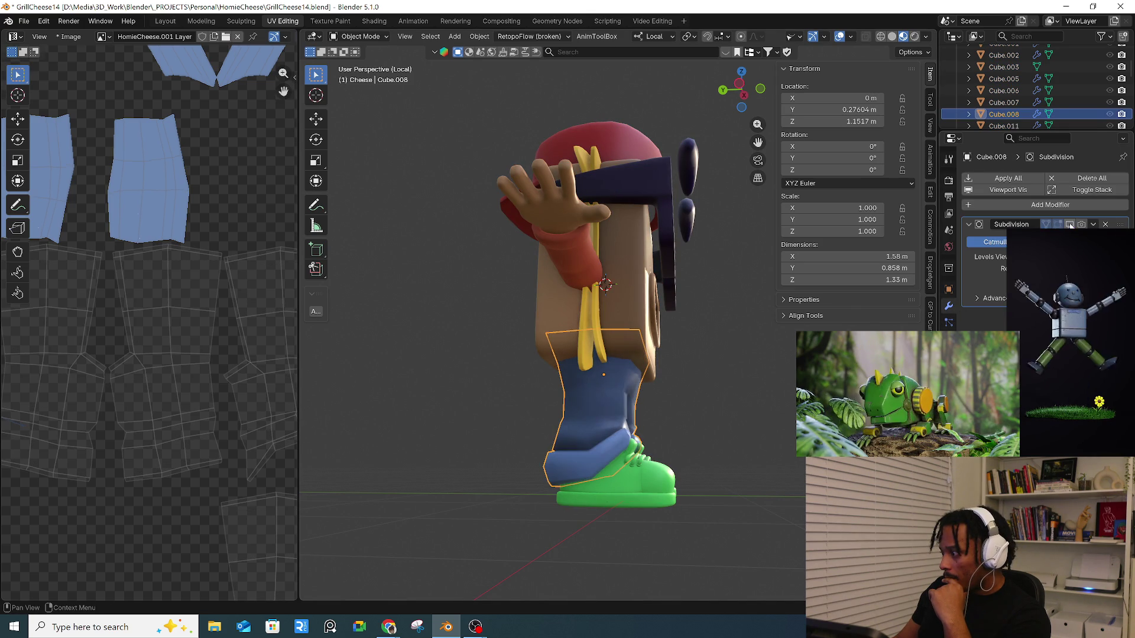
pyautogui.moveTo(701, 413)
pyautogui.mouseDown(button='middle')
pyautogui.moveTo(597, 364)
pyautogui.moveTo(574, 388)
pyautogui.mouseUp(button='middle')
pyautogui.scroll(5, 619, 405)
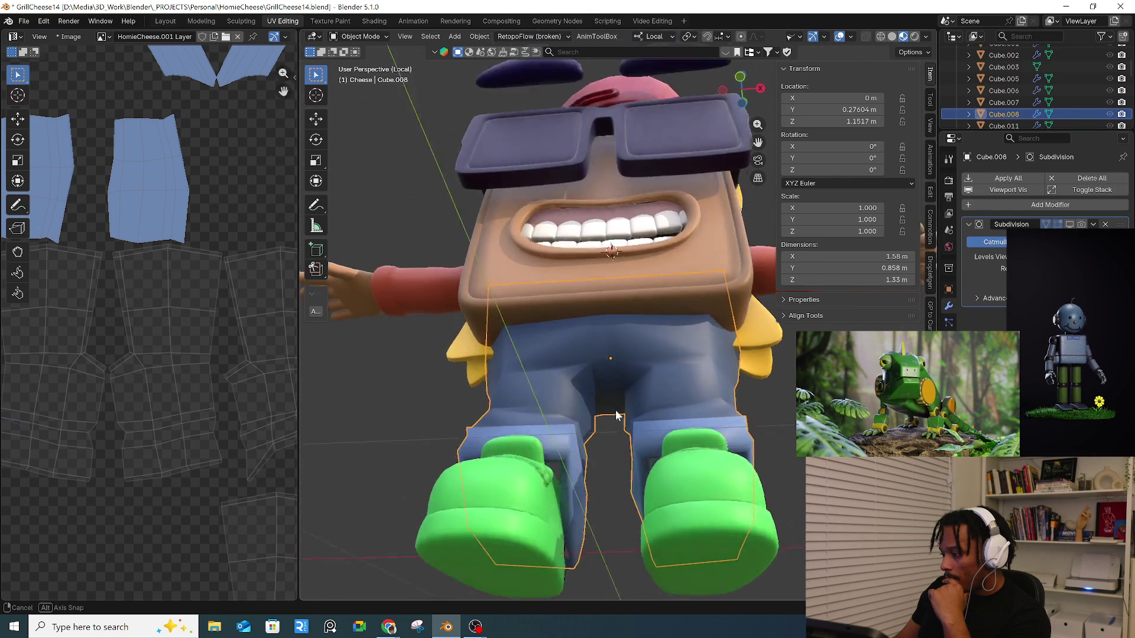
pyautogui.moveTo(708, 429)
pyautogui.mouseDown(button='middle')
pyautogui.moveTo(481, 430)
pyautogui.moveTo(655, 395)
pyautogui.mouseUp(button='middle')
# - In Edit Mode, frame the crotch face and isolate the jeans in local view
pyautogui.click(354, 46)
pyautogui.click(357, 60)
pyautogui.moveTo(620, 359); pyautogui.dragTo(632, 380, button='middle')
pyautogui.press('KP_Decimal')
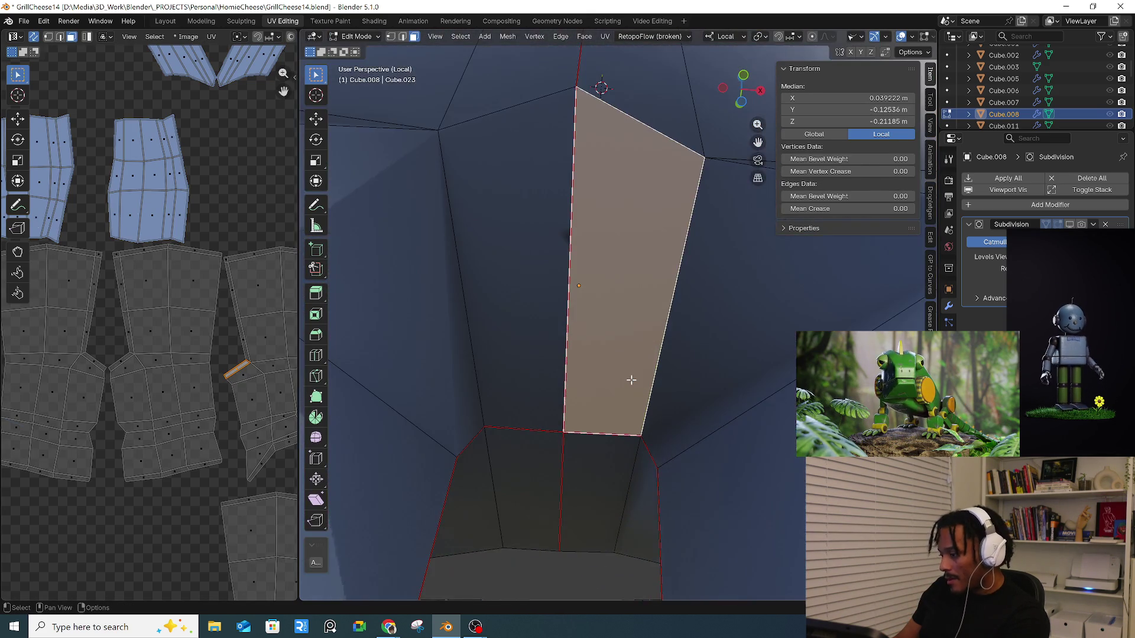
pyautogui.scroll(-5, 631, 380)
pyautogui.moveTo(631, 380)
pyautogui.mouseDown(button='middle')
pyautogui.moveTo(559, 359)
pyautogui.moveTo(400, 367)
pyautogui.moveTo(396, 410)
pyautogui.moveTo(554, 328)
pyautogui.moveTo(477, 254)
pyautogui.moveTo(584, 276)
pyautogui.moveTo(718, 271)
pyautogui.mouseUp(button='middle')
pyautogui.press('KP_Divide')
pyautogui.scroll(-4, 560, 359)
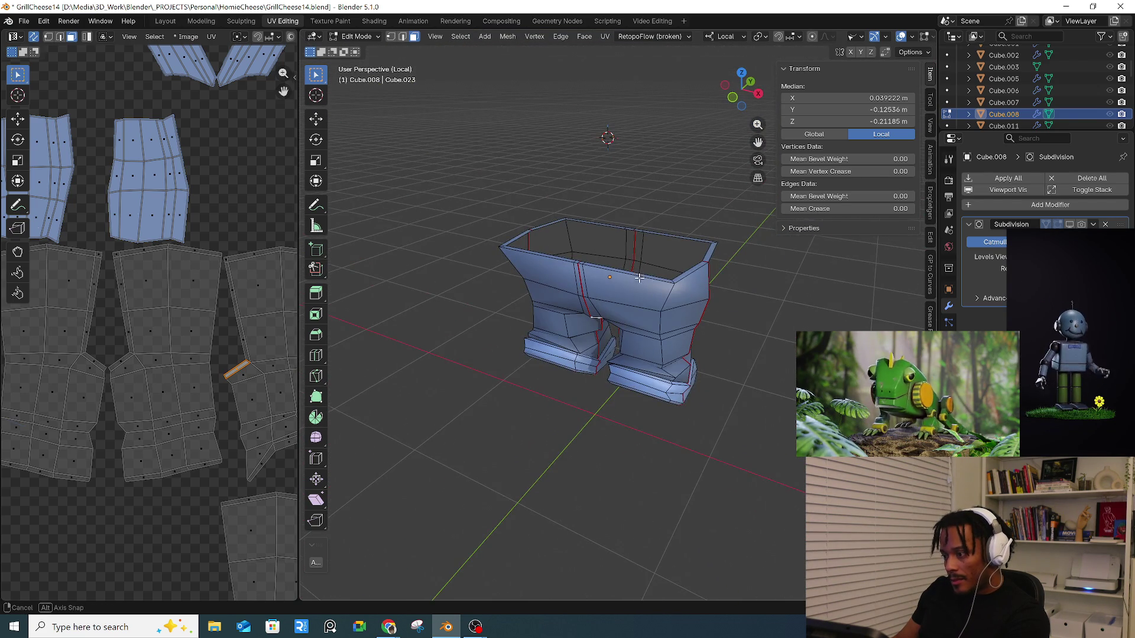
pyautogui.moveTo(639, 276); pyautogui.dragTo(573, 297, button='middle')
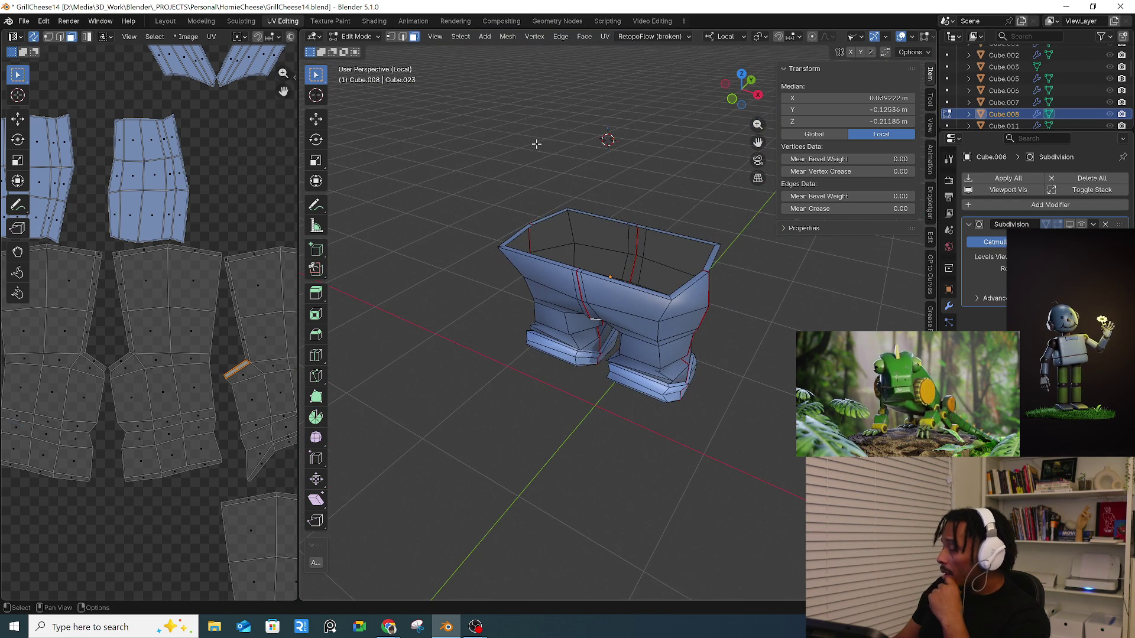
# - Back in Object Mode, re-enable Subdivision display and apply the modifier to the jeans
pyautogui.click(365, 40)
pyautogui.click(355, 46)
pyautogui.moveTo(695, 346)
pyautogui.mouseDown(button='middle')
pyautogui.moveTo(693, 299)
pyautogui.moveTo(581, 283)
pyautogui.moveTo(537, 304)
pyautogui.moveTo(689, 331)
pyautogui.moveTo(693, 320)
pyautogui.mouseUp(button='middle')
pyautogui.scroll(4, 679, 311)
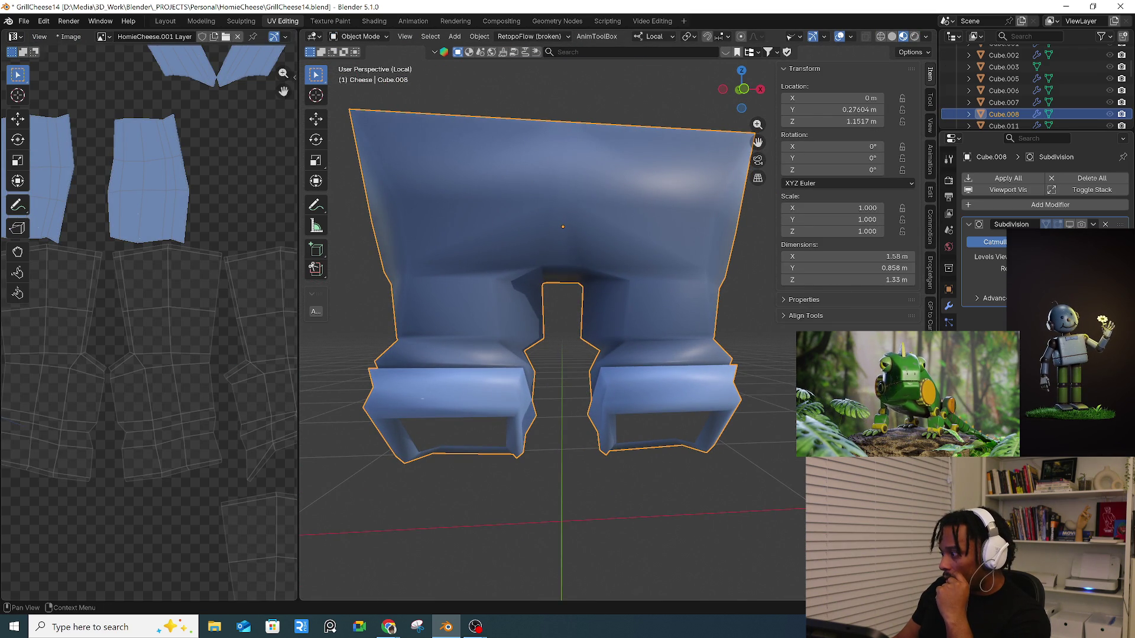
pyautogui.click(1069, 224)
pyautogui.moveTo(612, 346); pyautogui.dragTo(680, 304, button='middle')
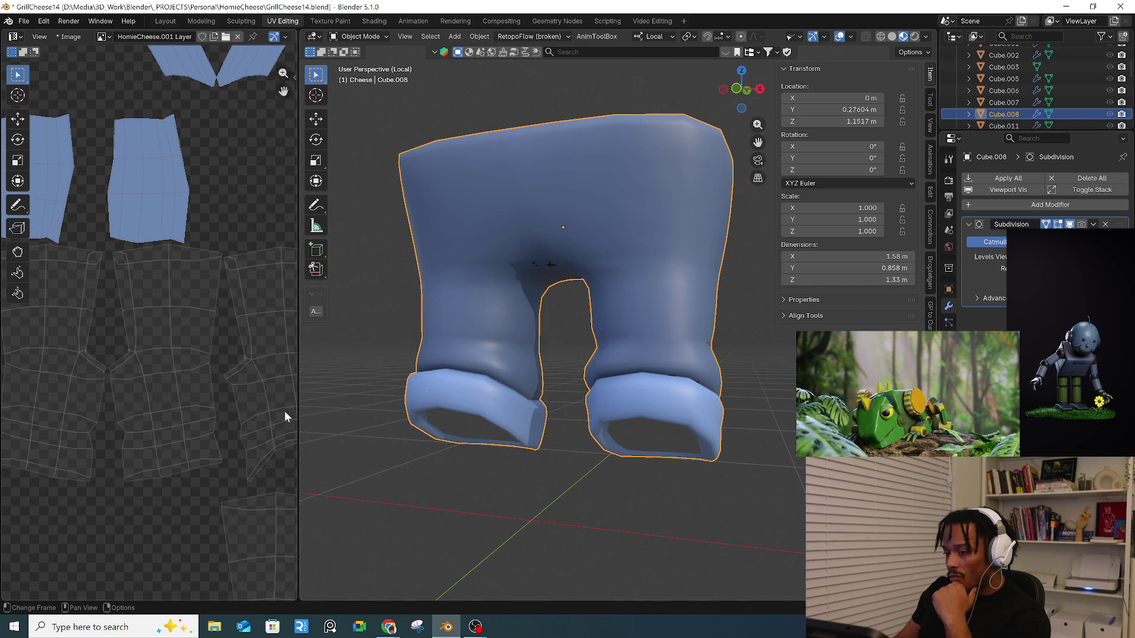
pyautogui.scroll(-4, 102, 389)
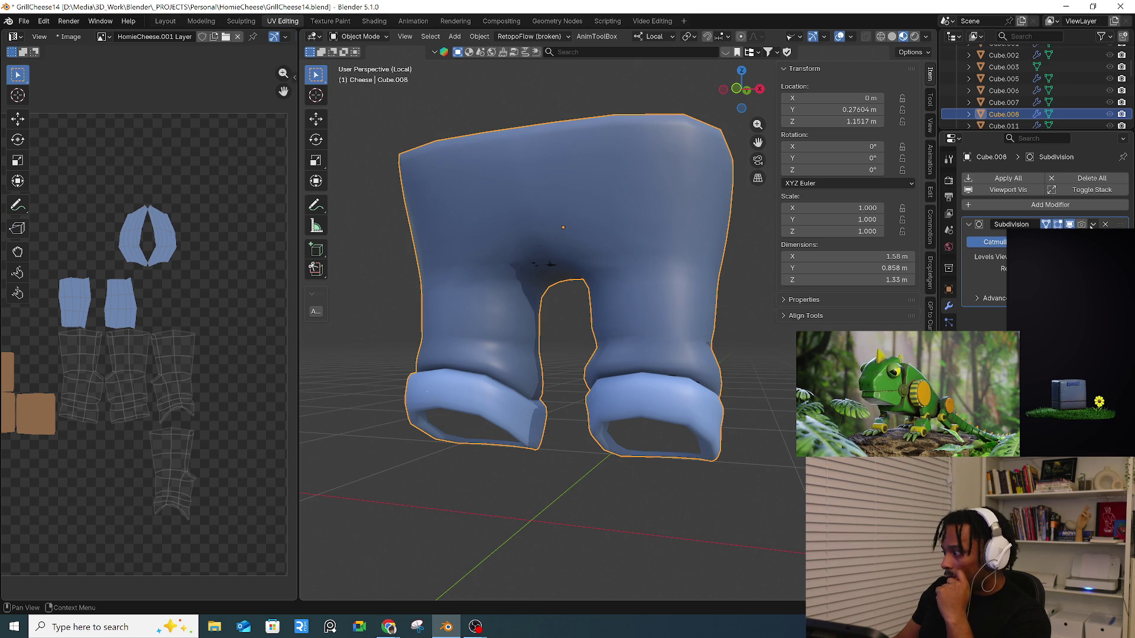
pyautogui.hotkey('ctrl', 'x')
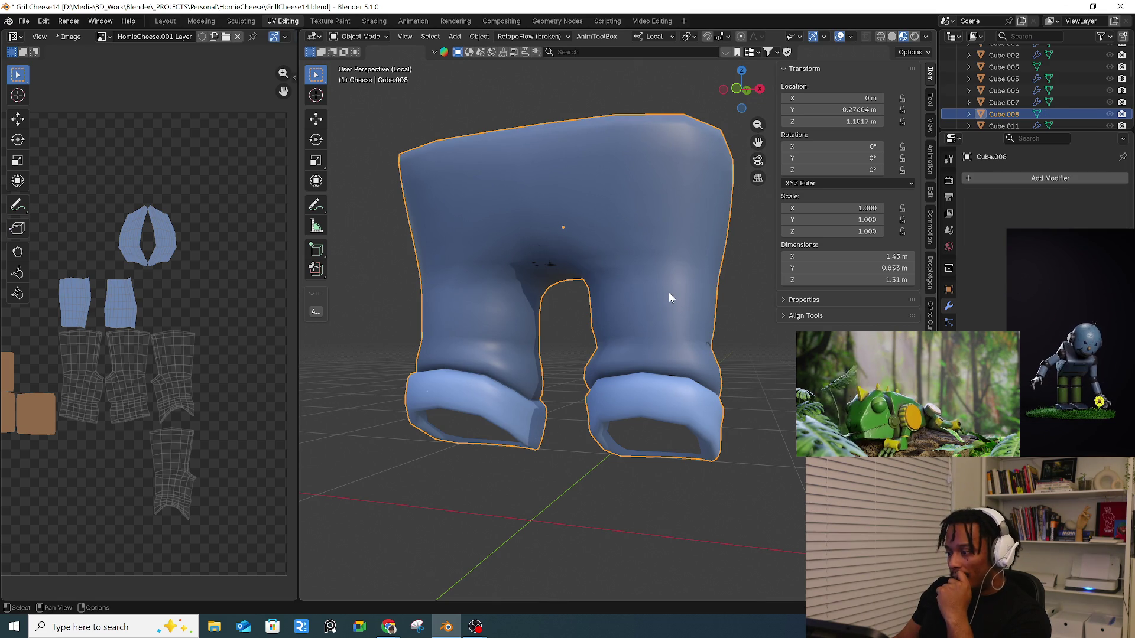
# - Inspect the jeans mesh from below in Edit Mode, then return to Object Mode
pyautogui.click(359, 36)
pyautogui.click(360, 65)
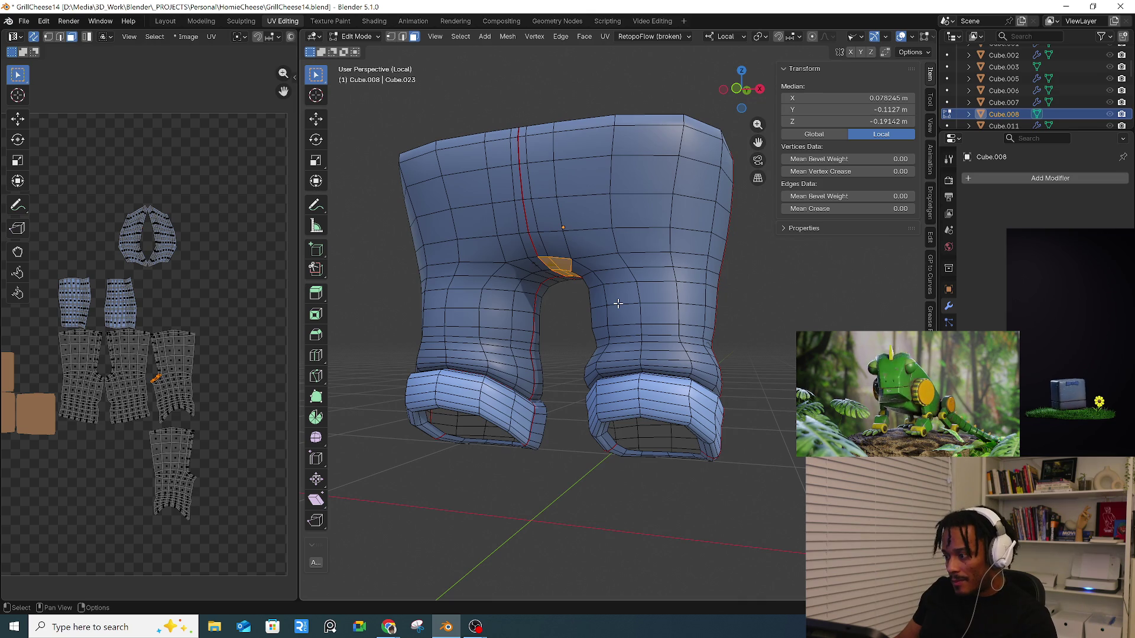
pyautogui.press('a')
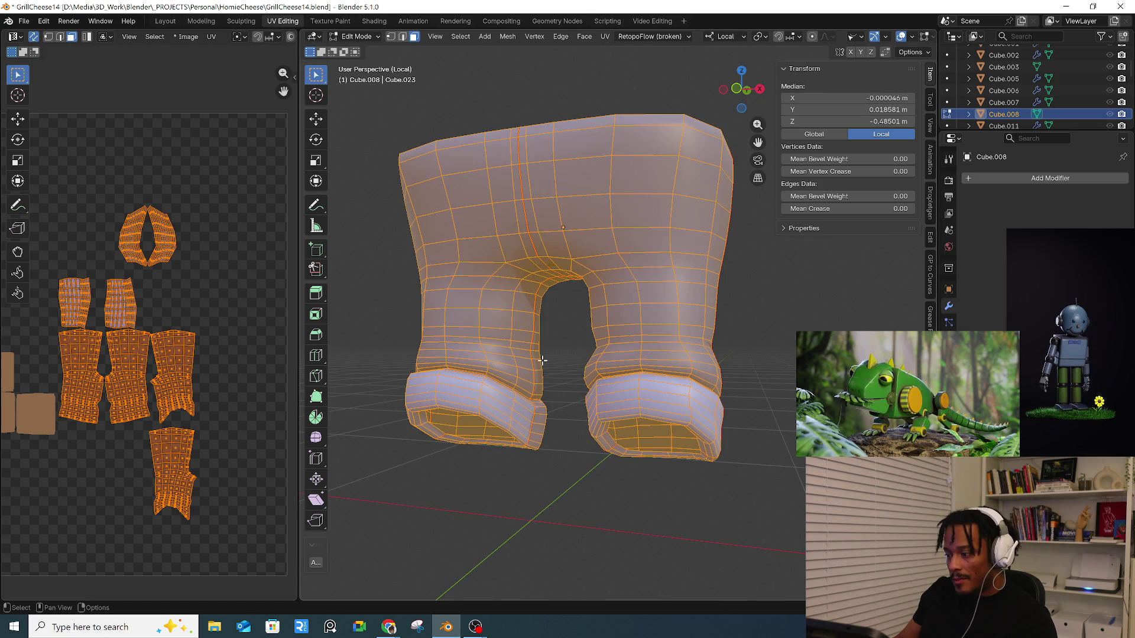
pyautogui.click(573, 358)
pyautogui.moveTo(572, 357); pyautogui.dragTo(634, 308, button='middle')
pyautogui.scroll(6, 519, 289)
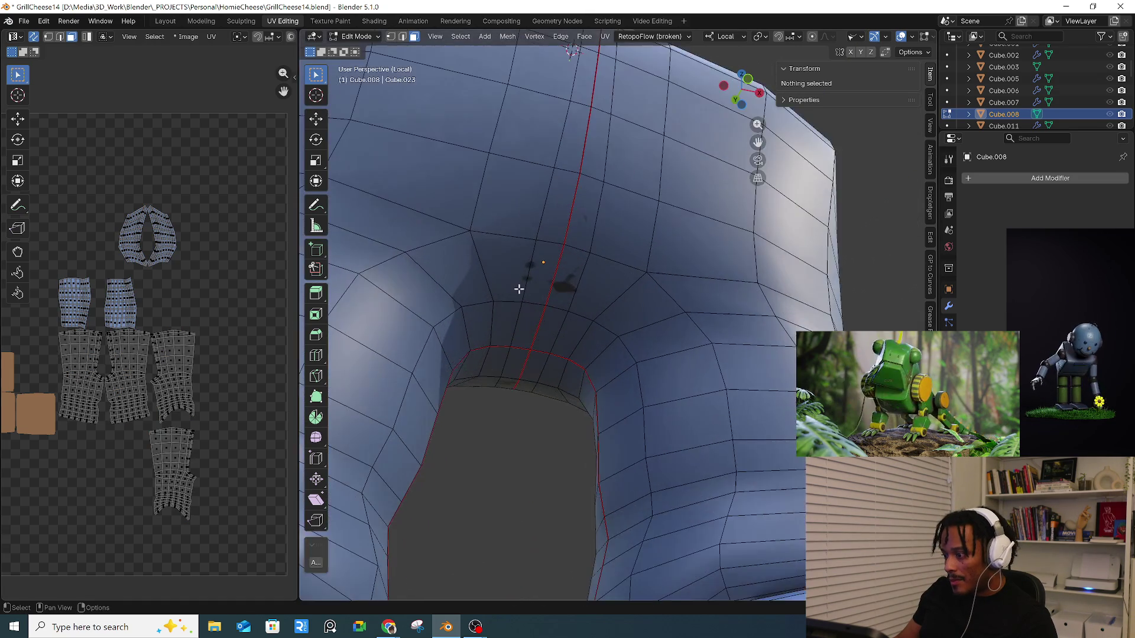
pyautogui.scroll(-3, 519, 289)
pyautogui.press('Tab')
pyautogui.scroll(-4, 551, 292)
pyautogui.moveTo(622, 300); pyautogui.dragTo(619, 326, button='middle')
pyautogui.scroll(-3, 618, 325)
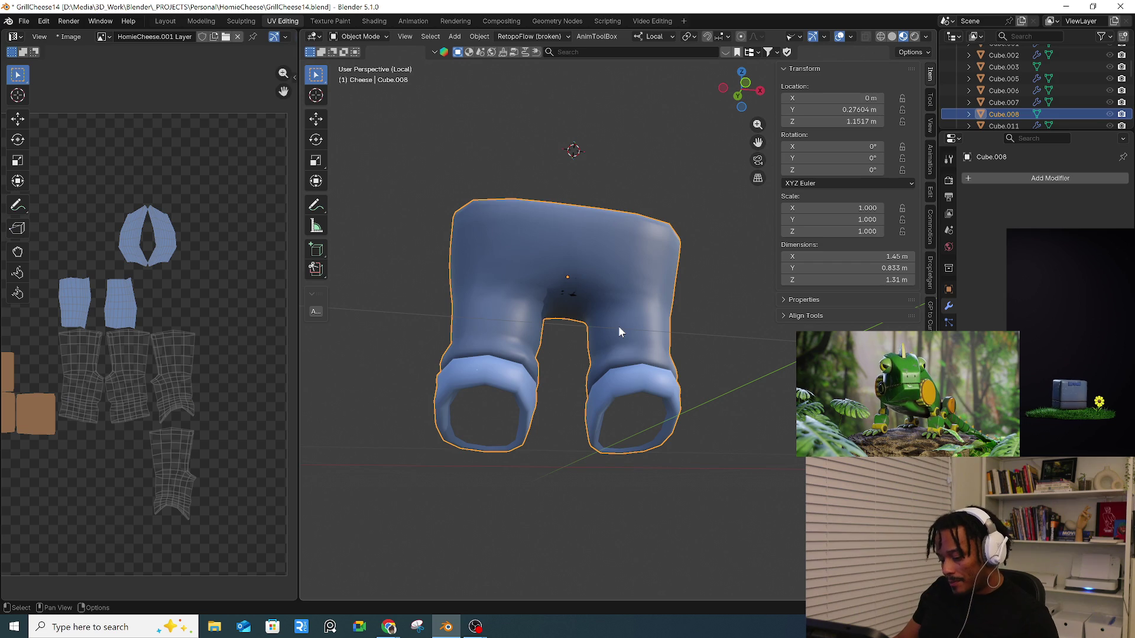
# - Add a Subdivision Surface from Quick Favorites, then check the jeans' UVs in Edit Mode
pyautogui.press('q')
pyautogui.click(597, 362)
pyautogui.moveTo(631, 327)
pyautogui.mouseDown(button='middle')
pyautogui.moveTo(454, 353)
pyautogui.moveTo(578, 337)
pyautogui.moveTo(583, 318)
pyautogui.moveTo(600, 319)
pyautogui.mouseUp(button='middle')
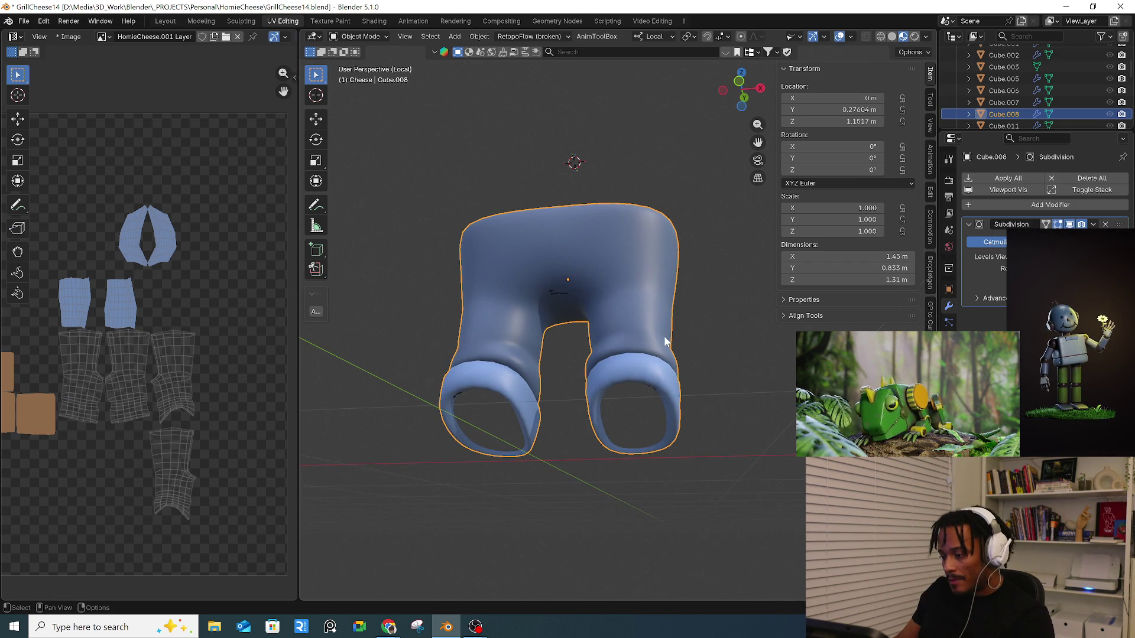
pyautogui.press('Tab')
pyautogui.scroll(-3, 217, 345)
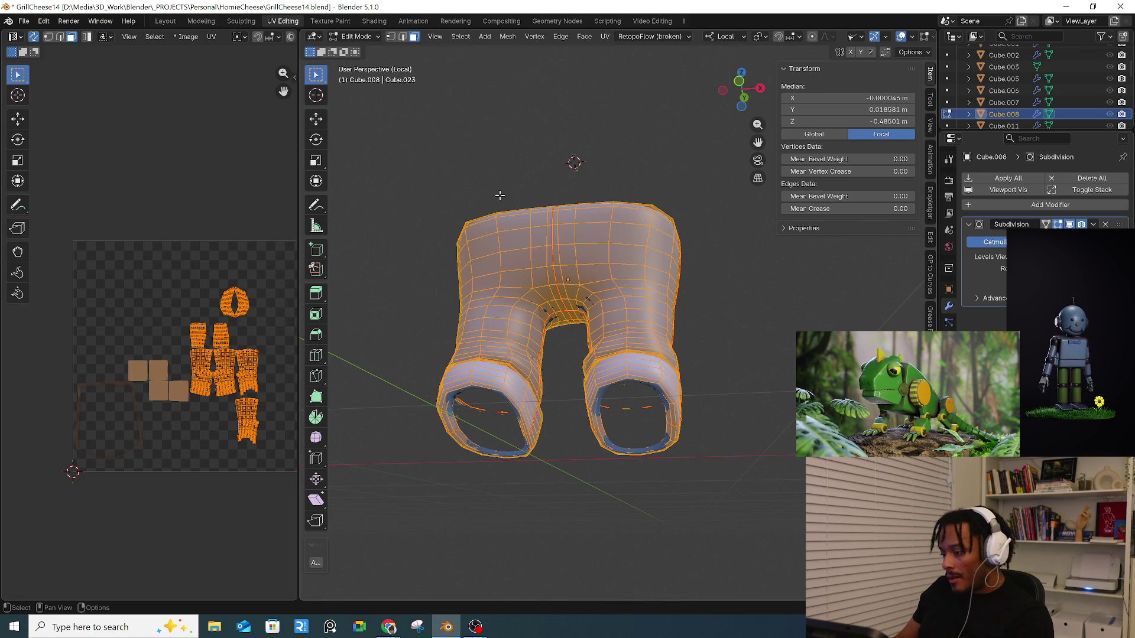
pyautogui.moveTo(584, 294)
pyautogui.mouseDown(button='middle')
pyautogui.moveTo(540, 233)
pyautogui.moveTo(570, 168)
pyautogui.moveTo(641, 236)
pyautogui.moveTo(689, 245)
pyautogui.moveTo(613, 300)
pyautogui.moveTo(709, 385)
pyautogui.moveTo(771, 373)
pyautogui.moveTo(701, 400)
pyautogui.moveTo(750, 392)
pyautogui.moveTo(727, 414)
pyautogui.moveTo(709, 408)
pyautogui.mouseUp(button='middle')
pyautogui.hotkey('alt', 'a')
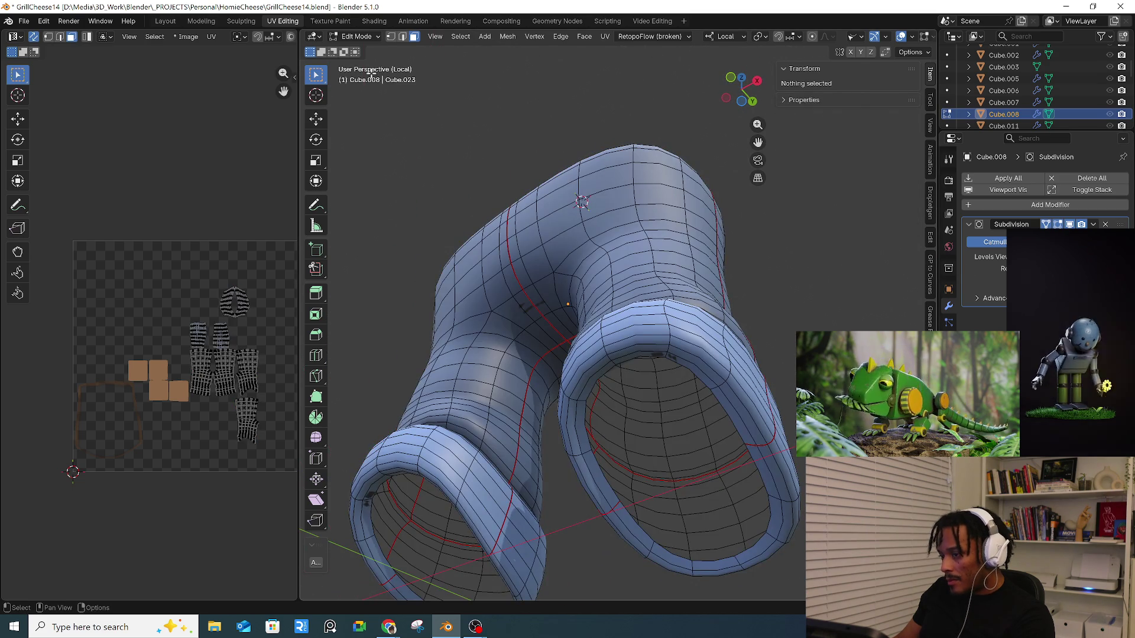
pyautogui.click(354, 36)
pyautogui.click(357, 47)
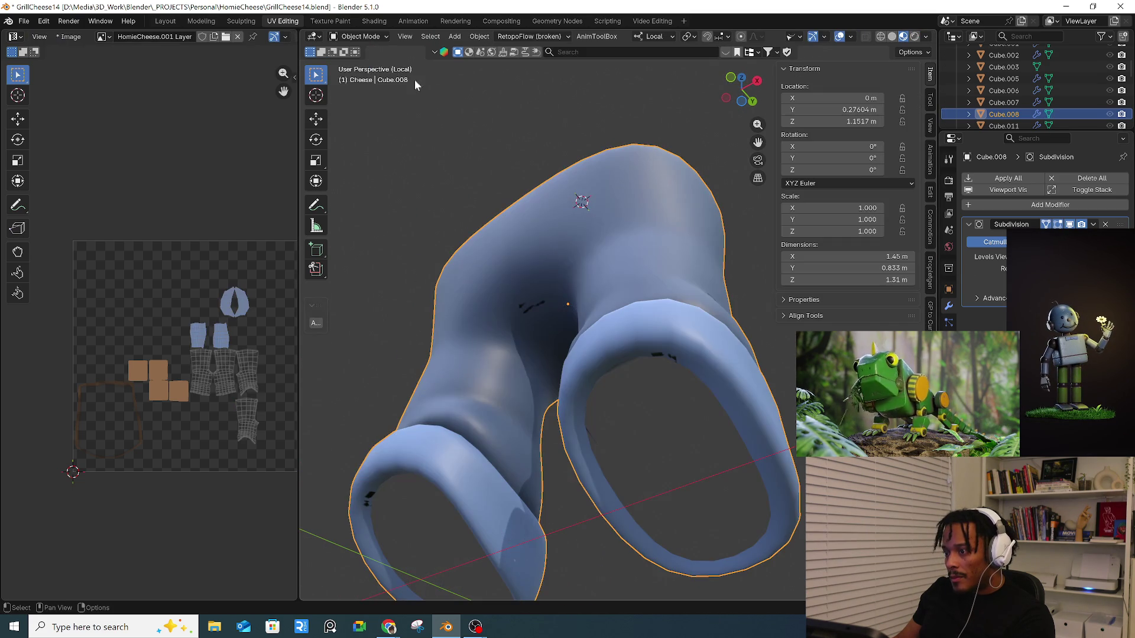
# - Switch to the Layout workspace and view the character from the front
pyautogui.click(166, 21)
pyautogui.moveTo(552, 416)
pyautogui.mouseDown(button='middle')
pyautogui.moveTo(598, 371)
pyautogui.moveTo(580, 318)
pyautogui.moveTo(572, 372)
pyautogui.moveTo(611, 399)
pyautogui.moveTo(605, 336)
pyautogui.mouseUp(button='middle')
pyautogui.scroll(5, 580, 318)
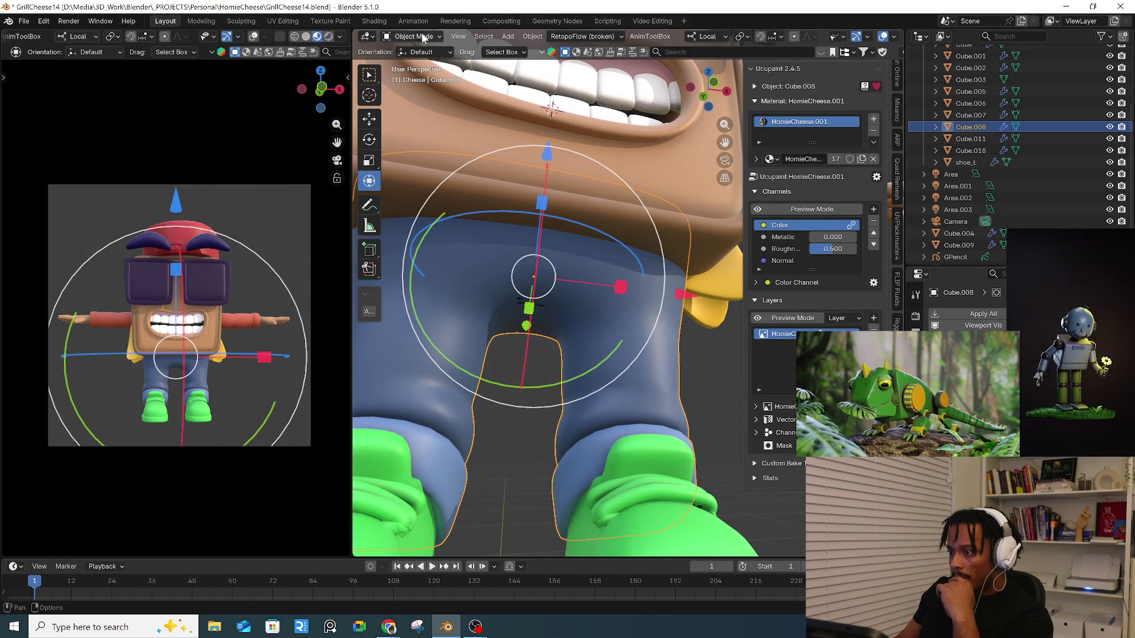
# - Select the whole connected jeans piece in Edit Mode
pyautogui.click(414, 36)
pyautogui.click(412, 63)
pyautogui.click(603, 309)
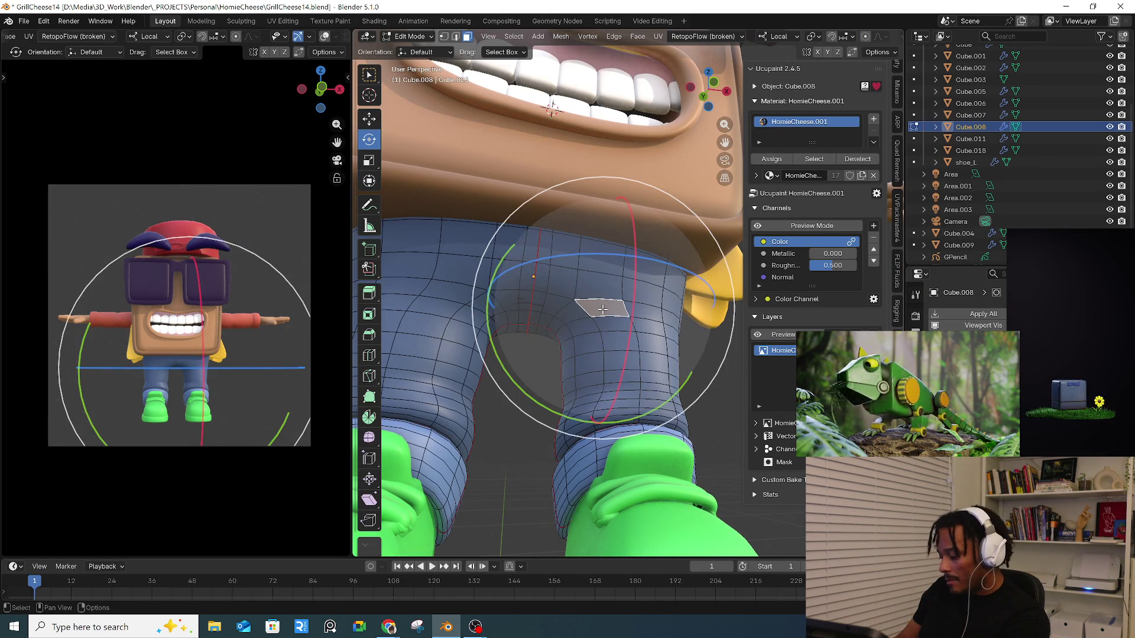
pyautogui.hotkey('ctrl', 'l')
pyautogui.moveTo(532, 331)
pyautogui.mouseDown(button='middle')
pyautogui.moveTo(490, 296)
pyautogui.moveTo(548, 335)
pyautogui.moveTo(485, 270)
pyautogui.mouseUp(button='middle')
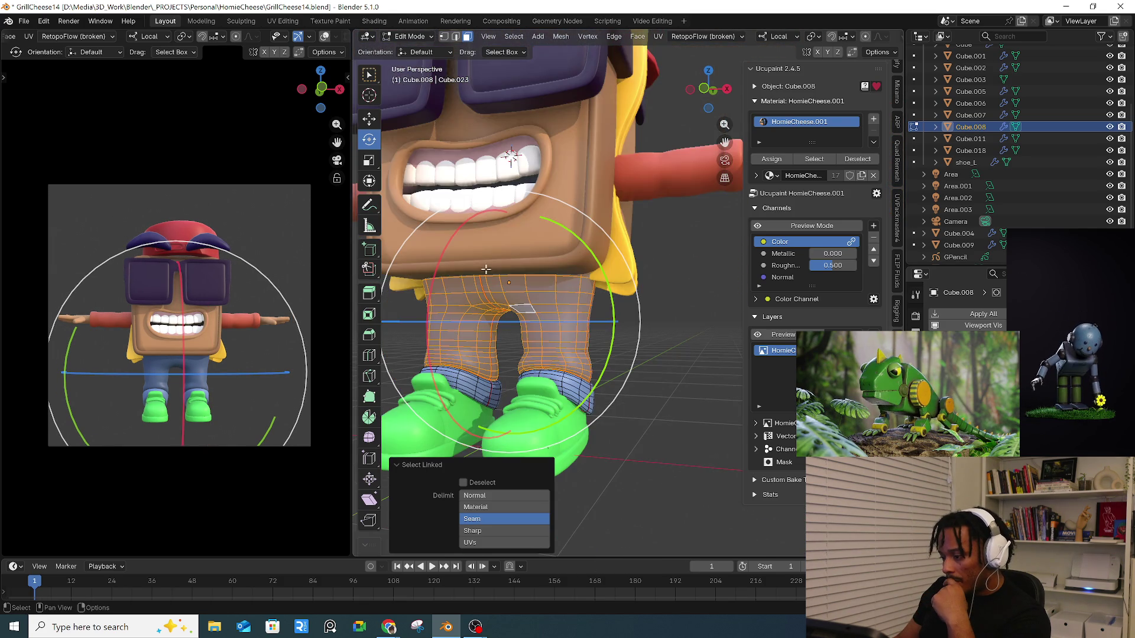
# - Switch to Texture Paint mode, enable Ucupaint's flat colour preview, and show the brush settings
pyautogui.click(410, 36)
pyautogui.click(409, 115)
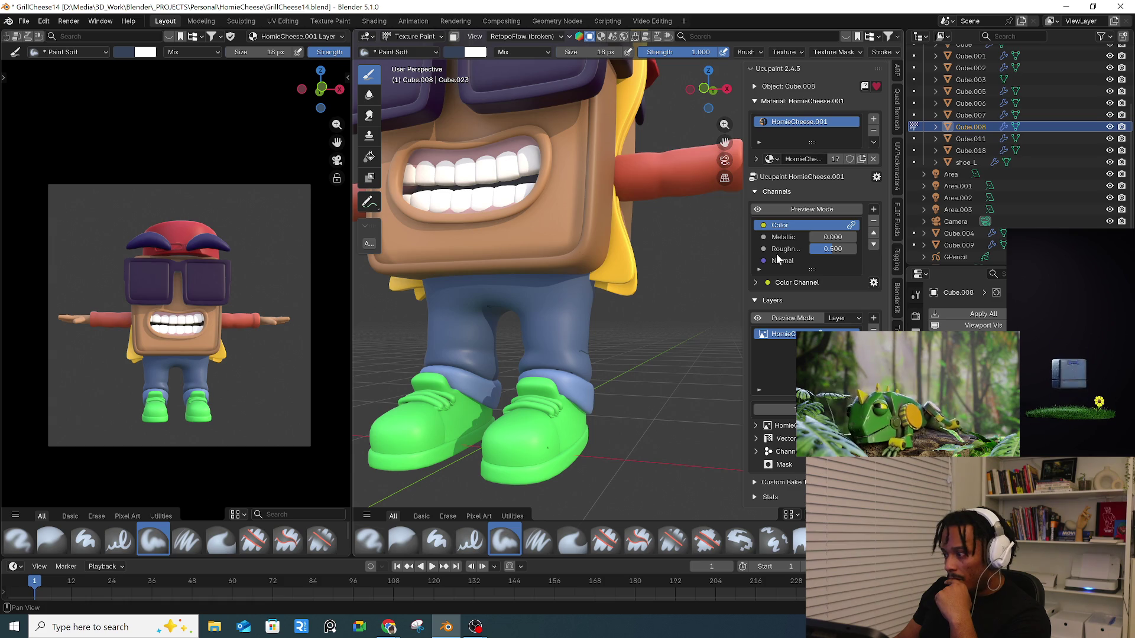
pyautogui.click(790, 211)
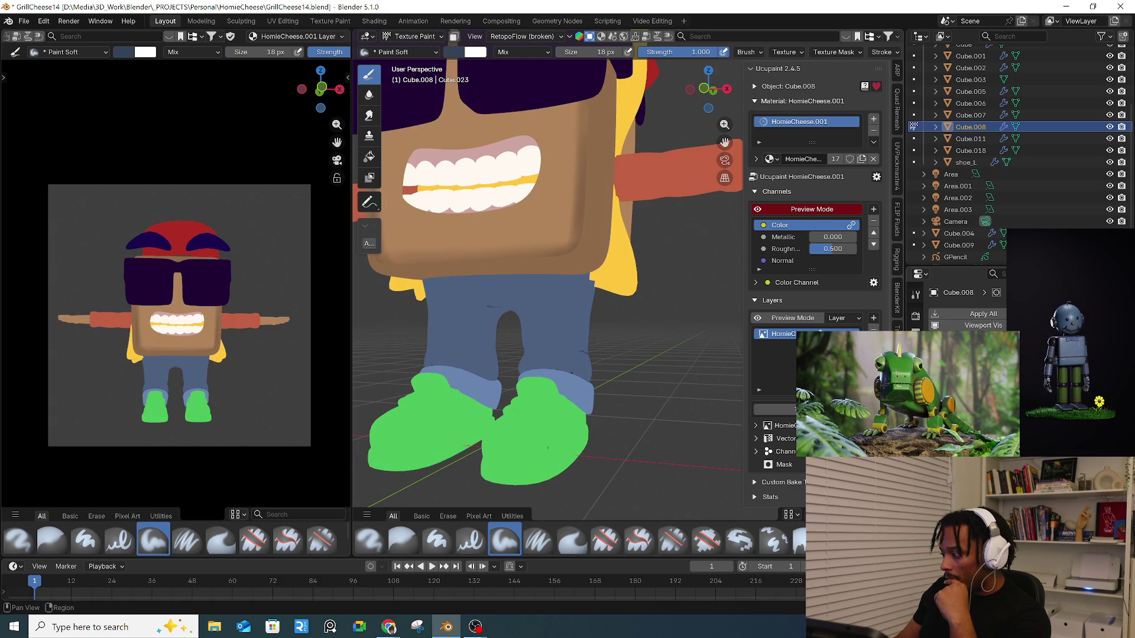
pyautogui.click(914, 296)
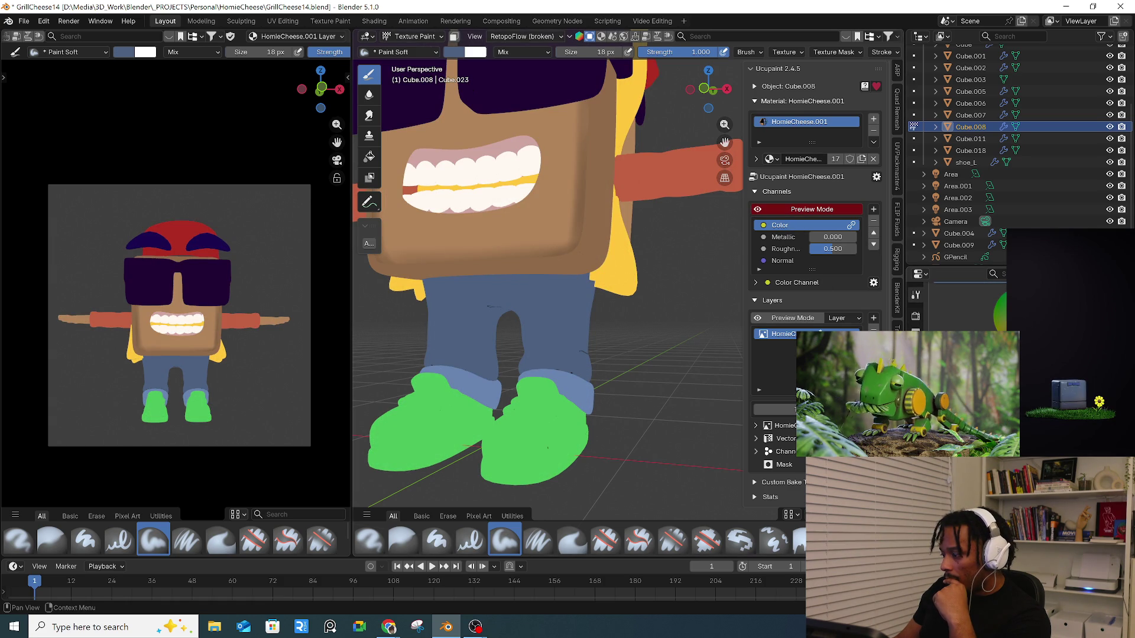
pyautogui.moveTo(448, 318); pyautogui.dragTo(413, 331, button='middle')
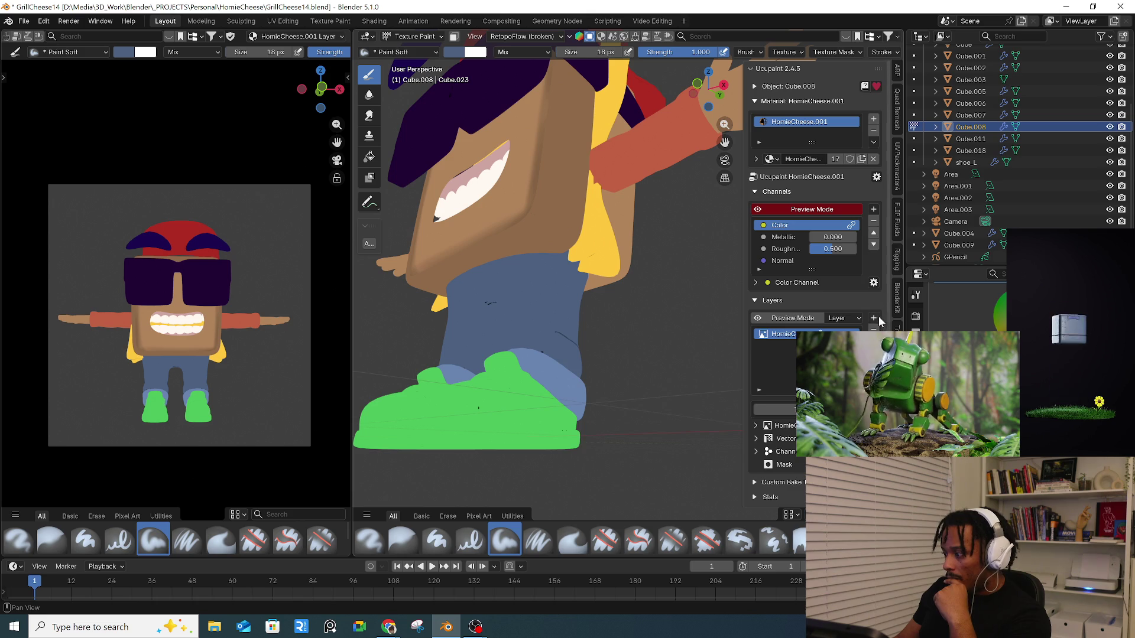
# - Add a new Ucupaint image layer, HomieCheese.001 Layer 1, with the default settings
pyautogui.click(874, 318)
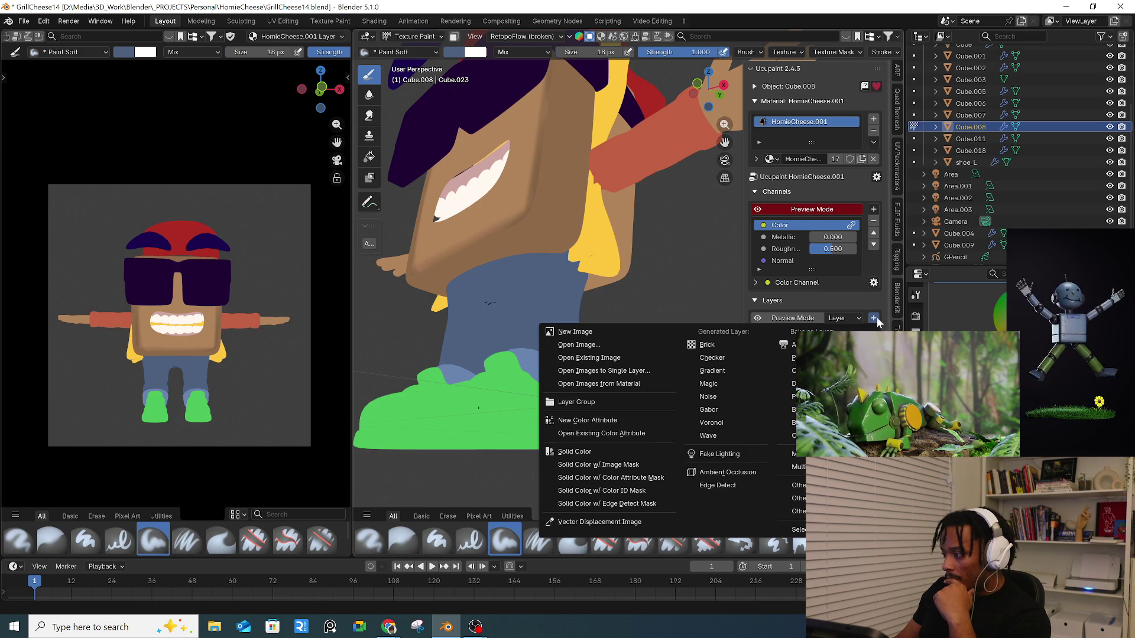
pyautogui.click(624, 333)
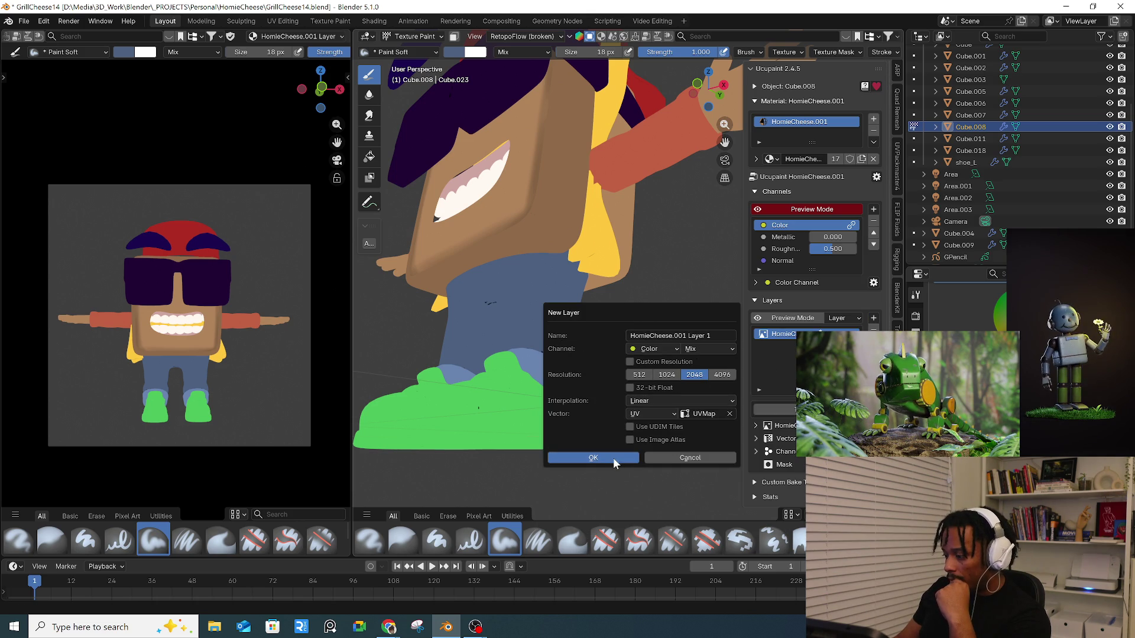
pyautogui.click(593, 458)
# - Switch to the Fill tool and restore the light-blue cuffs above the shoes
pyautogui.moveTo(568, 336)
pyautogui.mouseDown(button='middle')
pyautogui.moveTo(619, 345)
pyautogui.moveTo(662, 315)
pyautogui.mouseUp(button='middle')
pyautogui.click(368, 158)
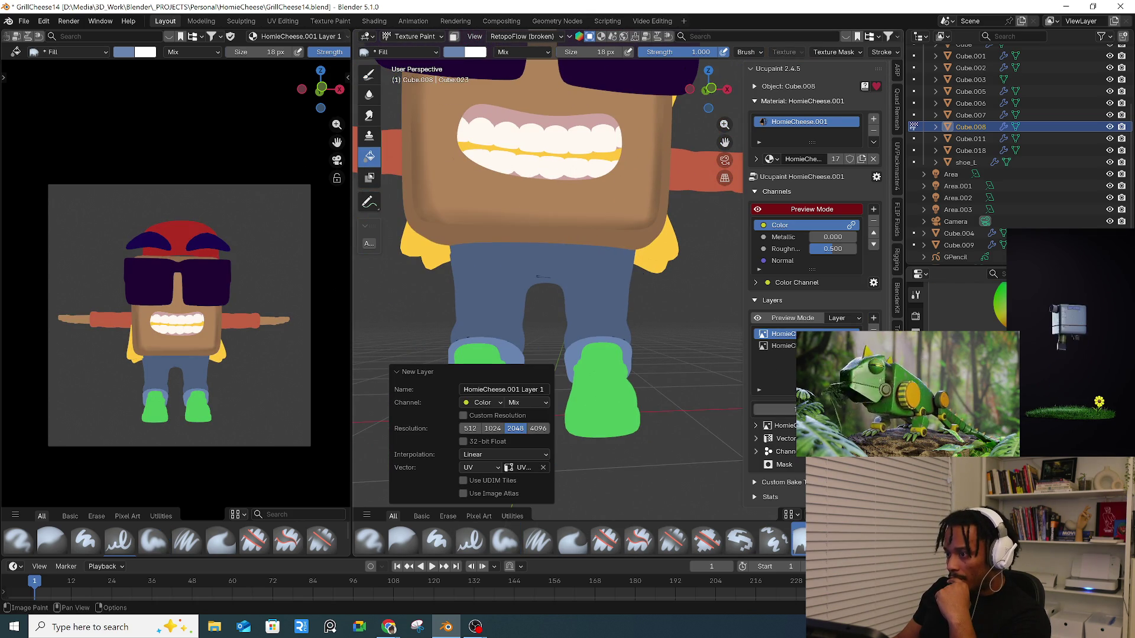
pyautogui.scroll(-3, 969, 301)
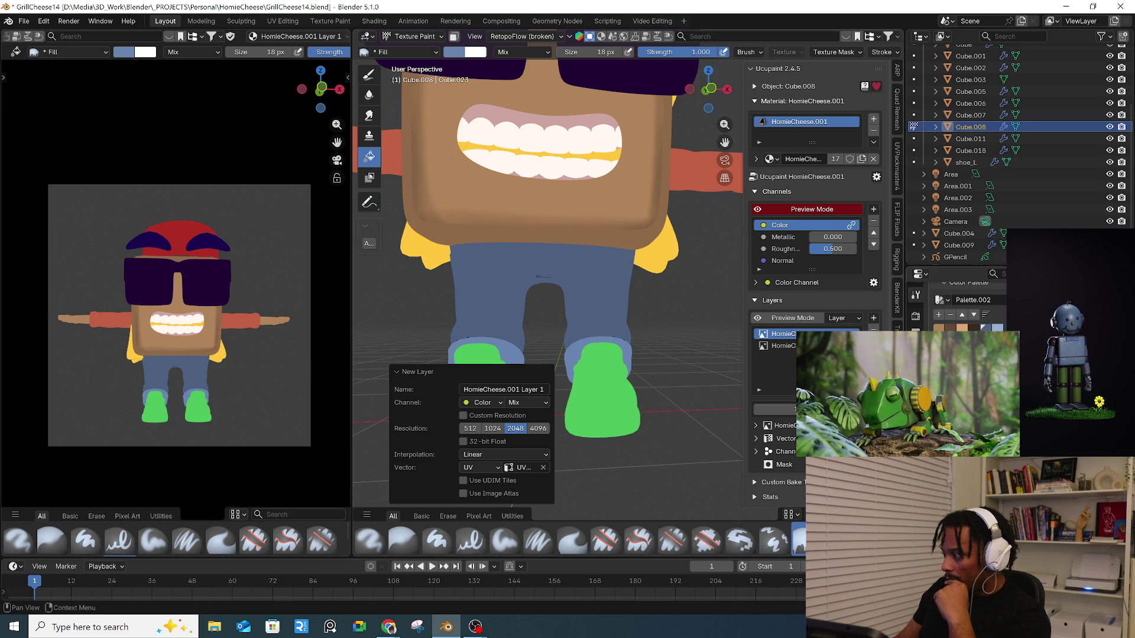
pyautogui.click(494, 291)
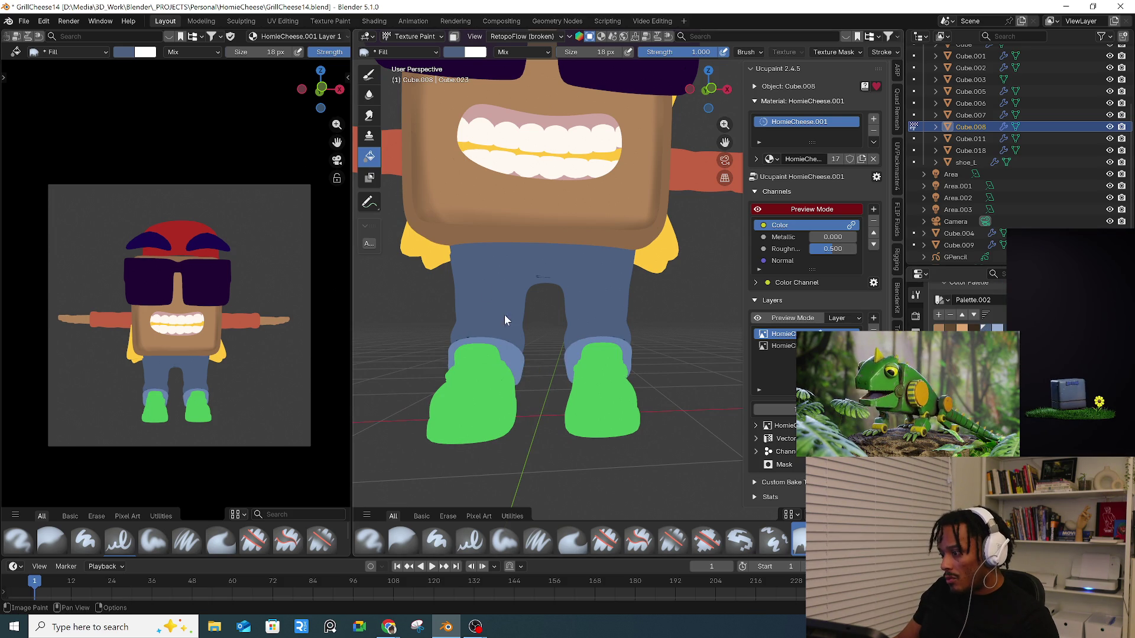
# - Enable the face-select paint mask, turn off Ucupaint's flat preview, and return to Object Mode
pyautogui.click(455, 36)
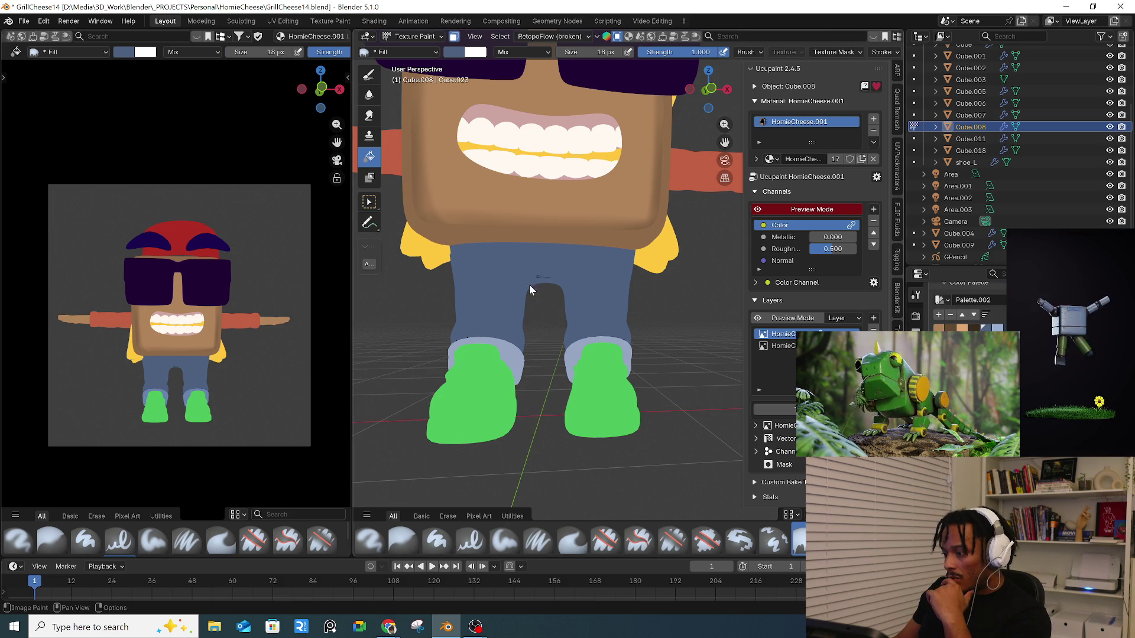
pyautogui.scroll(5, 557, 278)
pyautogui.moveTo(544, 272)
pyautogui.mouseDown(button='middle')
pyautogui.moveTo(534, 258)
pyautogui.moveTo(446, 272)
pyautogui.moveTo(545, 313)
pyautogui.mouseUp(button='middle')
pyautogui.scroll(-2, 463, 269)
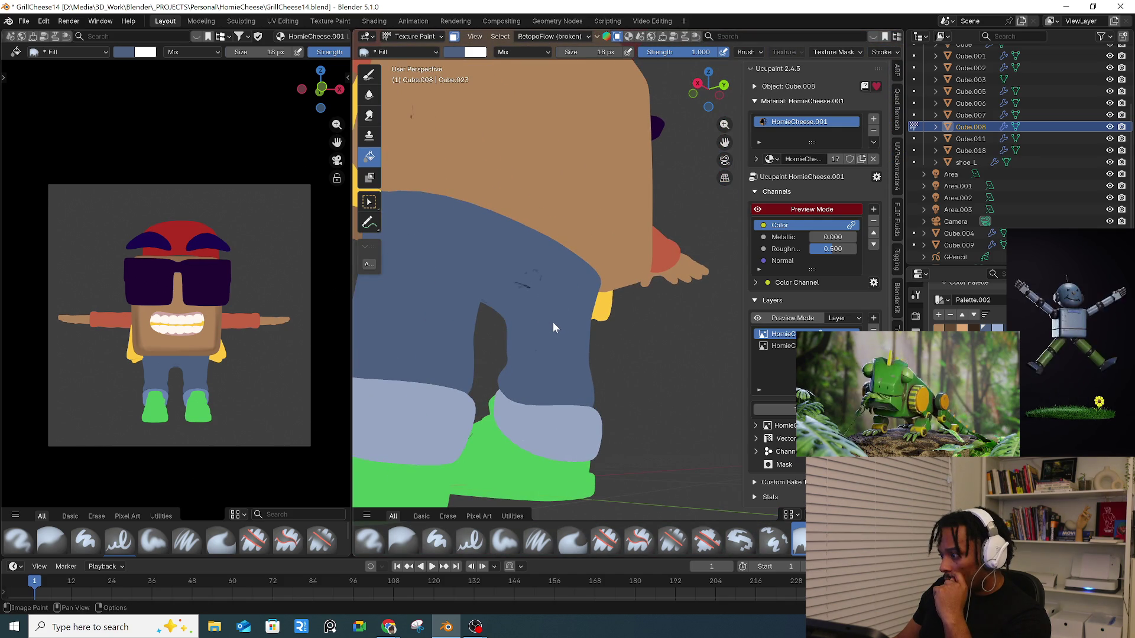
pyautogui.click(810, 210)
pyautogui.moveTo(509, 304)
pyautogui.mouseDown(button='middle')
pyautogui.moveTo(675, 332)
pyautogui.moveTo(460, 156)
pyautogui.mouseUp(button='middle')
pyautogui.click(405, 36)
pyautogui.click(407, 51)
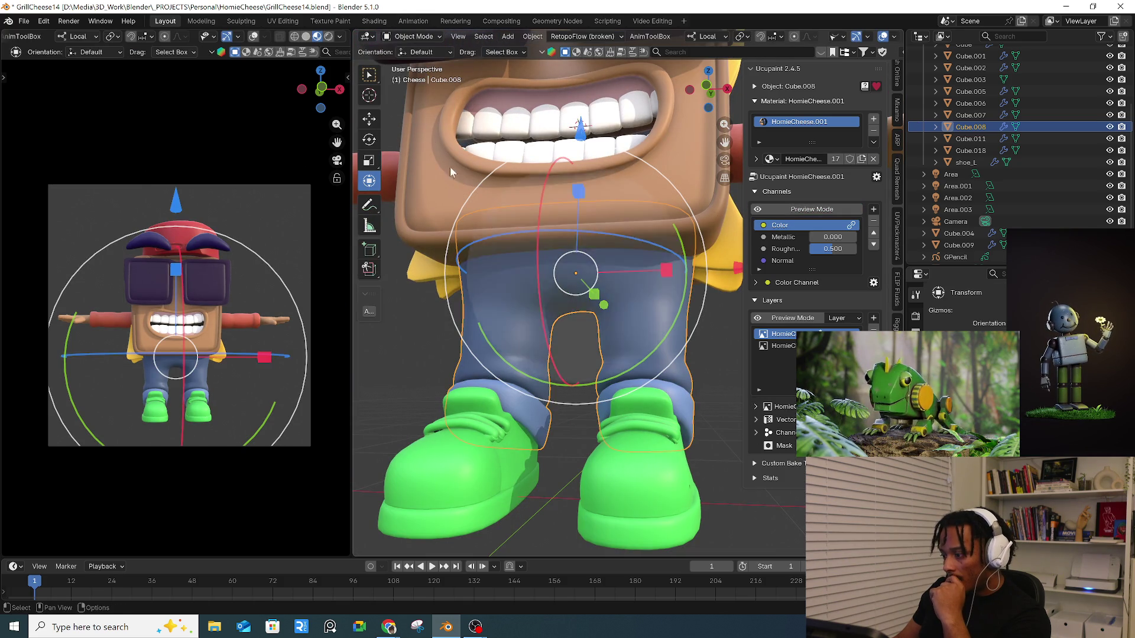
# - Switch to the UV Editing workspace and zoom in on the jeans' UV islands
pyautogui.click(271, 22)
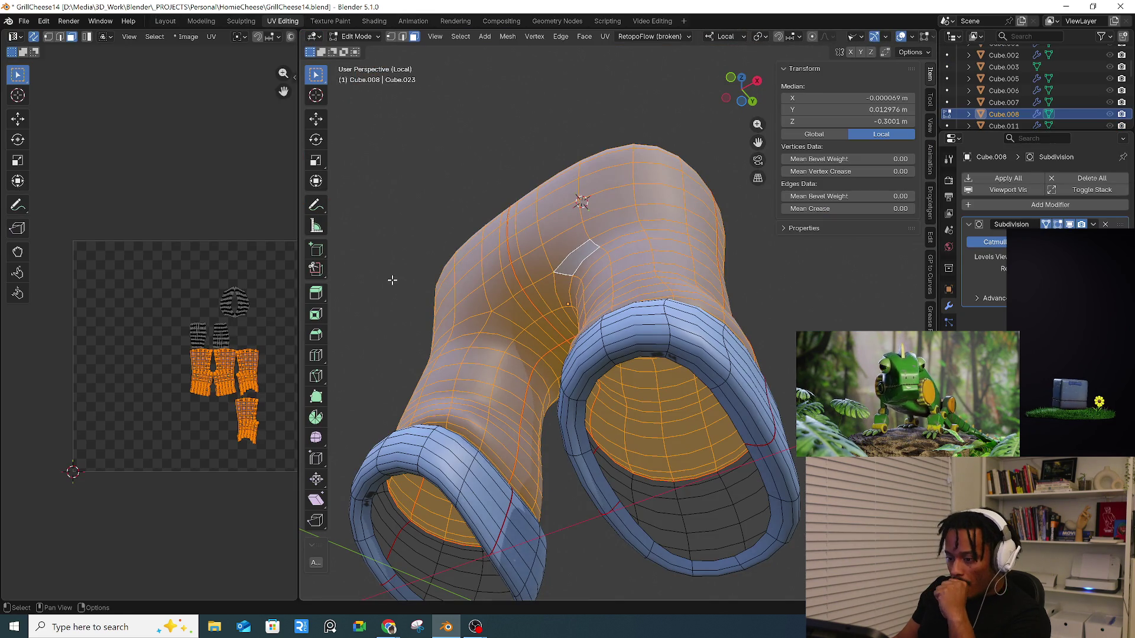
pyautogui.scroll(5, 236, 362)
pyautogui.scroll(5, 107, 437)
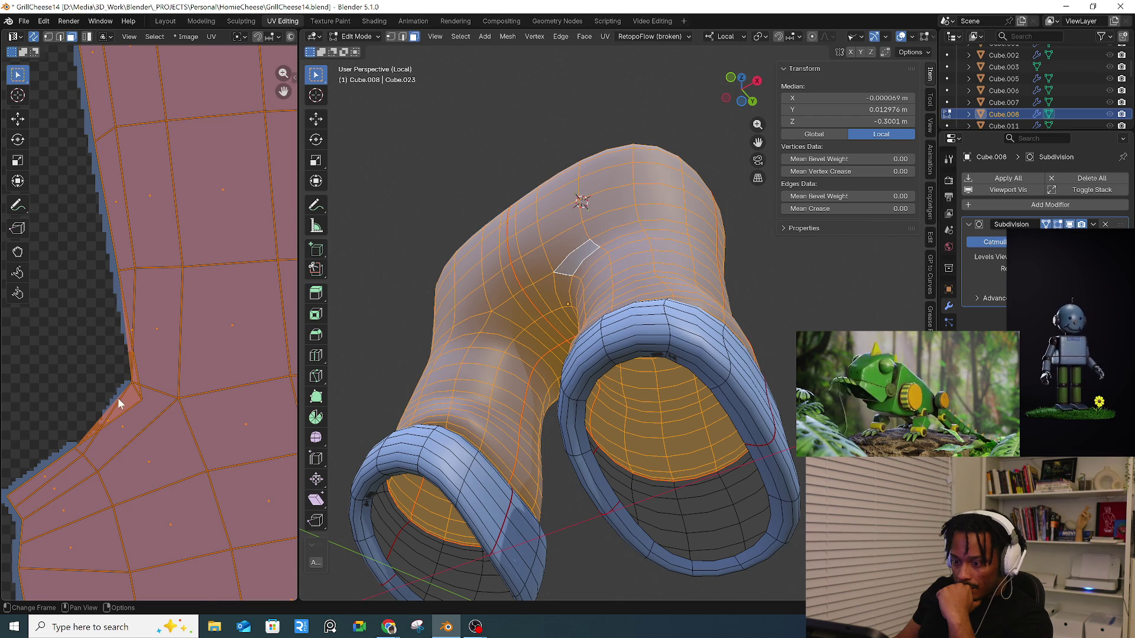
pyautogui.scroll(-2, 190, 392)
# - Move two UV vertices at the inner-leg notch near the crotch gap
pyautogui.press('1')
pyautogui.click(204, 392)
pyautogui.press('g')
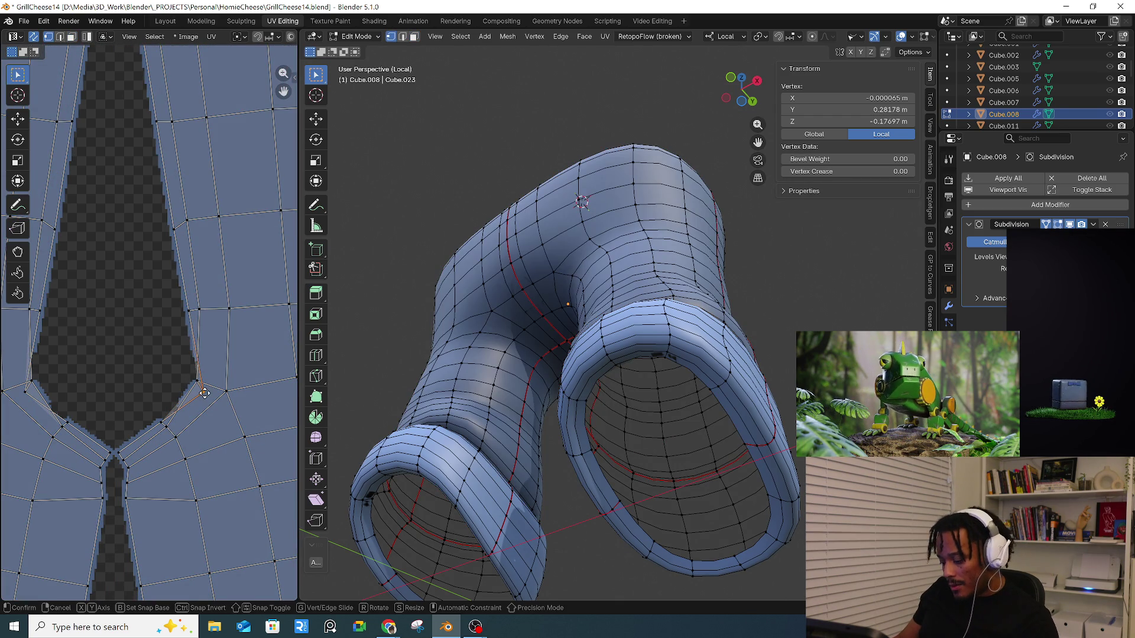
pyautogui.click(190, 380)
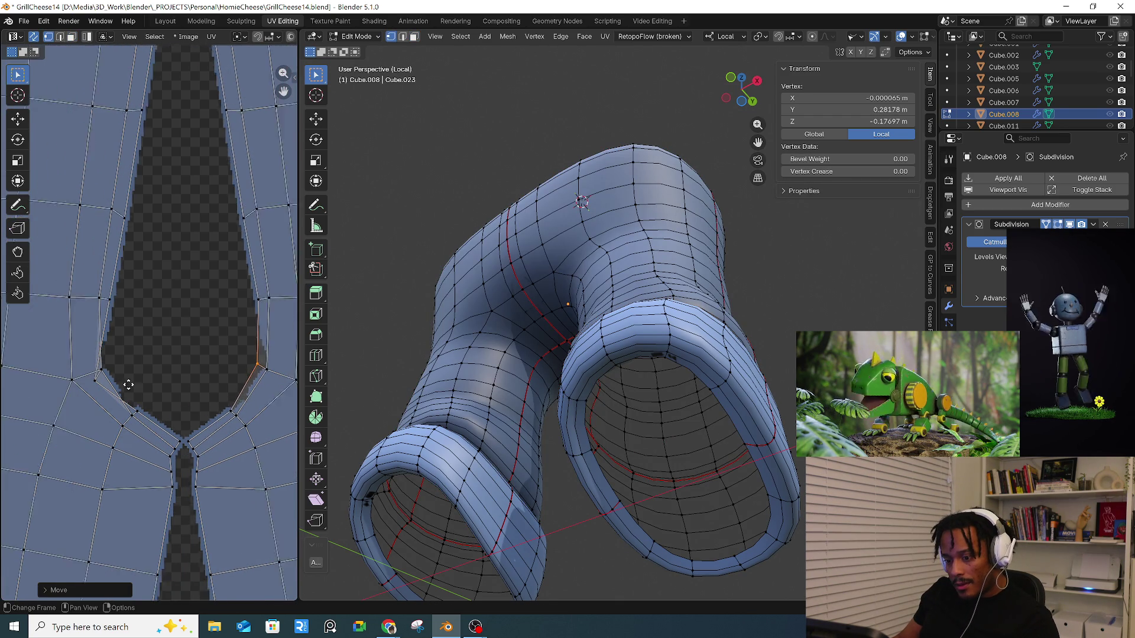
pyautogui.click(108, 392)
pyautogui.press('g')
pyautogui.click(125, 380)
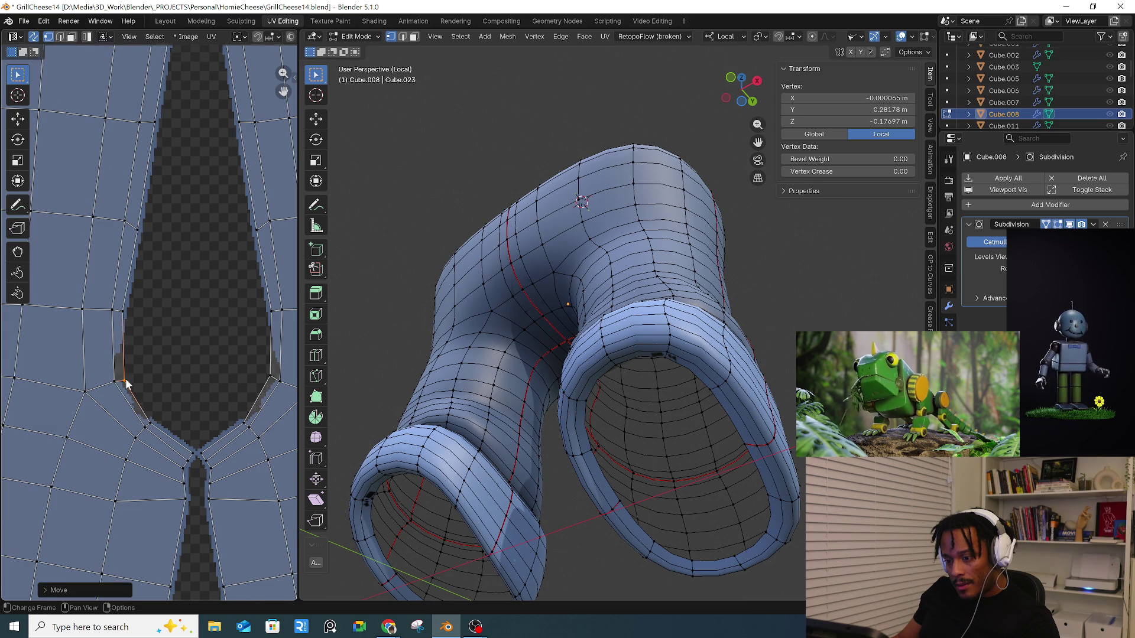
pyautogui.scroll(-5, 147, 372)
pyautogui.scroll(5, 160, 318)
pyautogui.scroll(2, 172, 342)
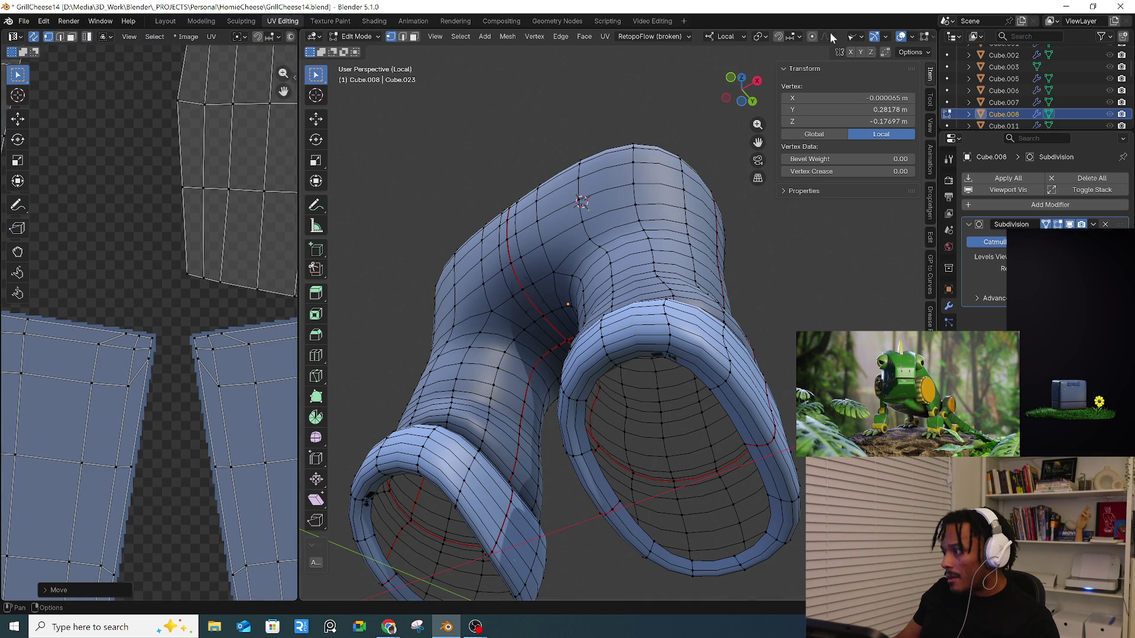
# - Toggle the jeans out of and back into Edit Mode, and enable the Face Orientation overlay
pyautogui.click(354, 36)
pyautogui.click(364, 51)
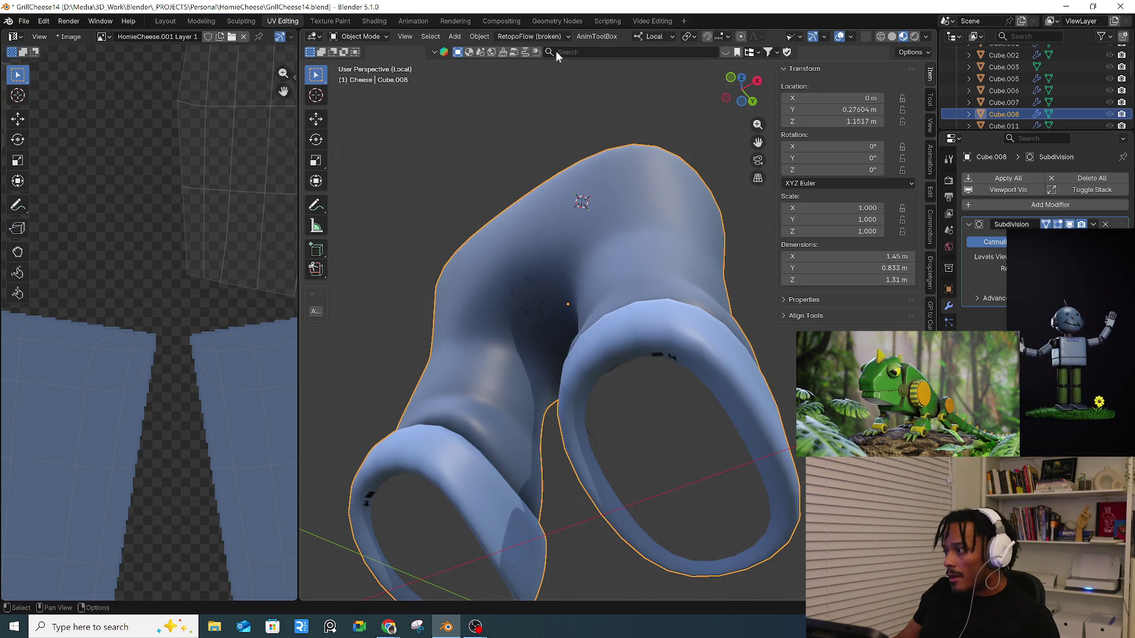
pyautogui.press('Tab')
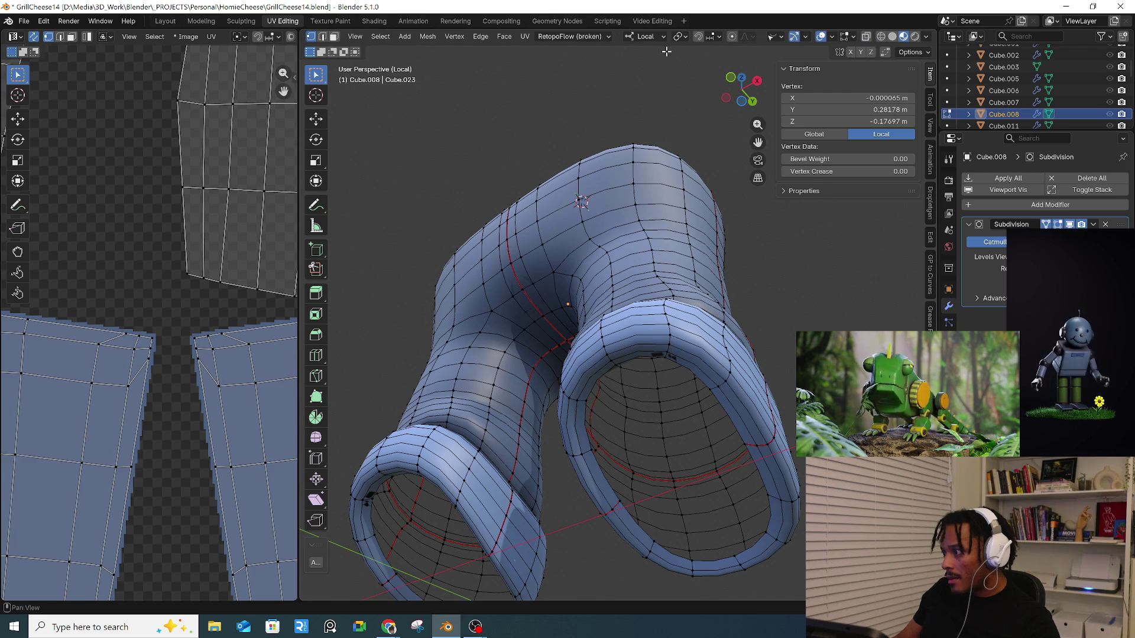
pyautogui.click(832, 37)
pyautogui.click(754, 310)
pyautogui.moveTo(563, 172); pyautogui.dragTo(622, 311, button='middle')
pyautogui.scroll(-3, 130, 387)
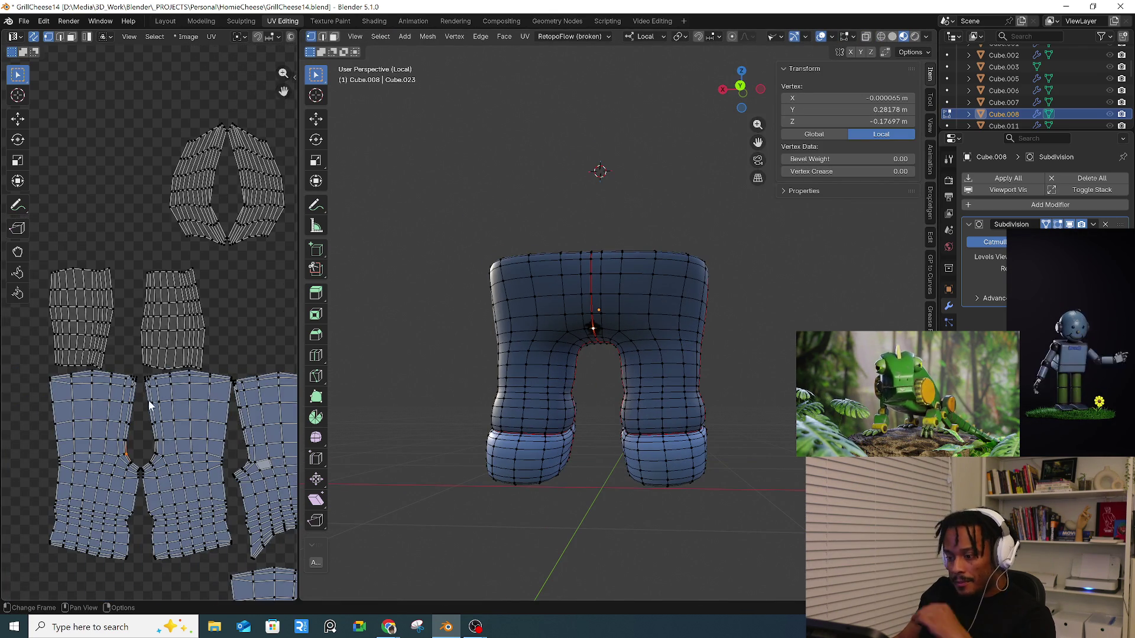
# - Nudge a UV vertex with Grab, then slide one vertex along the leg island's right edge
pyautogui.scroll(5, 177, 467)
pyautogui.scroll(4, 207, 538)
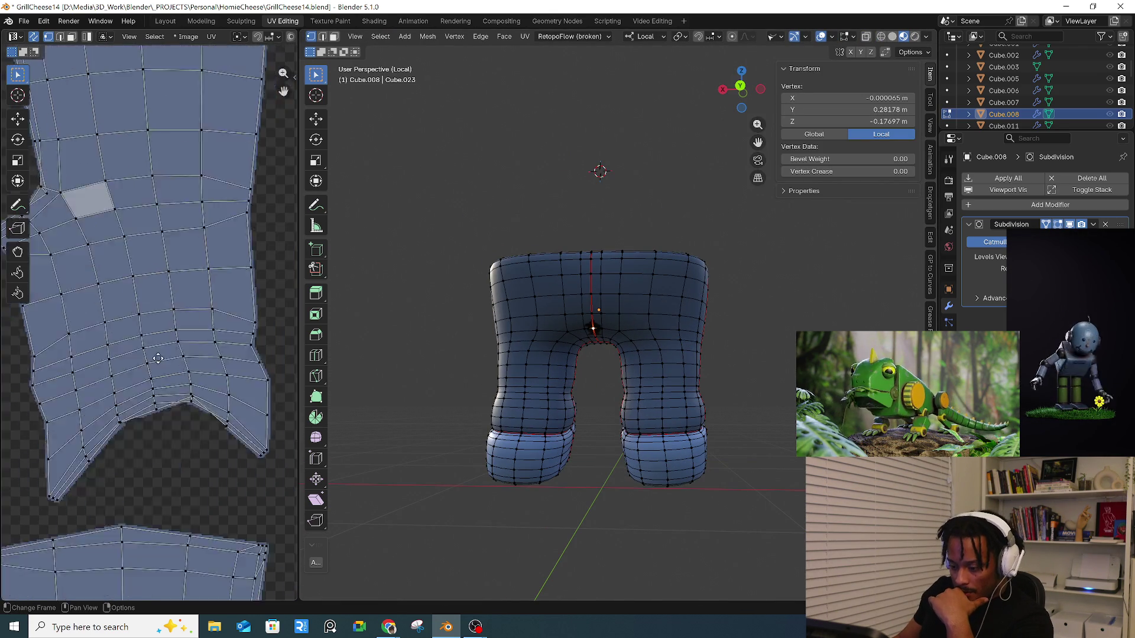
pyautogui.scroll(3, 225, 398)
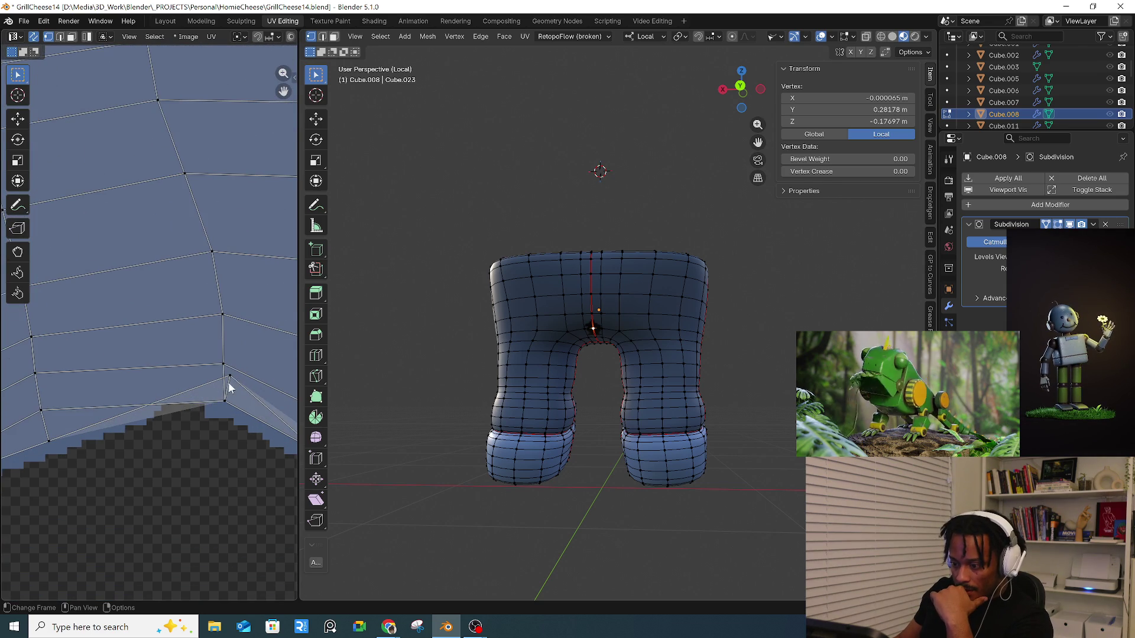
pyautogui.press('g')
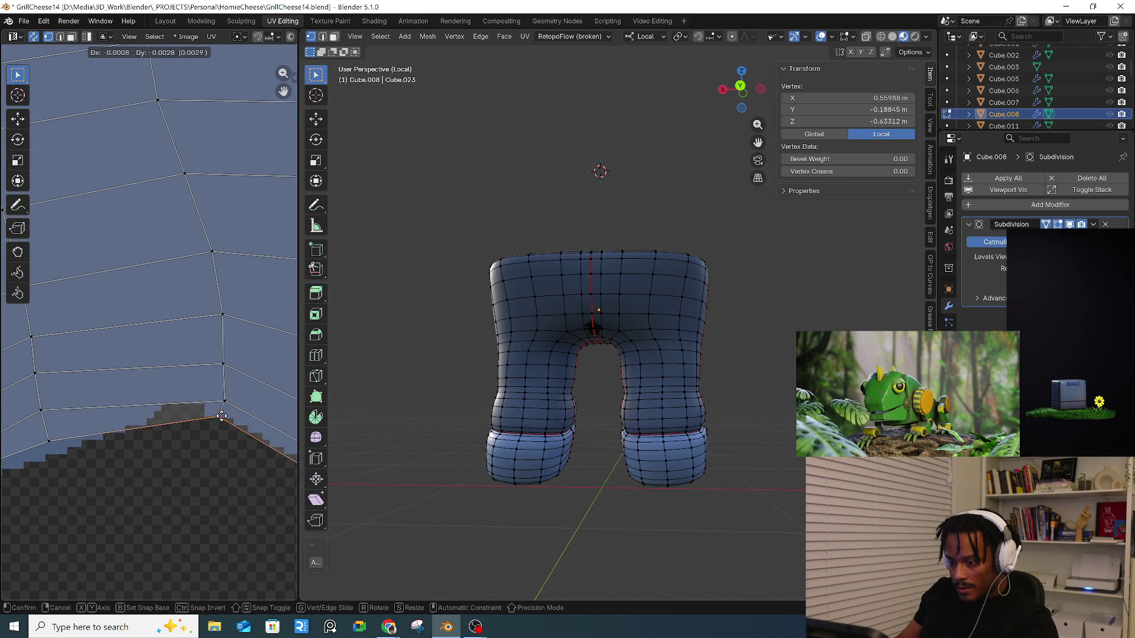
pyautogui.click(229, 417)
pyautogui.scroll(-2, 230, 416)
pyautogui.moveTo(230, 419); pyautogui.dragTo(131, 413, button='middle')
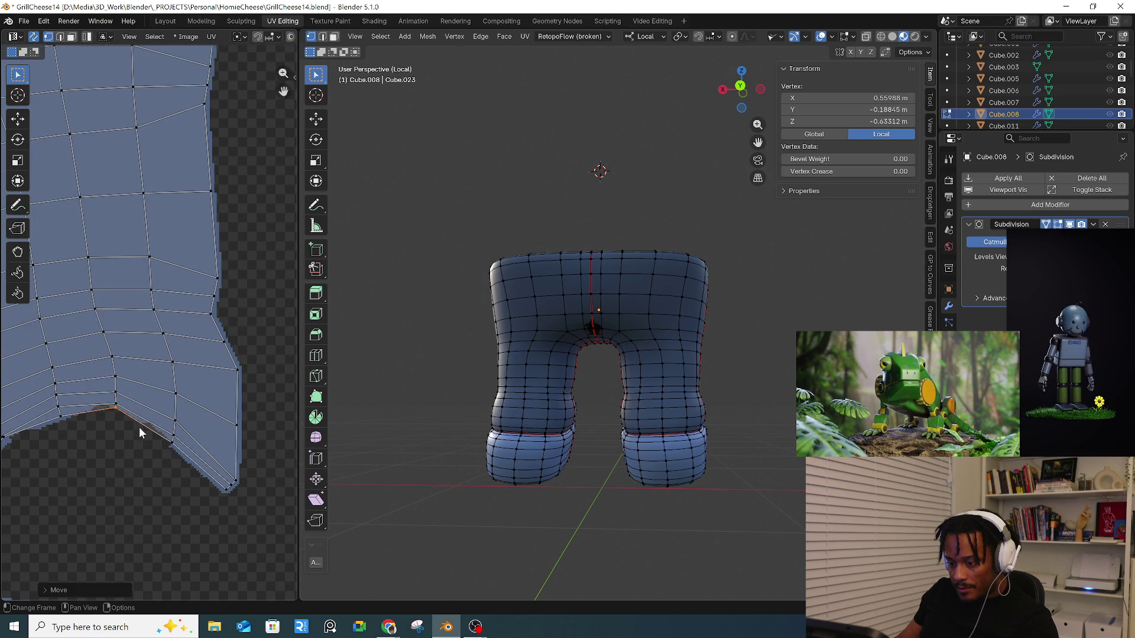
pyautogui.scroll(3, 142, 435)
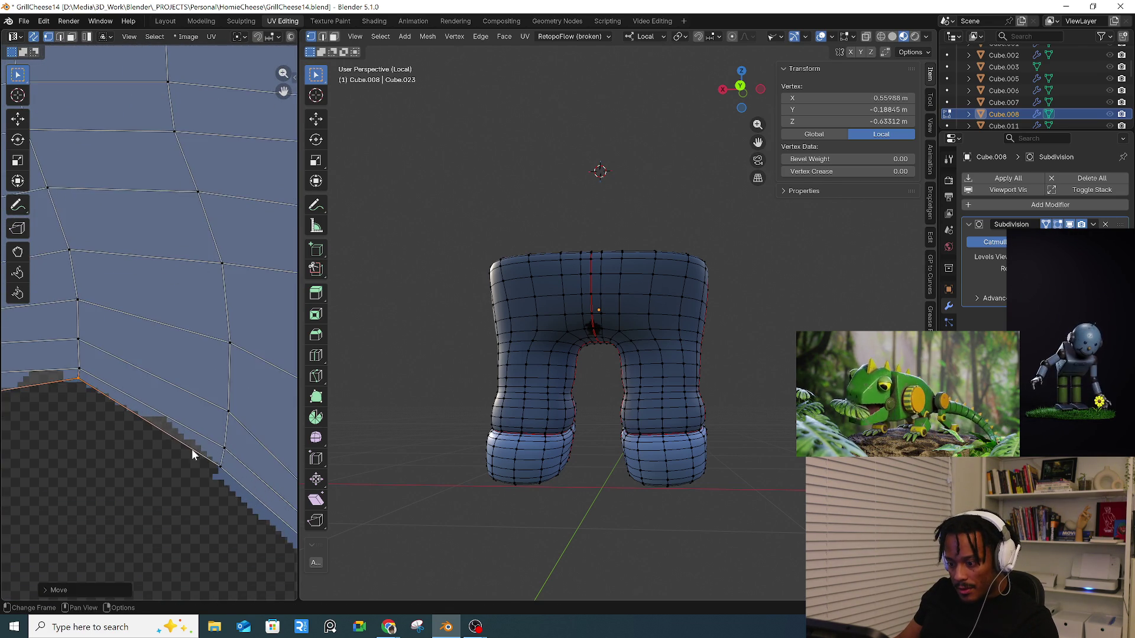
pyautogui.scroll(-3, 192, 452)
pyautogui.moveTo(192, 449); pyautogui.dragTo(185, 503, button='middle')
pyautogui.scroll(4, 185, 503)
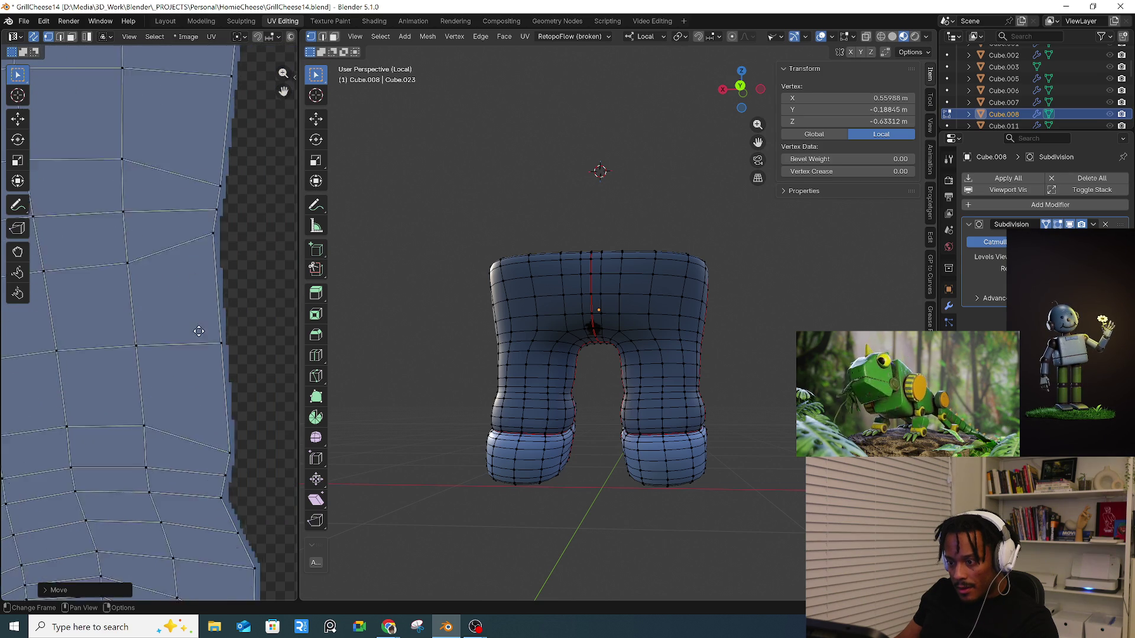
pyautogui.click(225, 413)
pyautogui.hotkey('shift', 'v')
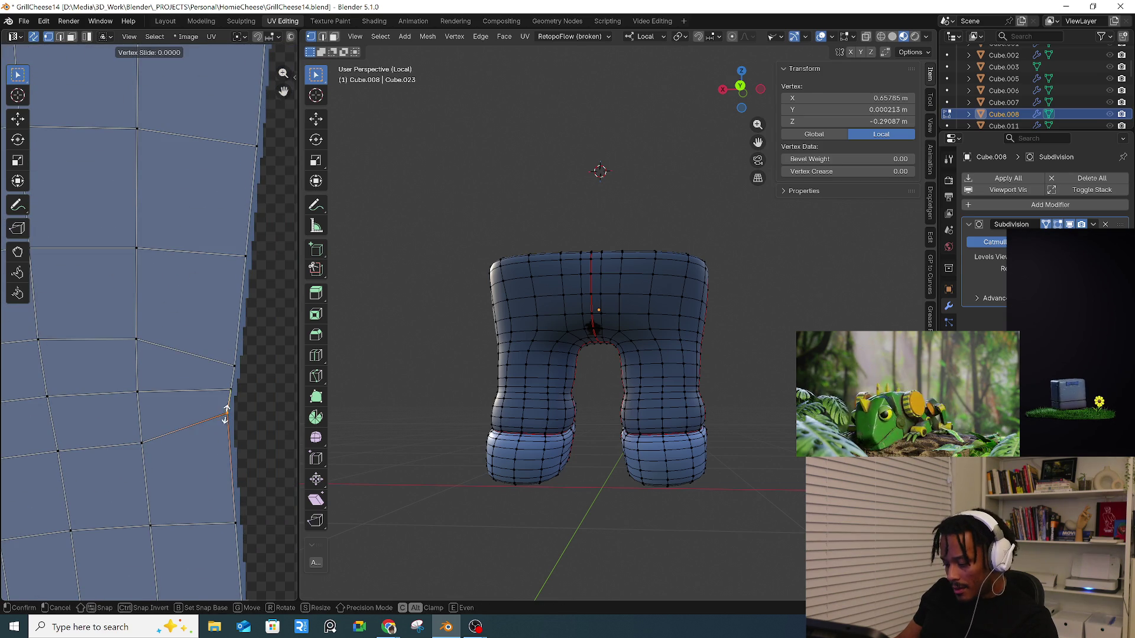
pyautogui.click(228, 424)
# - Slide another right-edge vertex and one near the inner-leg gap along their edges
pyautogui.click(234, 365)
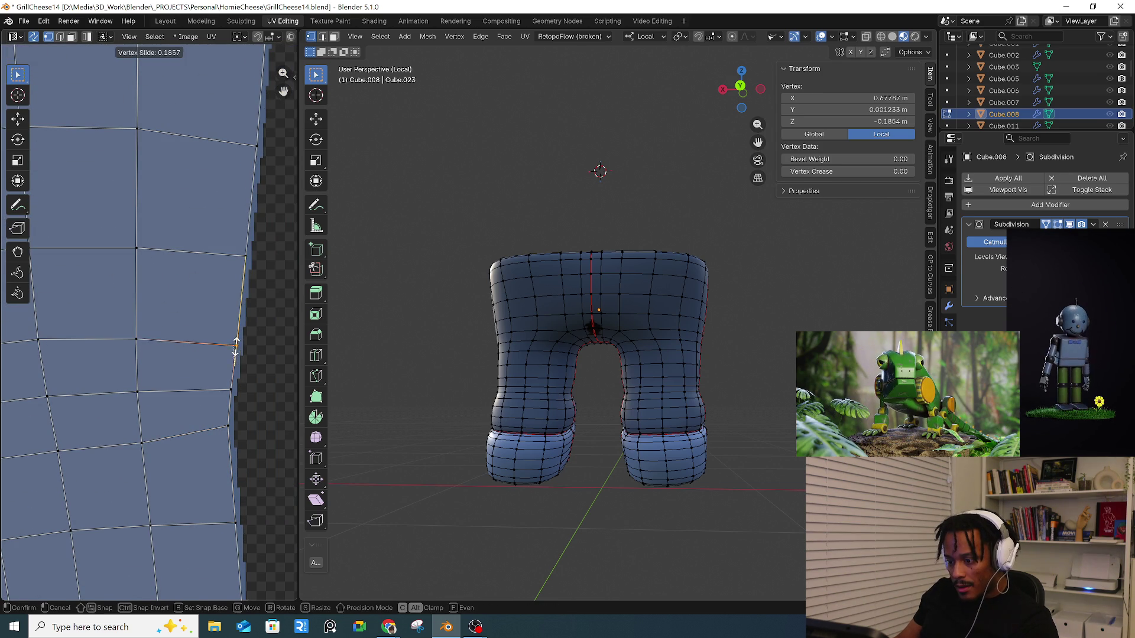
pyautogui.scroll(-3, 243, 325)
pyautogui.moveTo(243, 326); pyautogui.dragTo(260, 431, button='middle')
pyautogui.scroll(4, 271, 256)
pyautogui.click(285, 243)
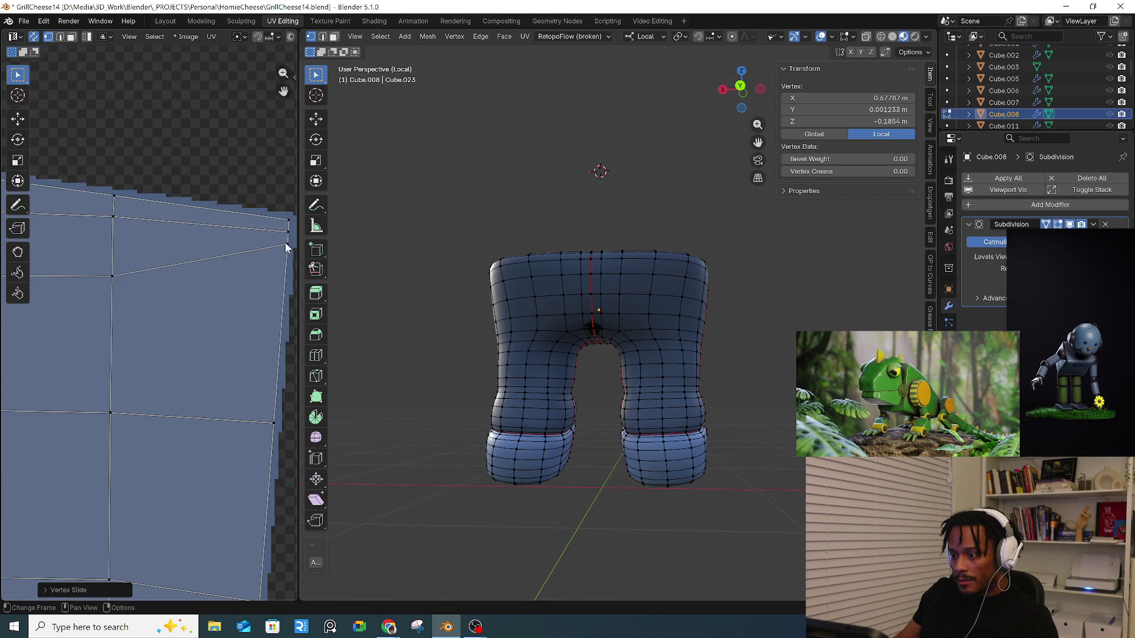
pyautogui.hotkey('shift', 'v')
pyautogui.click(282, 276)
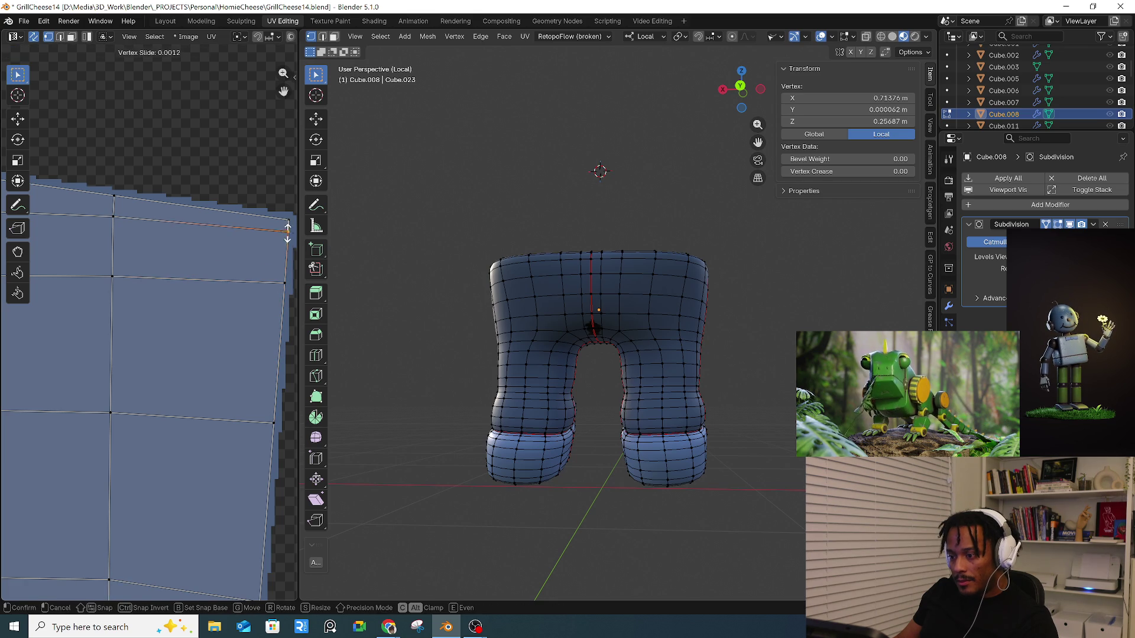
pyautogui.scroll(-3, 205, 283)
pyautogui.keyDown('ctrl'); pyautogui.hscroll(-2, 236, 324); pyautogui.keyUp('ctrl')
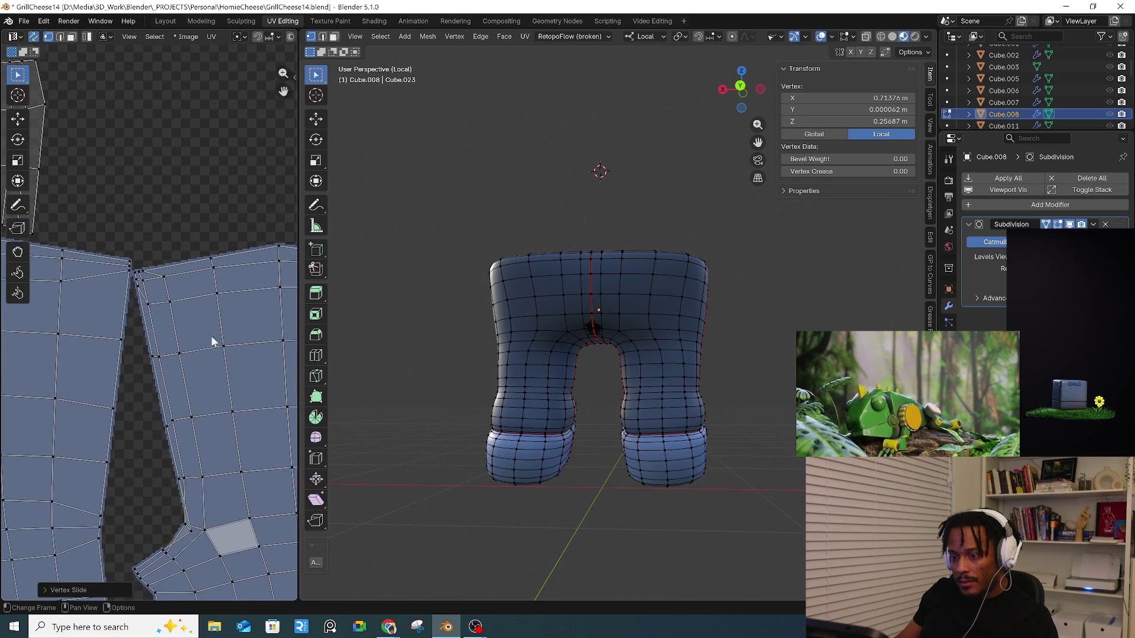
pyautogui.scroll(4, 142, 296)
pyautogui.click(119, 266)
pyautogui.hotkey('shift', 'v')
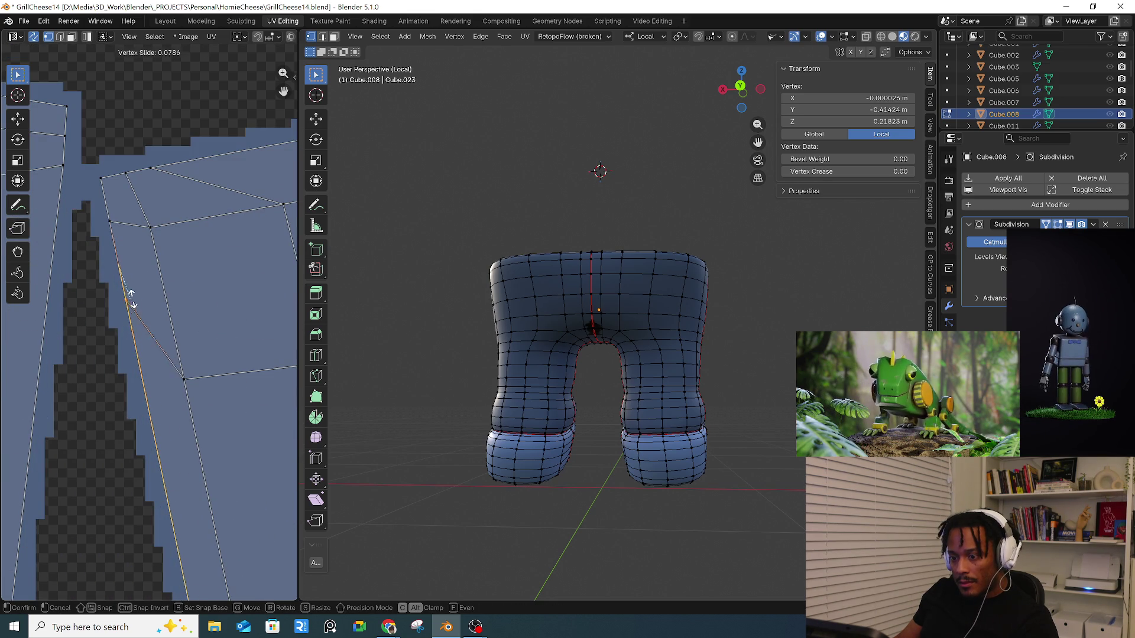
pyautogui.click(162, 377)
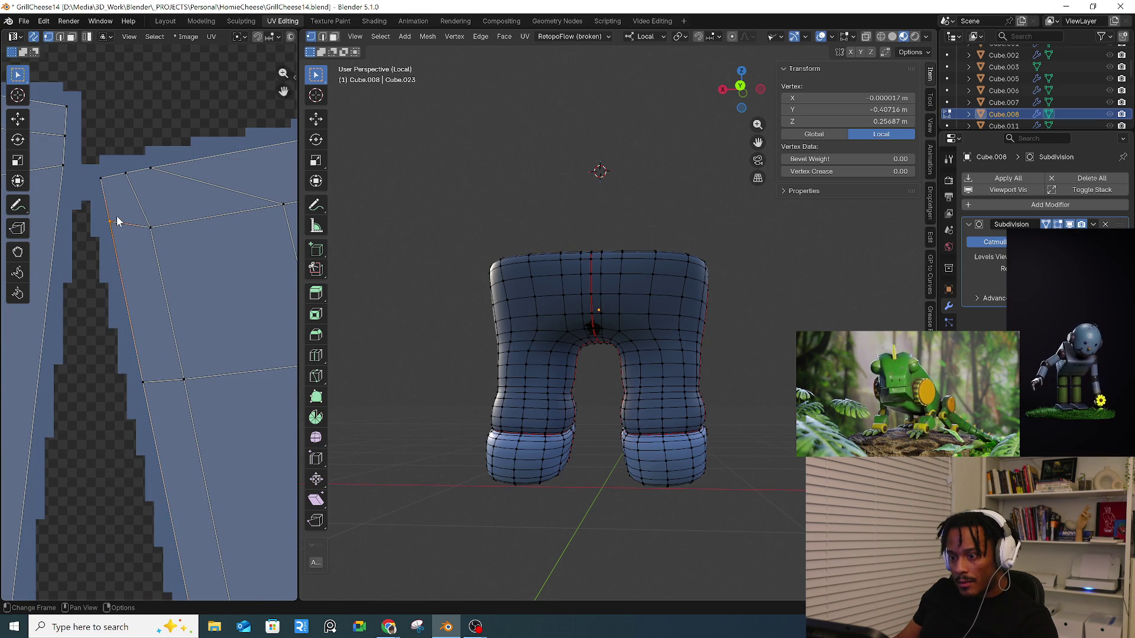
# - Even out vertices on the island's upper and left edges with Vertex Slide and Grab
pyautogui.click(112, 220)
pyautogui.hotkey('shift', 'v')
pyautogui.click(140, 218)
pyautogui.moveTo(139, 217); pyautogui.dragTo(122, 246, button='middle')
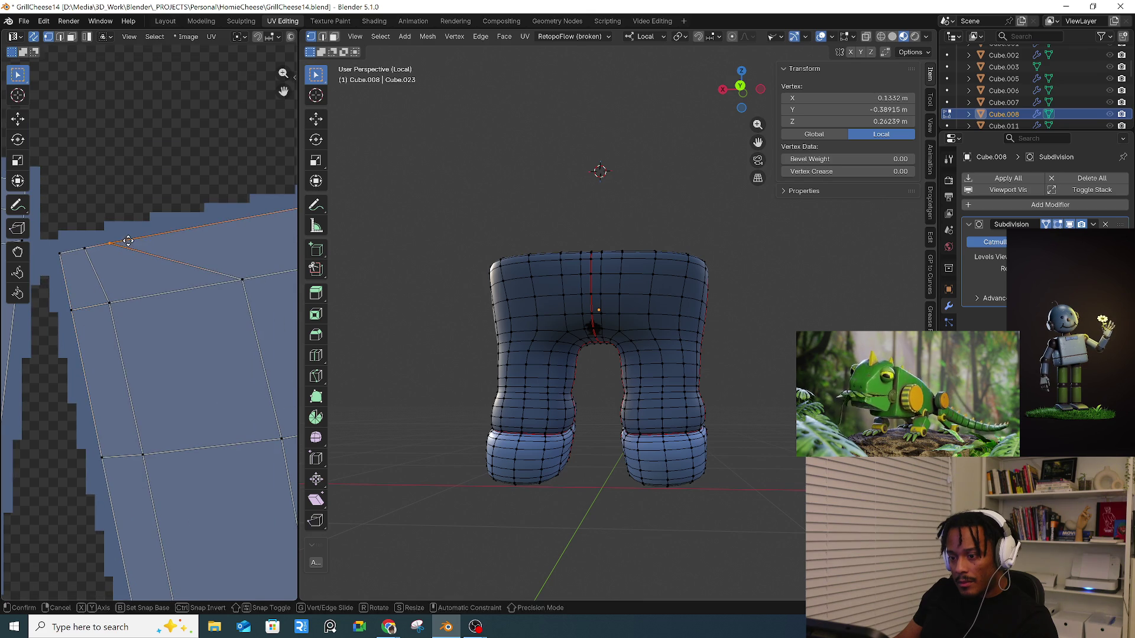
pyautogui.click(203, 227)
pyautogui.hotkey('shift', 'v')
pyautogui.click(241, 232)
pyautogui.moveTo(241, 233)
pyautogui.mouseDown(button='middle')
pyautogui.moveTo(223, 218)
pyautogui.moveTo(215, 248)
pyautogui.mouseUp(button='middle')
pyautogui.click(223, 253)
pyautogui.press('g')
pyautogui.press('g')
pyautogui.click(222, 313)
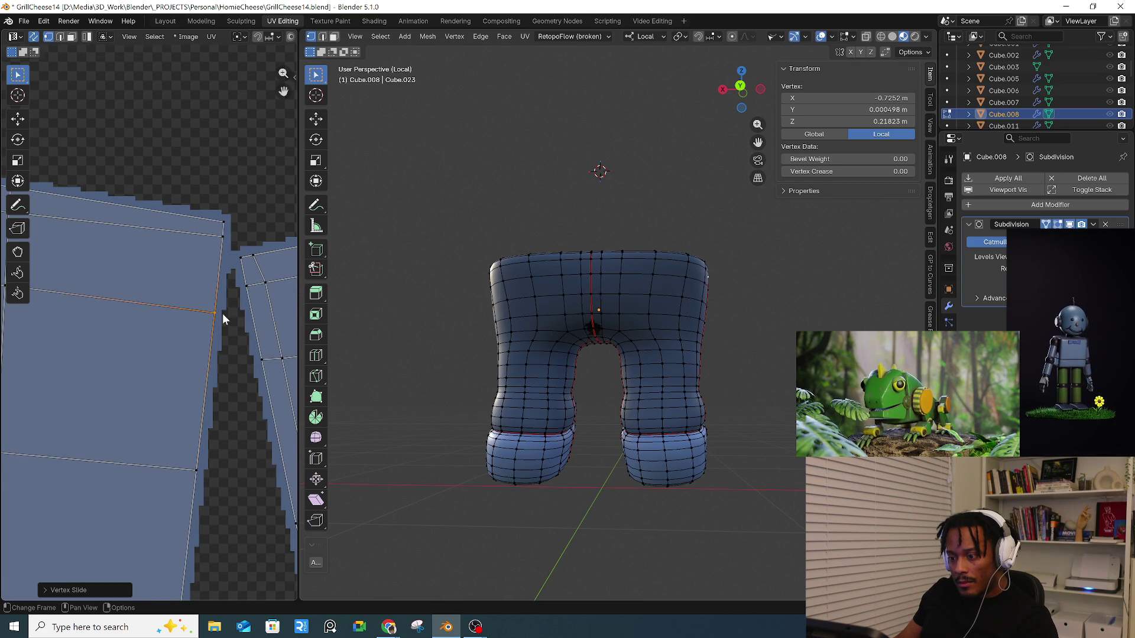
pyautogui.scroll(-3, 223, 313)
pyautogui.moveTo(165, 344); pyautogui.dragTo(229, 303, button='middle')
pyautogui.scroll(5, 94, 286)
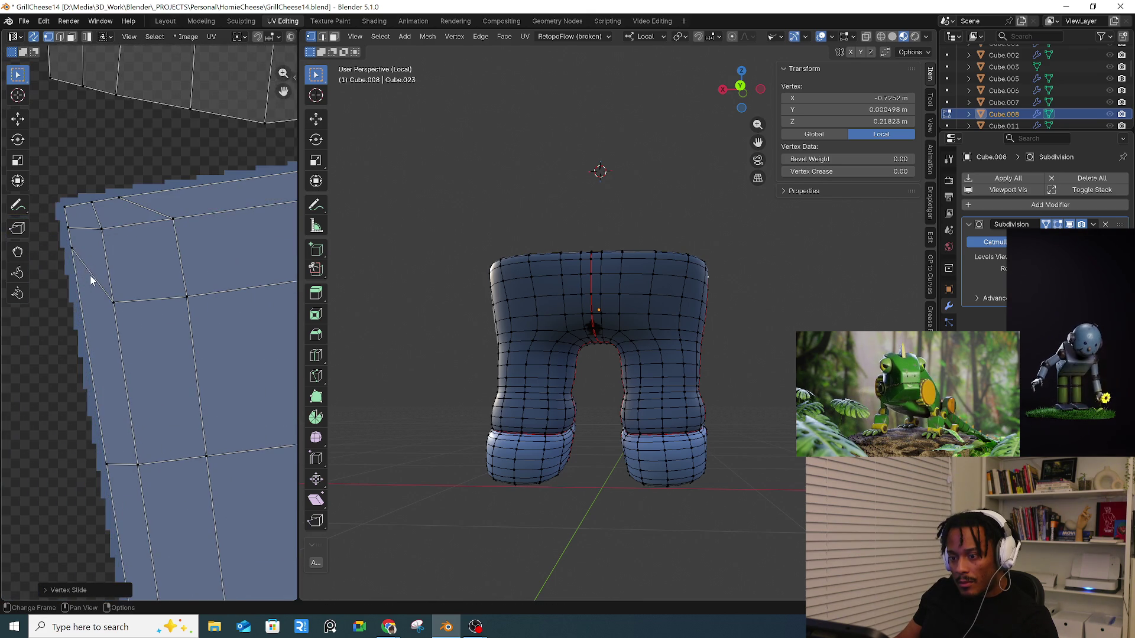
pyautogui.click(74, 253)
pyautogui.hotkey('shift', 'v')
pyautogui.click(93, 305)
# - Slide the island's top-right vertex, undo the bad slide, and slide it again
pyautogui.scroll(-3, 106, 343)
pyautogui.moveTo(122, 389)
pyautogui.mouseDown(button='middle')
pyautogui.moveTo(178, 299)
pyautogui.moveTo(161, 478)
pyautogui.mouseUp(button='middle')
pyautogui.scroll(4, 160, 478)
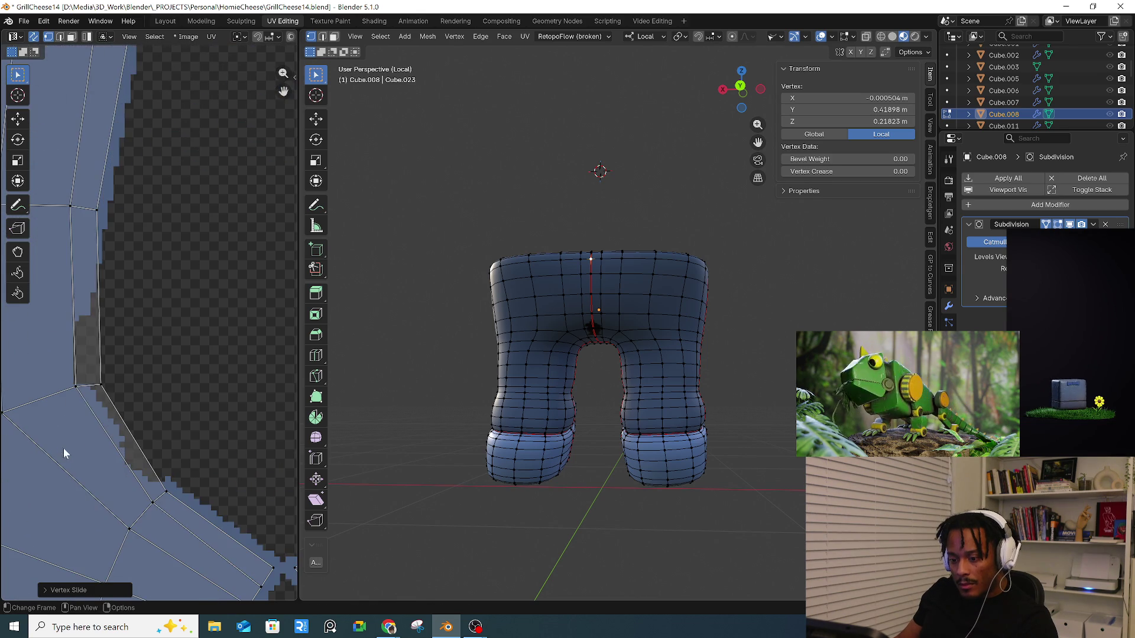
pyautogui.click(75, 386)
pyautogui.scroll(-3, 76, 334)
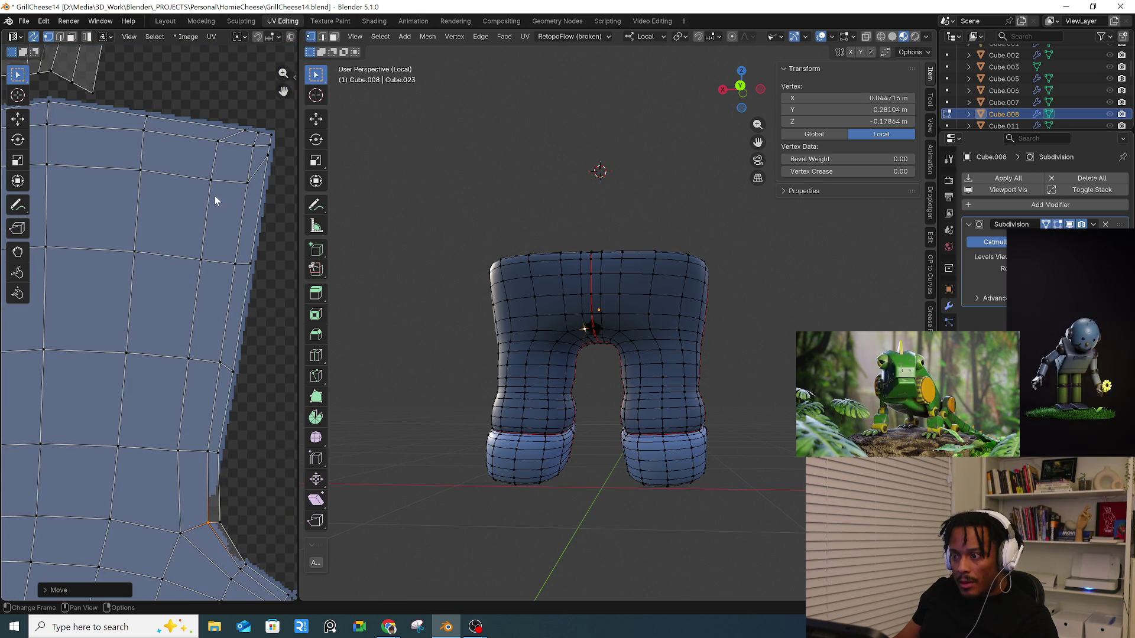
pyautogui.click(264, 186)
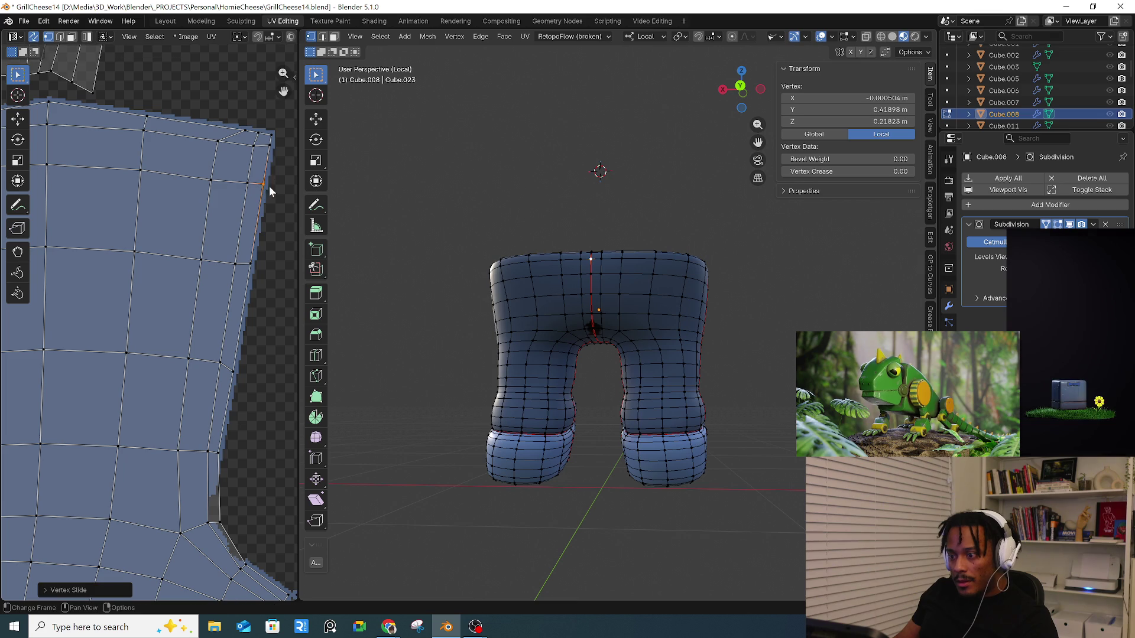
pyautogui.click(248, 131)
pyautogui.hotkey('shift', 'v')
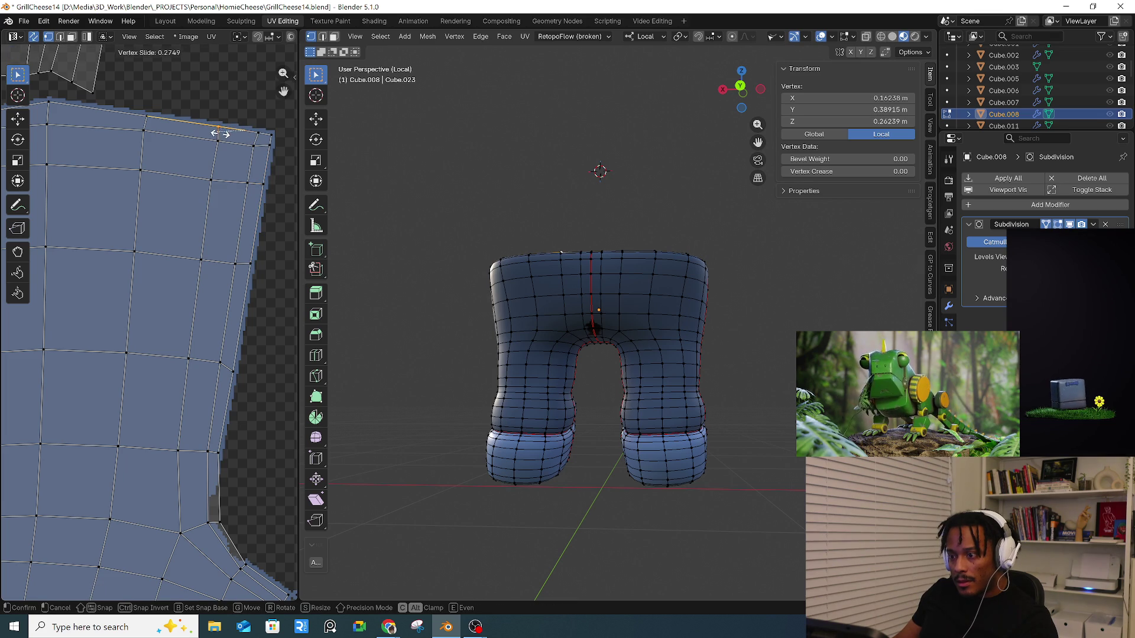
pyautogui.click(223, 138)
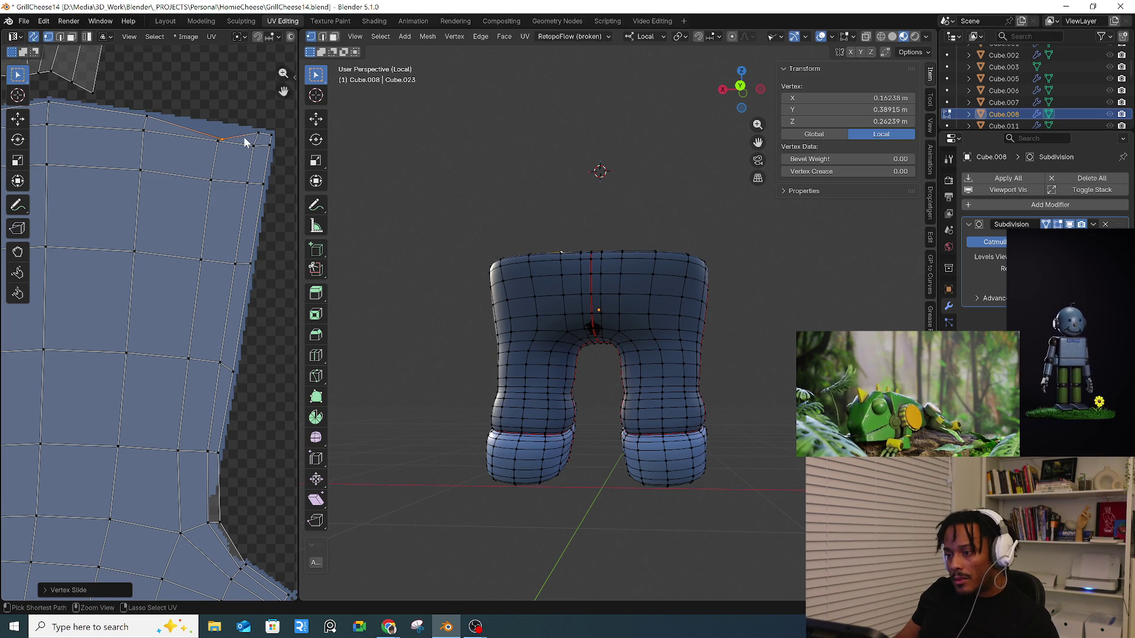
pyautogui.hotkey('ctrl', 'z')
pyautogui.hotkey('shift', 'v')
pyautogui.click(231, 137)
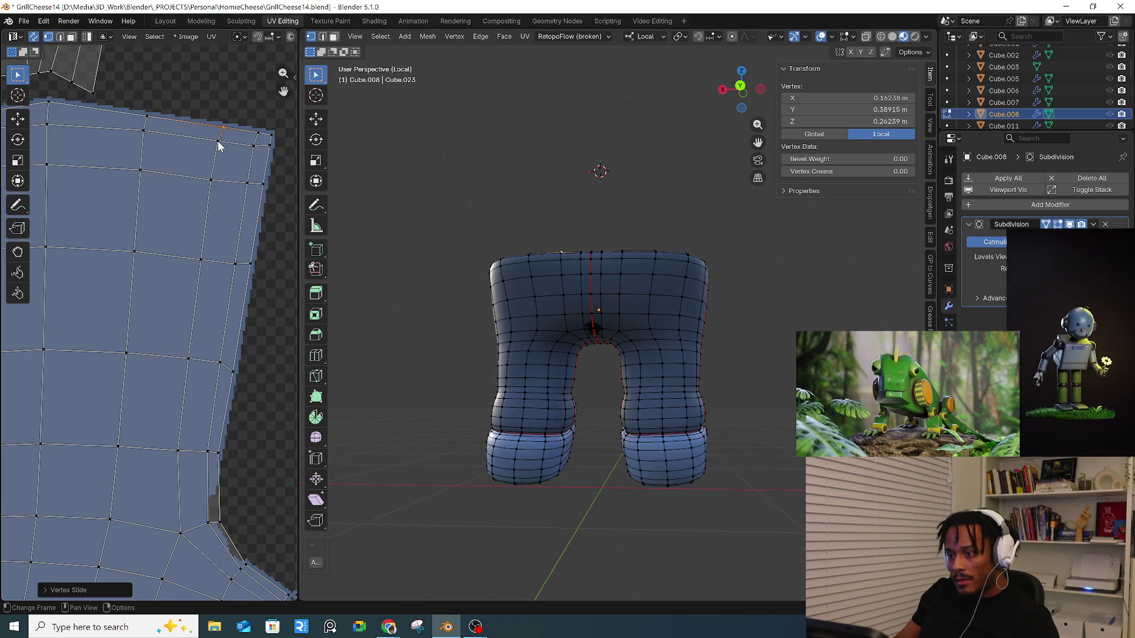
# - Grab and reposition the boundary vertices beside the crotch gap to smooth the outline
pyautogui.scroll(-2, 140, 196)
pyautogui.scroll(1, 151, 223)
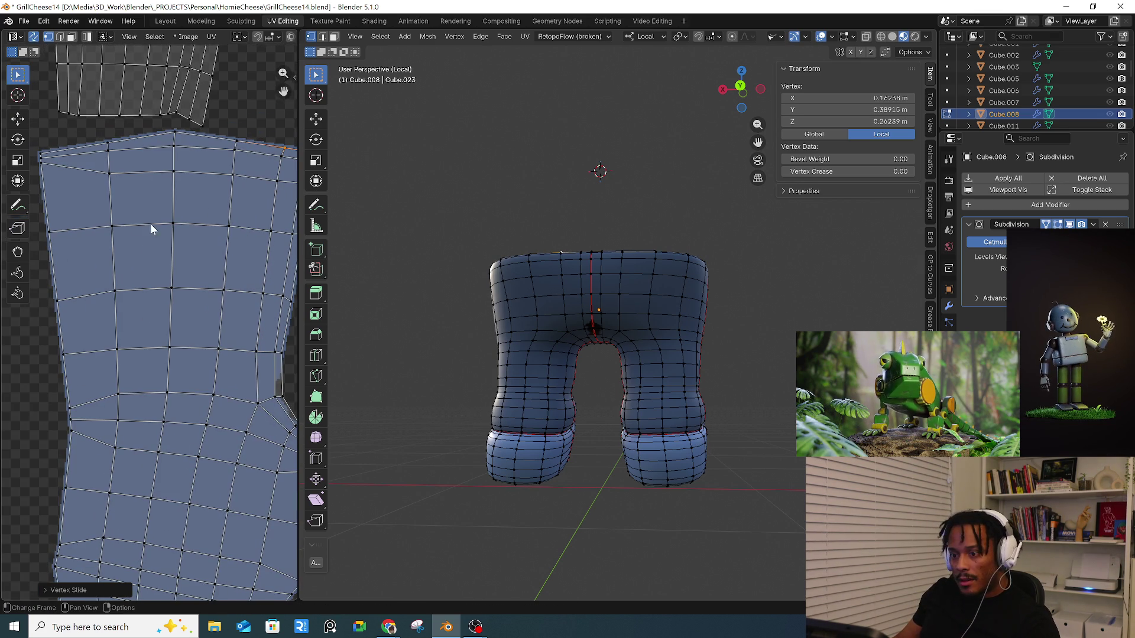
pyautogui.click(40, 163)
pyautogui.scroll(-1, 60, 193)
pyautogui.scroll(5, 55, 398)
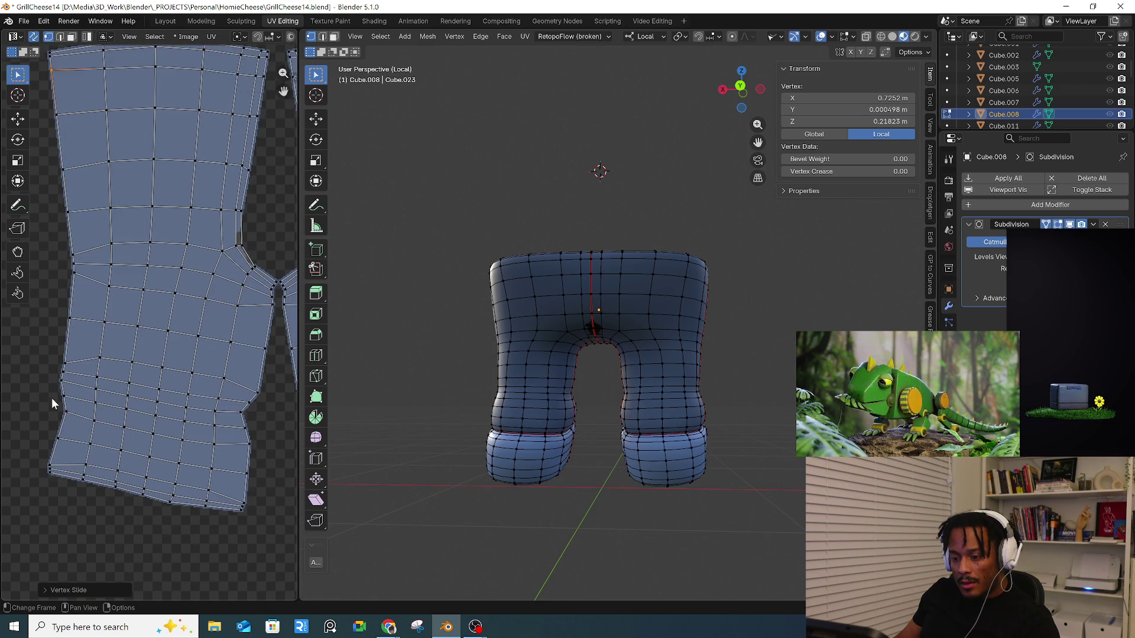
pyautogui.scroll(-5, 194, 445)
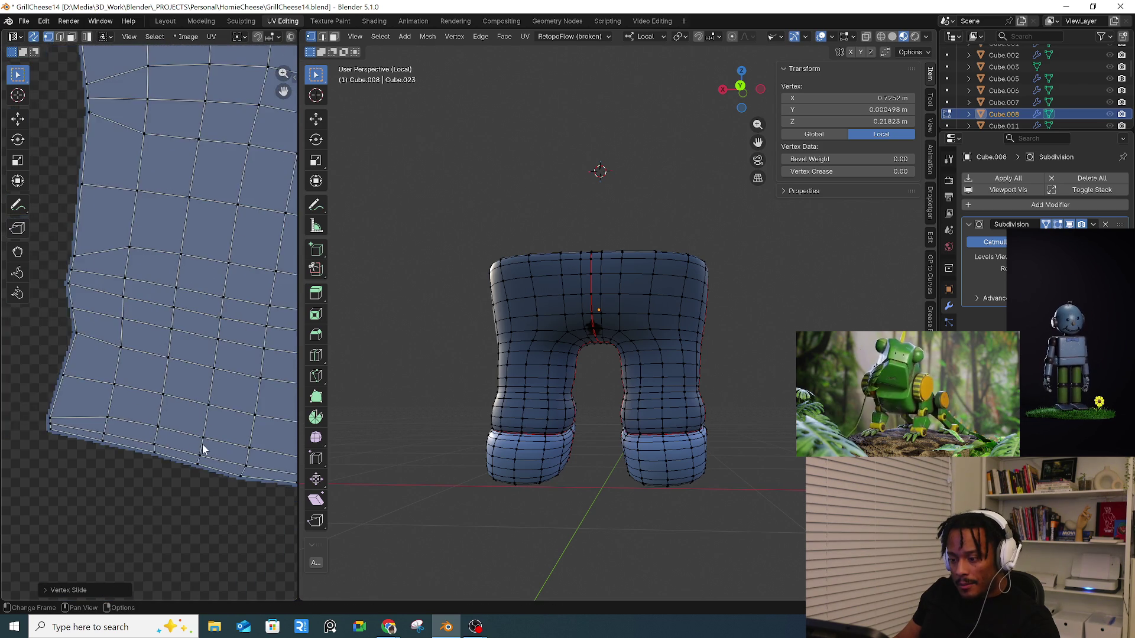
pyautogui.scroll(4, 206, 477)
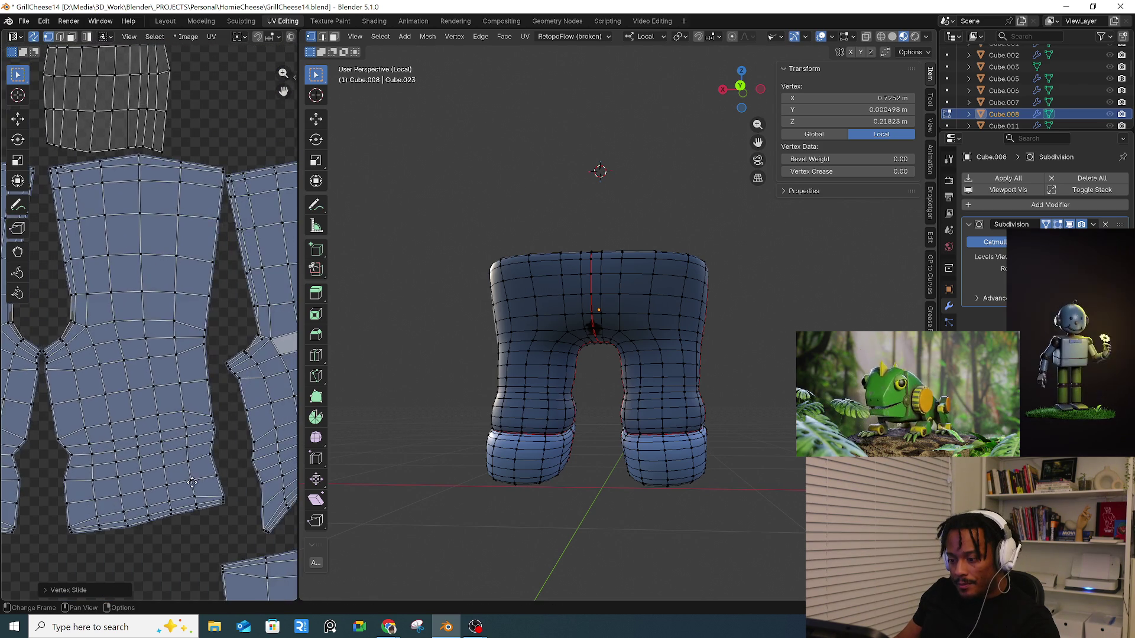
pyautogui.scroll(5, 147, 380)
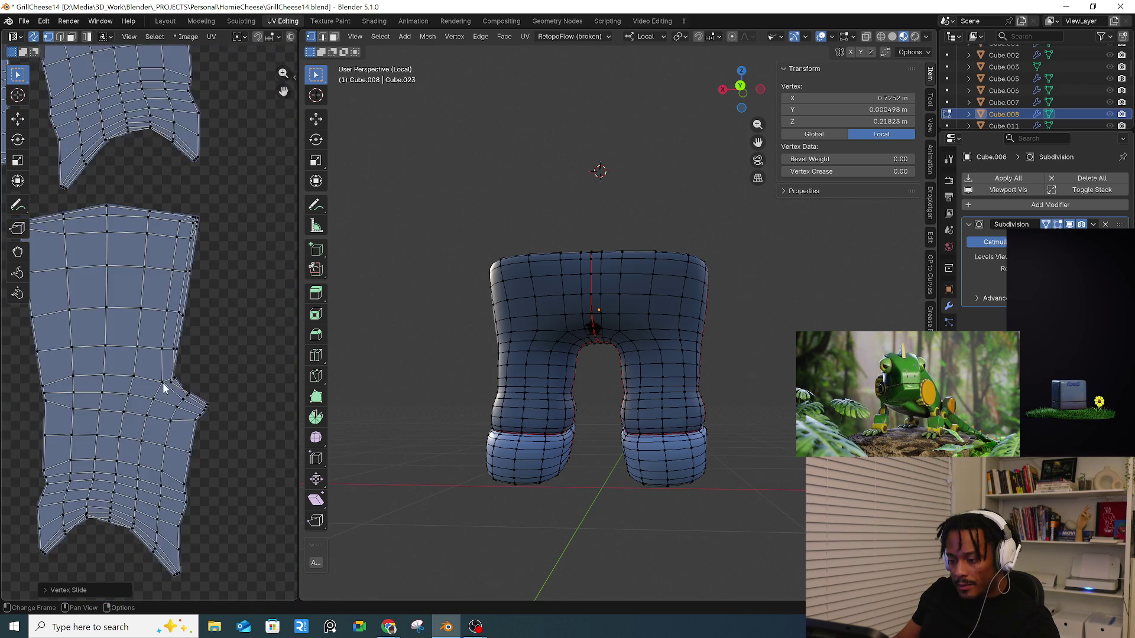
pyautogui.click(156, 402)
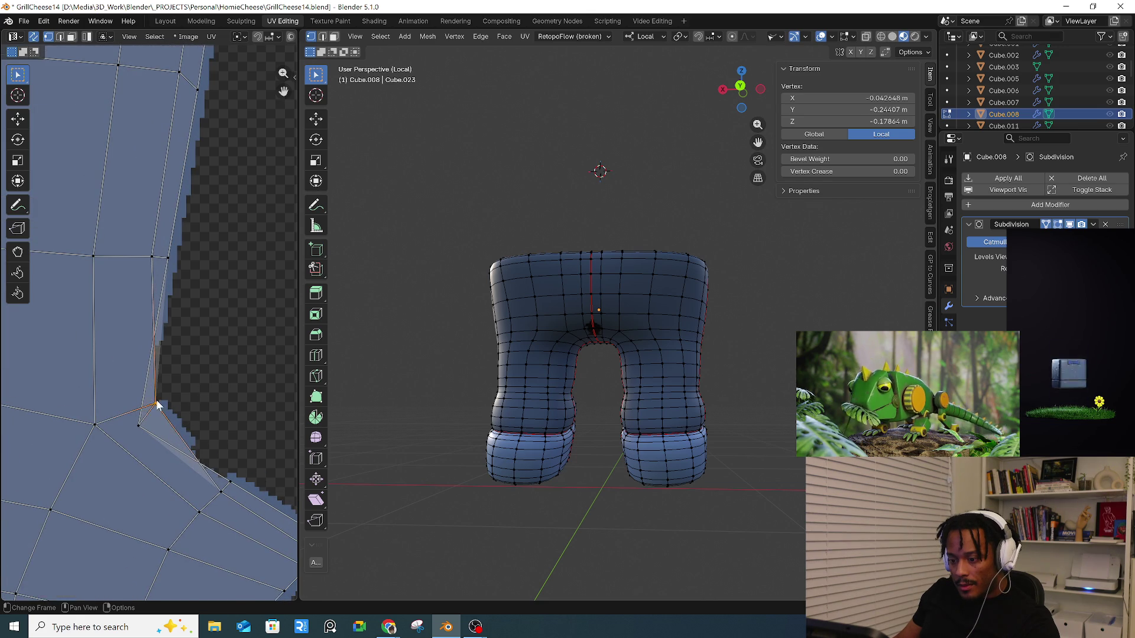
pyautogui.press('g')
pyautogui.click(130, 417)
pyautogui.press('g')
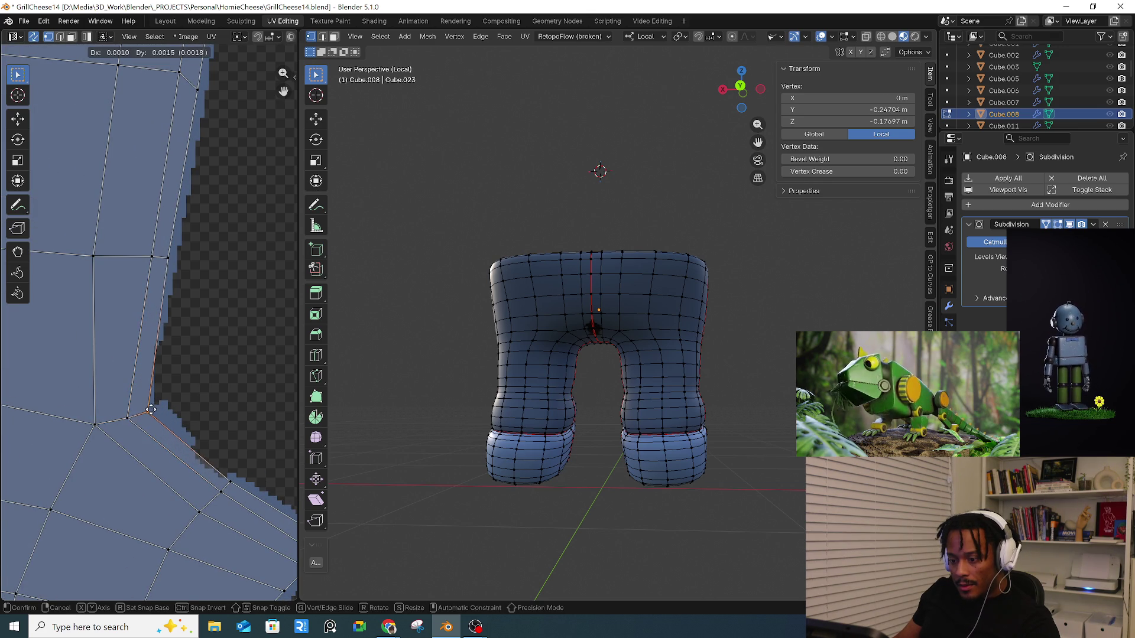
pyautogui.click(151, 408)
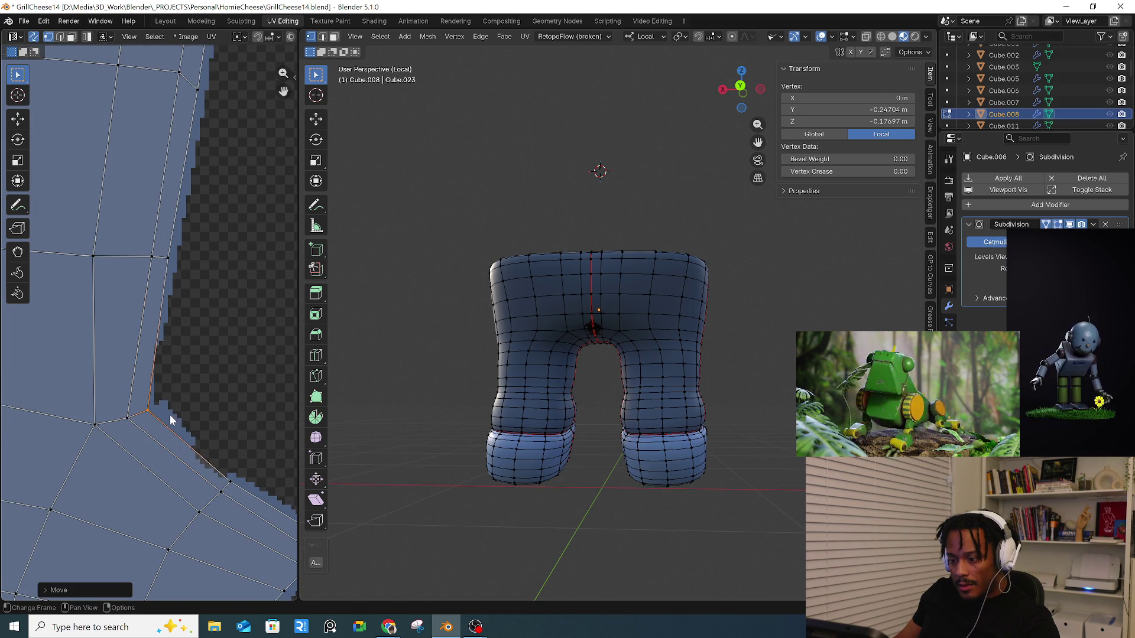
pyautogui.click(166, 257)
pyautogui.press('g')
pyautogui.click(163, 257)
# - Move the pinched vertex on the island's lower boundary to straighten it
pyautogui.keyDown('shift'); pyautogui.scroll(-3, 180, 313); pyautogui.keyUp('shift')
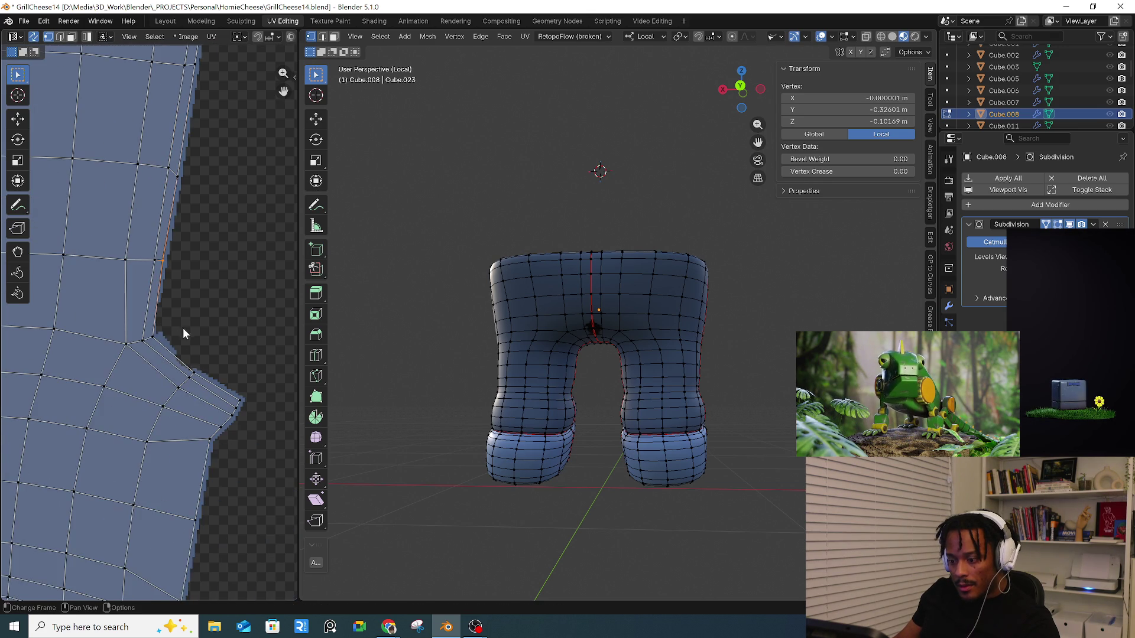
pyautogui.scroll(-2, 211, 473)
pyautogui.scroll(3, 45, 473)
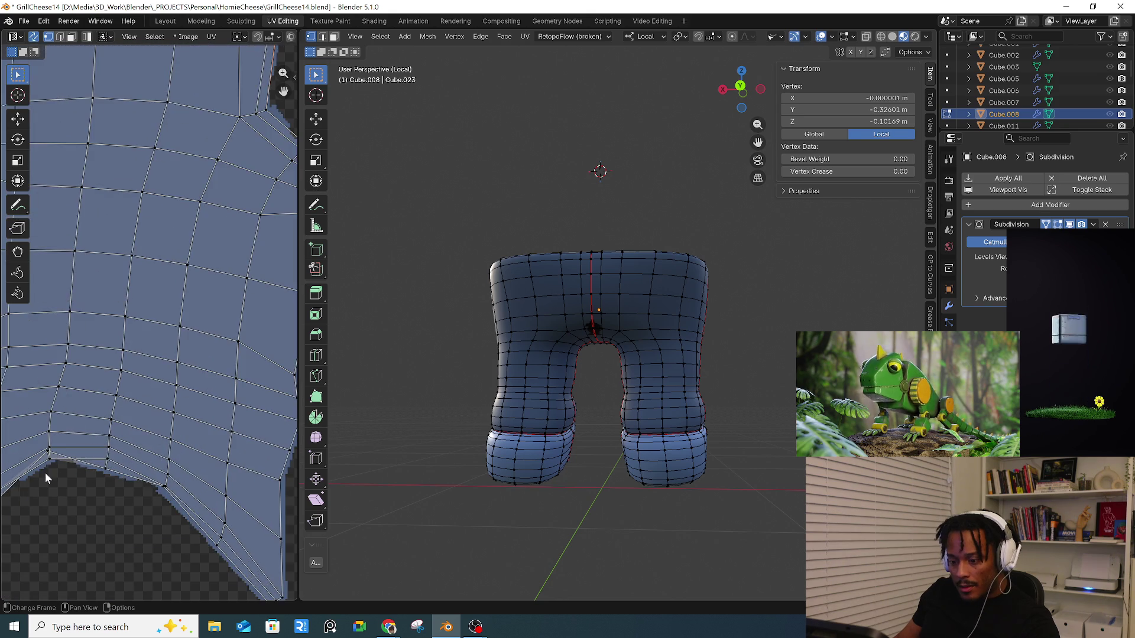
pyautogui.moveTo(45, 473); pyautogui.dragTo(136, 418, button='middle')
pyautogui.scroll(3, 164, 387)
pyautogui.click(160, 384)
pyautogui.press('g')
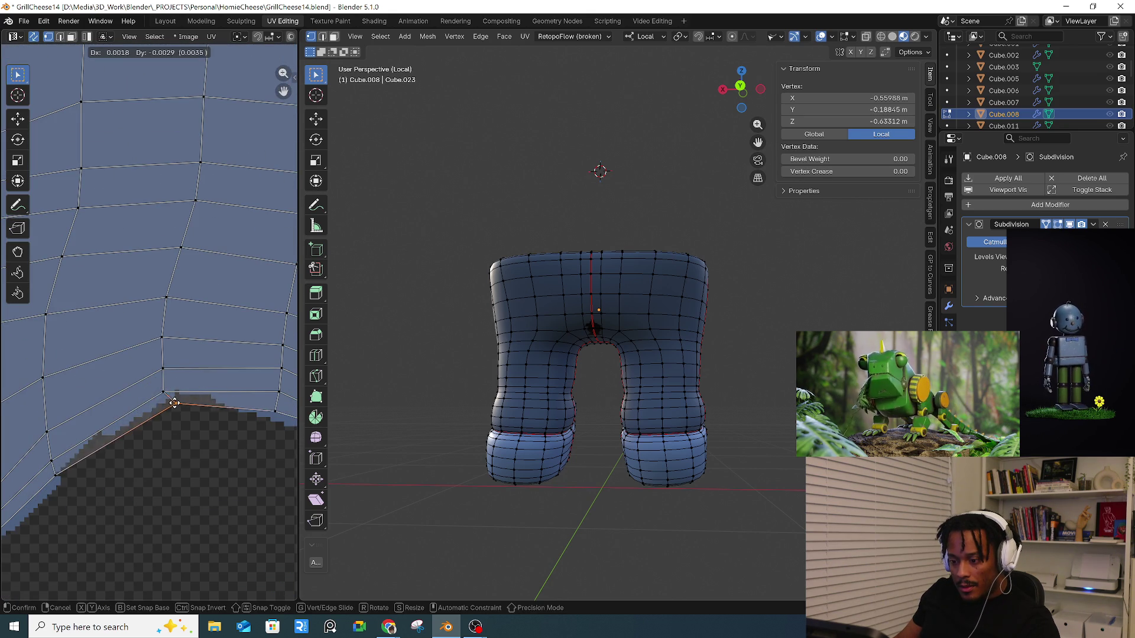
pyautogui.click(175, 405)
pyautogui.scroll(-2, 129, 374)
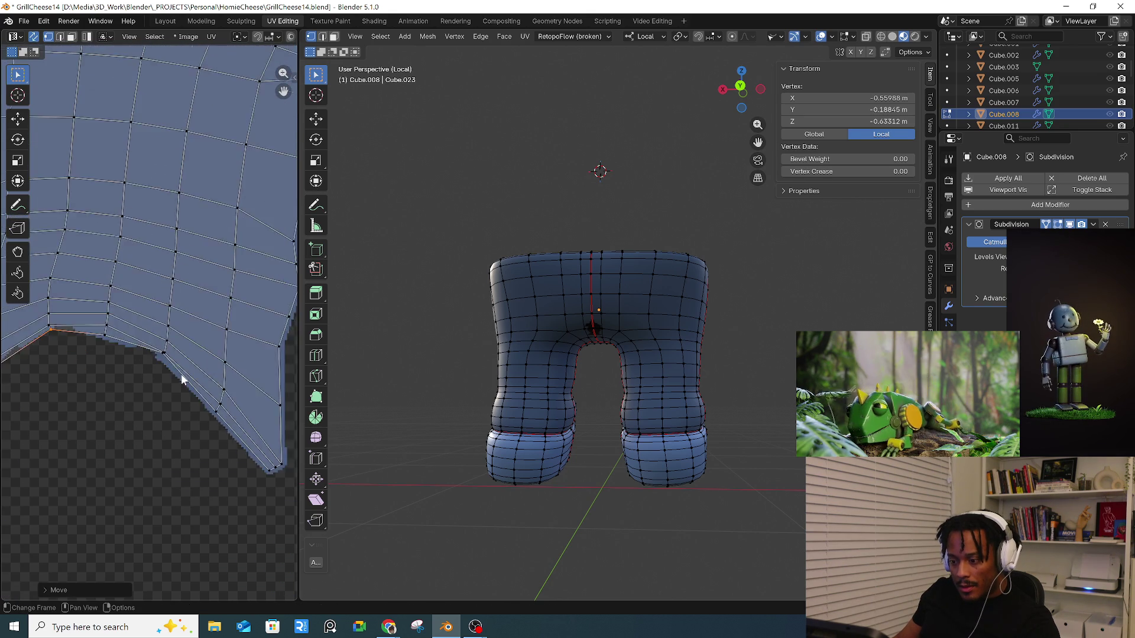
pyautogui.scroll(4, 133, 327)
pyautogui.click(130, 308)
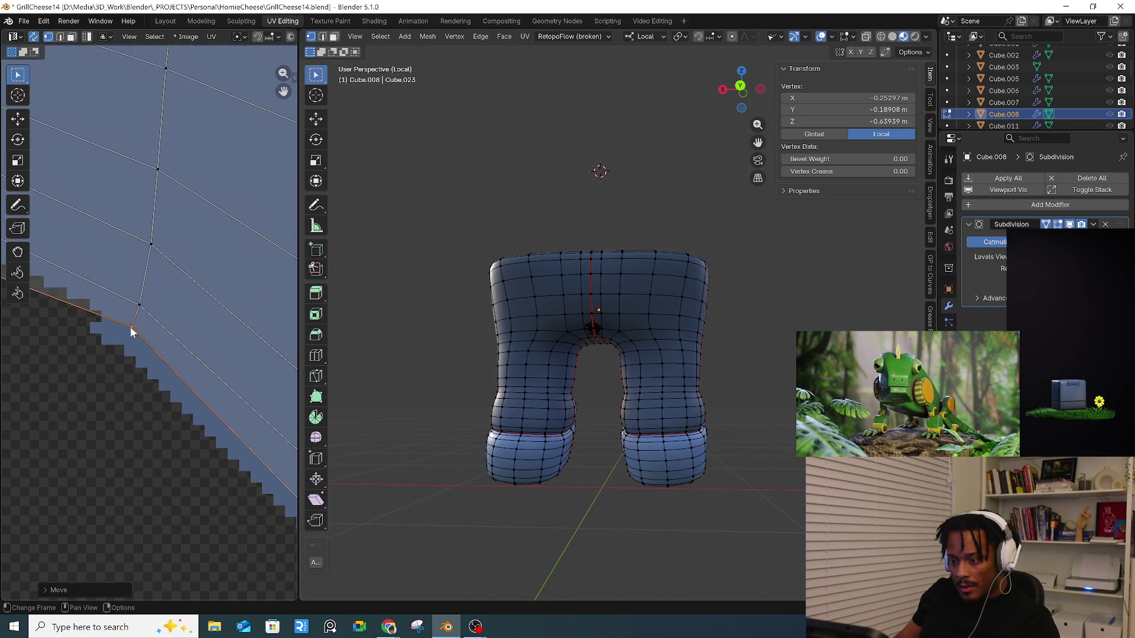
pyautogui.scroll(-3, 124, 337)
pyautogui.scroll(-8, 204, 410)
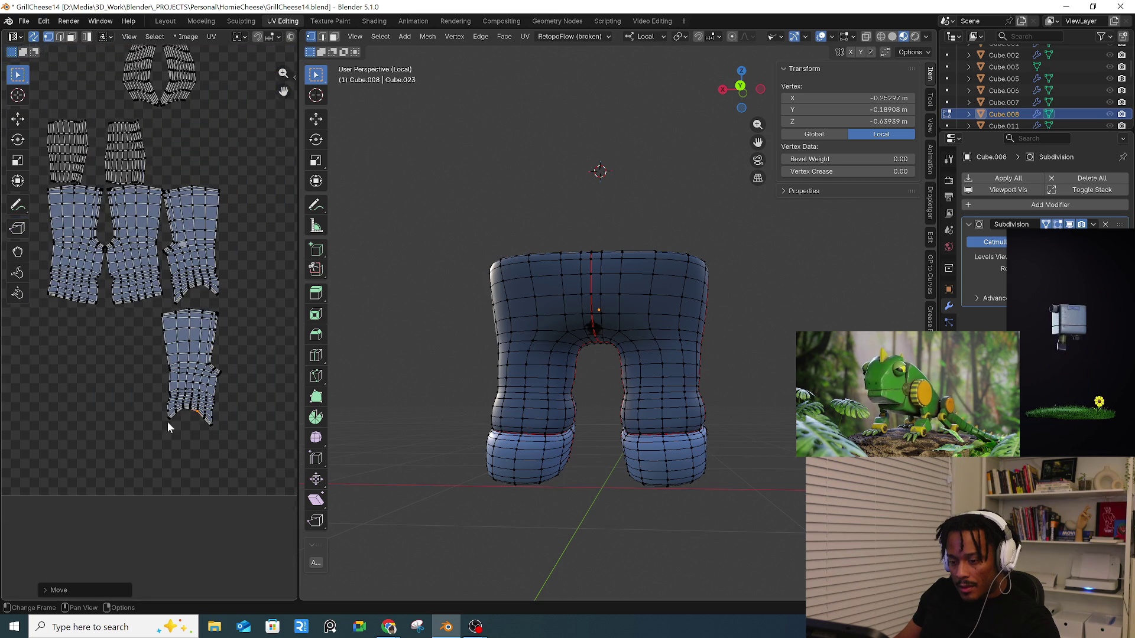
pyautogui.scroll(3, 172, 386)
pyautogui.scroll(3, 171, 385)
pyautogui.scroll(-8, 222, 395)
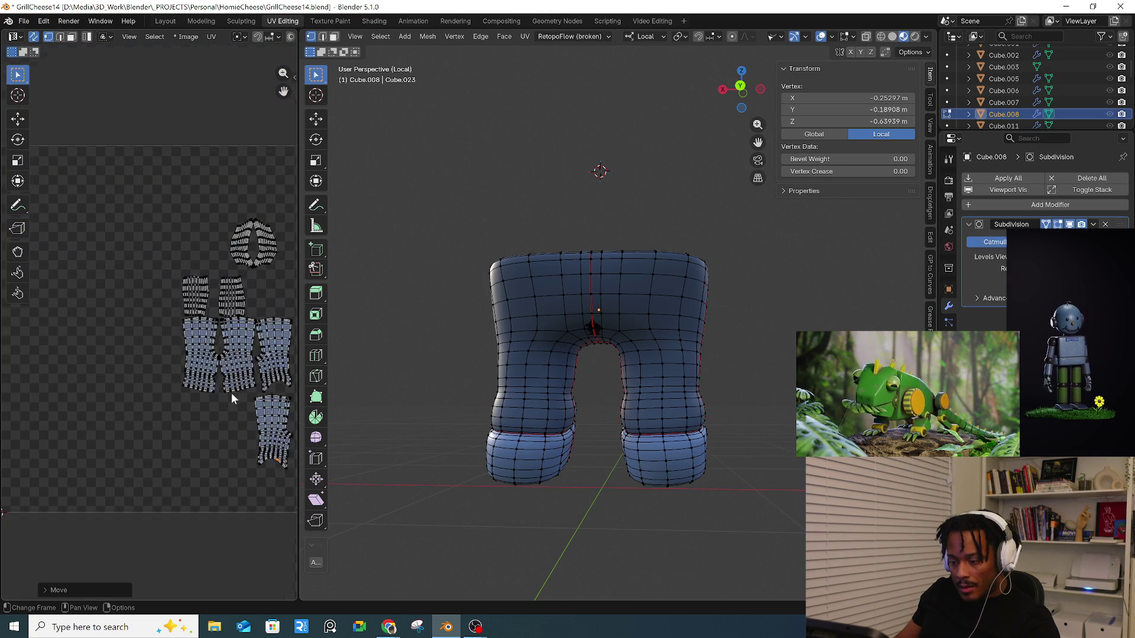
pyautogui.scroll(4, 149, 393)
pyautogui.moveTo(545, 308); pyautogui.dragTo(595, 330, button='middle')
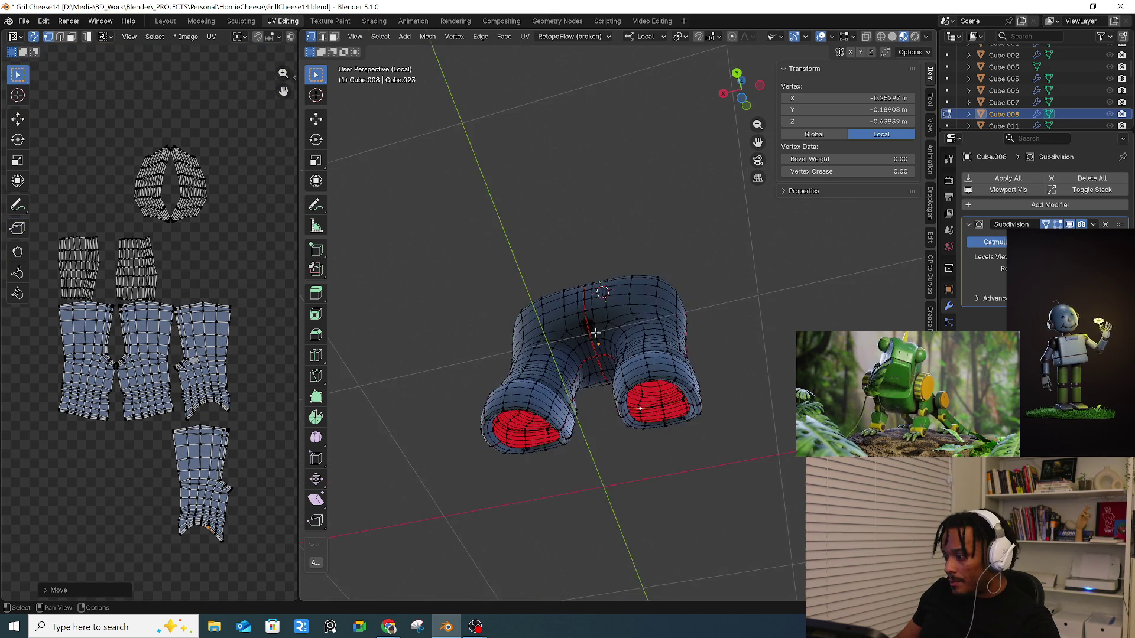
# - In Layout, enable Ucupaint Preview Mode and isolate the jeans to inspect the crotch
pyautogui.scroll(6, 587, 317)
pyautogui.scroll(-5, 596, 308)
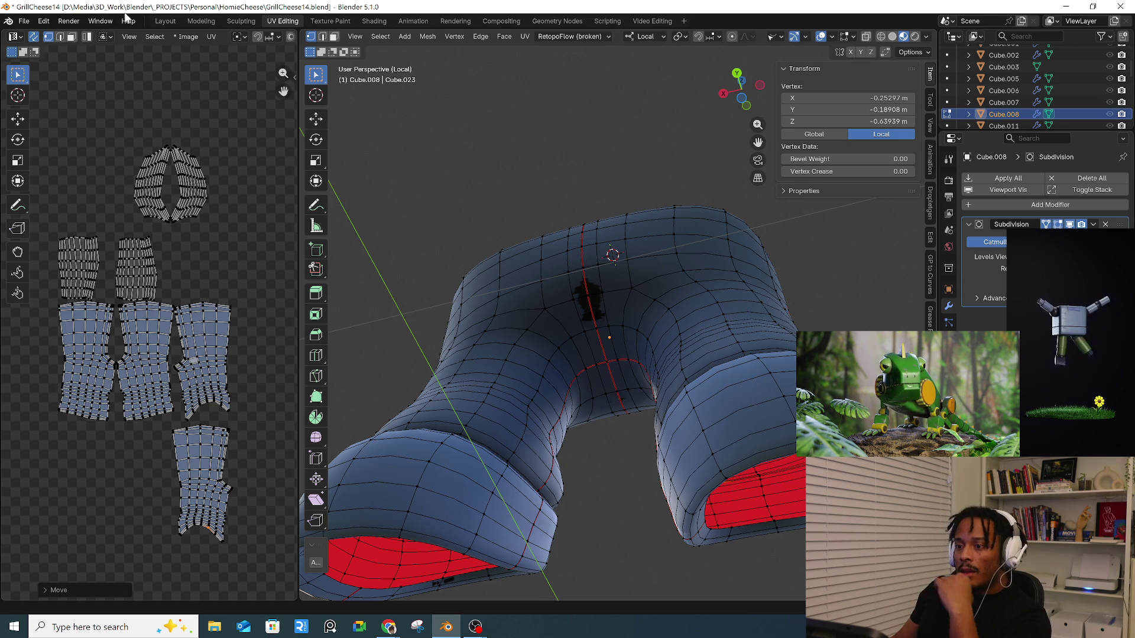
pyautogui.click(172, 20)
pyautogui.moveTo(409, 221)
pyautogui.mouseDown(button='middle')
pyautogui.moveTo(617, 285)
pyautogui.moveTo(807, 214)
pyautogui.mouseUp(button='middle')
pyautogui.click(810, 214)
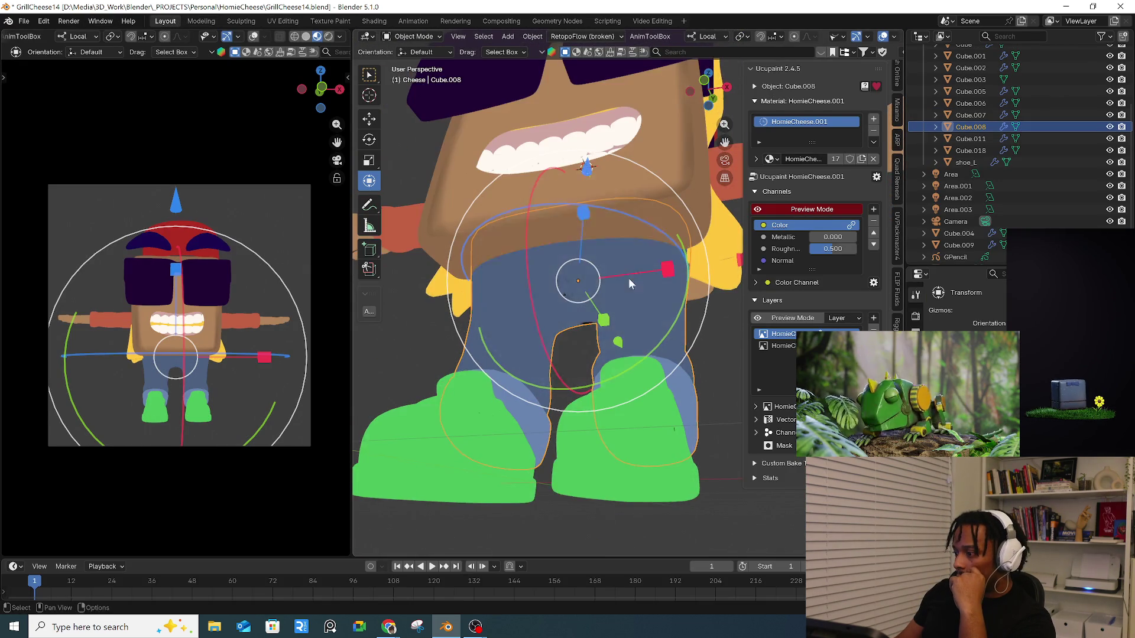
pyautogui.press('/')
pyautogui.moveTo(616, 298); pyautogui.dragTo(417, 168, button='middle')
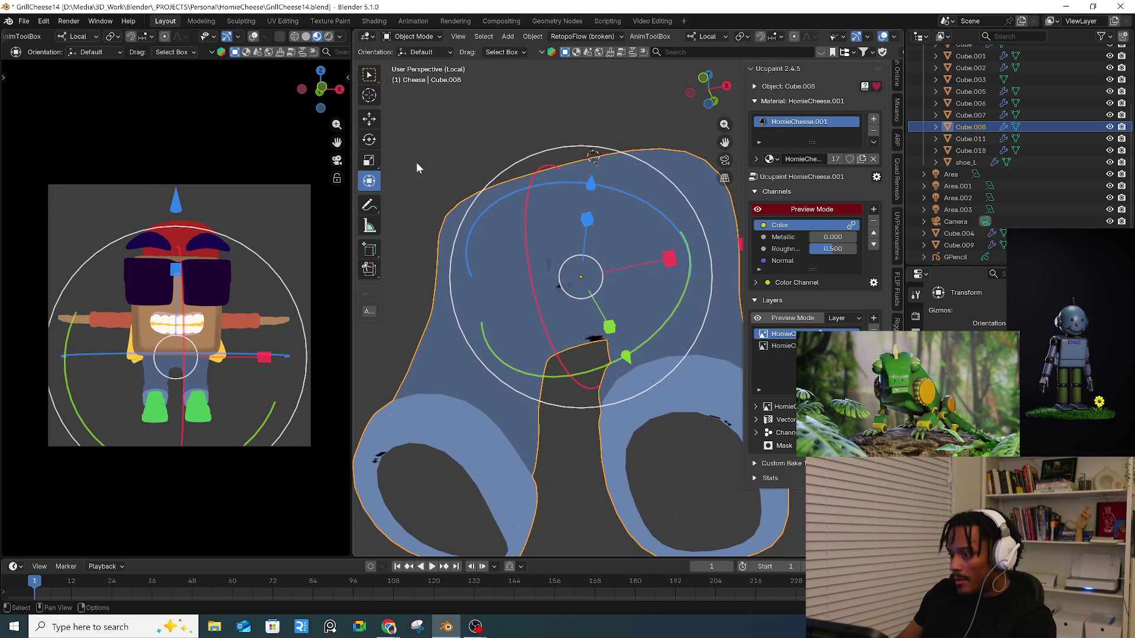
pyautogui.click(423, 41)
pyautogui.moveTo(576, 354)
pyautogui.mouseDown(button='middle')
pyautogui.moveTo(573, 401)
pyautogui.moveTo(609, 396)
pyautogui.mouseUp(button='middle')
# - Return to UV Editing and exit local view to show the whole character
pyautogui.click(282, 21)
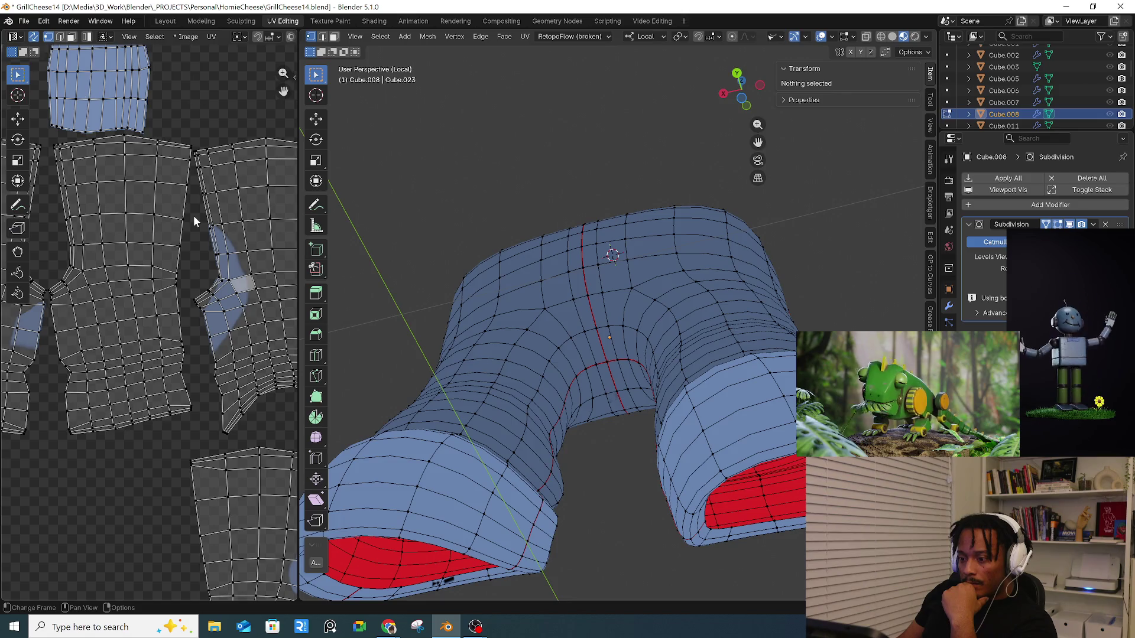
pyautogui.scroll(-3, 194, 220)
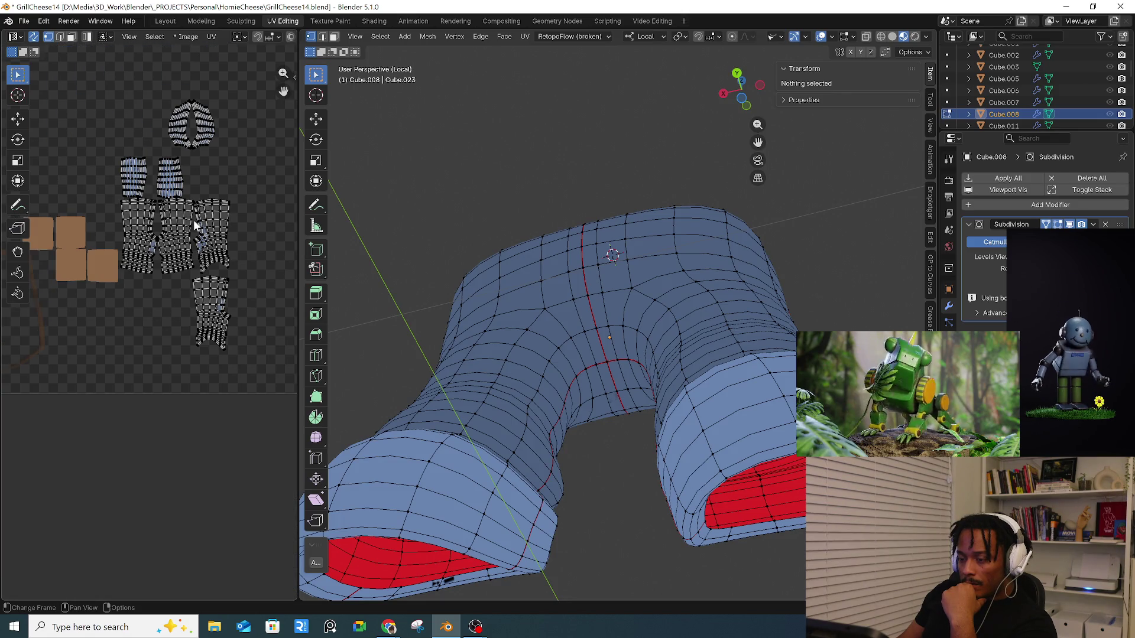
pyautogui.scroll(-1, 193, 220)
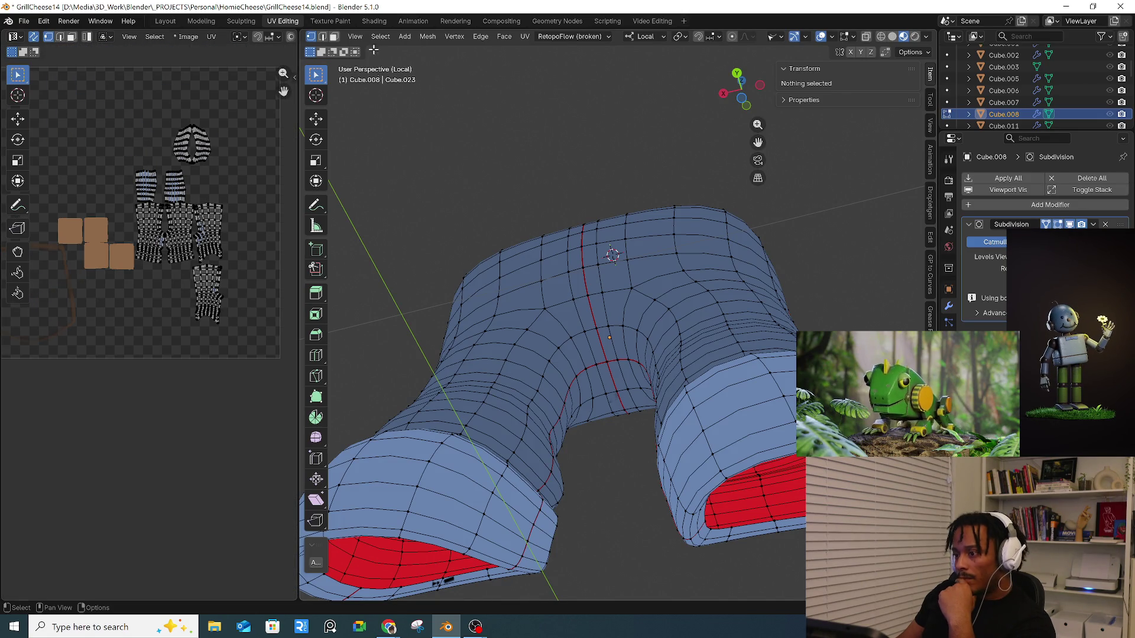
pyautogui.press('KP_Divide')
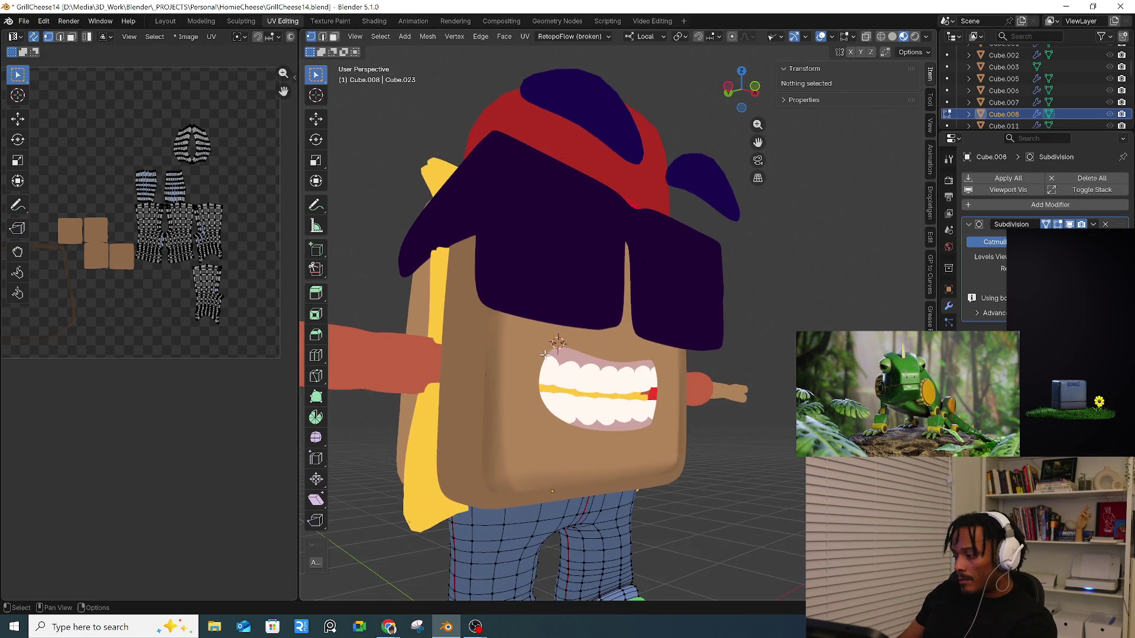
# - Switch the pants back to Object Mode and select all objects
pyautogui.moveTo(436, 32); pyautogui.dragTo(516, 30, button='middle')
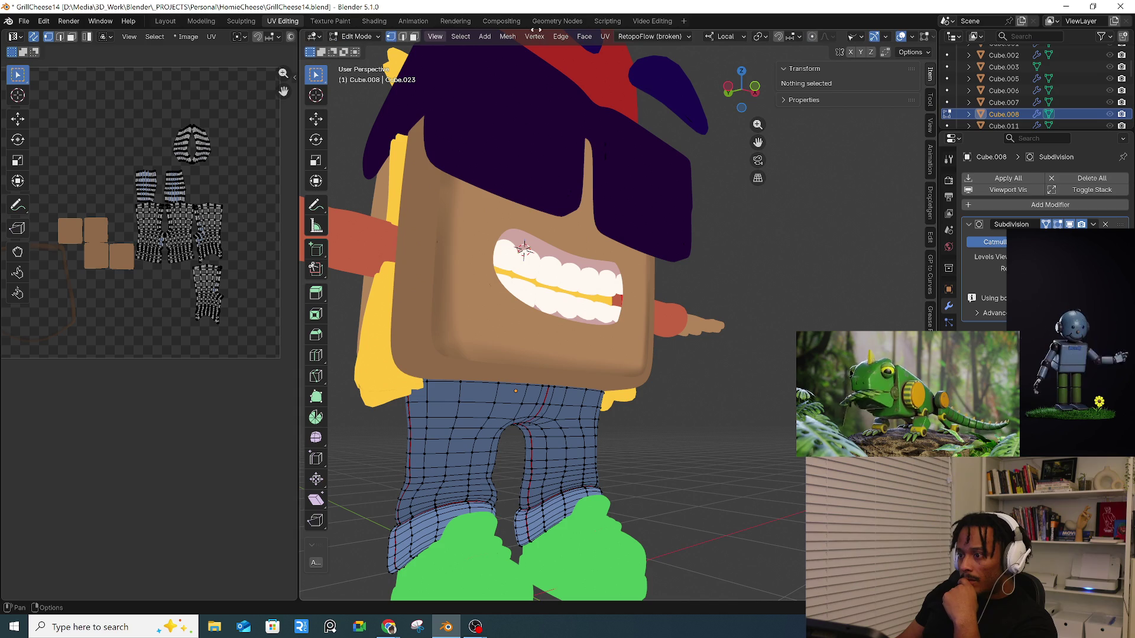
pyautogui.click(380, 37)
pyautogui.click(354, 51)
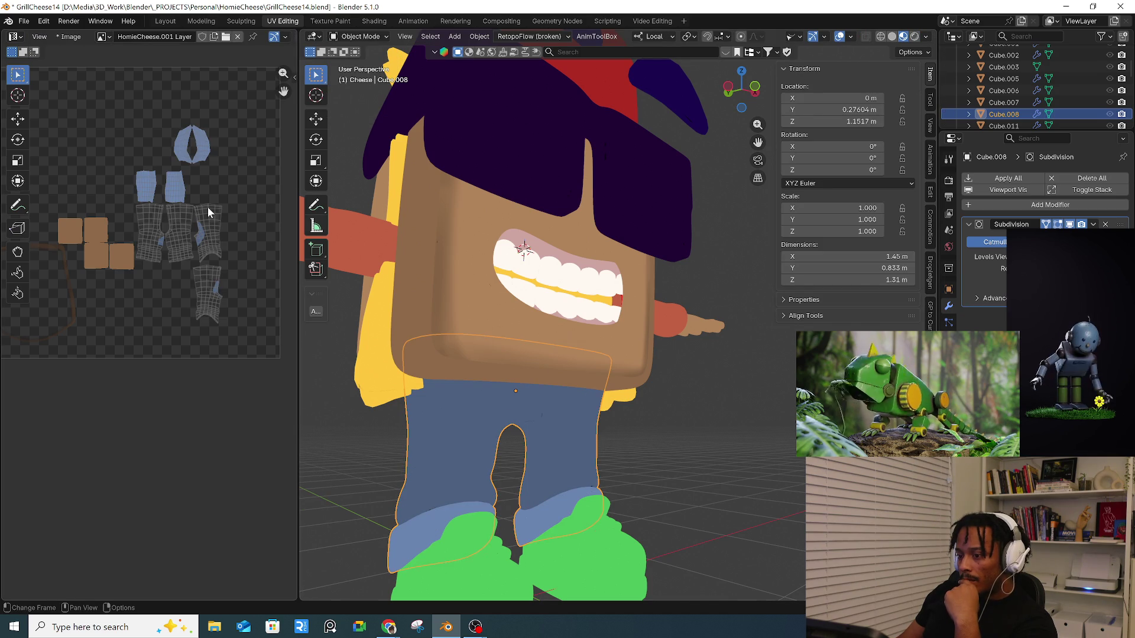
pyautogui.scroll(3, 128, 226)
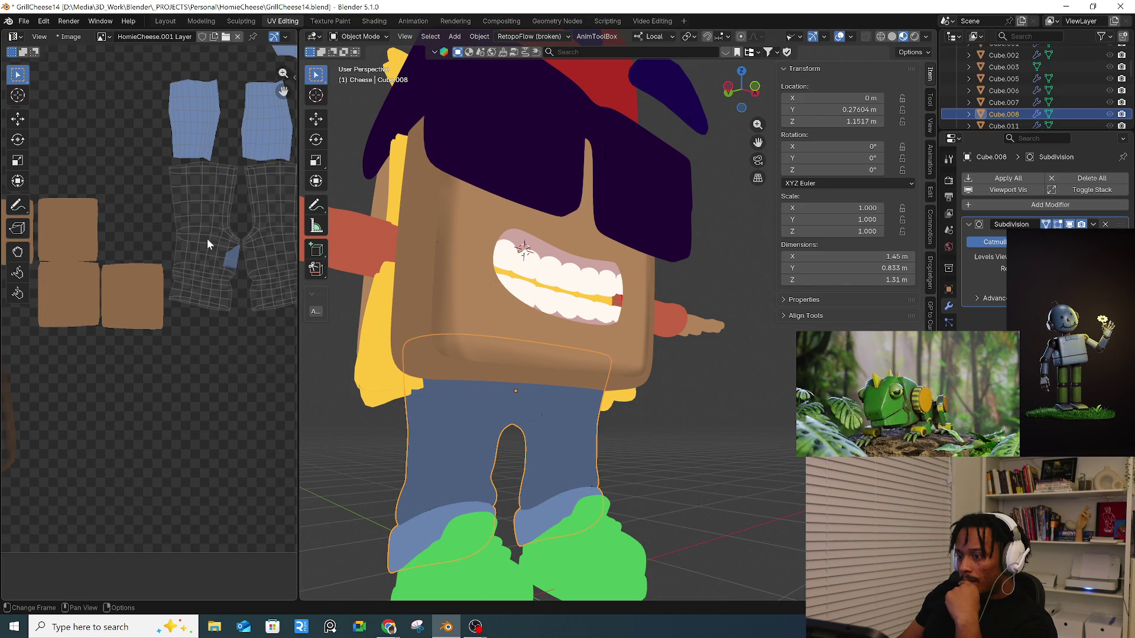
pyautogui.scroll(-3, 207, 244)
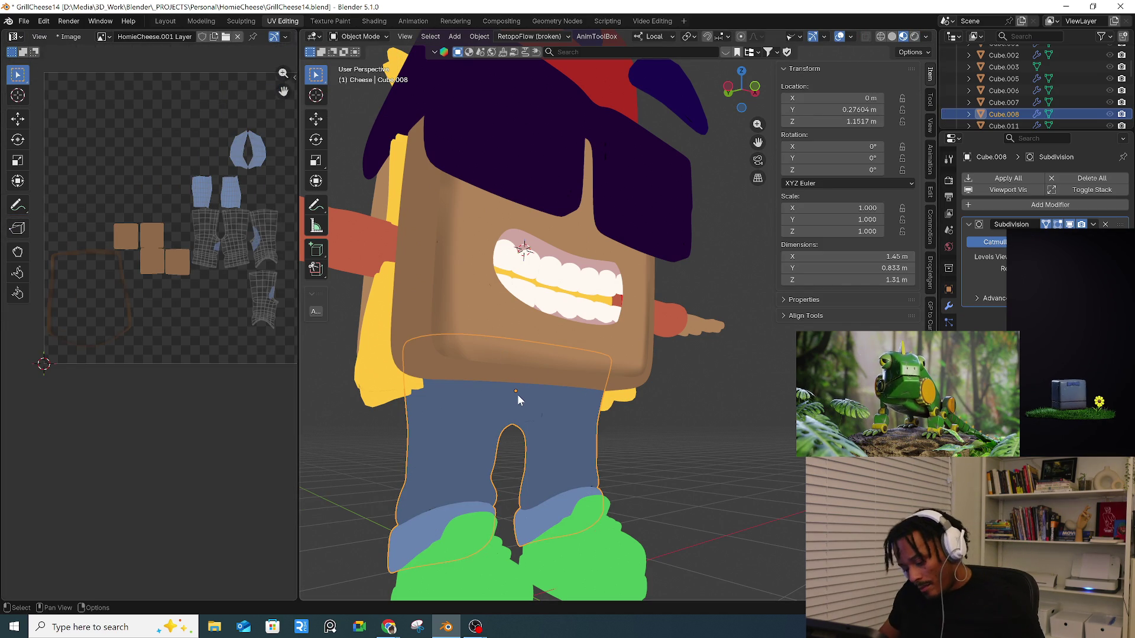
pyautogui.press('a')
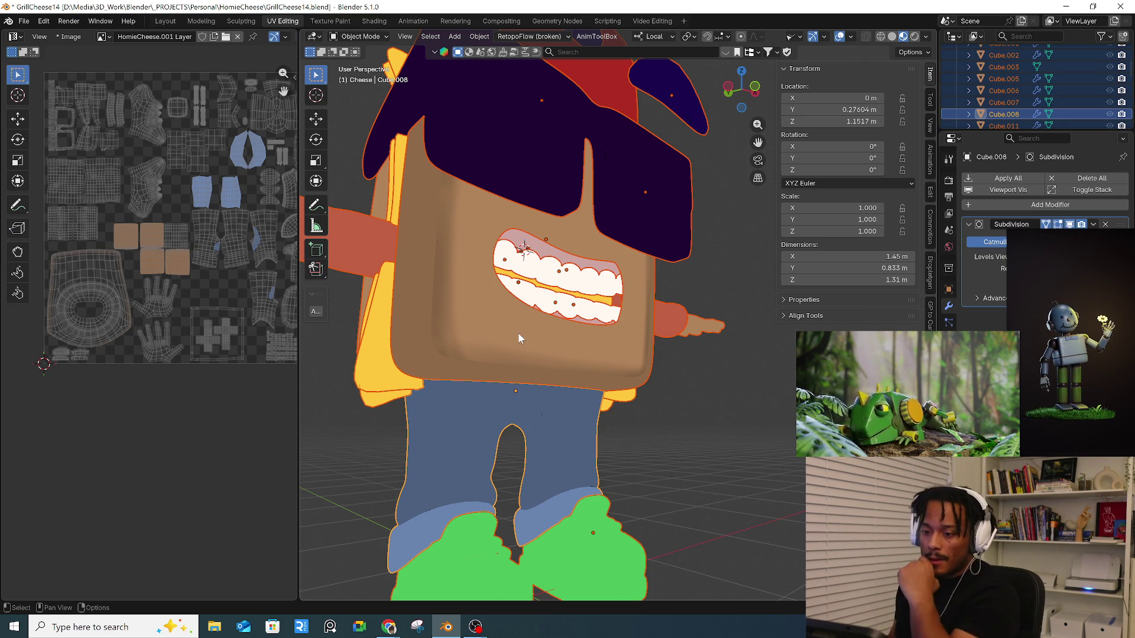
# - Select the pants and display their Cube.023 mesh data properties
pyautogui.scroll(-2, 178, 262)
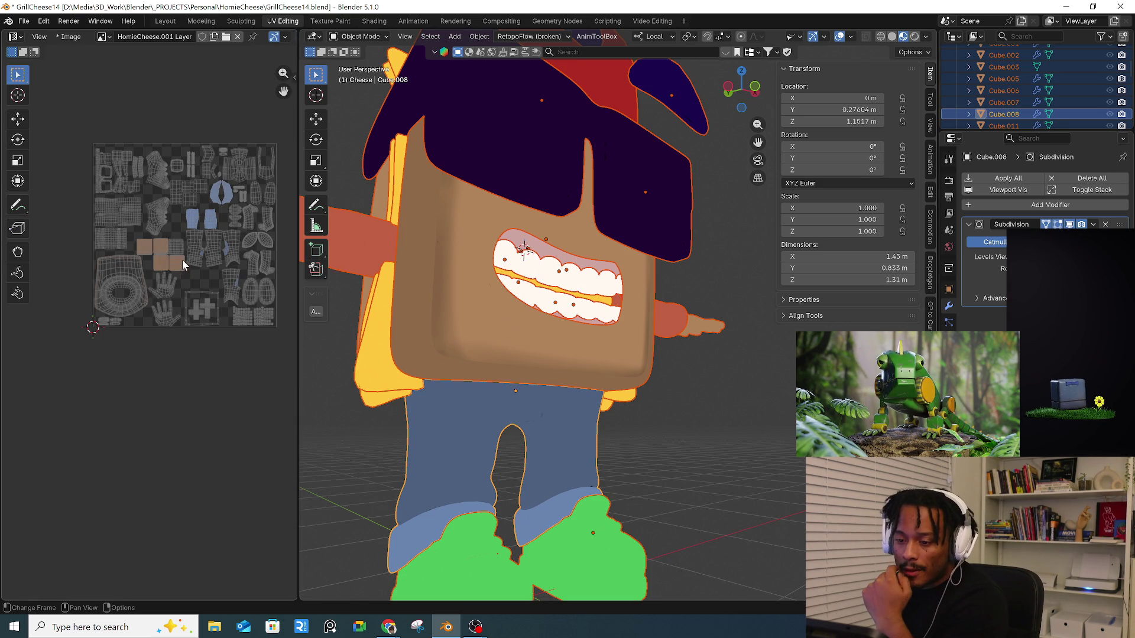
pyautogui.scroll(6, 203, 247)
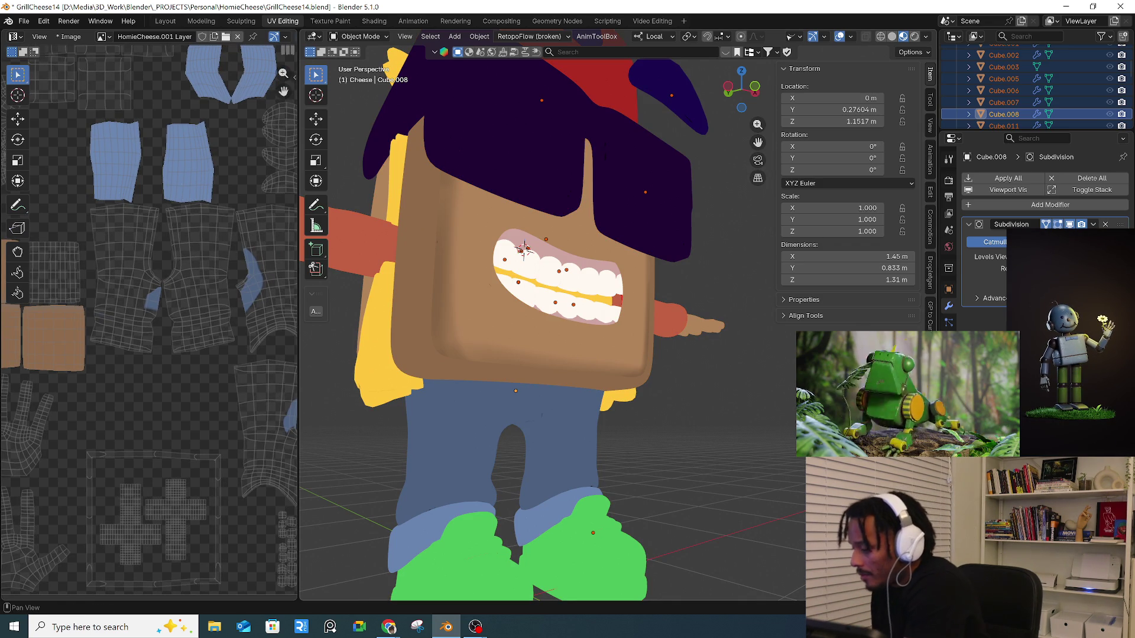
pyautogui.scroll(-8, 929, 207)
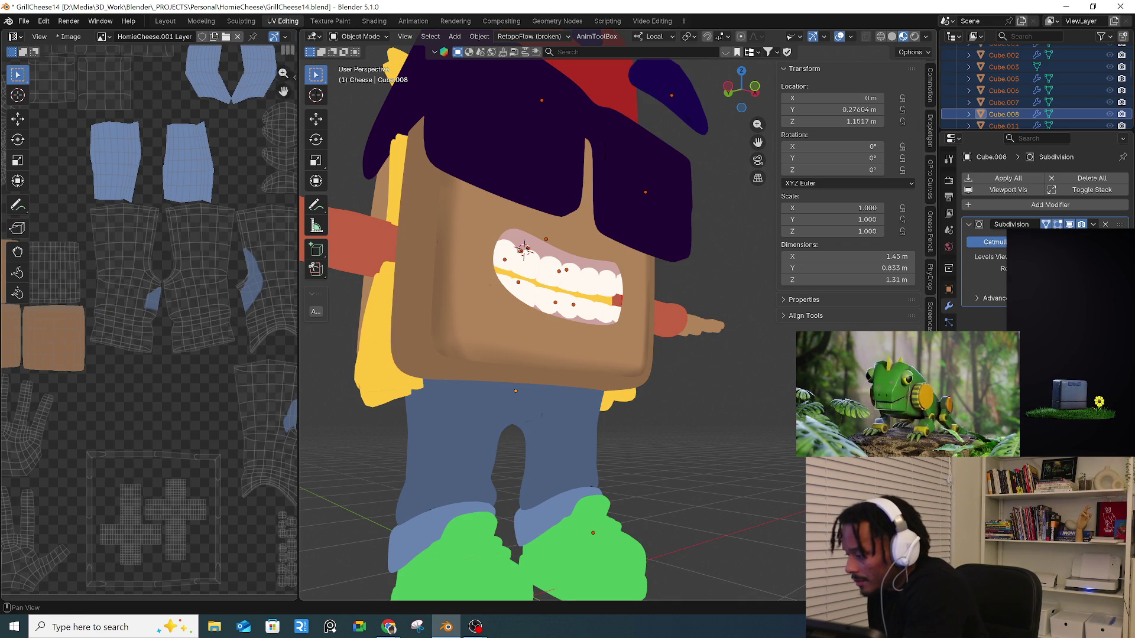
pyautogui.scroll(-2, 930, 207)
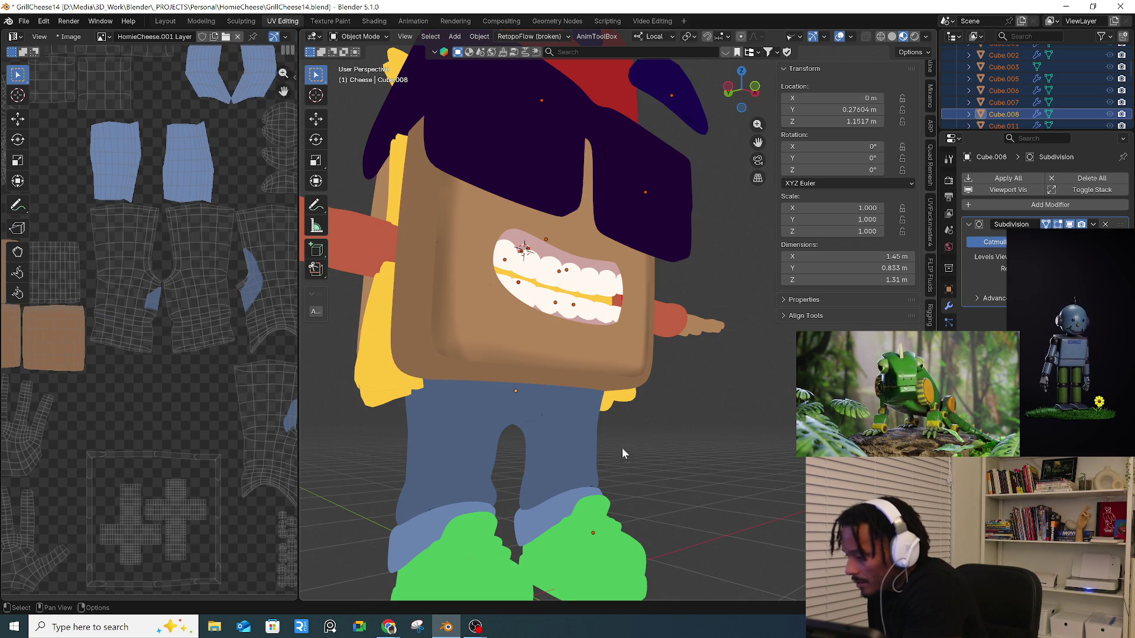
pyautogui.click(590, 479)
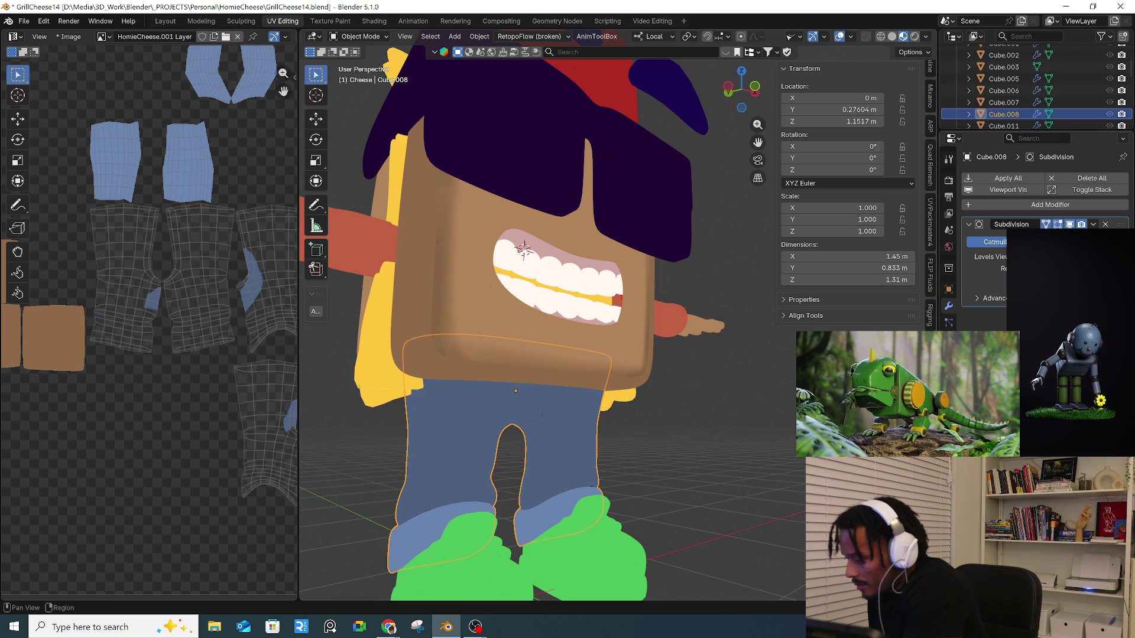
pyautogui.click(949, 355)
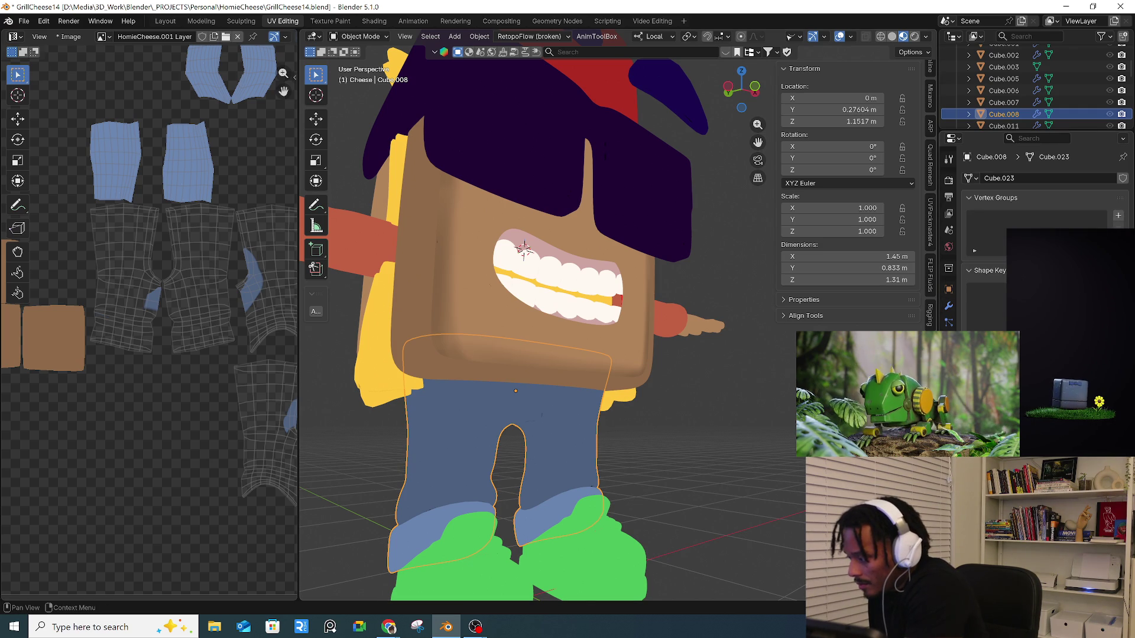
pyautogui.moveTo(642, 432); pyautogui.dragTo(572, 431, button='middle')
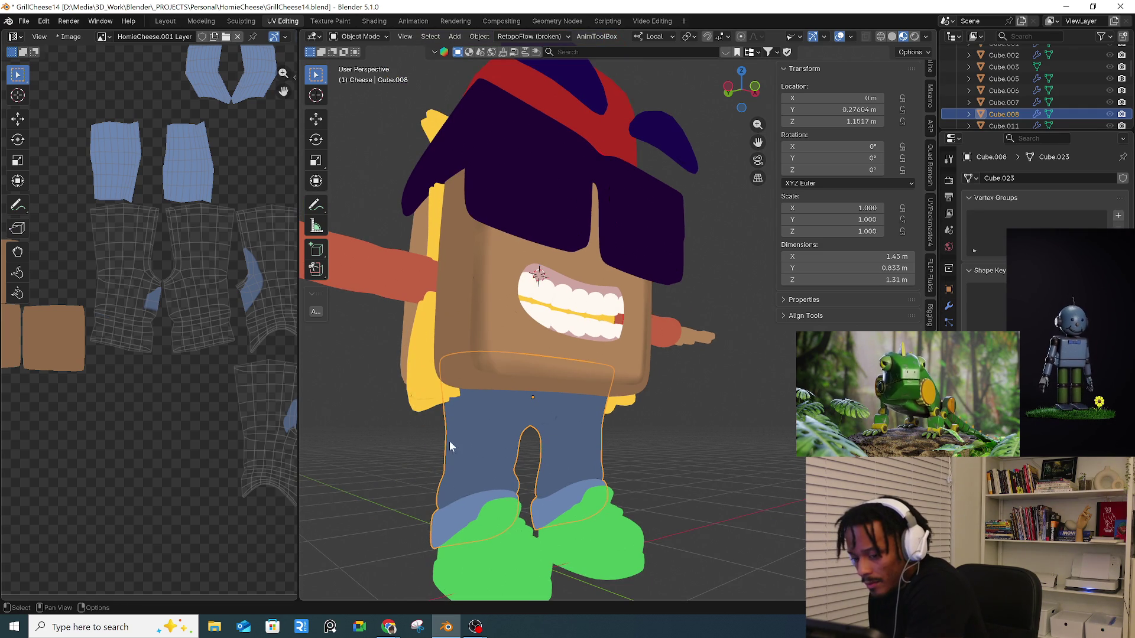
# - Hide the viewport sidebar and show the pants' Material properties
pyautogui.scroll(-3, 204, 435)
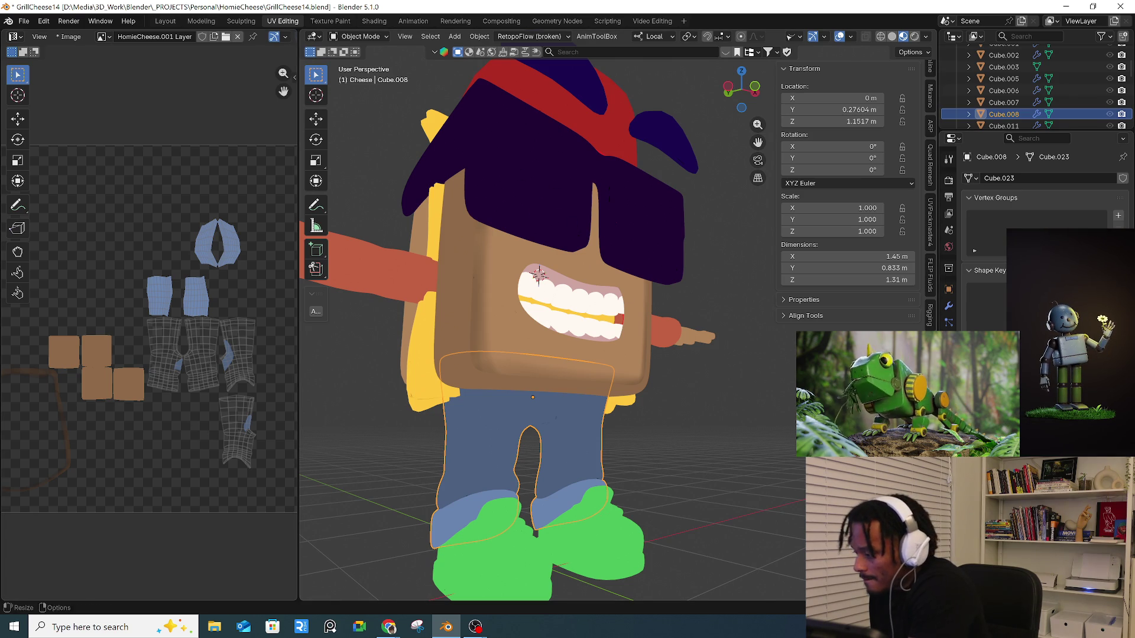
pyautogui.keyDown('ctrl'); pyautogui.scroll(-1, 930, 177); pyautogui.keyUp('ctrl')
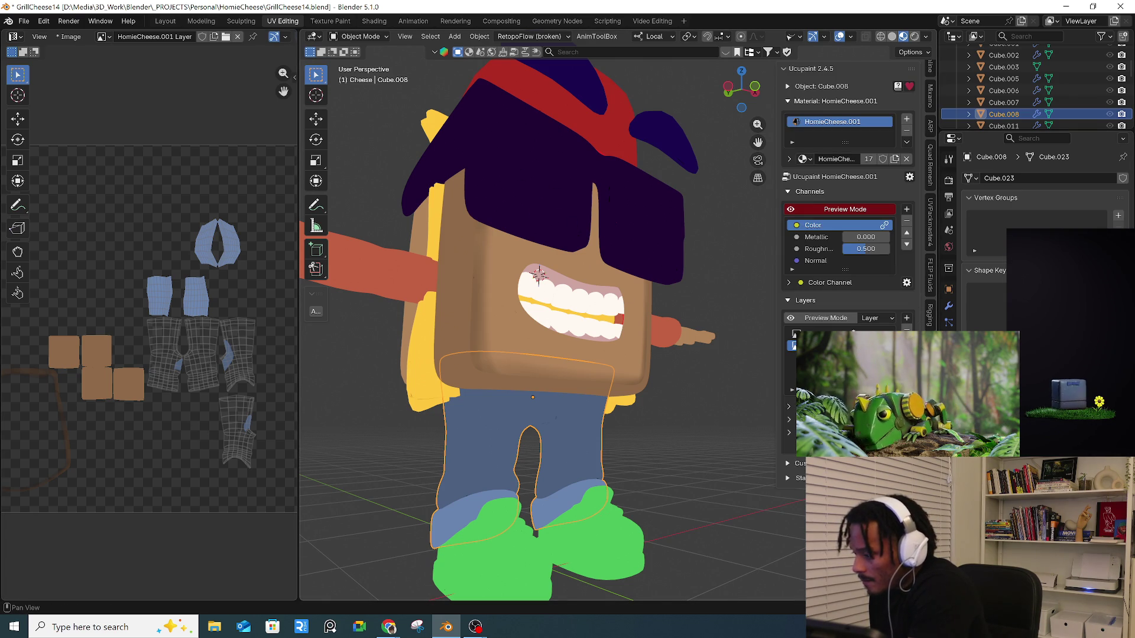
pyautogui.press('n')
pyautogui.click(949, 389)
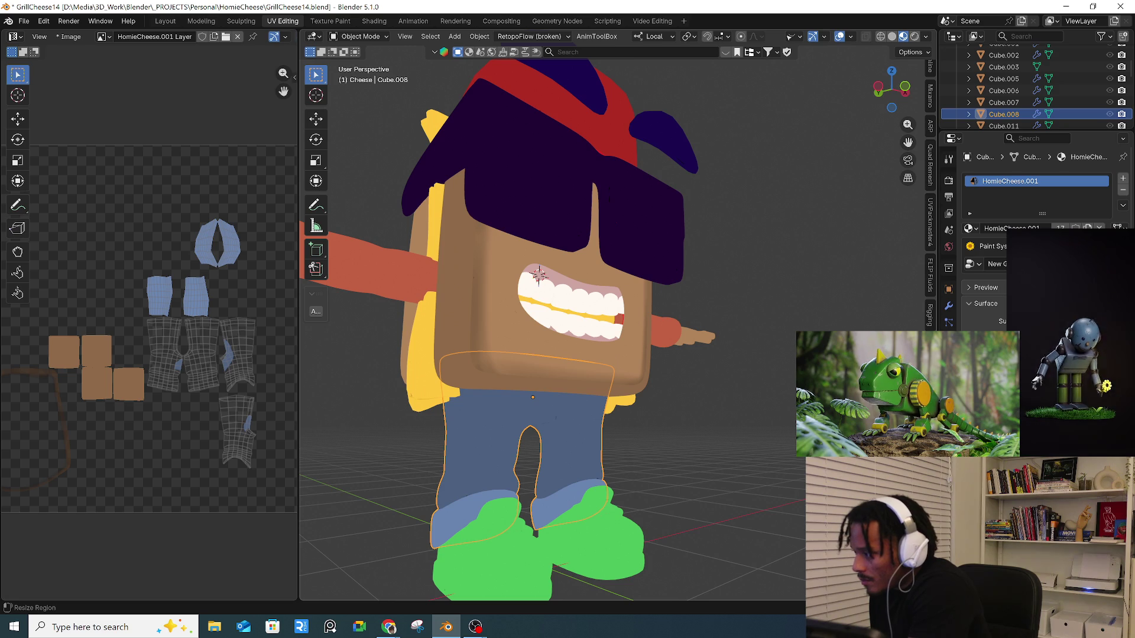
pyautogui.moveTo(477, 397); pyautogui.dragTo(519, 385, button='middle')
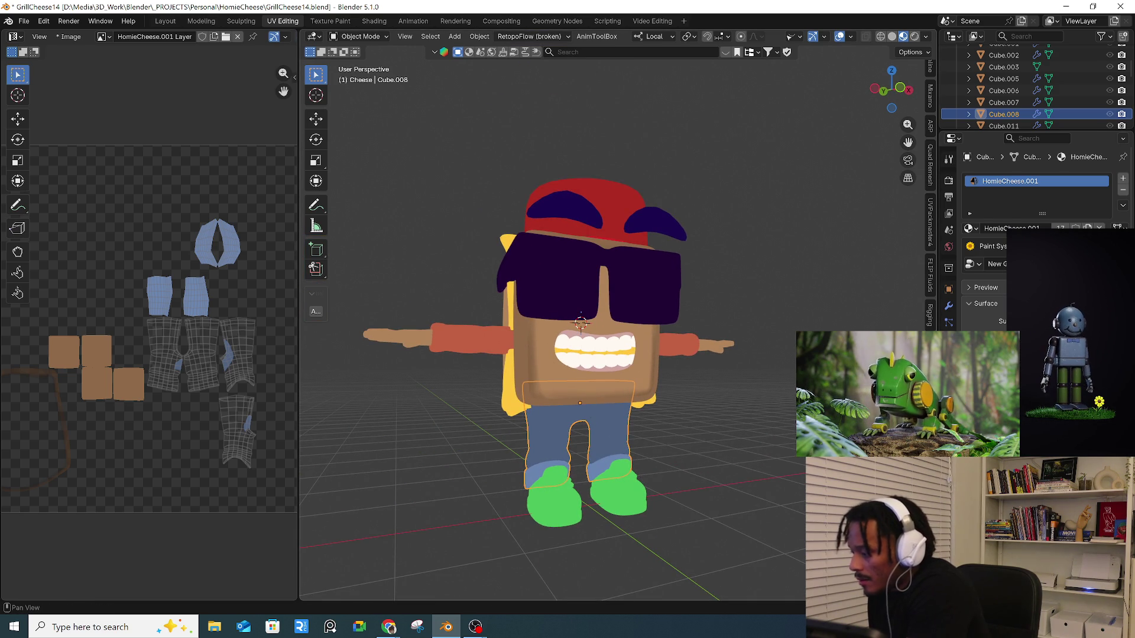
# - Turn off Ucupaint Preview Mode and remove the HomieCheese.001 material slot
pyautogui.press('n')
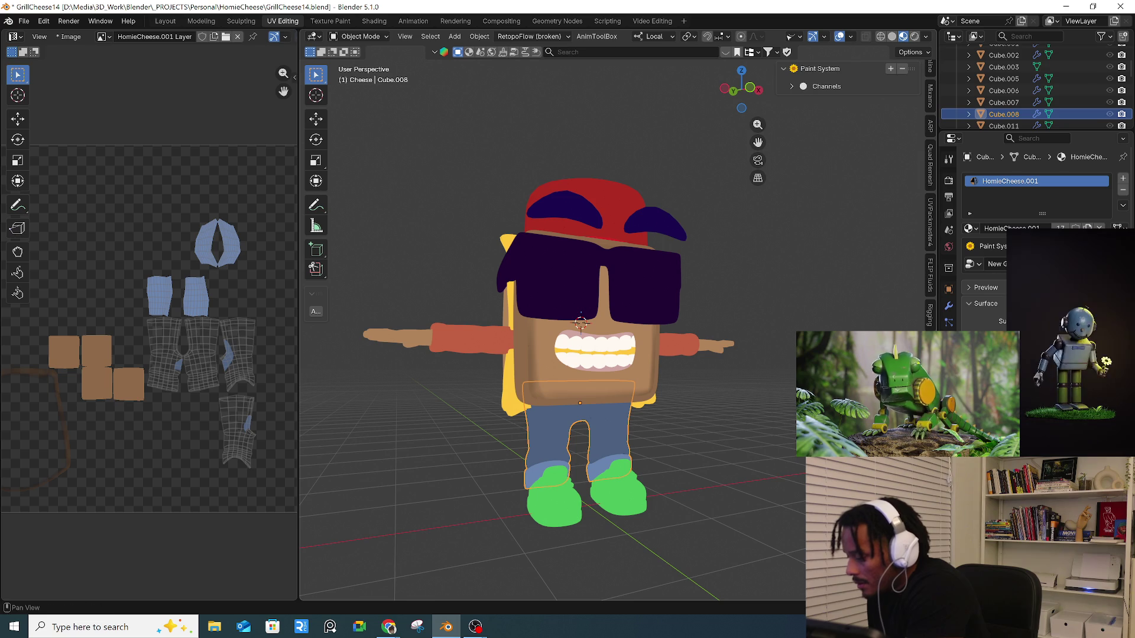
pyautogui.hotkey('ctrl', 'Tab')
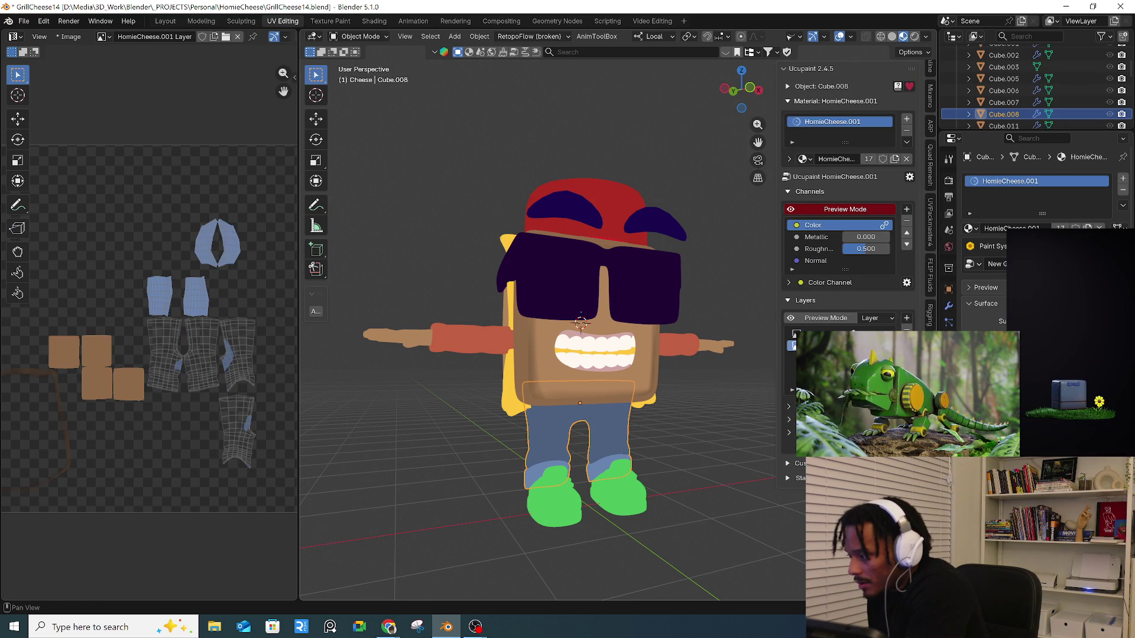
pyautogui.click(876, 208)
pyautogui.moveTo(626, 321)
pyautogui.mouseDown(button='middle')
pyautogui.moveTo(512, 324)
pyautogui.moveTo(612, 341)
pyautogui.moveTo(565, 408)
pyautogui.moveTo(727, 254)
pyautogui.mouseUp(button='middle')
pyautogui.scroll(6, 560, 419)
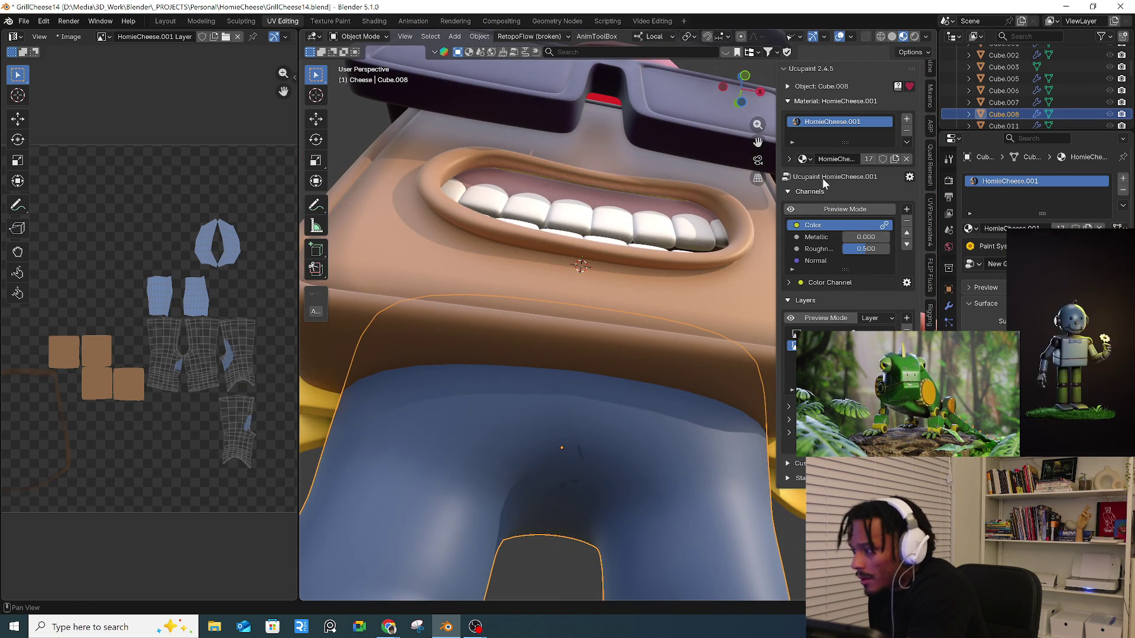
pyautogui.click(906, 130)
pyautogui.scroll(-7, 627, 278)
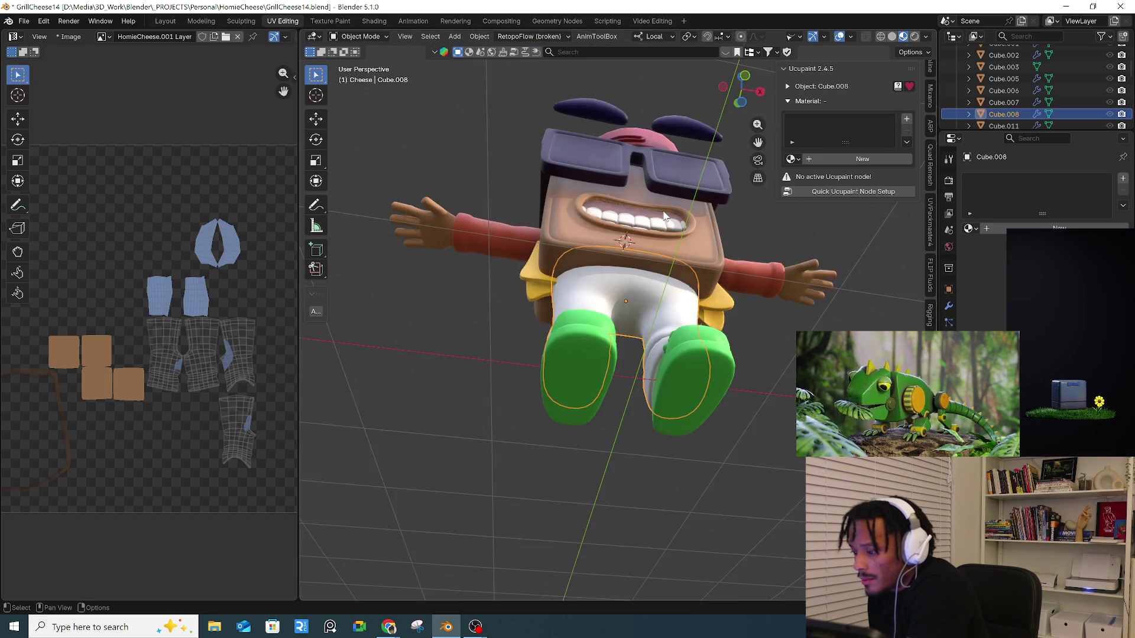
# - Create Material.002 for the pants using Quick Ucupaint Node Setup
pyautogui.scroll(2, 652, 278)
pyautogui.moveTo(652, 278)
pyautogui.mouseDown(button='middle')
pyautogui.moveTo(577, 333)
pyautogui.moveTo(489, 329)
pyautogui.mouseUp(button='middle')
pyautogui.moveTo(660, 284)
pyautogui.mouseDown(button='middle')
pyautogui.moveTo(589, 258)
pyautogui.moveTo(775, 285)
pyautogui.moveTo(694, 288)
pyautogui.moveTo(695, 328)
pyautogui.mouseUp(button='middle')
pyautogui.moveTo(623, 349)
pyautogui.mouseDown(button='middle')
pyautogui.moveTo(569, 340)
pyautogui.moveTo(620, 343)
pyautogui.mouseUp(button='middle')
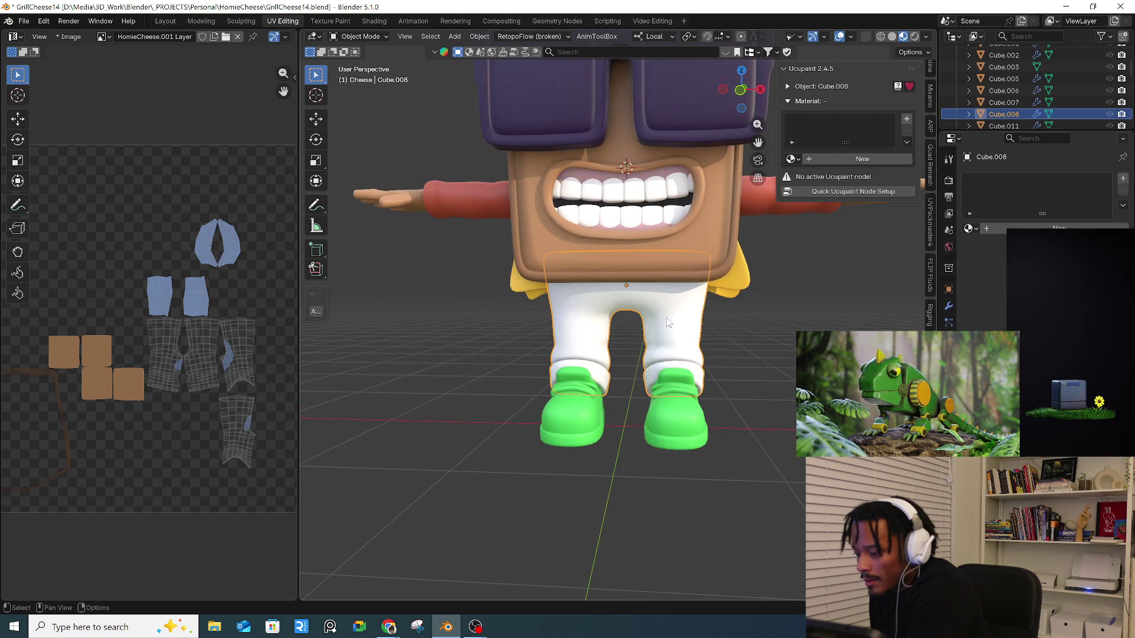
pyautogui.click(860, 161)
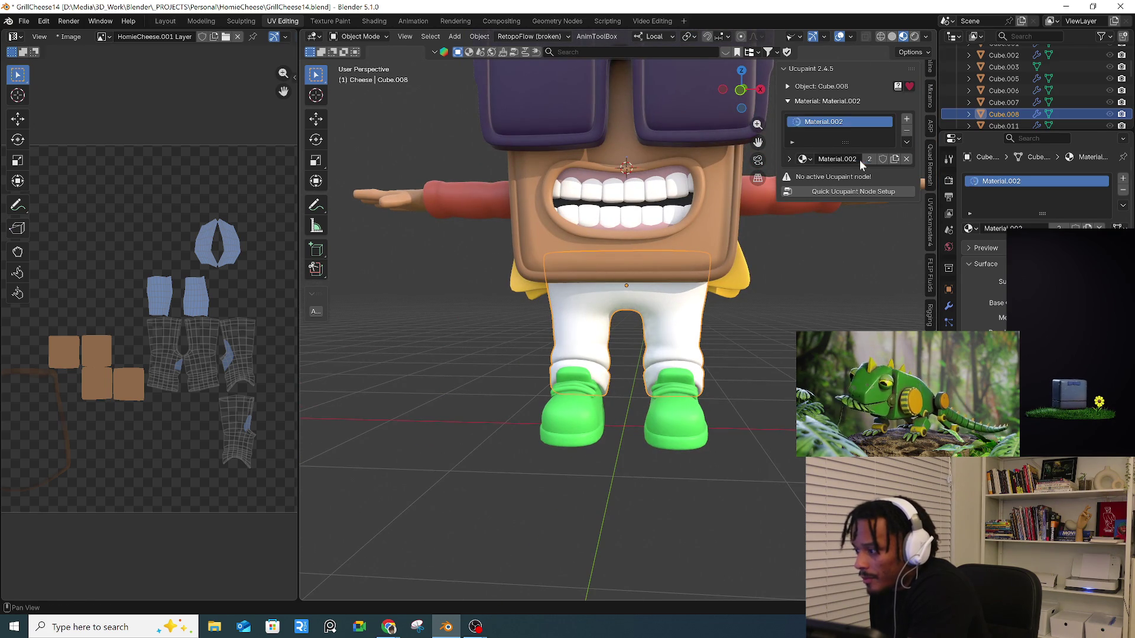
pyautogui.click(845, 192)
pyautogui.click(818, 315)
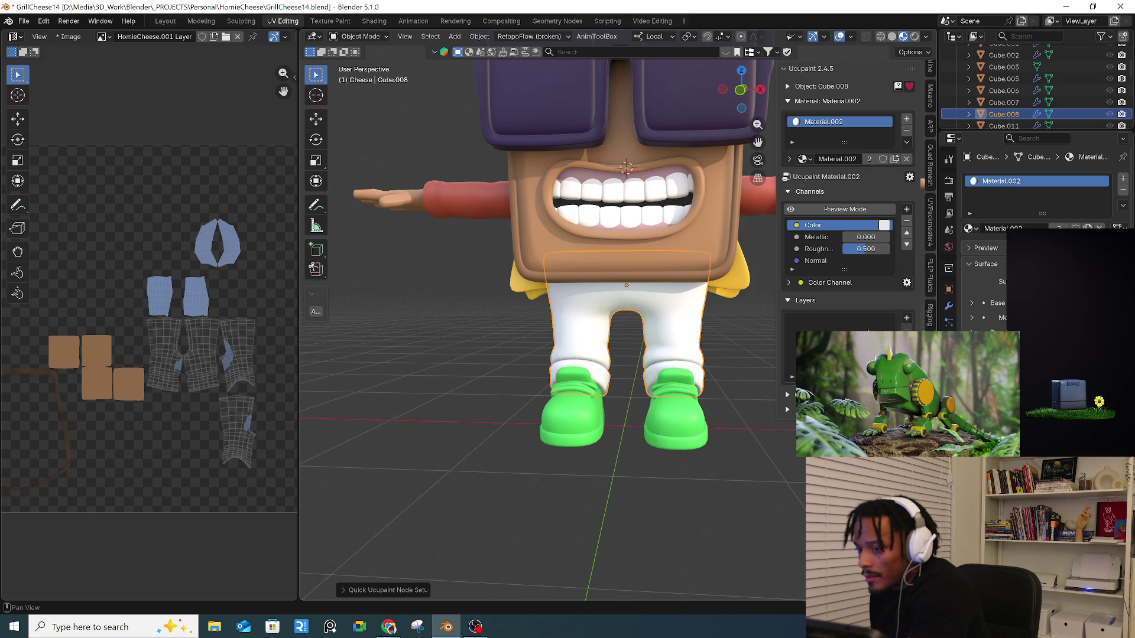
# - Add a new 2048 image layer, Material.002 Layer, to the Ucupaint stack
pyautogui.click(906, 319)
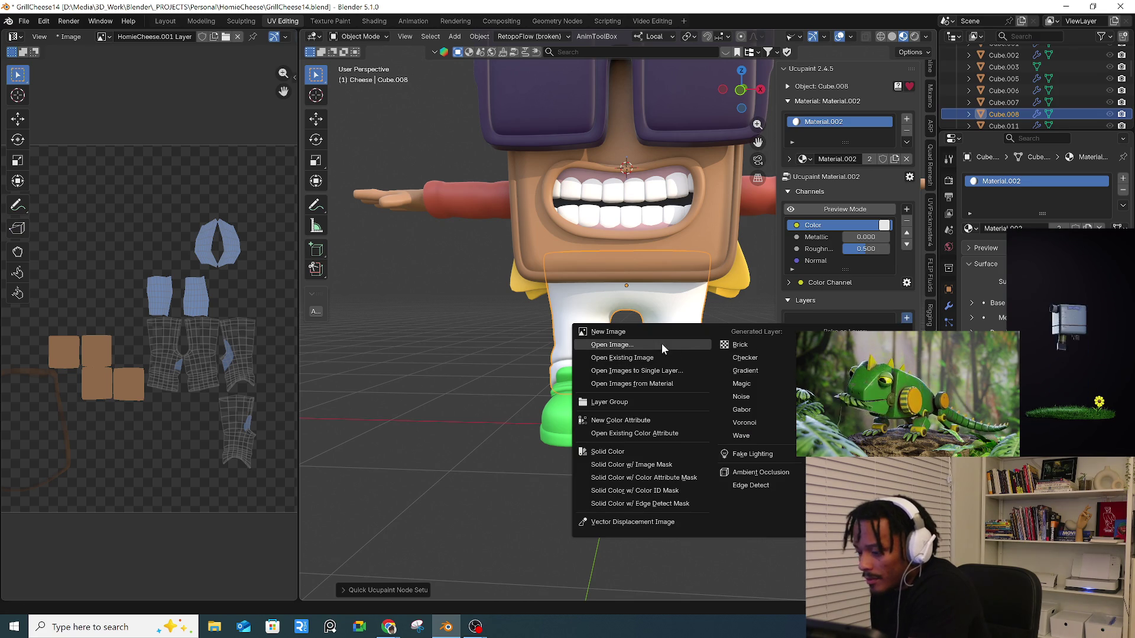
pyautogui.click(606, 331)
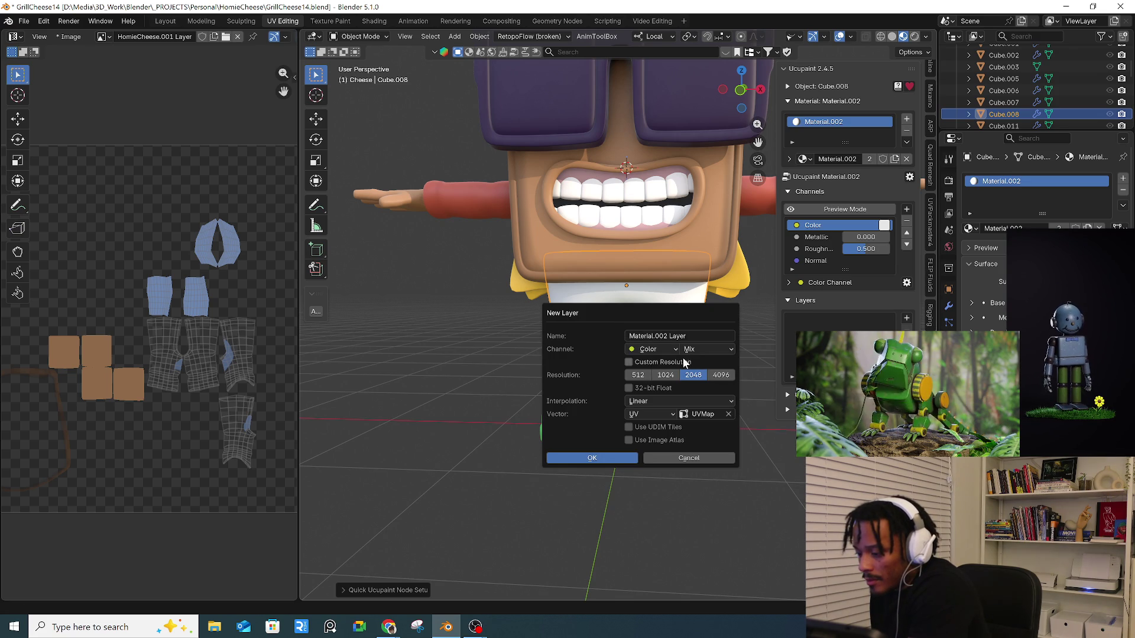
pyautogui.click(592, 458)
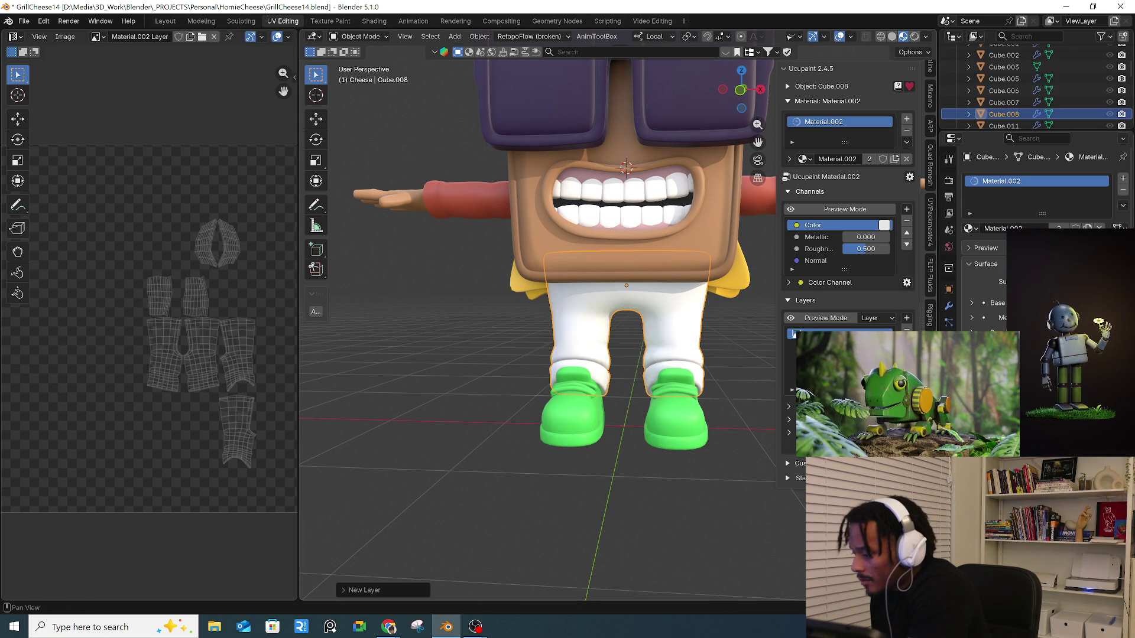
pyautogui.click(951, 161)
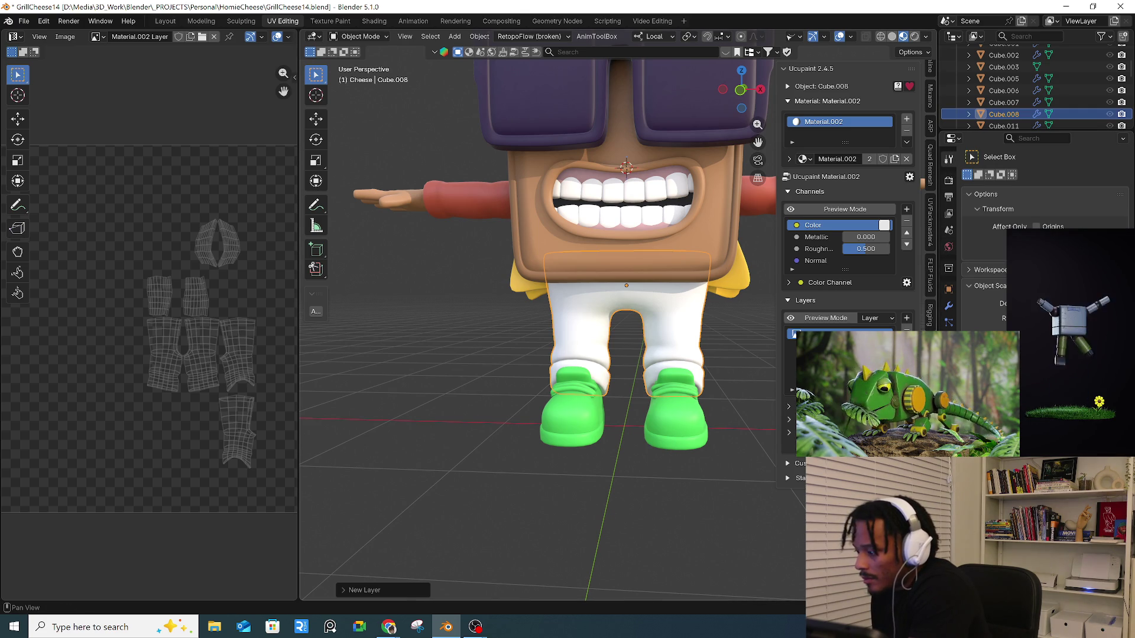
# - Switch the pants to Texture Paint, toggle the face selection mask on and off, then return to Edit Mode
pyautogui.click(361, 36)
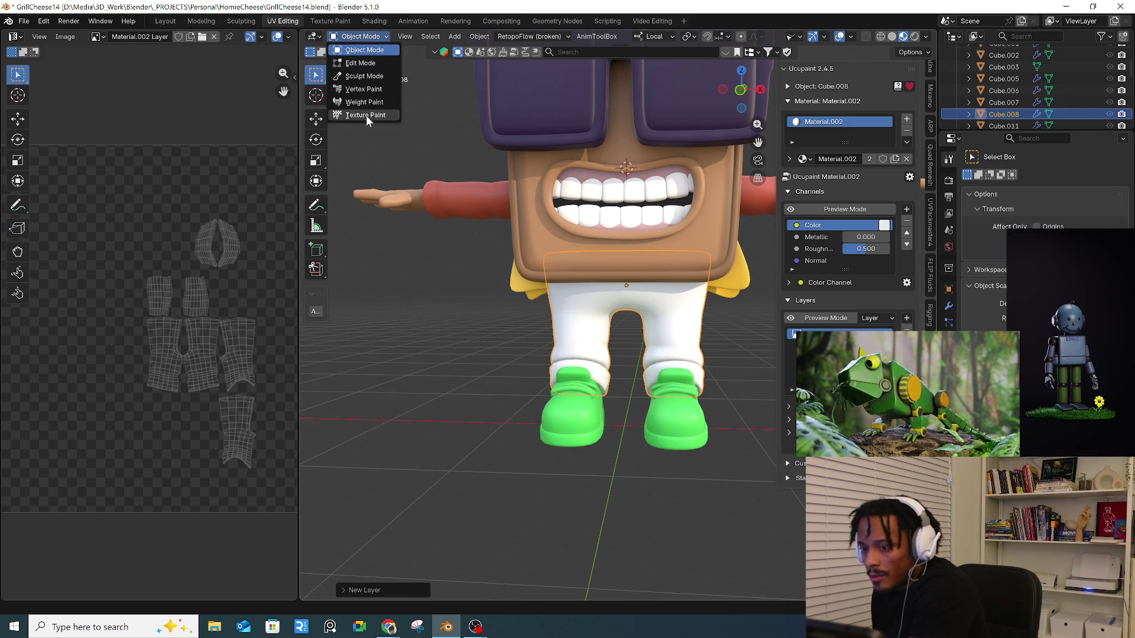
pyautogui.click(367, 115)
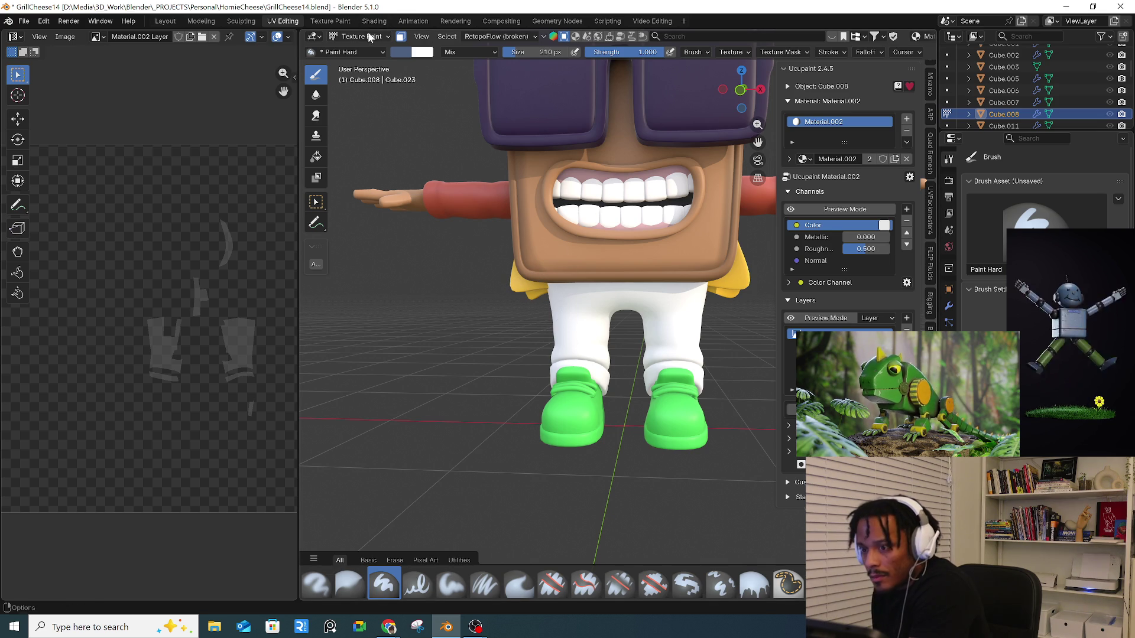
pyautogui.click(400, 36)
pyautogui.click(401, 37)
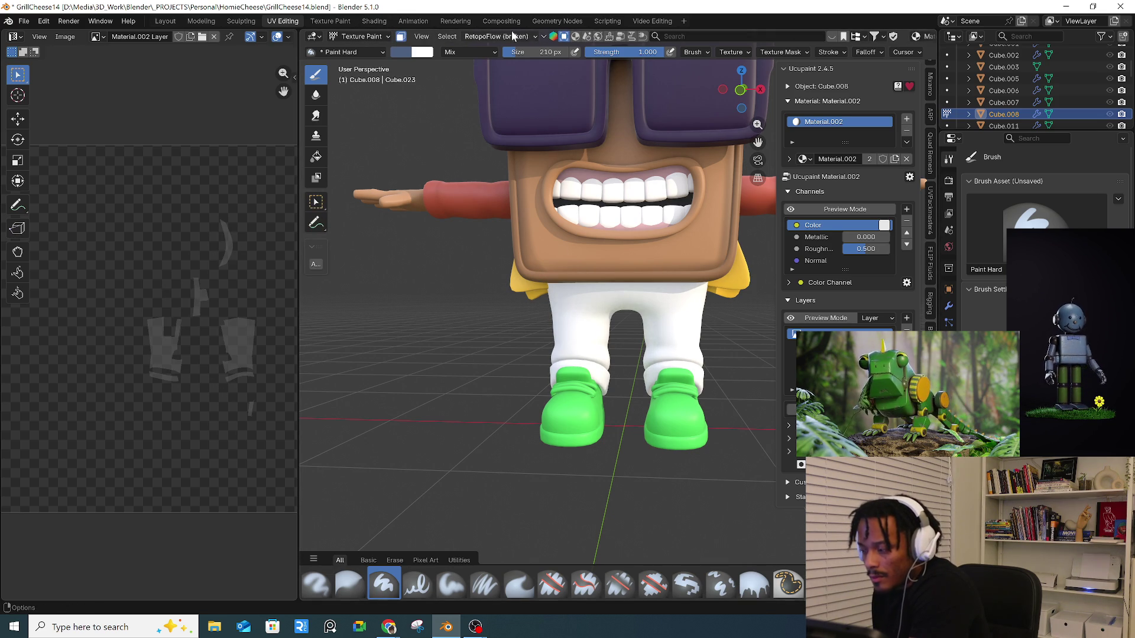
pyautogui.click(366, 36)
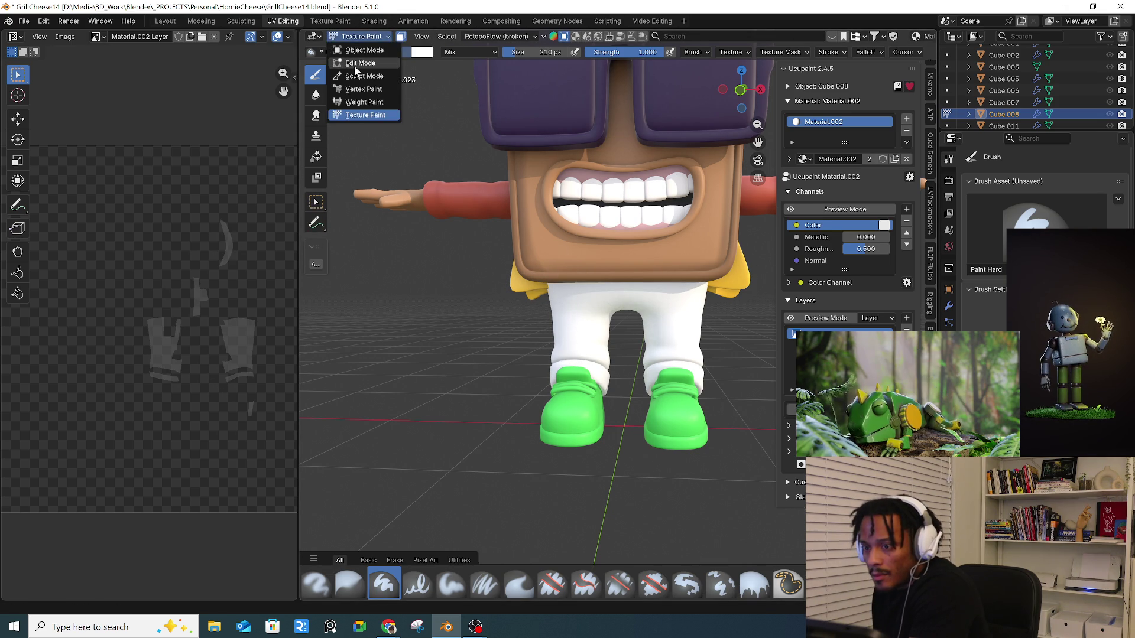
pyautogui.click(355, 67)
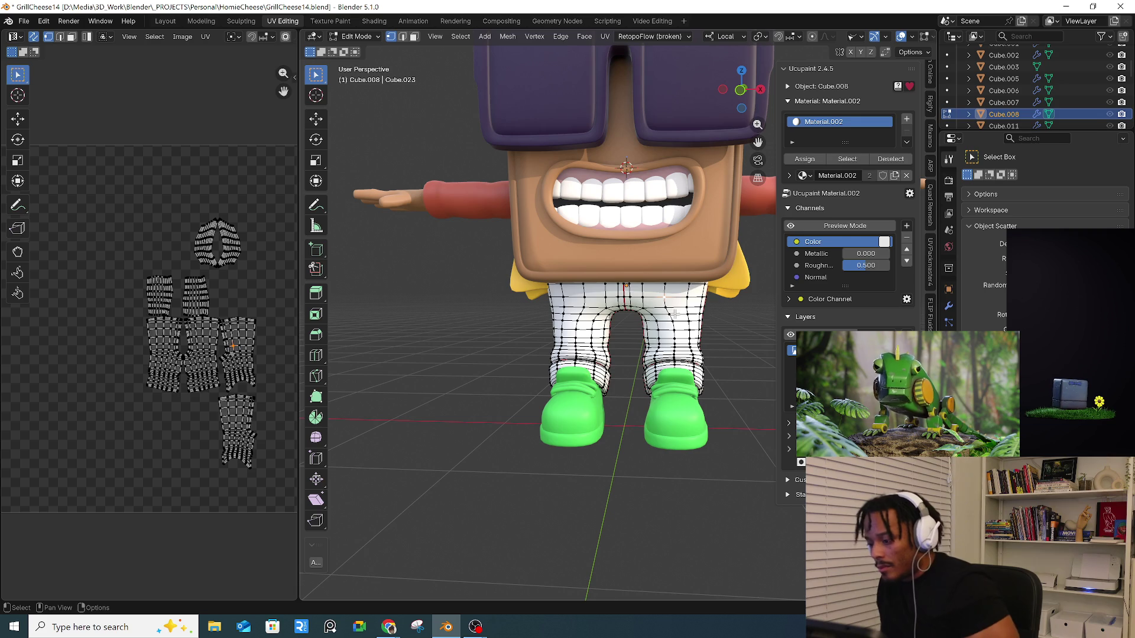
# - Select both pant legs with L (select linked) and switch the pants to Texture Paint
pyautogui.press('l')
pyautogui.press('l')
pyautogui.moveTo(582, 305)
pyautogui.mouseDown(button='middle')
pyautogui.moveTo(594, 334)
pyautogui.moveTo(547, 337)
pyautogui.moveTo(599, 341)
pyautogui.mouseUp(button='middle')
pyautogui.press('l')
pyautogui.press('l')
pyautogui.moveTo(534, 351); pyautogui.dragTo(650, 358, button='middle')
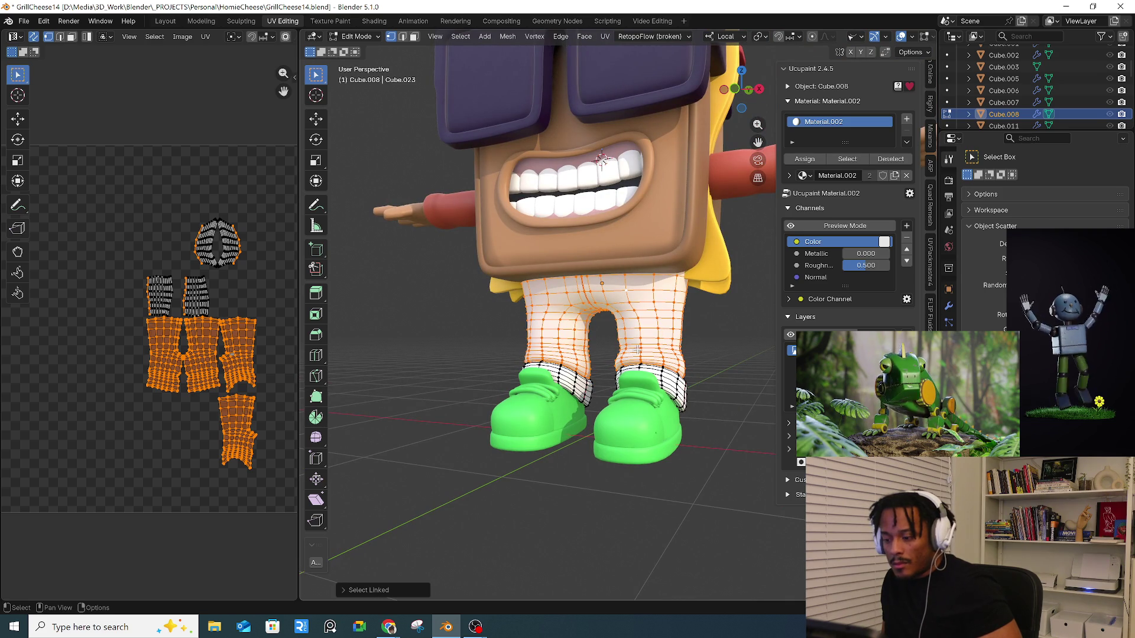
pyautogui.moveTo(640, 344); pyautogui.dragTo(609, 334, button='middle')
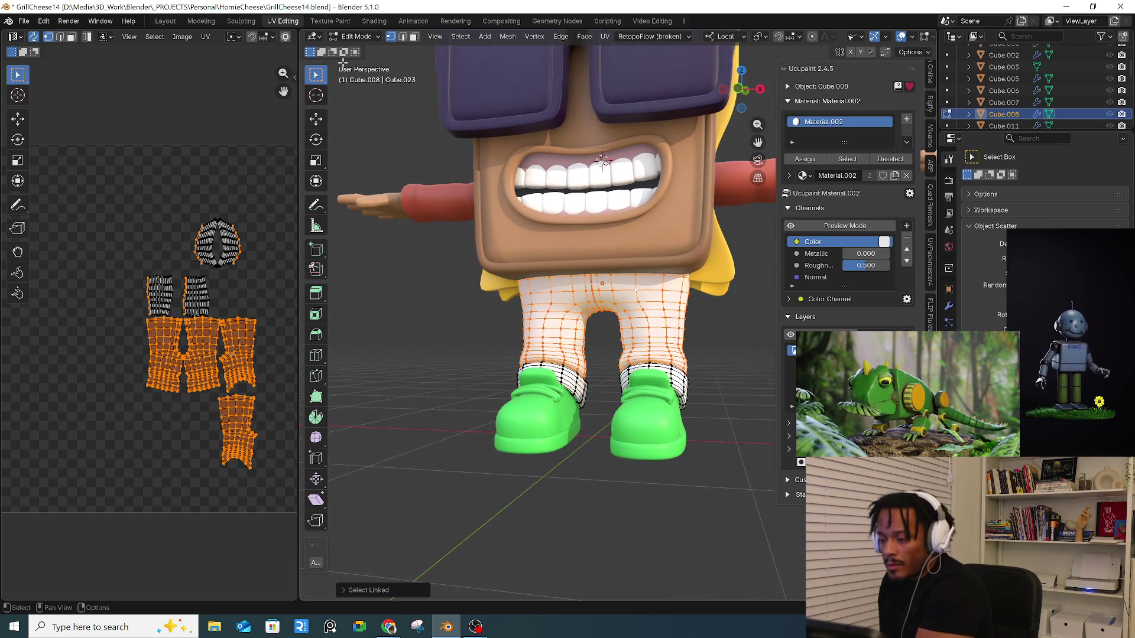
pyautogui.click(363, 37)
pyautogui.click(365, 116)
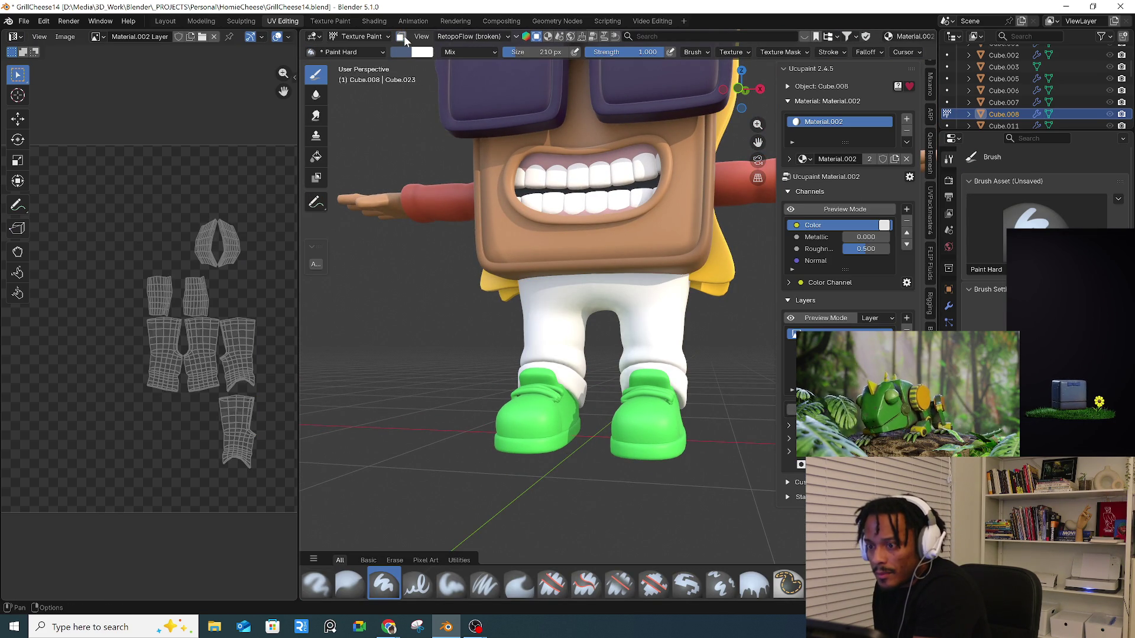
# - Mask painting to the selected faces and fill the jeans solid blue with the Fill tool
pyautogui.click(403, 36)
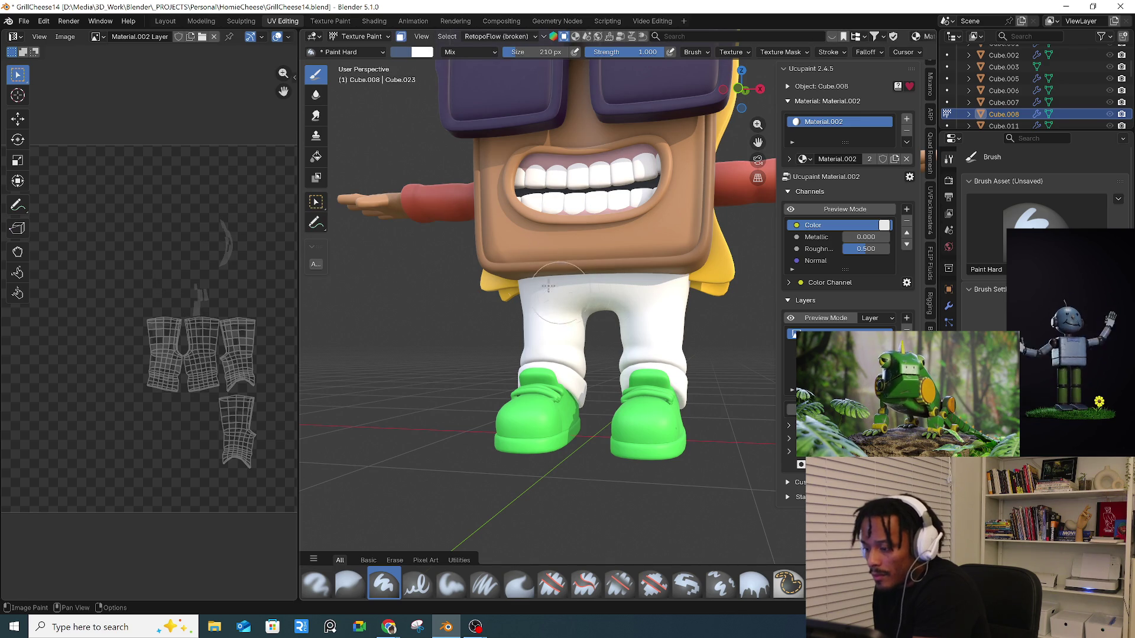
pyautogui.click(316, 156)
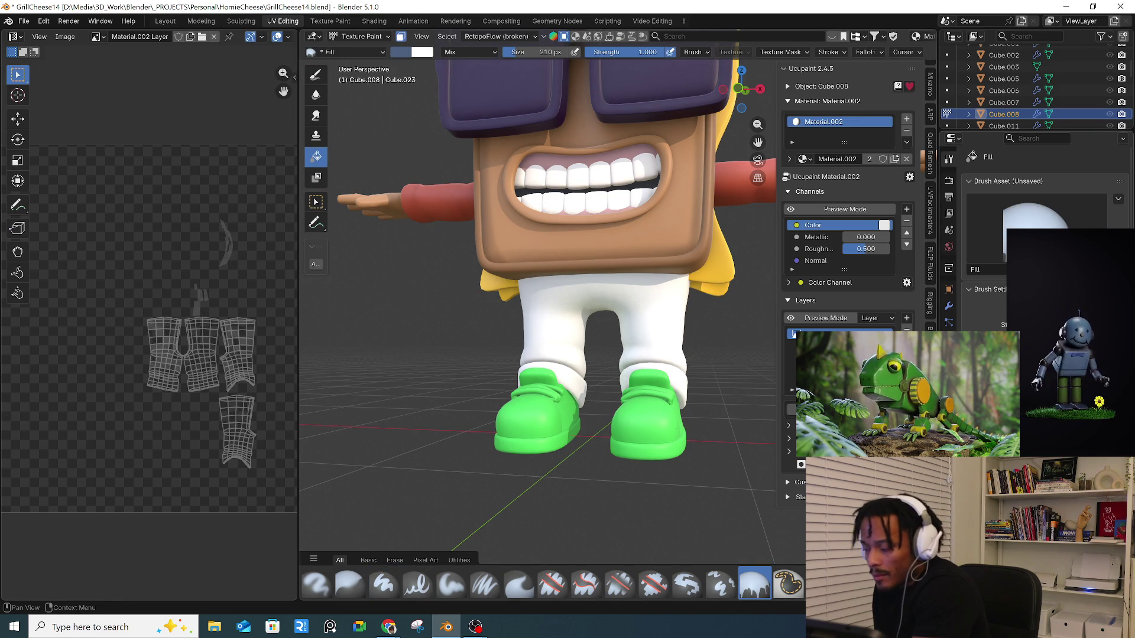
pyautogui.click(660, 336)
pyautogui.moveTo(658, 338)
pyautogui.mouseDown(button='middle')
pyautogui.moveTo(692, 339)
pyautogui.moveTo(598, 305)
pyautogui.mouseUp(button='middle')
pyautogui.scroll(6, 644, 306)
pyautogui.scroll(5, 645, 306)
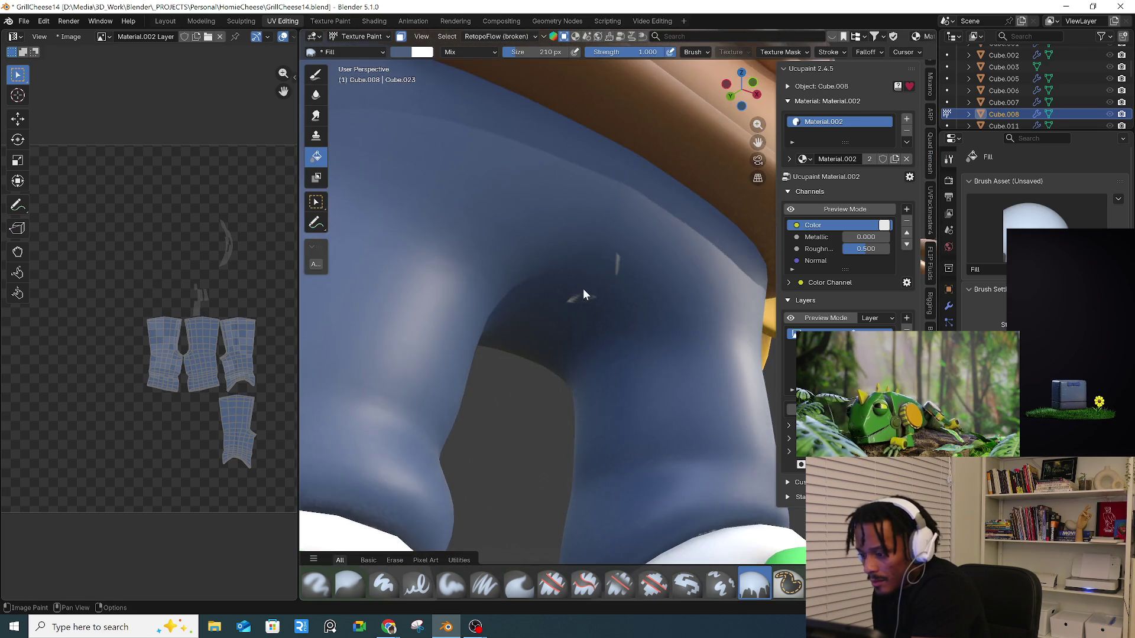
pyautogui.scroll(4, 221, 334)
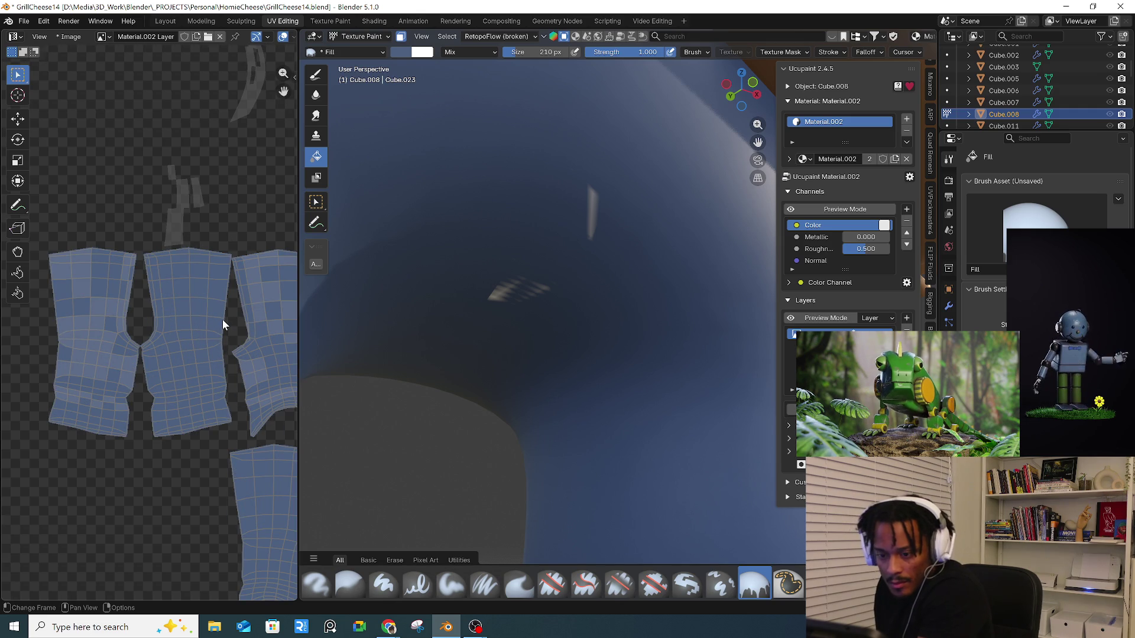
pyautogui.scroll(-4, 223, 320)
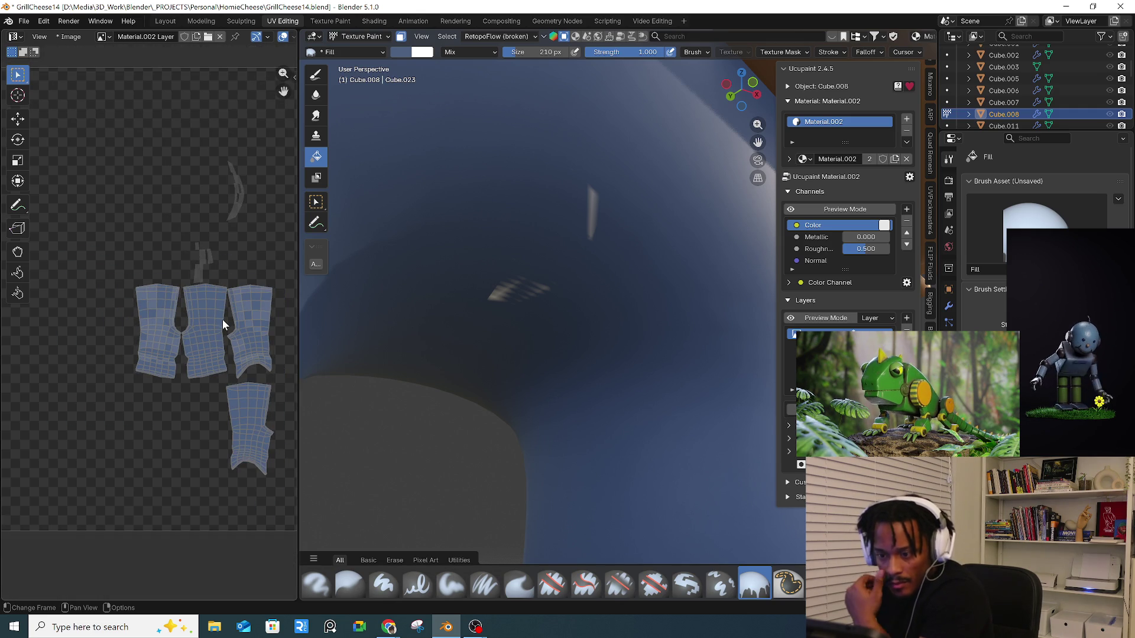
pyautogui.scroll(-8, 549, 352)
pyautogui.moveTo(549, 353)
pyautogui.mouseDown(button='middle')
pyautogui.moveTo(603, 370)
pyautogui.moveTo(636, 365)
pyautogui.mouseUp(button='middle')
pyautogui.moveTo(643, 342)
pyautogui.mouseDown(button='middle')
pyautogui.moveTo(684, 355)
pyautogui.moveTo(610, 360)
pyautogui.moveTo(412, 65)
pyautogui.mouseUp(button='middle')
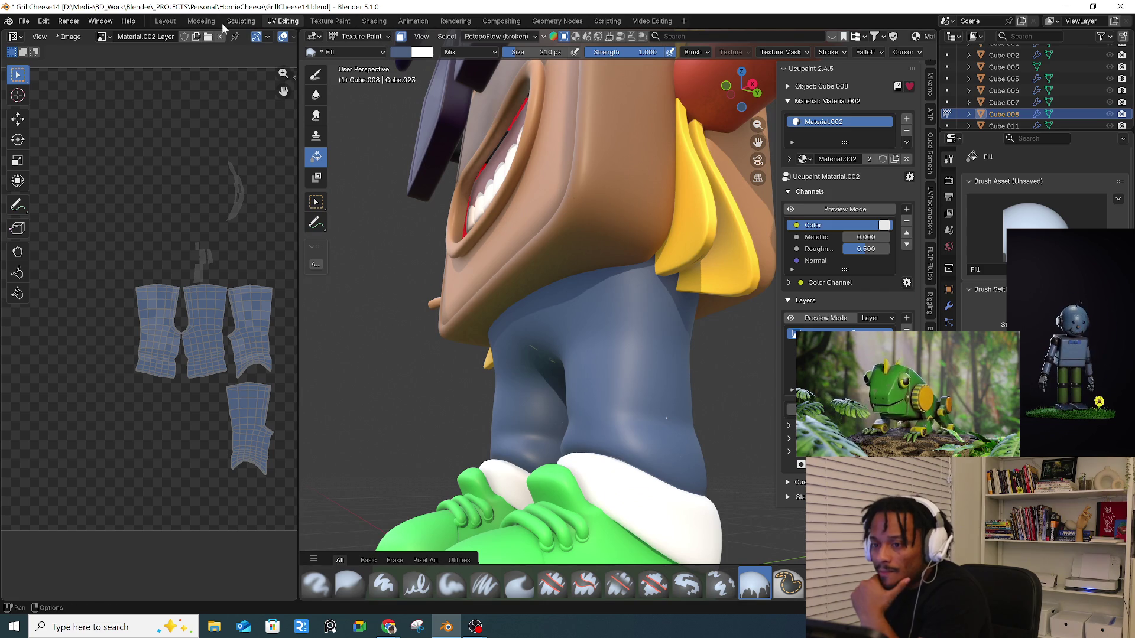
# - Switch to the Layout workspace and view the blue pants from above, the side and the front
pyautogui.click(166, 20)
pyautogui.moveTo(522, 313)
pyautogui.mouseDown(button='middle')
pyautogui.moveTo(535, 422)
pyautogui.moveTo(530, 343)
pyautogui.mouseUp(button='middle')
pyautogui.moveTo(627, 317); pyautogui.dragTo(545, 345, button='middle')
pyautogui.moveTo(623, 368)
pyautogui.mouseDown(button='middle')
pyautogui.moveTo(588, 293)
pyautogui.moveTo(561, 285)
pyautogui.moveTo(509, 334)
pyautogui.mouseUp(button='middle')
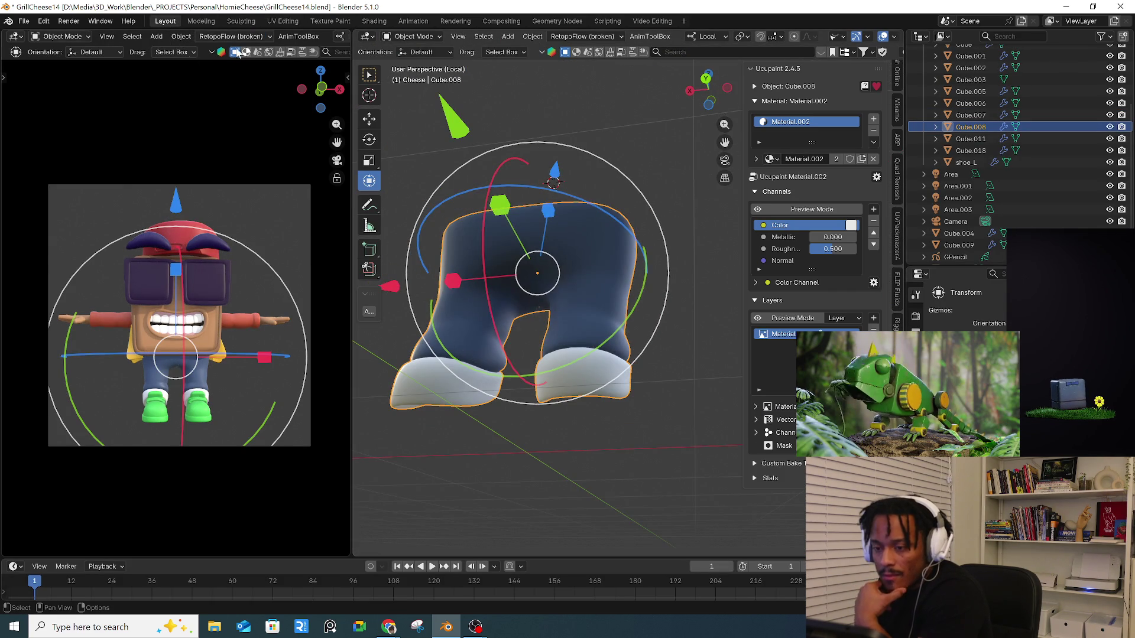
# - In UV Editing, select the connected jeans mesh from a crotch vertex, then switch back to Object Mode
pyautogui.click(283, 21)
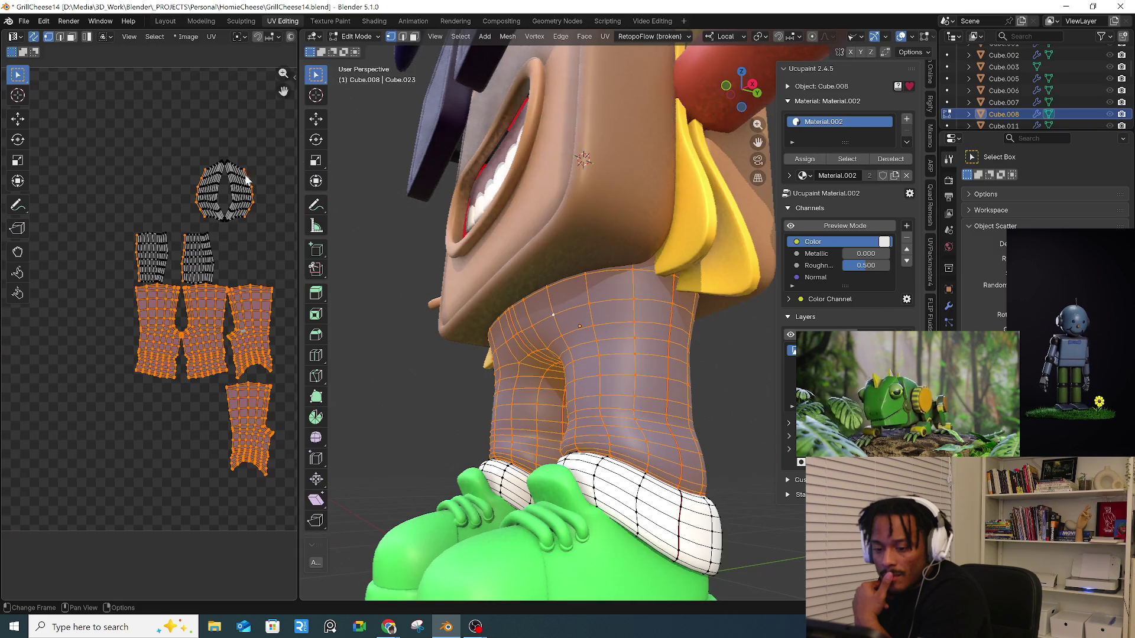
pyautogui.moveTo(610, 344)
pyautogui.mouseDown(button='middle')
pyautogui.moveTo(582, 332)
pyautogui.moveTo(564, 345)
pyautogui.mouseUp(button='middle')
pyautogui.click(582, 332)
pyautogui.scroll(3, 582, 332)
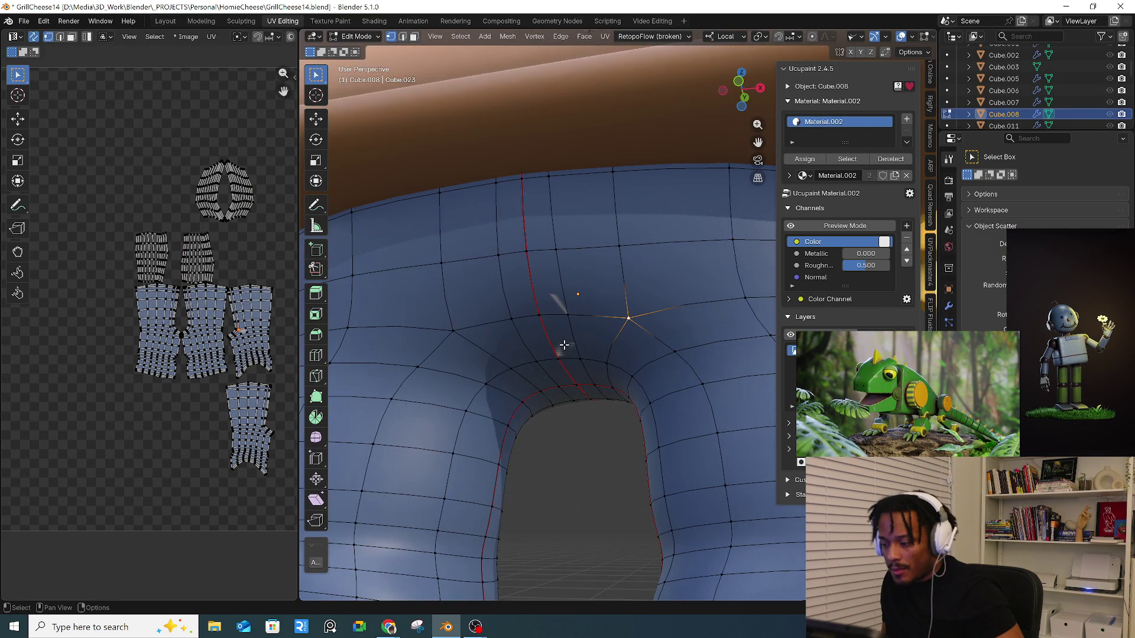
pyautogui.hotkey('ctrl', 'l')
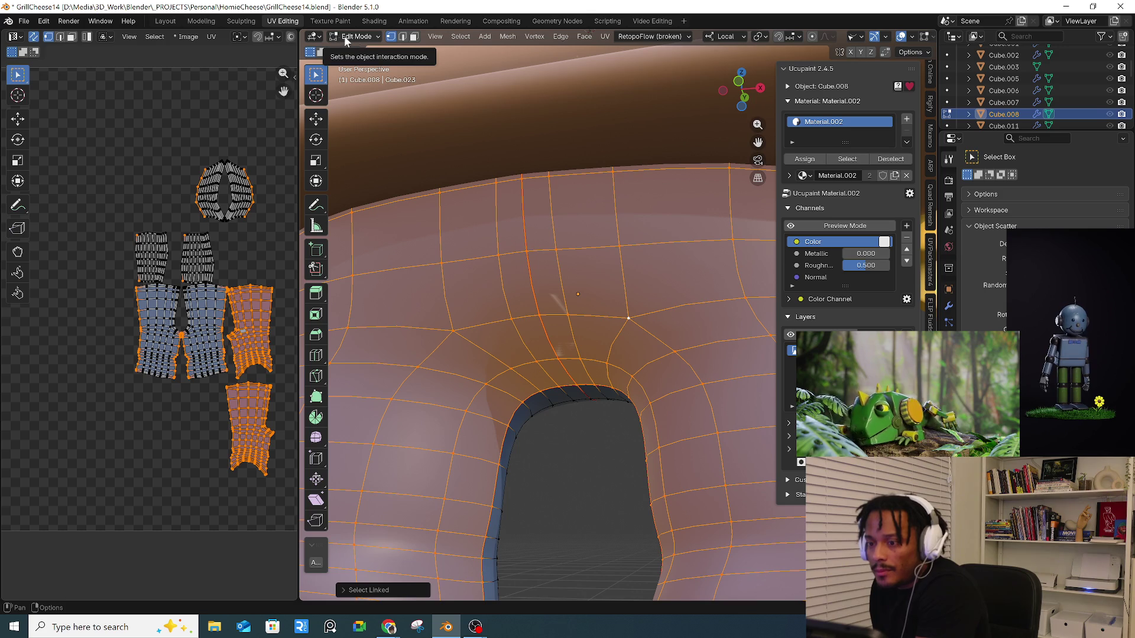
pyautogui.scroll(-5, 462, 109)
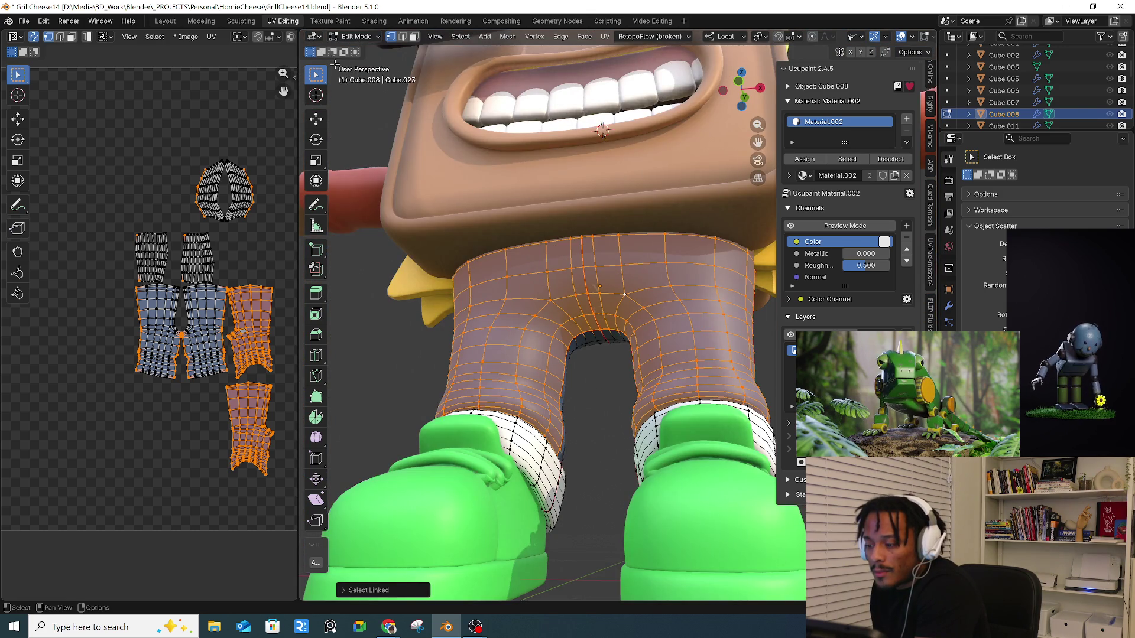
pyautogui.click(356, 36)
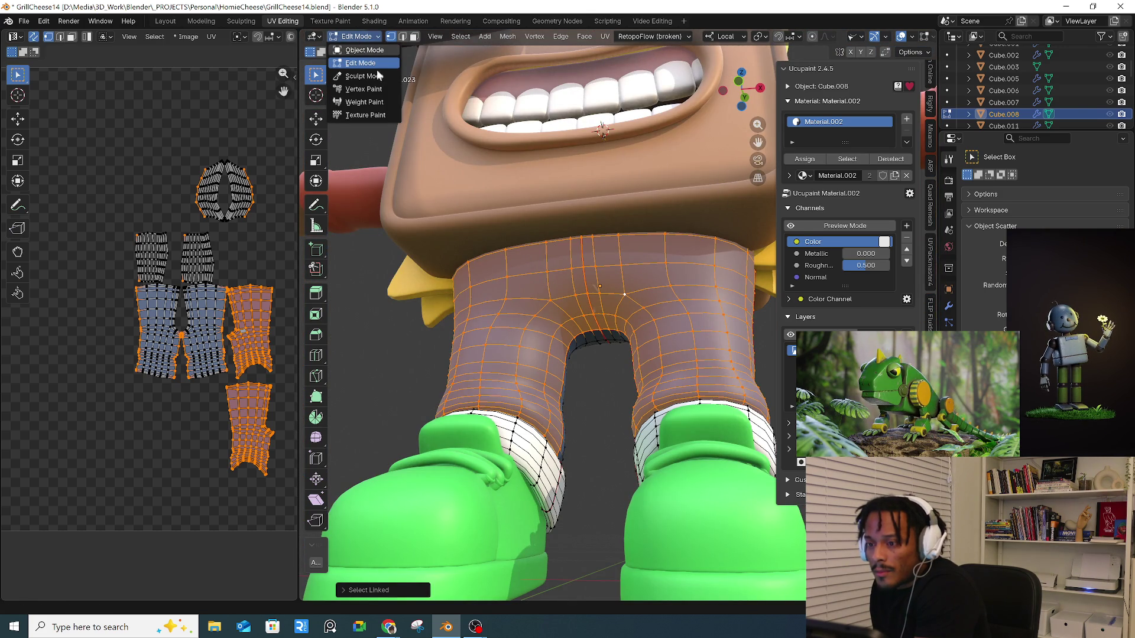
pyautogui.click(364, 51)
pyautogui.scroll(-3, 732, 199)
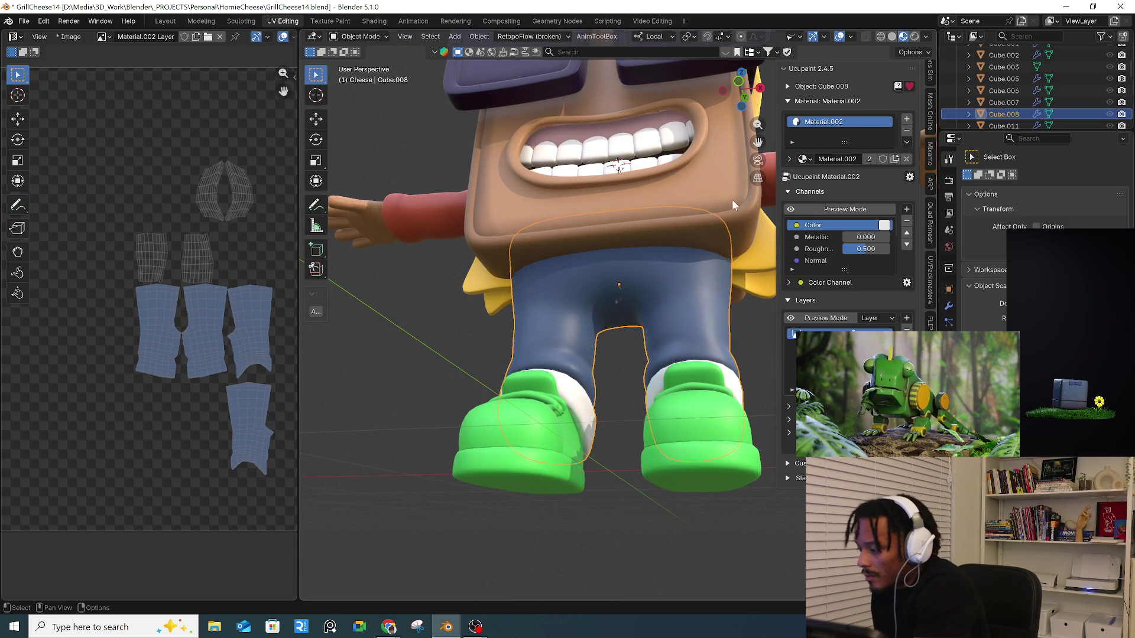
pyautogui.click(732, 200)
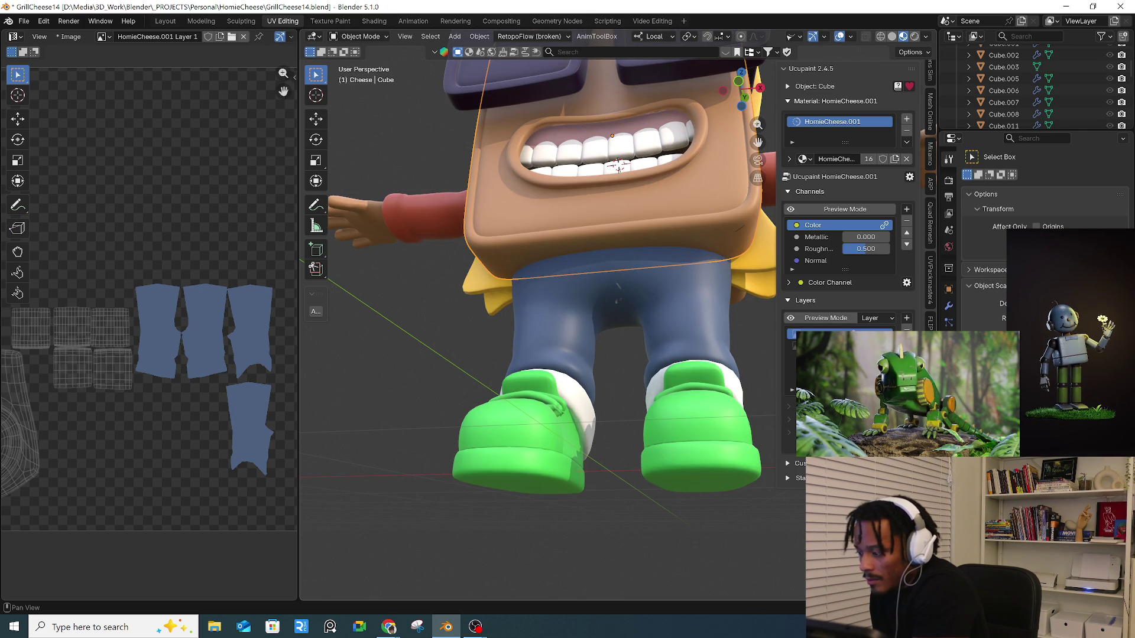
pyautogui.moveTo(601, 281)
pyautogui.mouseDown(button='middle')
pyautogui.moveTo(612, 307)
pyautogui.moveTo(742, 313)
pyautogui.moveTo(684, 354)
pyautogui.moveTo(574, 347)
pyautogui.moveTo(669, 332)
pyautogui.moveTo(741, 298)
pyautogui.mouseUp(button='middle')
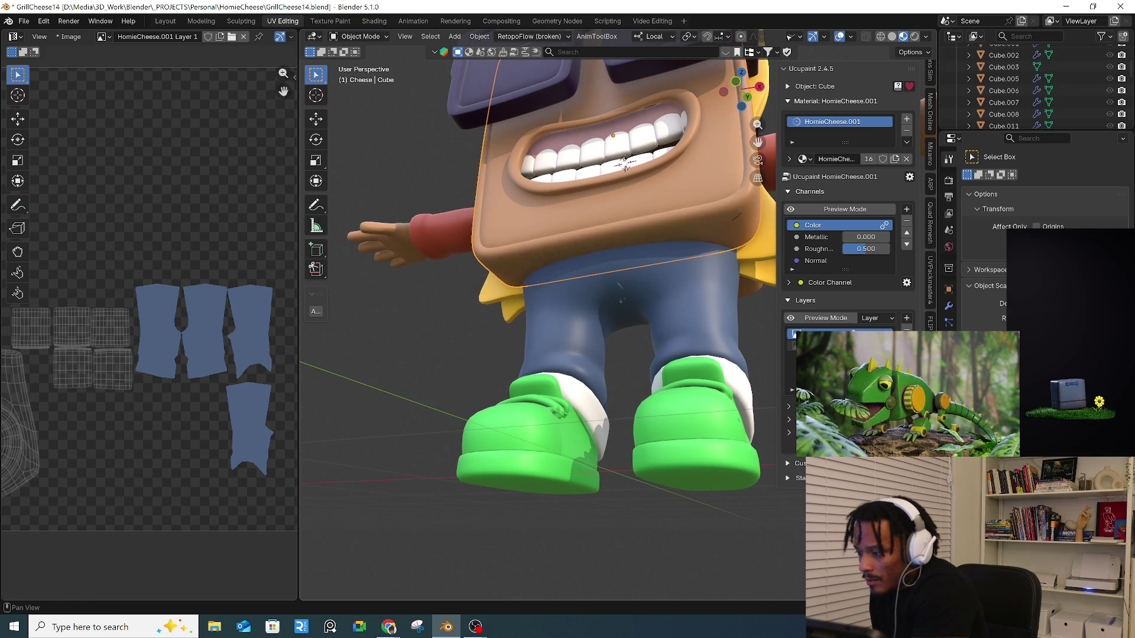
pyautogui.click(660, 312)
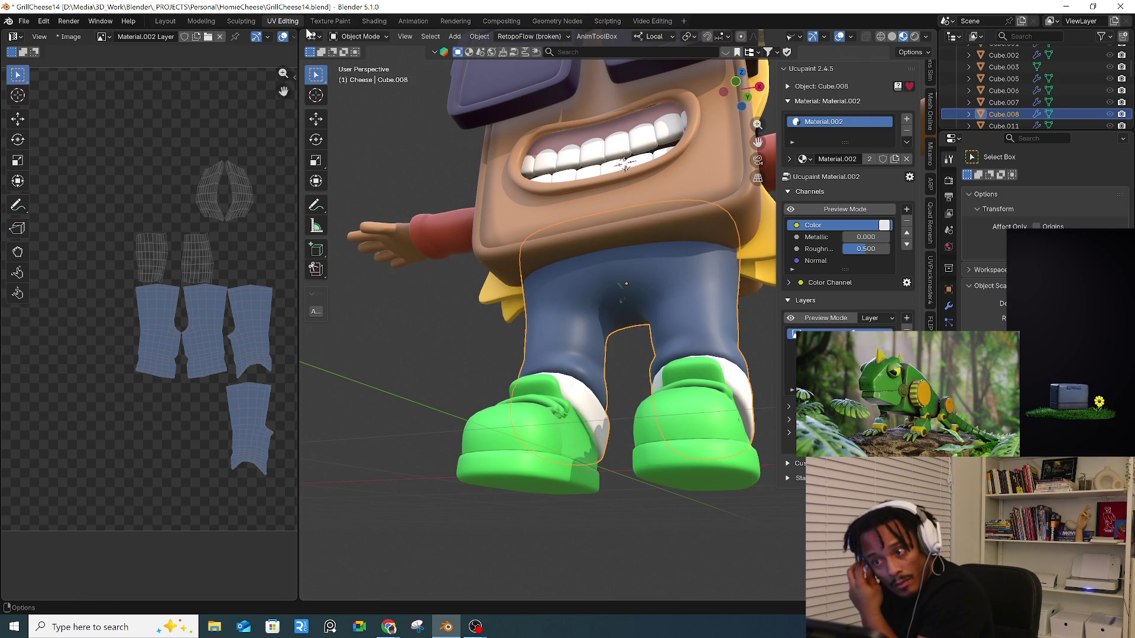
pyautogui.click(354, 36)
# - Put the jeans in Edit Mode and isolate them in local view with numpad /
pyautogui.click(357, 63)
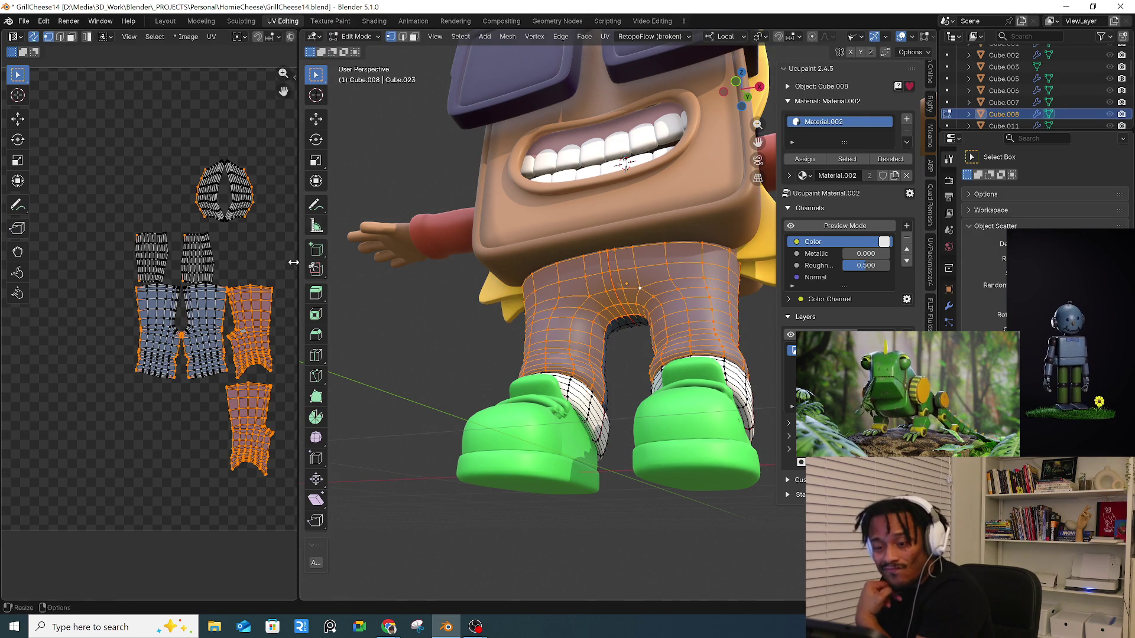
pyautogui.scroll(2, 175, 346)
pyautogui.scroll(3, 176, 346)
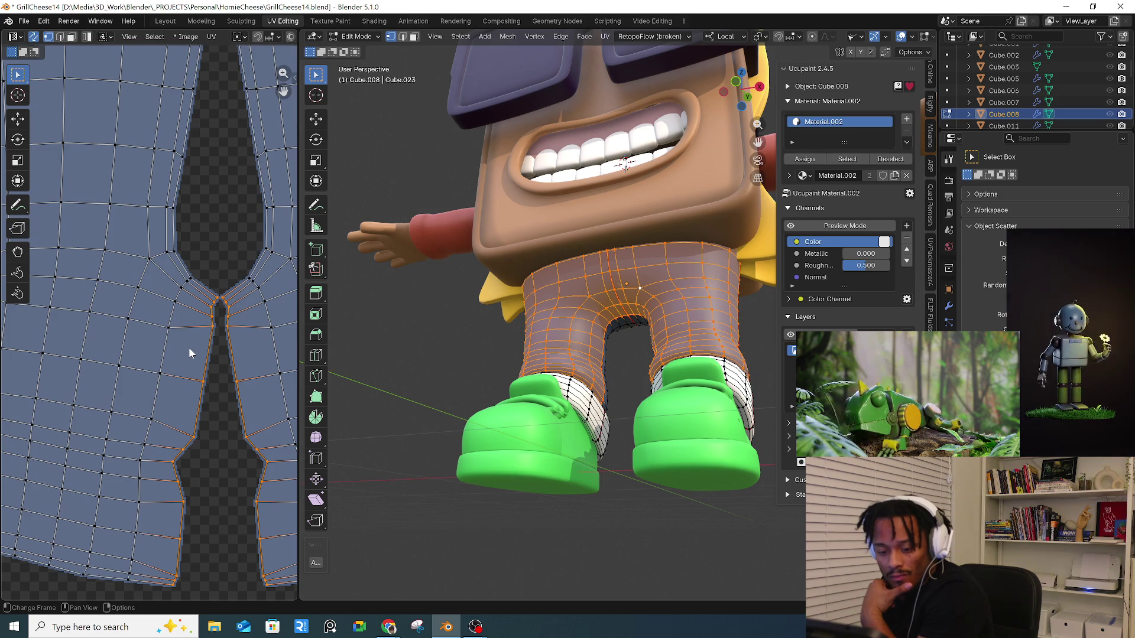
pyautogui.scroll(-3, 189, 346)
pyautogui.scroll(3, 189, 329)
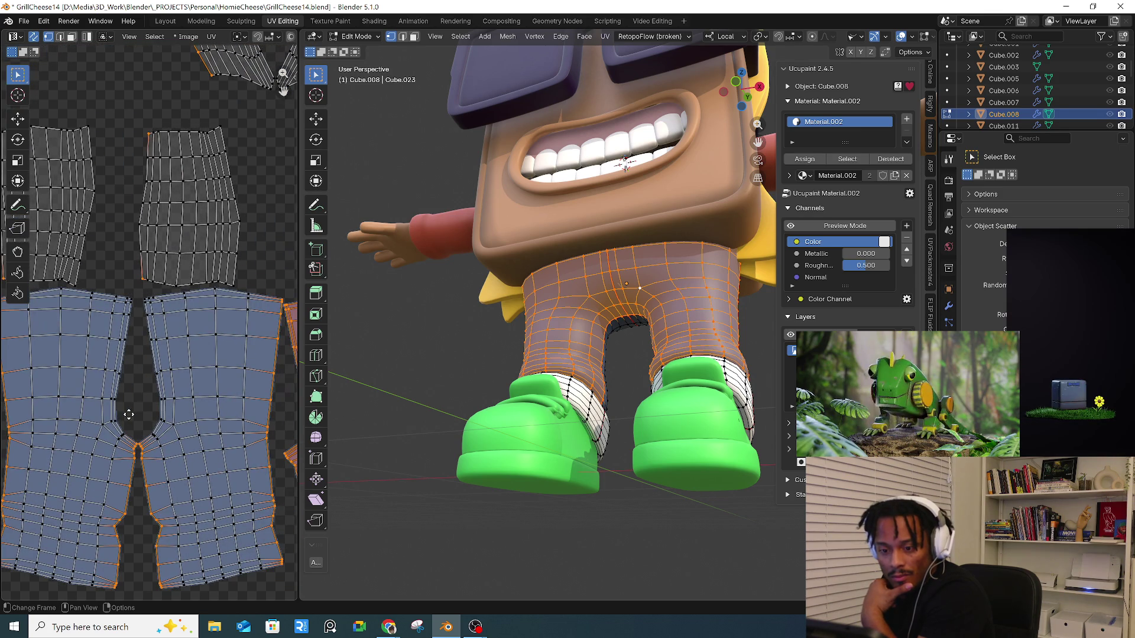
pyautogui.moveTo(421, 383); pyautogui.dragTo(576, 375, button='middle')
pyautogui.press('KP_Divide')
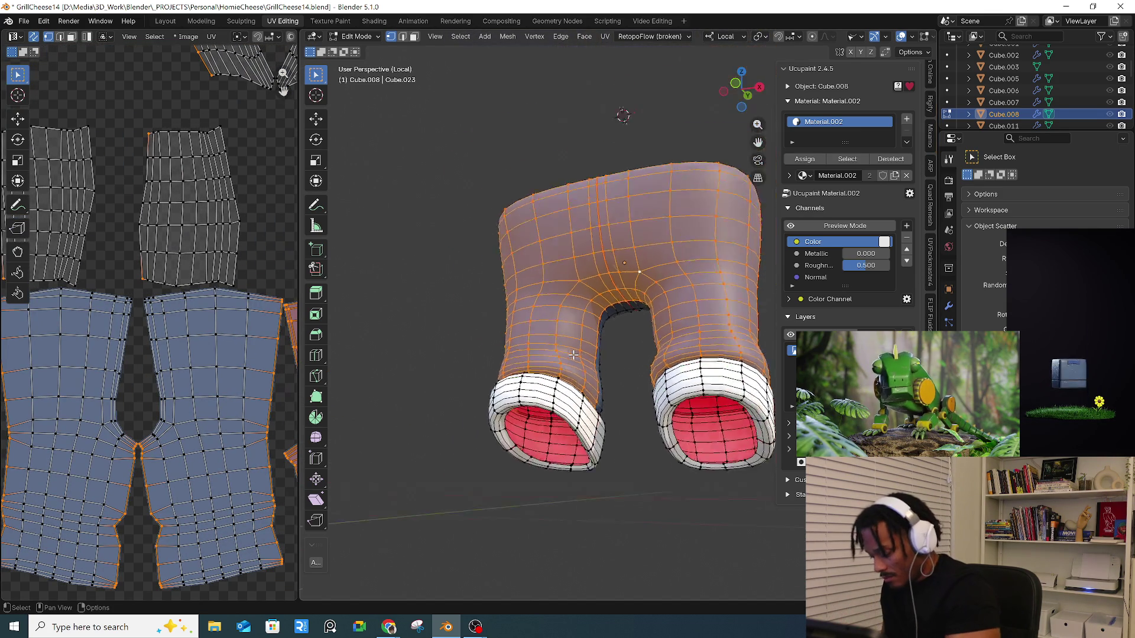
pyautogui.moveTo(587, 312)
pyautogui.mouseDown(button='middle')
pyautogui.moveTo(585, 385)
pyautogui.moveTo(481, 312)
pyautogui.mouseUp(button='middle')
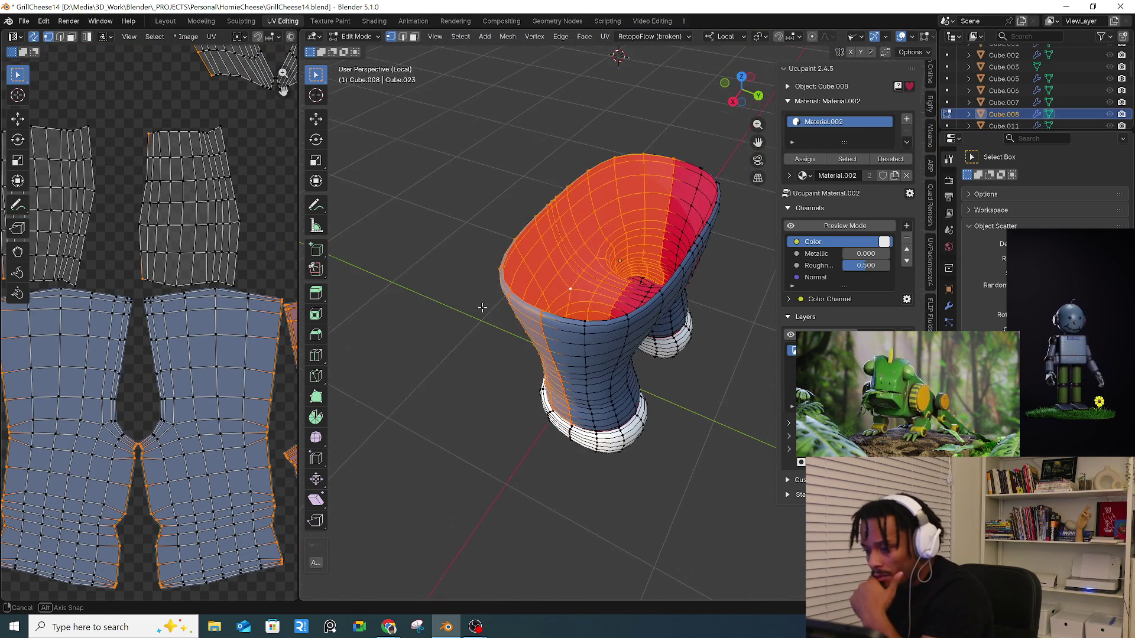
# - Turn off the Face Orientation overlay and select a vertex at the crotch
pyautogui.click(914, 36)
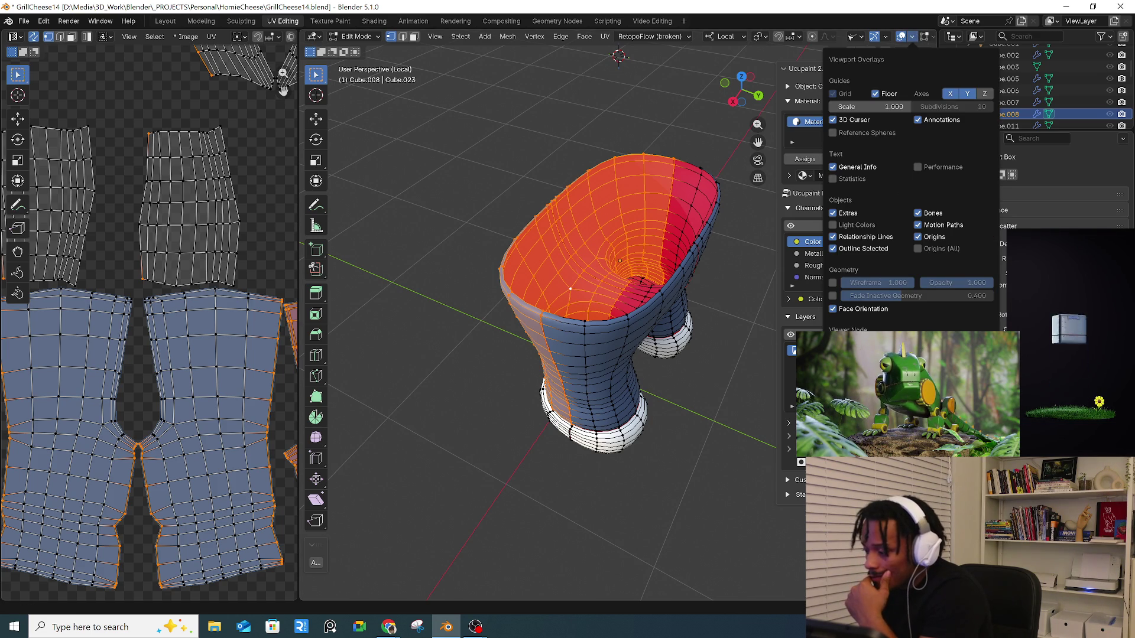
pyautogui.click(834, 309)
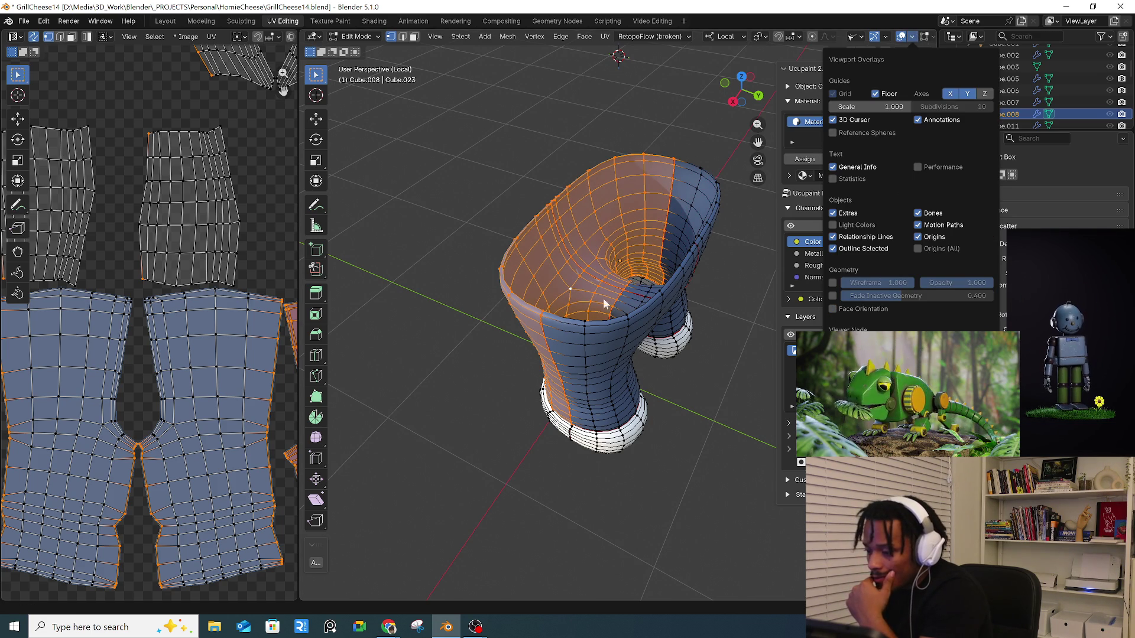
pyautogui.moveTo(469, 304)
pyautogui.mouseDown(button='middle')
pyautogui.moveTo(426, 290)
pyautogui.moveTo(508, 178)
pyautogui.moveTo(608, 114)
pyautogui.moveTo(562, 152)
pyautogui.moveTo(641, 195)
pyautogui.moveTo(659, 275)
pyautogui.mouseUp(button='middle')
pyautogui.scroll(8, 663, 282)
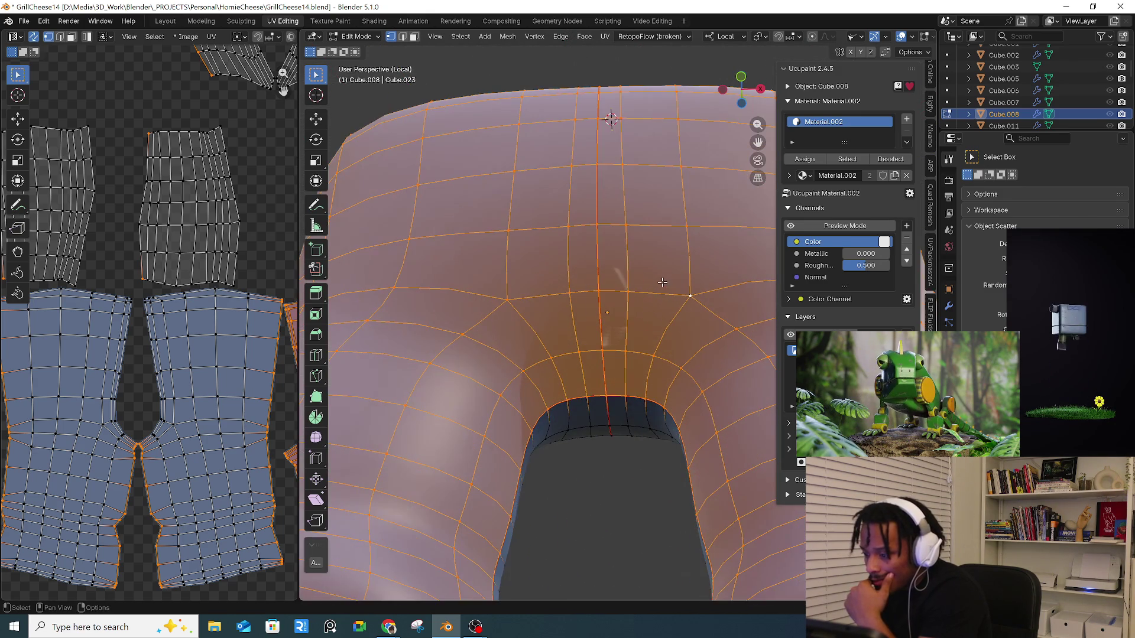
pyautogui.click(624, 289)
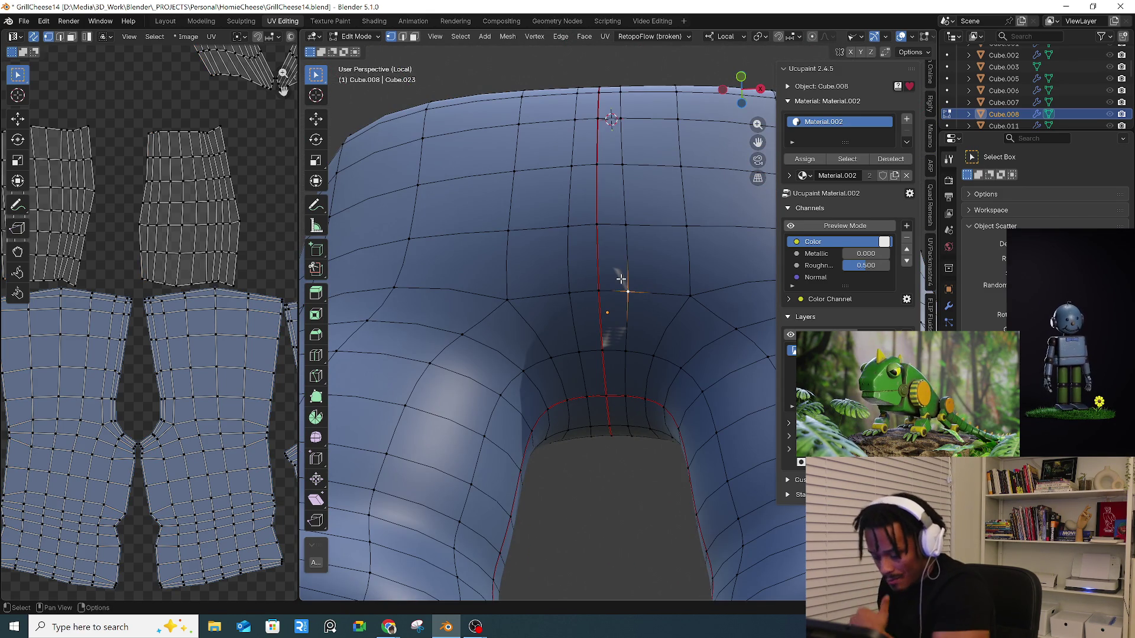
# - Select faces along the crotch seam in face select mode
pyautogui.press('3')
pyautogui.click(616, 275)
pyautogui.click(617, 310)
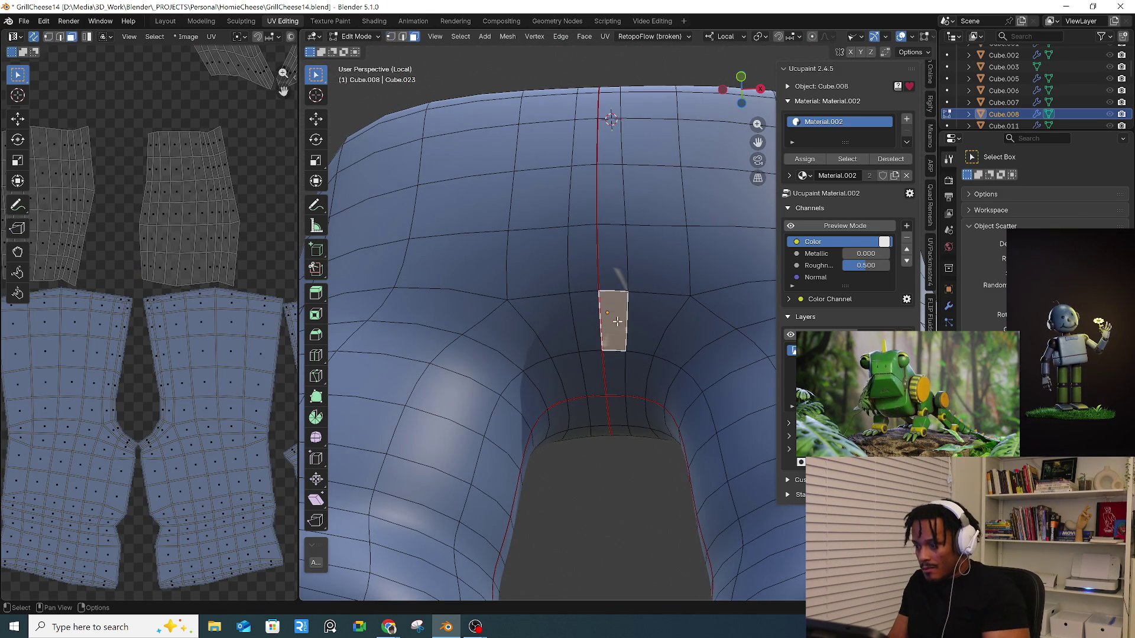
pyautogui.scroll(-3, 160, 390)
pyautogui.press('KP_Decimal')
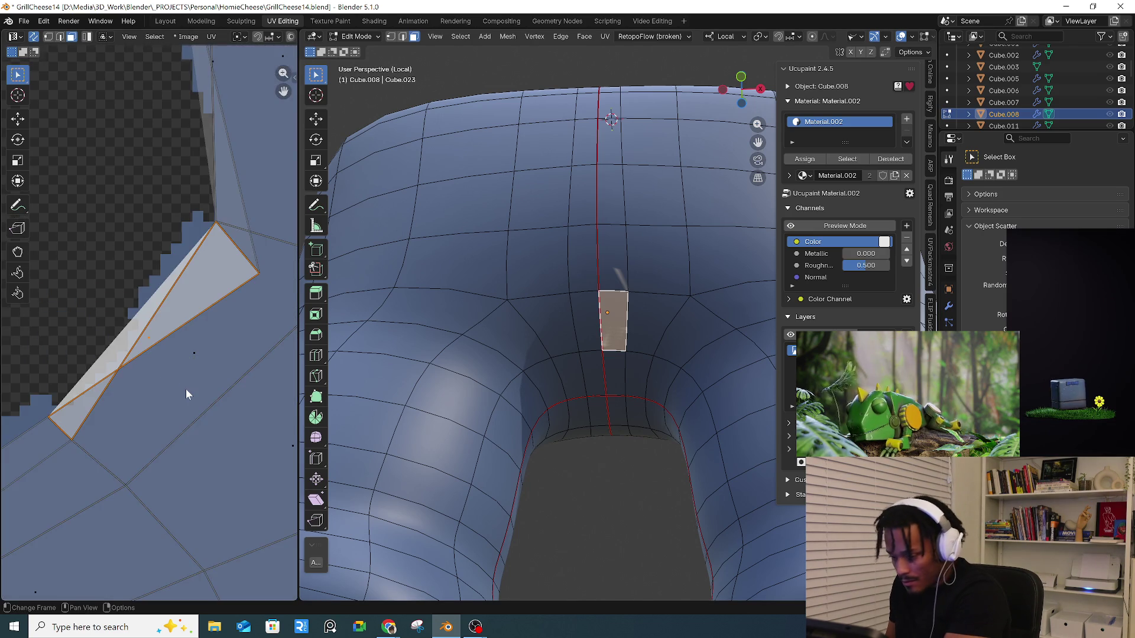
pyautogui.scroll(-3, 183, 384)
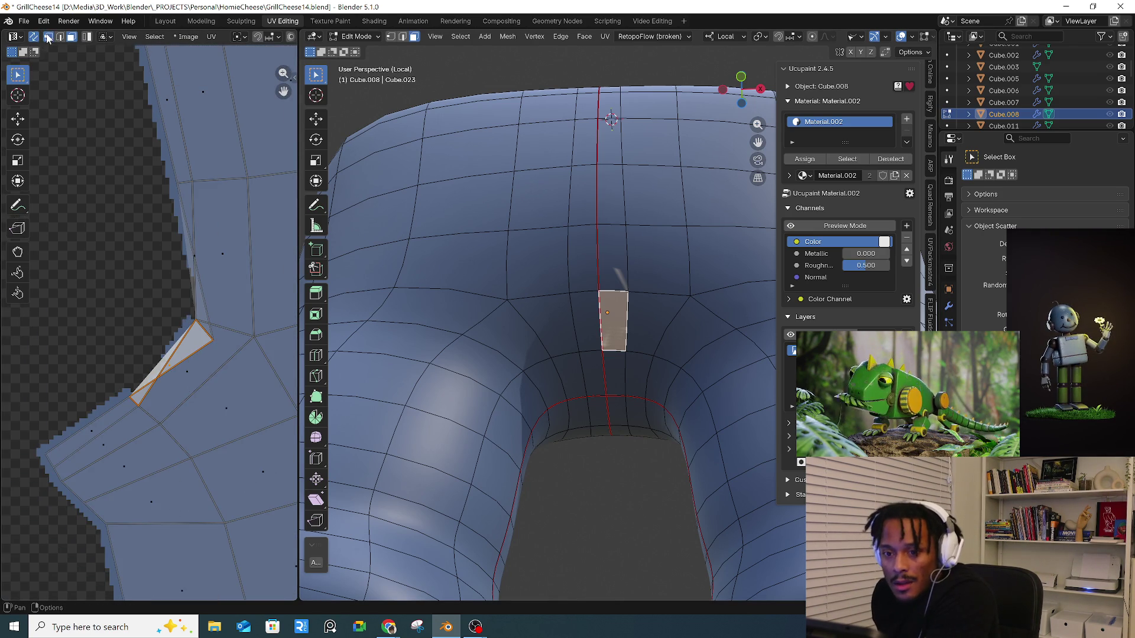
# - Switch to vertex select and move a crotch UV vertex to a new position with G
pyautogui.press('1')
pyautogui.press('b')
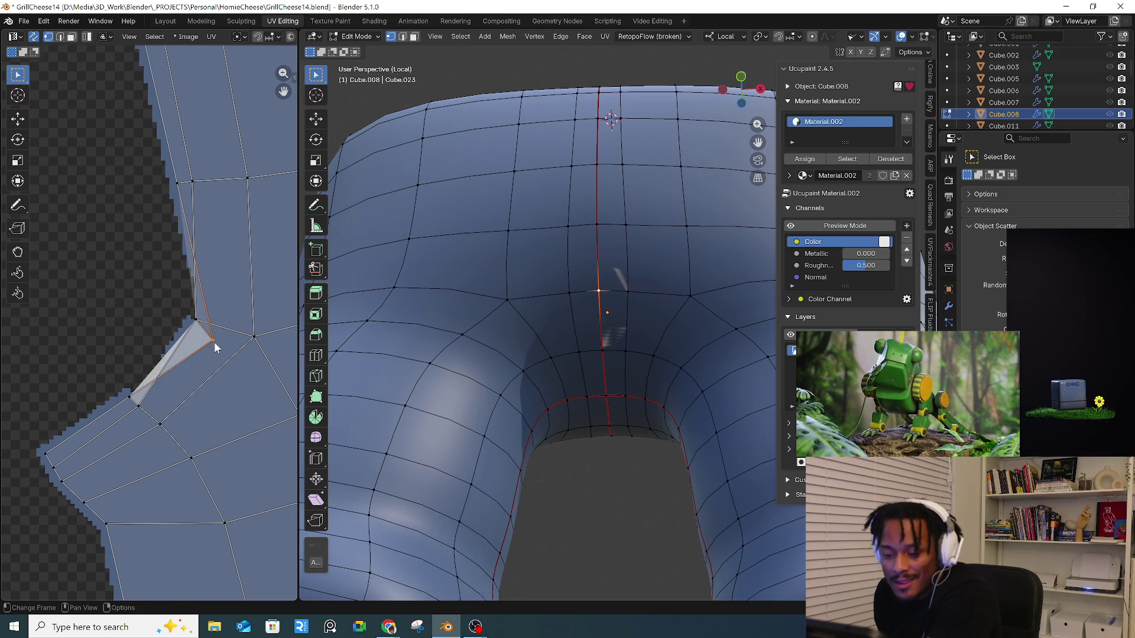
pyautogui.press('Escape')
pyautogui.press('g')
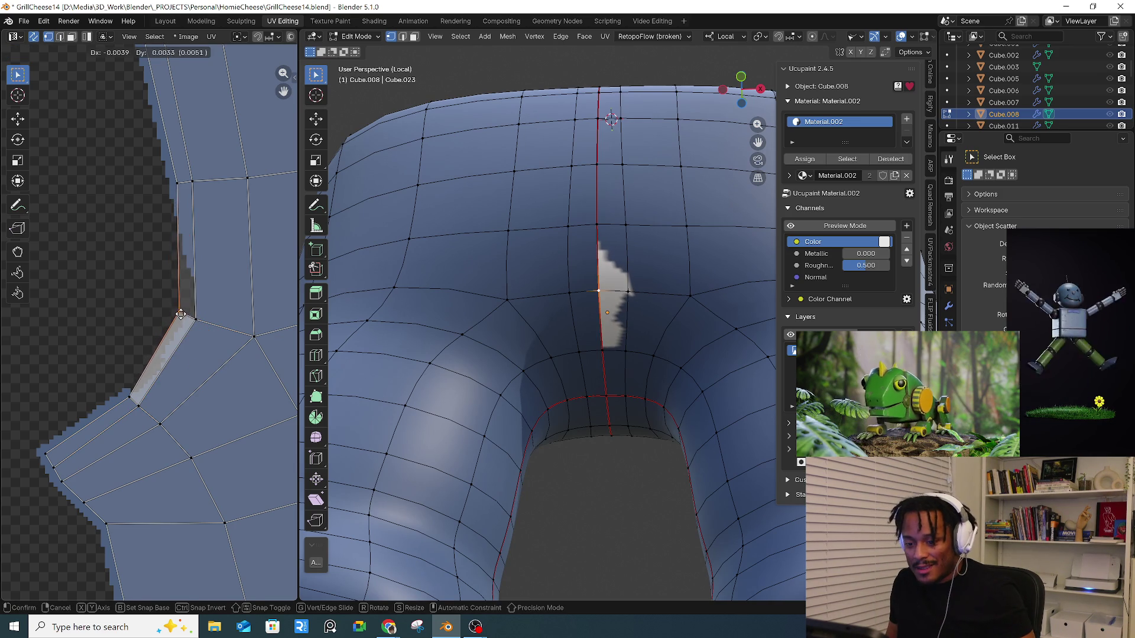
pyautogui.click(175, 320)
pyautogui.scroll(-4, 177, 328)
pyautogui.scroll(5, 153, 383)
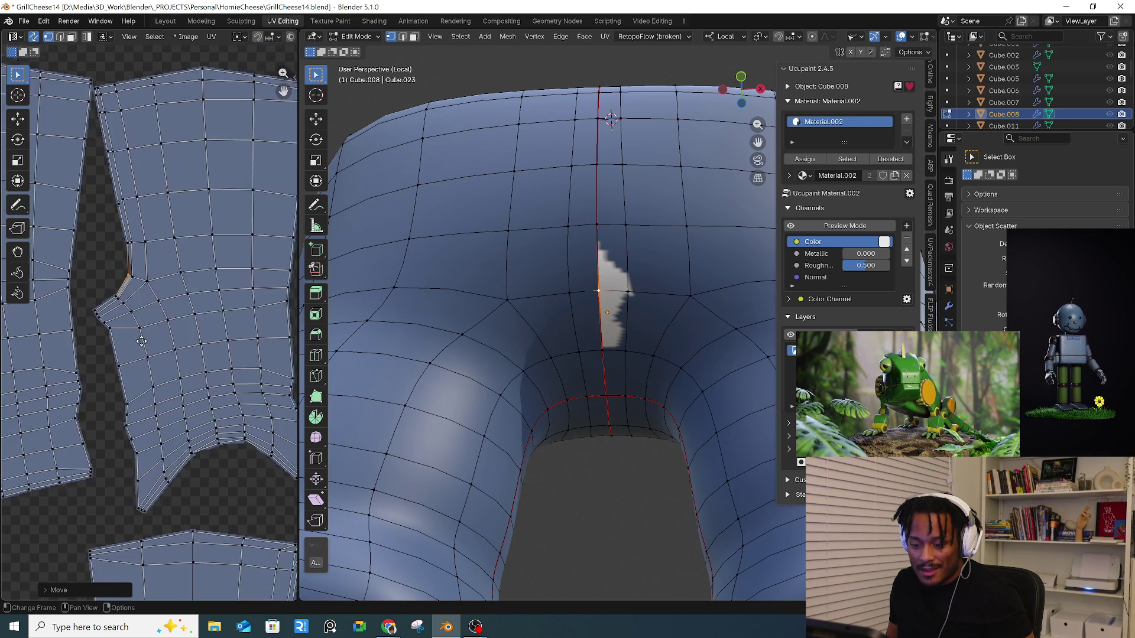
pyautogui.scroll(2, 105, 400)
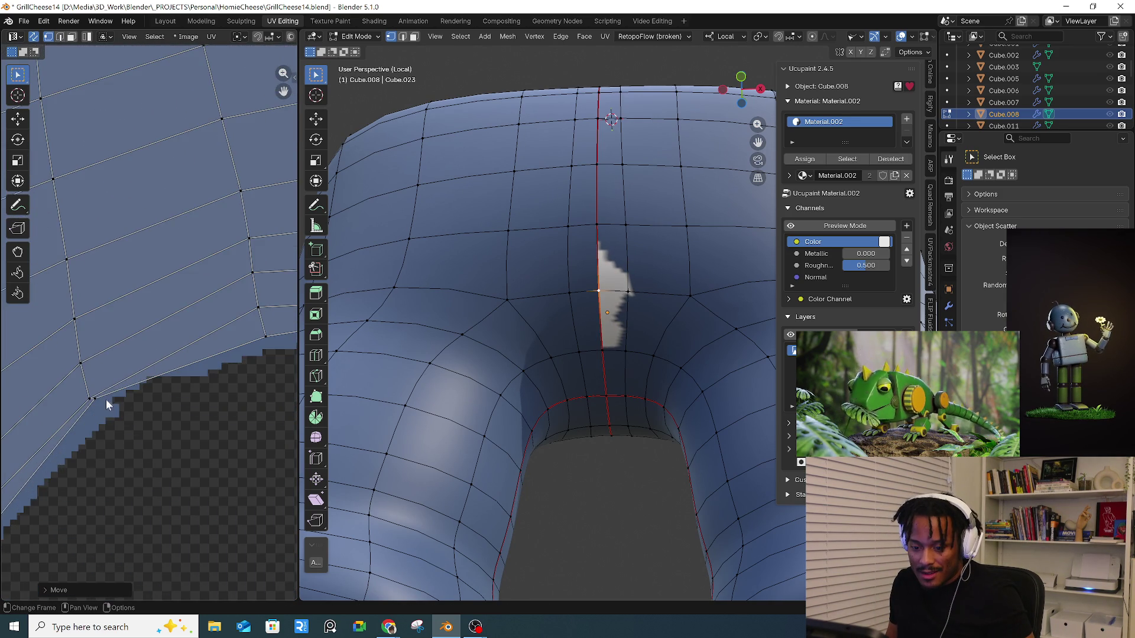
# - Select the leg island's boundary UV vertex and the UV vertex at the crotch edge
pyautogui.click(99, 396)
pyautogui.scroll(2, 172, 384)
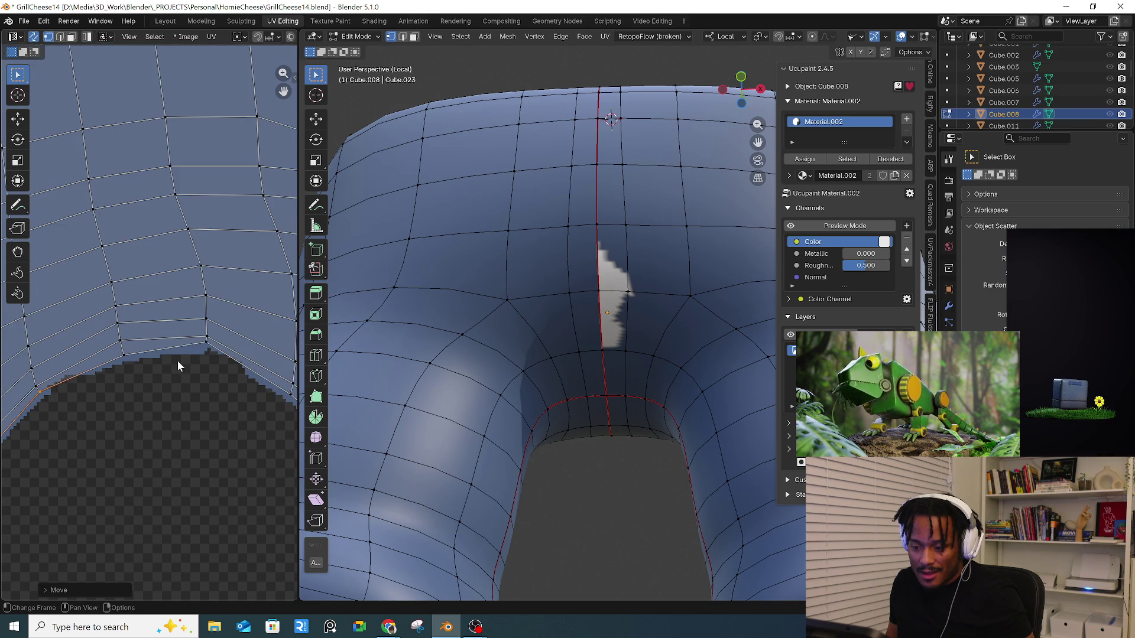
pyautogui.click(208, 339)
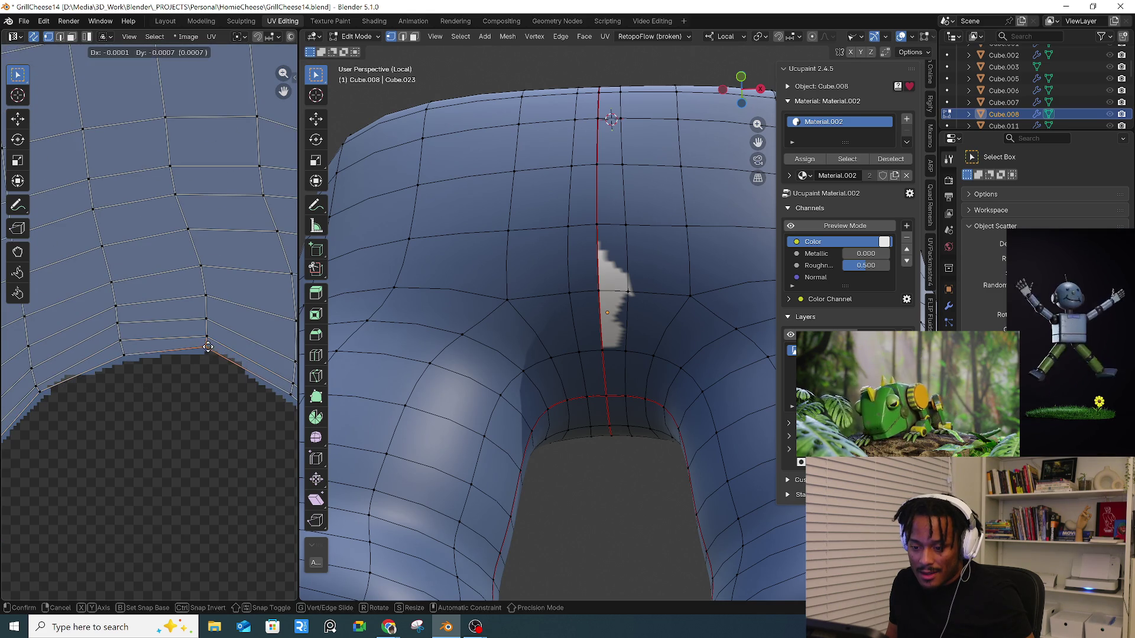
pyautogui.scroll(-1, 224, 372)
pyautogui.scroll(-2, 207, 364)
pyautogui.scroll(3, 251, 482)
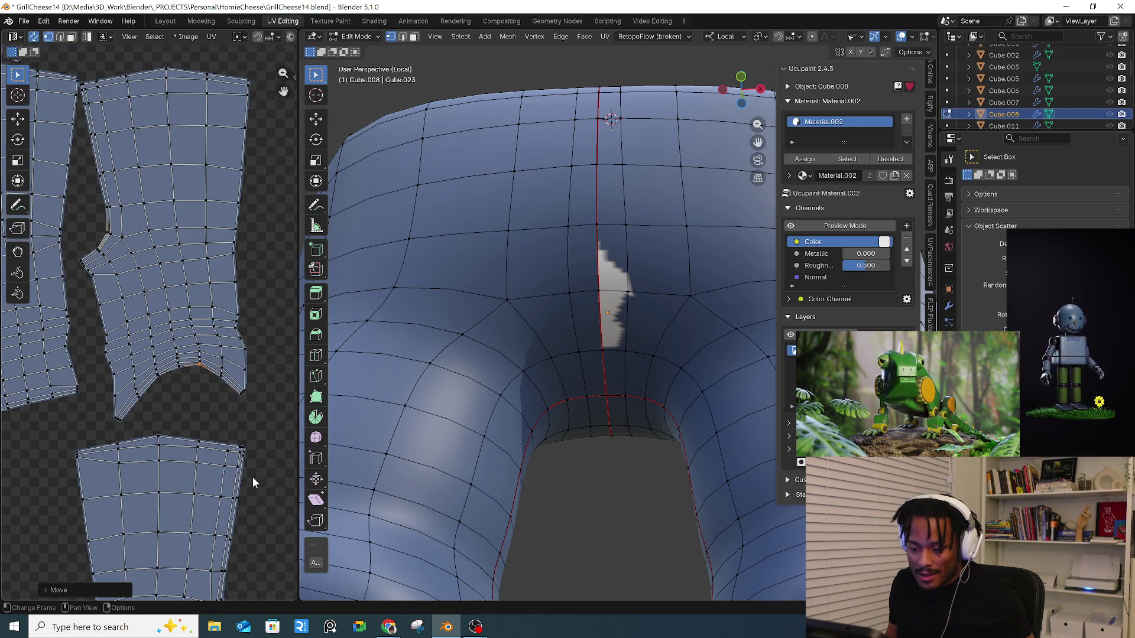
pyautogui.scroll(-4, 230, 444)
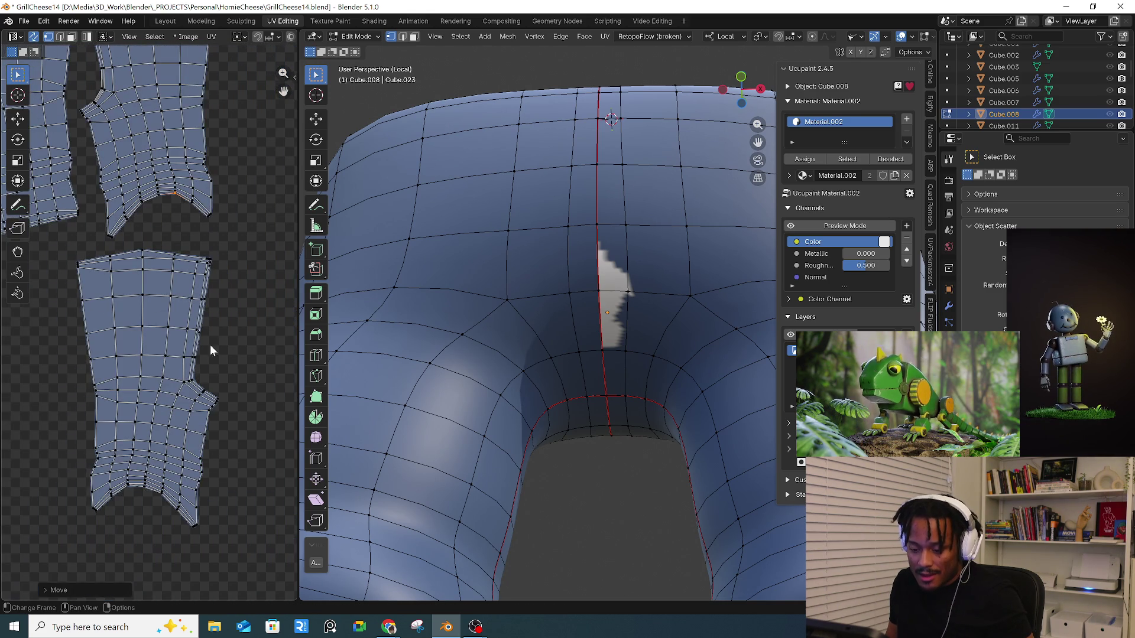
pyautogui.scroll(1, 157, 463)
# - Move the lower tip UV vertex of an eye-shaped island above the legs
pyautogui.moveTo(157, 464)
pyautogui.mouseDown(button='middle')
pyautogui.moveTo(147, 325)
pyautogui.moveTo(219, 372)
pyautogui.mouseUp(button='middle')
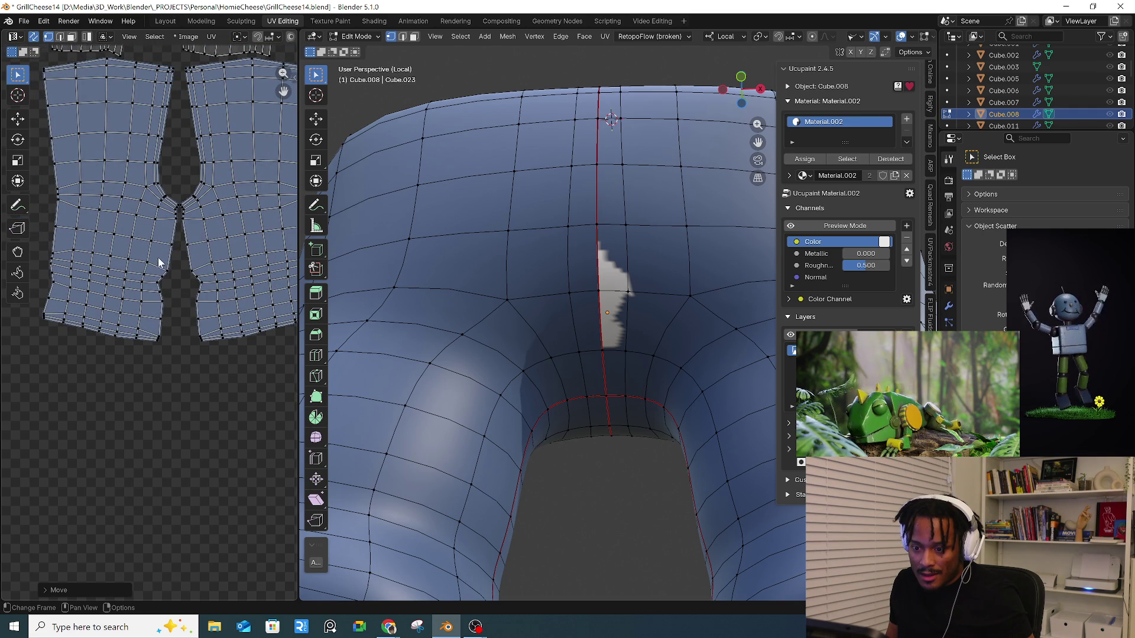
pyautogui.moveTo(162, 221); pyautogui.dragTo(144, 374, button='middle')
pyautogui.moveTo(116, 268); pyautogui.dragTo(164, 337, button='middle')
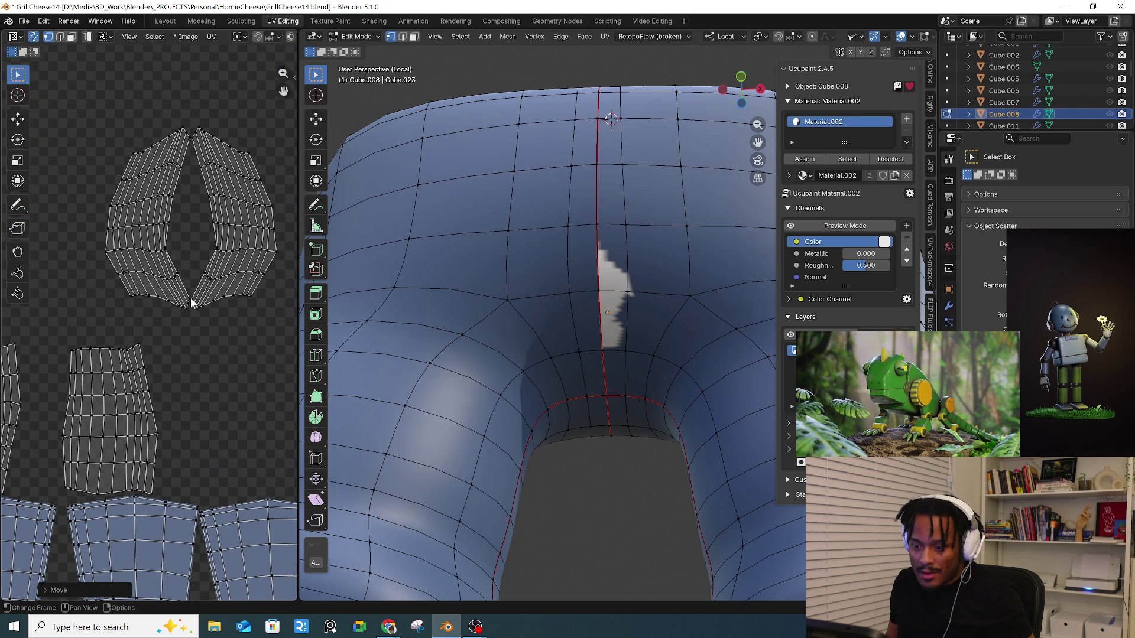
pyautogui.scroll(5, 187, 305)
pyautogui.moveTo(199, 286); pyautogui.dragTo(141, 400, button='middle')
pyautogui.scroll(5, 225, 277)
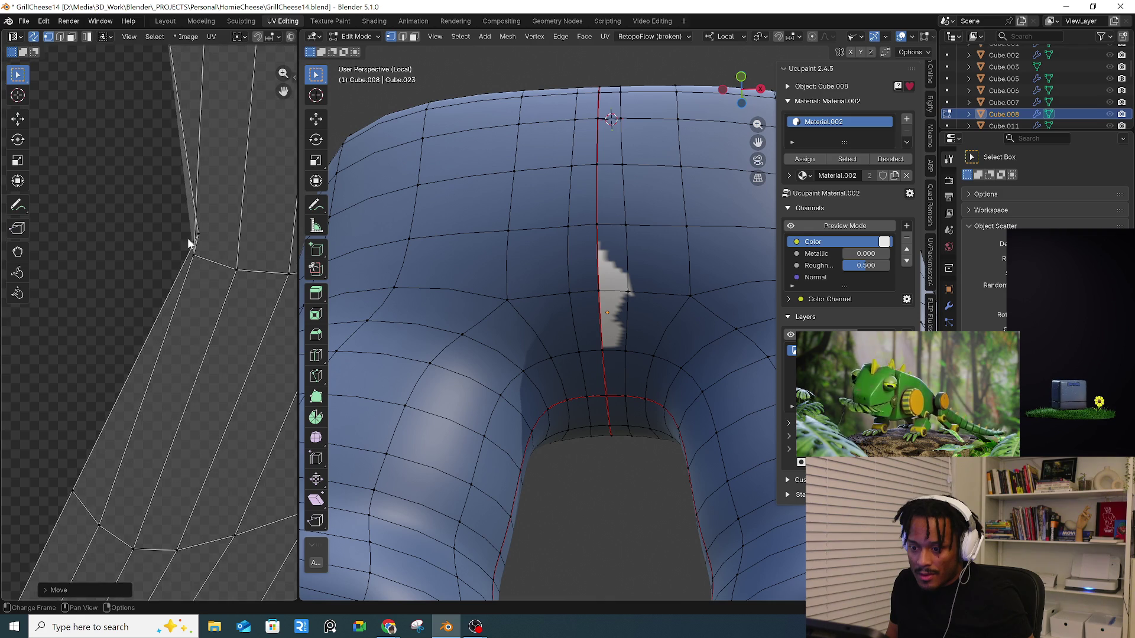
pyautogui.click(168, 234)
pyautogui.press('g')
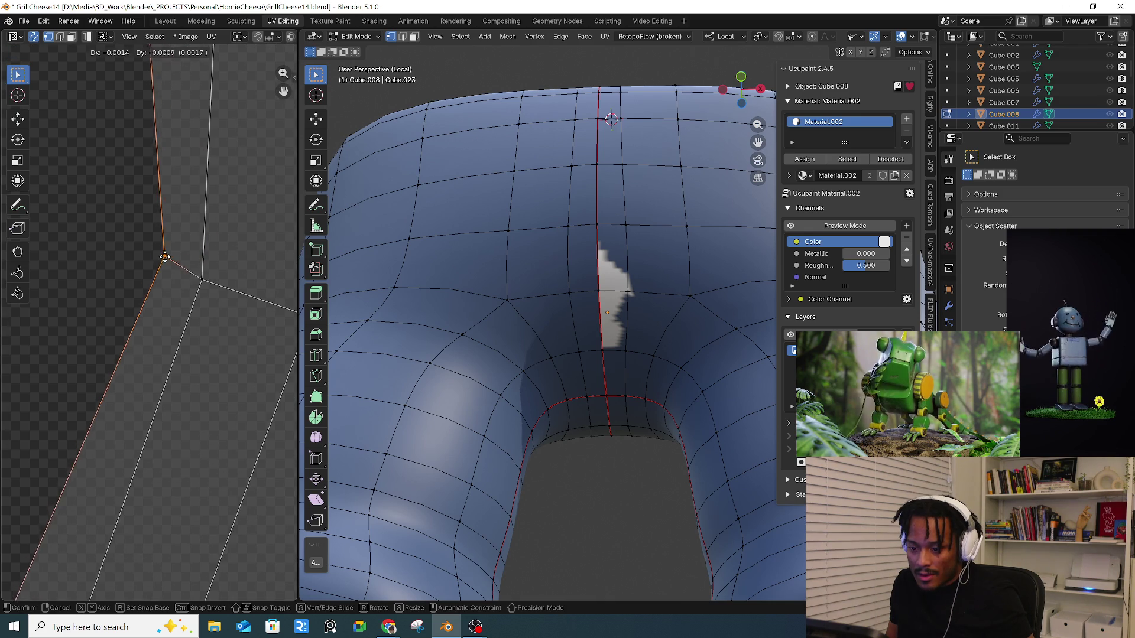
pyautogui.click(148, 260)
# - Move the inner UV vertex of the left island and review the leg islands
pyautogui.scroll(-3, 177, 201)
pyautogui.scroll(-8, 177, 197)
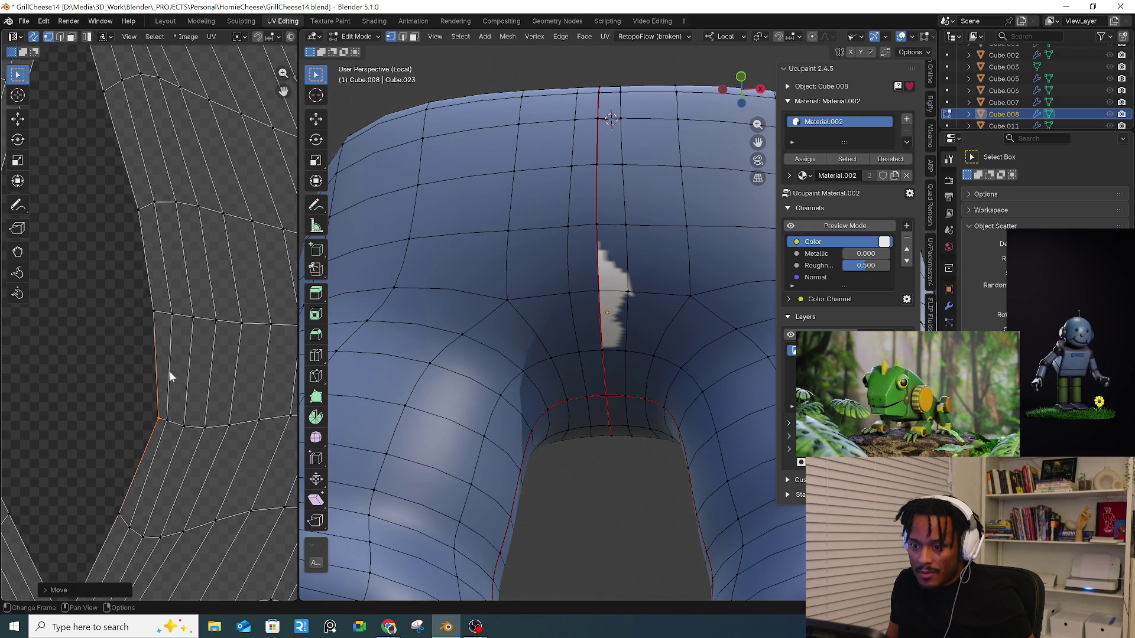
pyautogui.scroll(2, 118, 195)
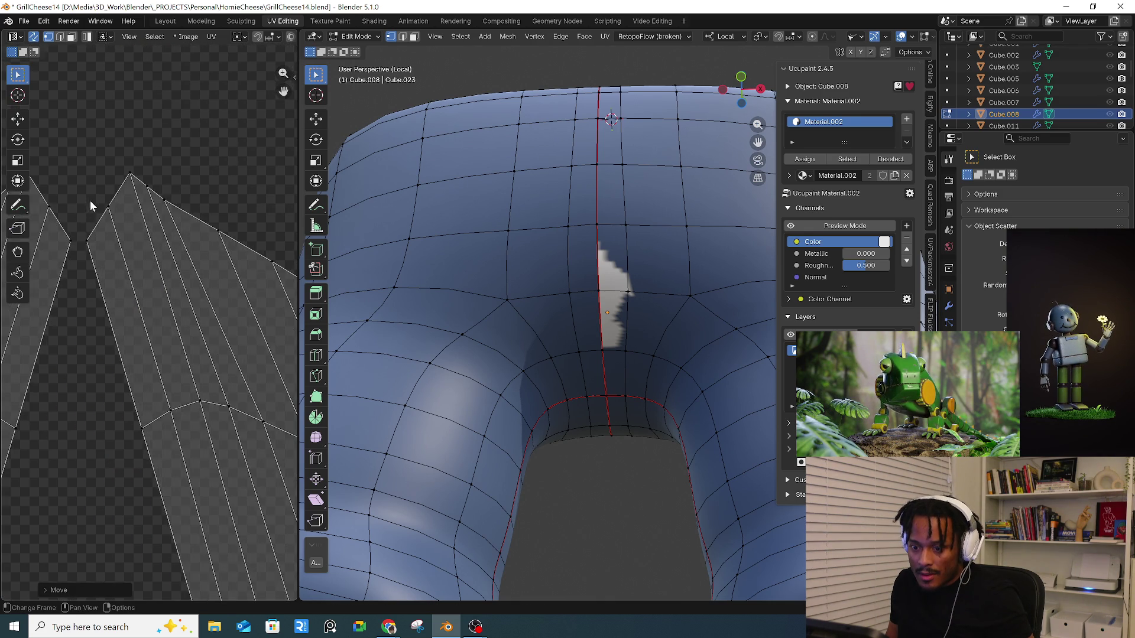
pyautogui.scroll(-5, 91, 203)
pyautogui.scroll(6, 160, 355)
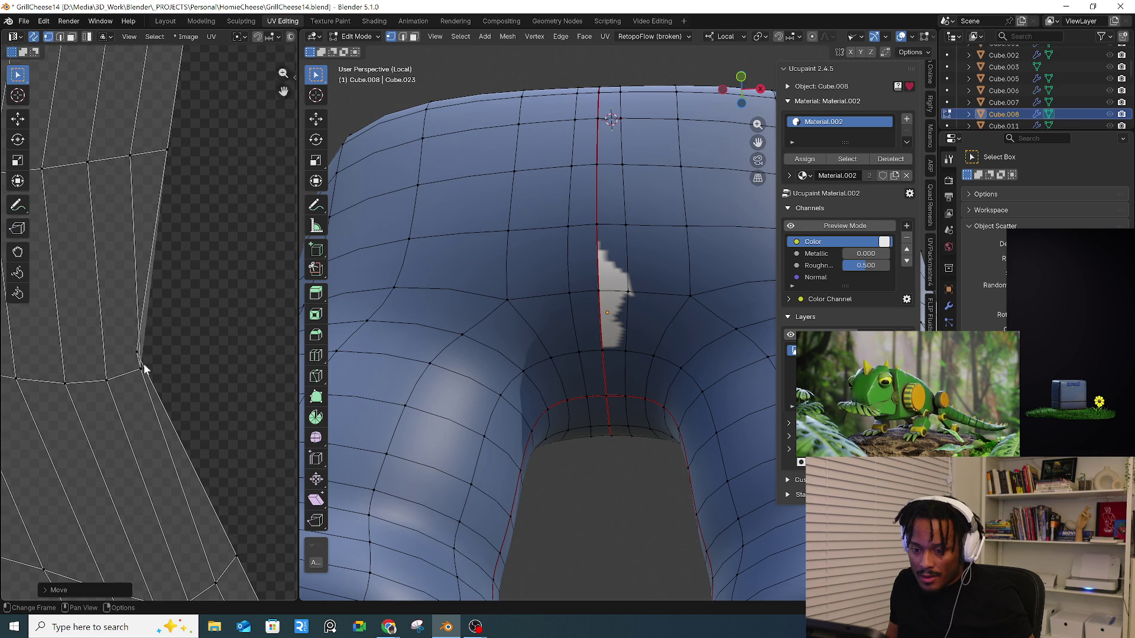
pyautogui.click(138, 353)
pyautogui.press('g')
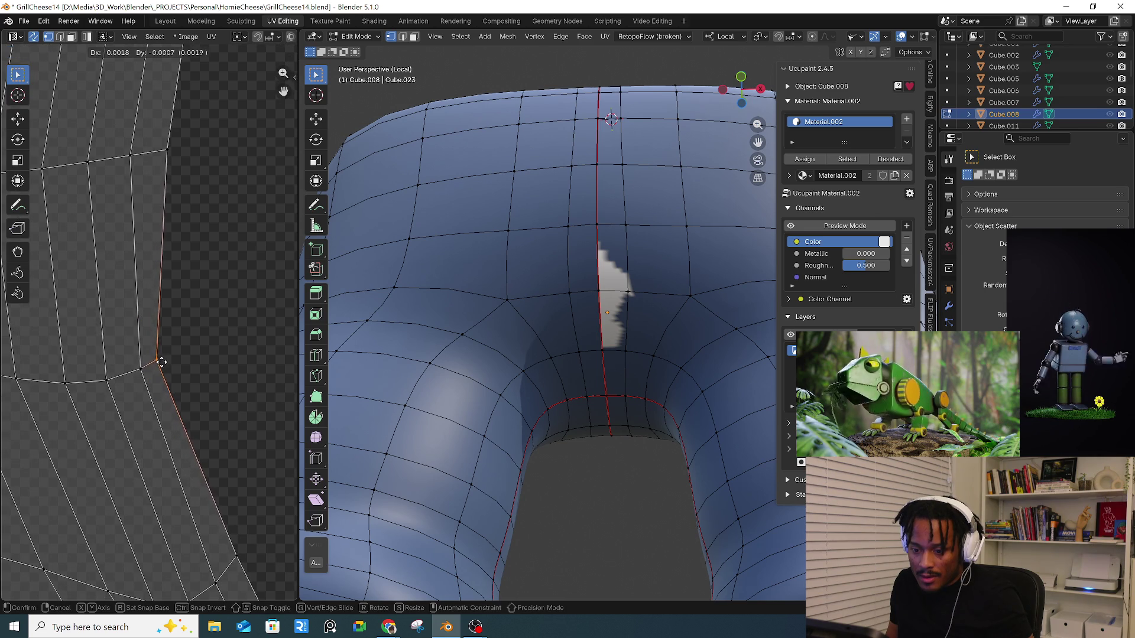
pyautogui.click(161, 361)
pyautogui.scroll(-6, 161, 361)
pyautogui.scroll(2, 113, 464)
pyautogui.scroll(-4, 134, 459)
pyautogui.scroll(5, 129, 392)
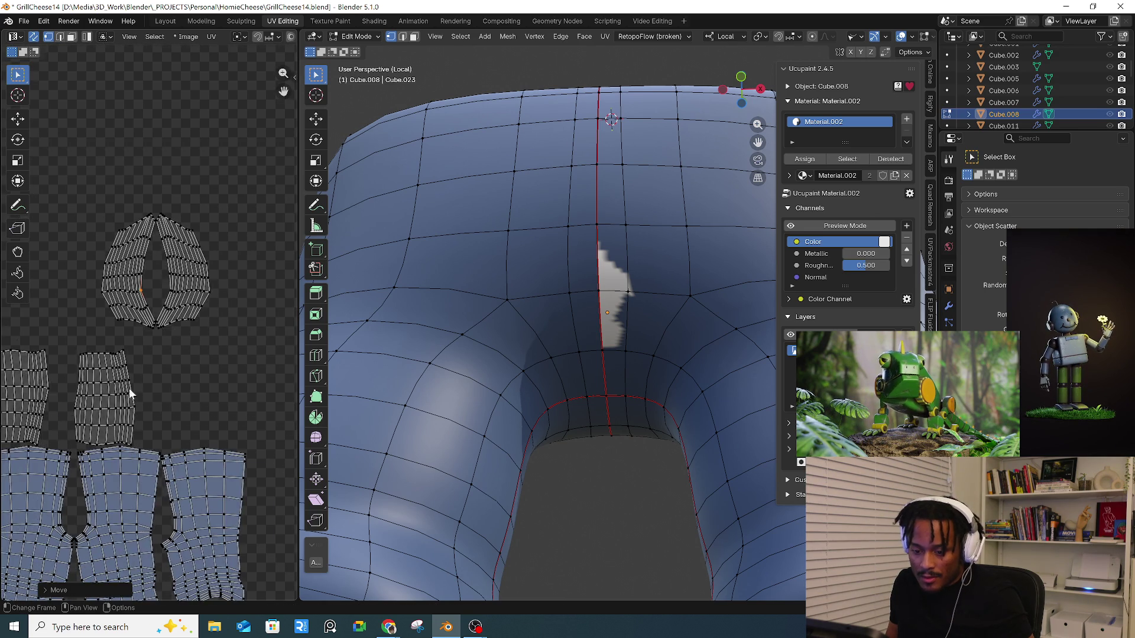
pyautogui.scroll(1, 82, 355)
pyautogui.scroll(2, 235, 371)
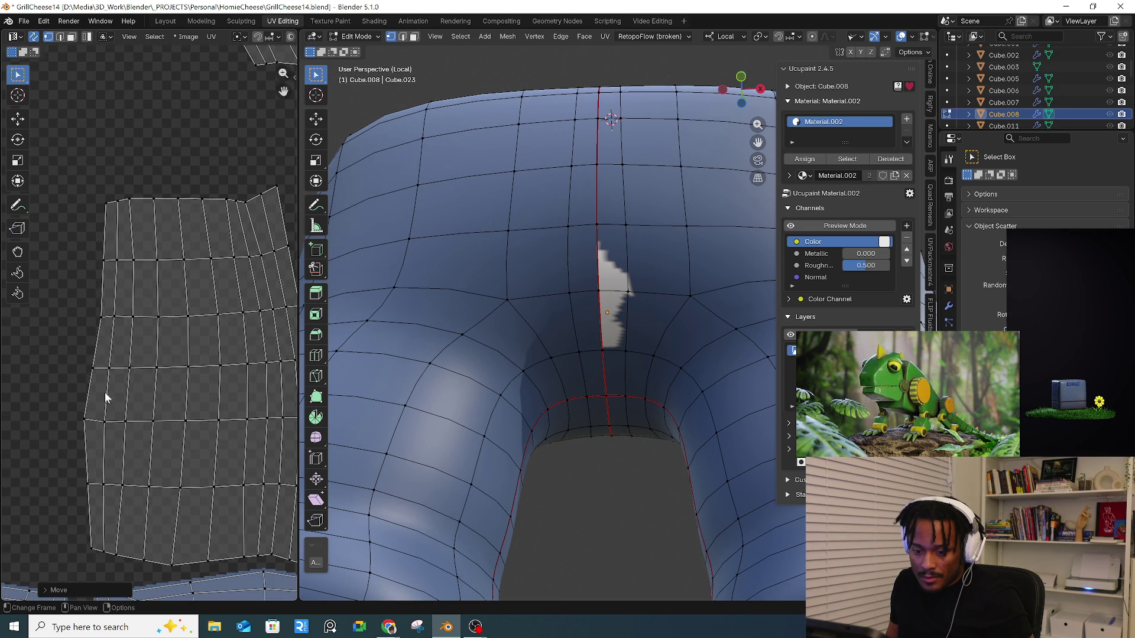
pyautogui.scroll(-5, 105, 393)
pyautogui.scroll(-2, 147, 422)
pyautogui.scroll(3, 144, 443)
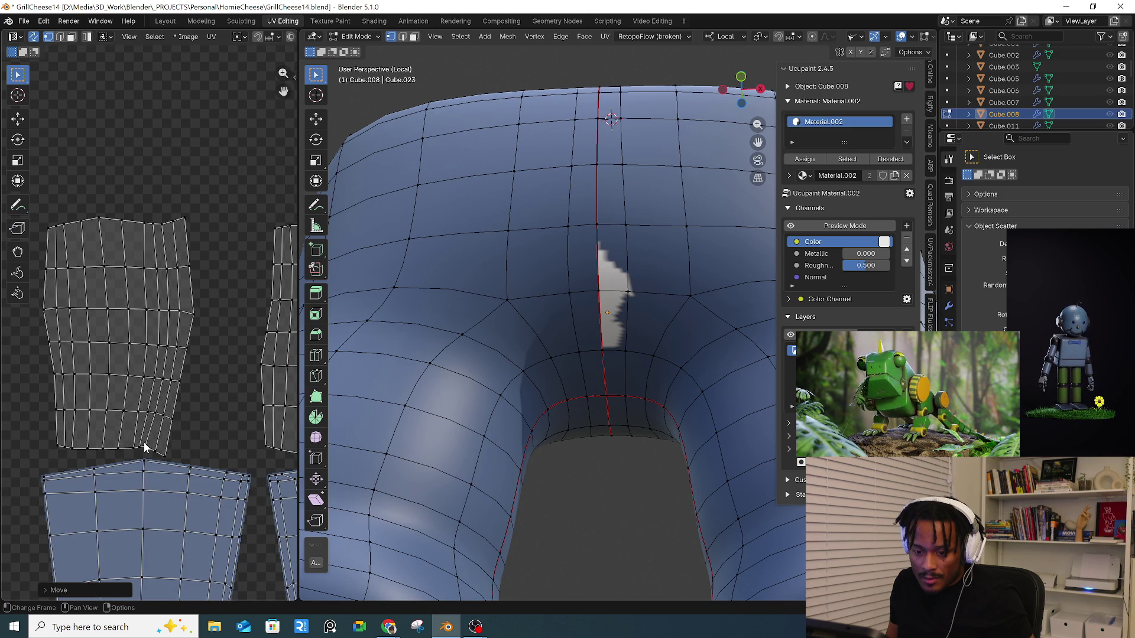
pyautogui.scroll(-2, 164, 471)
pyautogui.scroll(3, 165, 470)
pyautogui.scroll(1, 126, 367)
pyautogui.scroll(1, 185, 471)
pyautogui.moveTo(185, 471); pyautogui.dragTo(193, 393, button='middle')
pyautogui.scroll(-3, 194, 414)
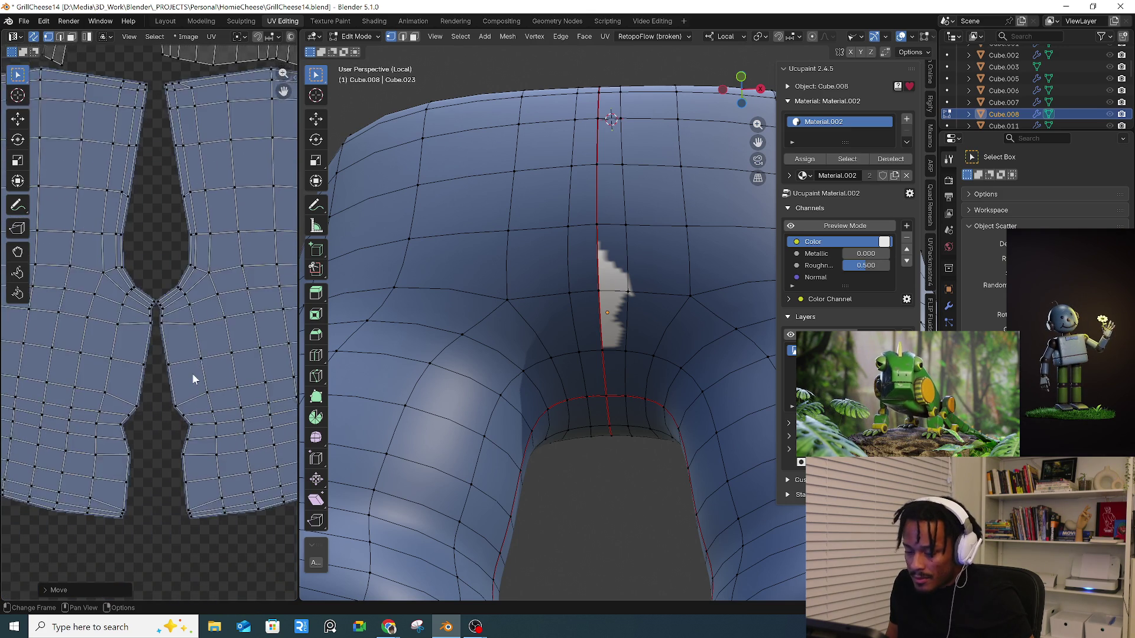
pyautogui.scroll(3, 196, 464)
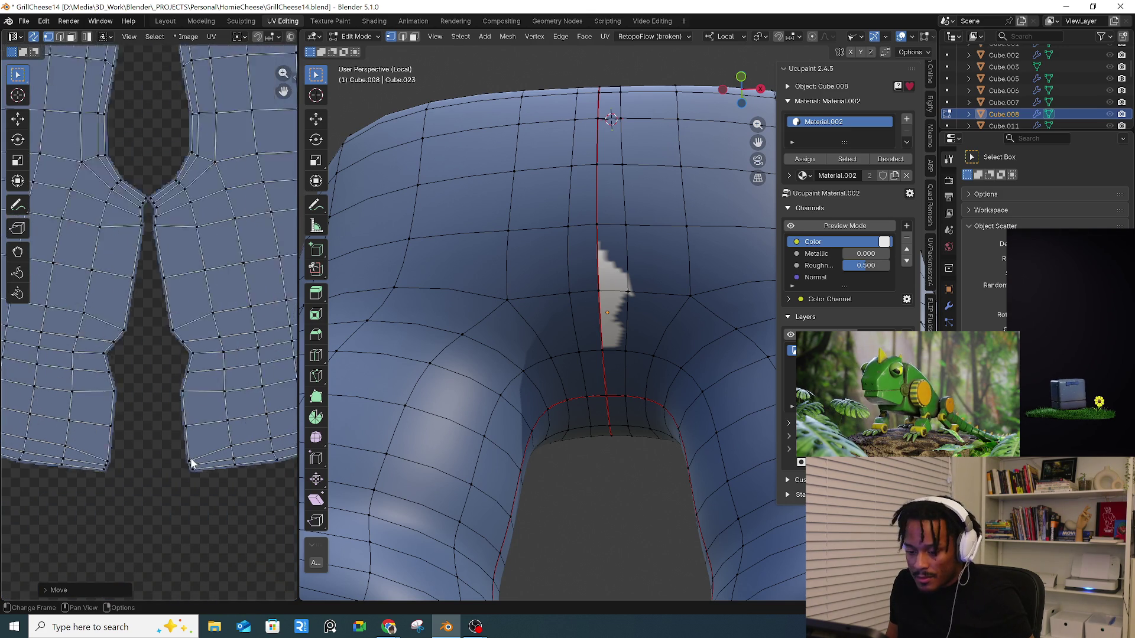
pyautogui.scroll(-5, 208, 430)
pyautogui.scroll(-3, 206, 421)
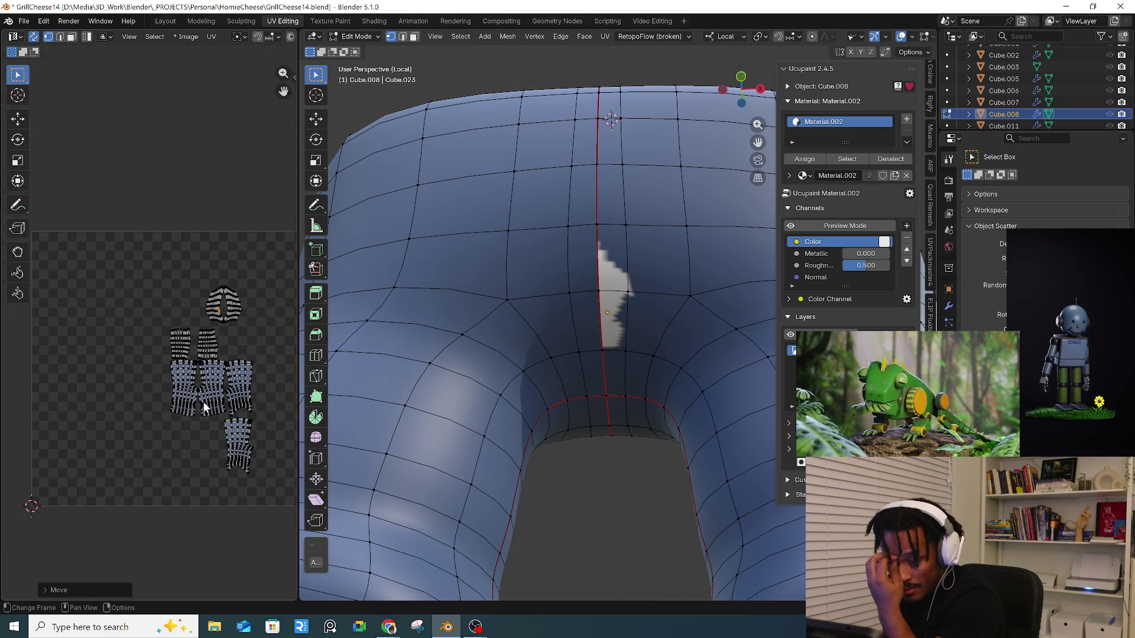
# - Return to the Layout workspace and turn on the Ucupaint preview
pyautogui.click(171, 21)
pyautogui.moveTo(563, 286)
pyautogui.mouseDown(button='middle')
pyautogui.moveTo(545, 300)
pyautogui.moveTo(769, 207)
pyautogui.mouseUp(button='middle')
pyautogui.click(770, 211)
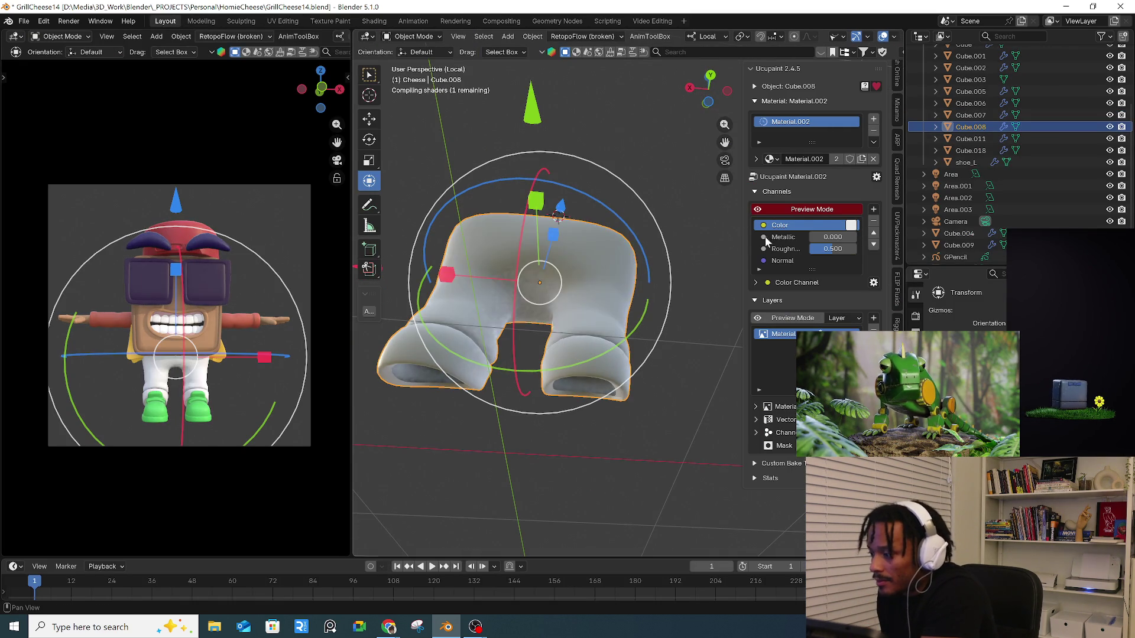
pyautogui.moveTo(543, 334)
pyautogui.mouseDown(button='middle')
pyautogui.moveTo(554, 288)
pyautogui.moveTo(538, 260)
pyautogui.mouseUp(button='middle')
# - Switch the shorts to Texture Paint with the Fill tool, toggling the face-selection mask
pyautogui.click(413, 36)
pyautogui.click(402, 114)
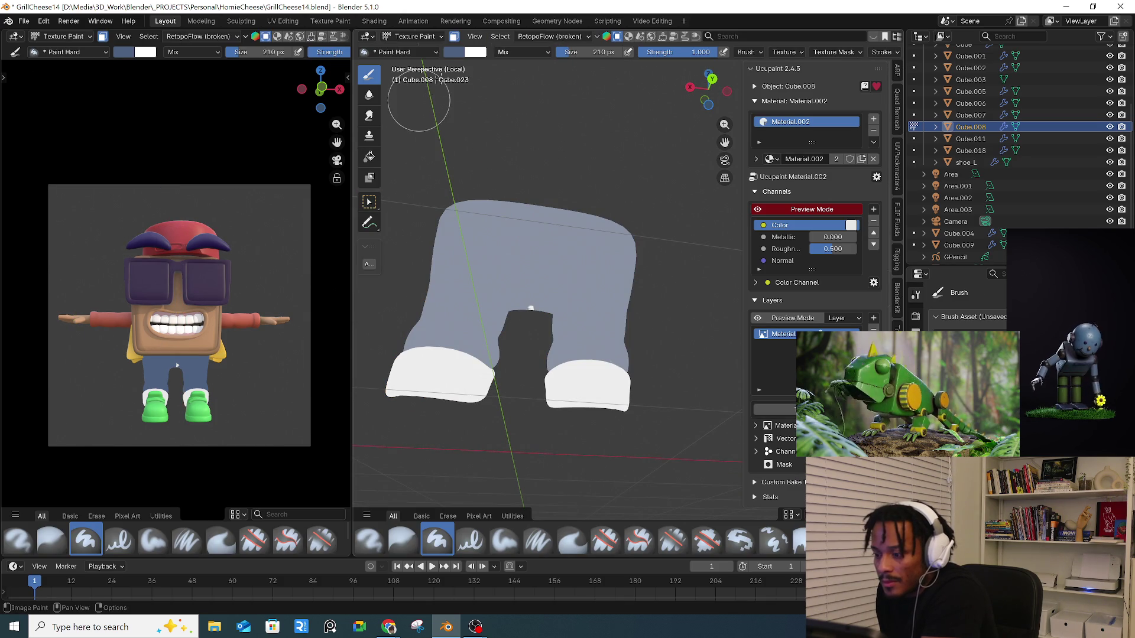
pyautogui.click(454, 36)
pyautogui.click(454, 36)
pyautogui.click(370, 156)
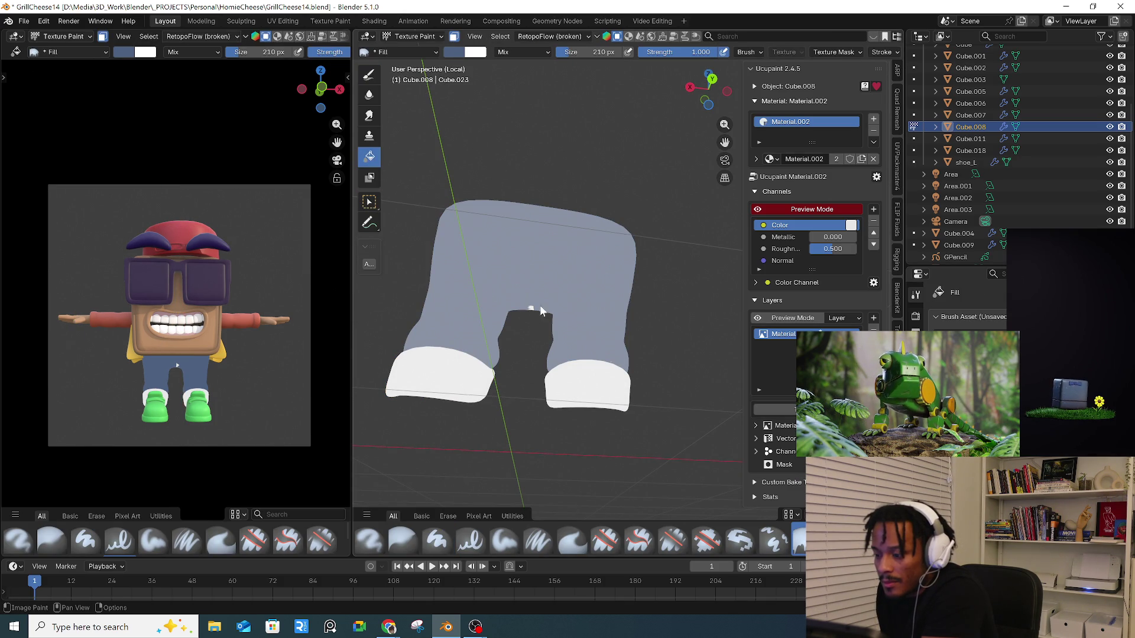
pyautogui.moveTo(533, 313); pyautogui.dragTo(528, 305, button='middle')
pyautogui.moveTo(530, 262)
pyautogui.mouseDown(button='middle')
pyautogui.moveTo(499, 296)
pyautogui.moveTo(532, 284)
pyautogui.mouseUp(button='middle')
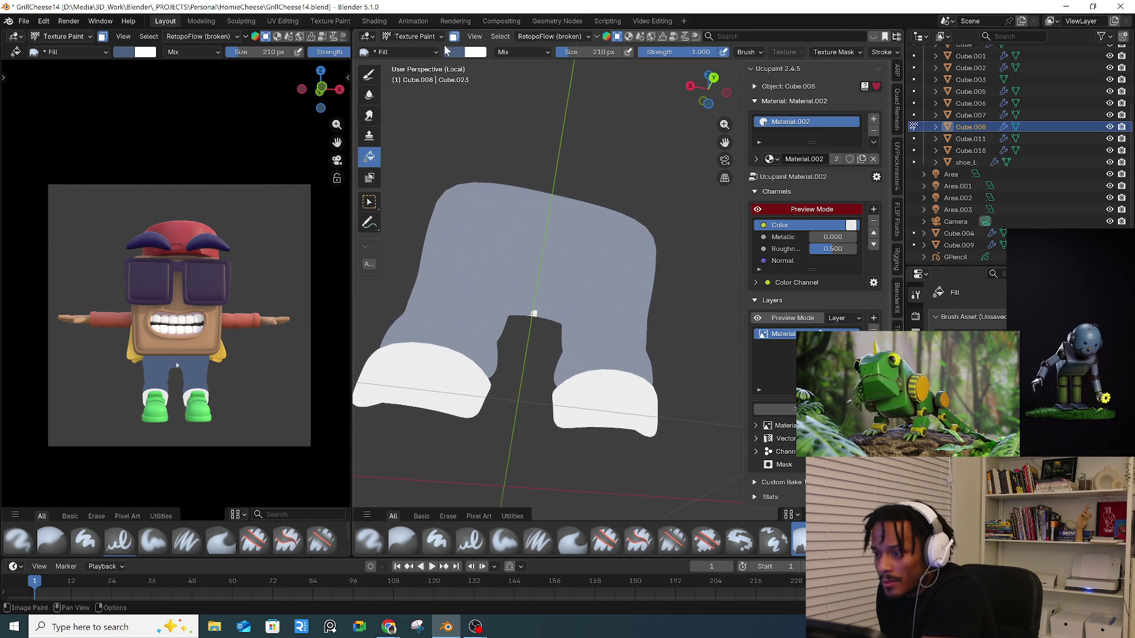
pyautogui.click(453, 37)
pyautogui.click(415, 36)
# - Enter Edit Mode and select one leg's connected mesh with L
pyautogui.click(426, 58)
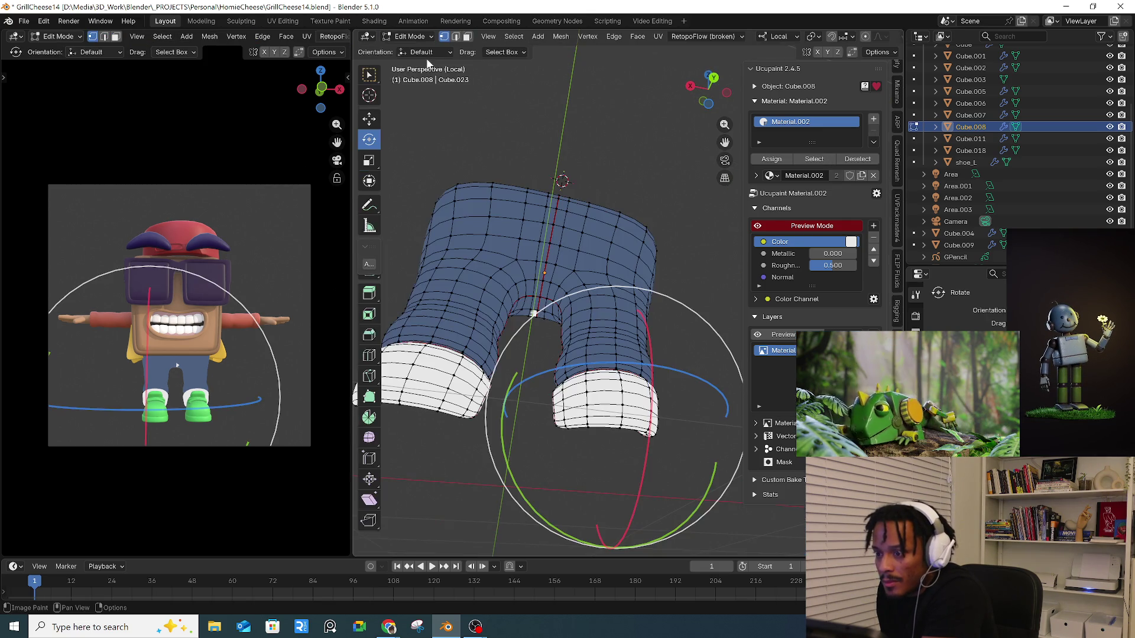
pyautogui.moveTo(492, 184)
pyautogui.mouseDown(button='middle')
pyautogui.moveTo(523, 220)
pyautogui.moveTo(486, 220)
pyautogui.moveTo(503, 277)
pyautogui.mouseUp(button='middle')
pyautogui.press('l')
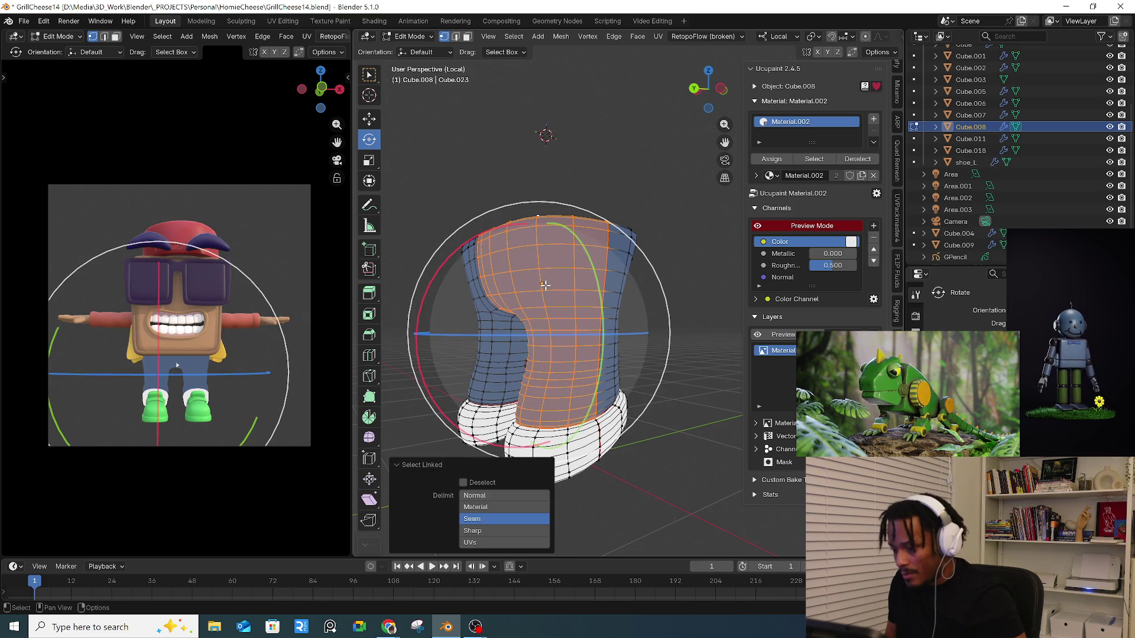
pyautogui.moveTo(534, 313); pyautogui.dragTo(485, 315, button='middle')
# - Switch the jeans to Texture Paint, toggling face masking and the Ucupaint preview
pyautogui.click(427, 37)
pyautogui.click(421, 114)
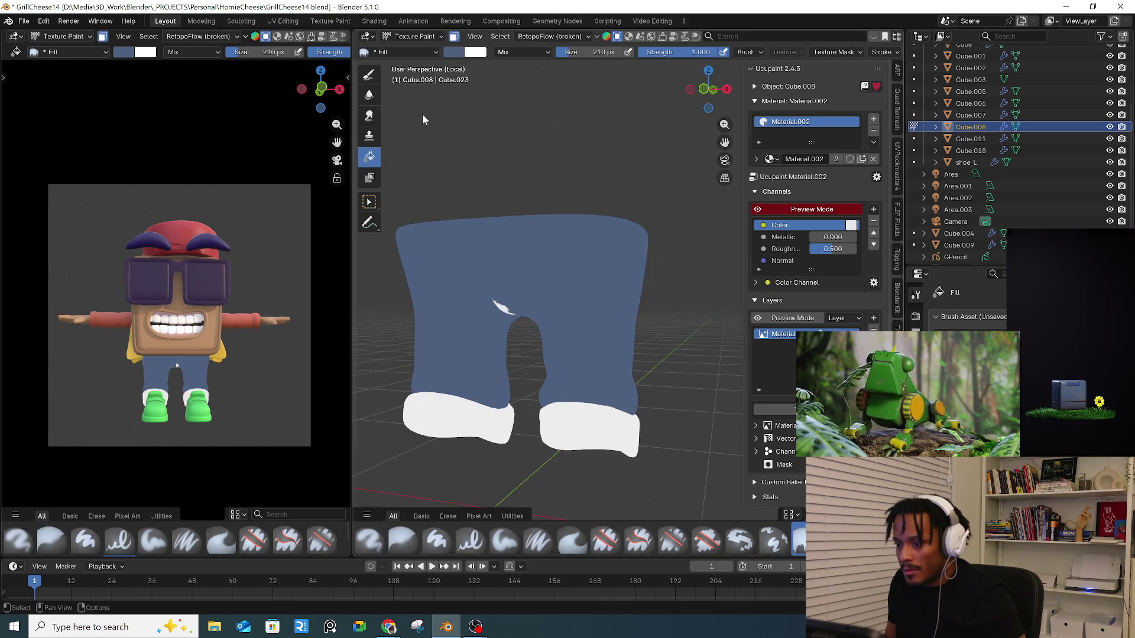
pyautogui.click(455, 37)
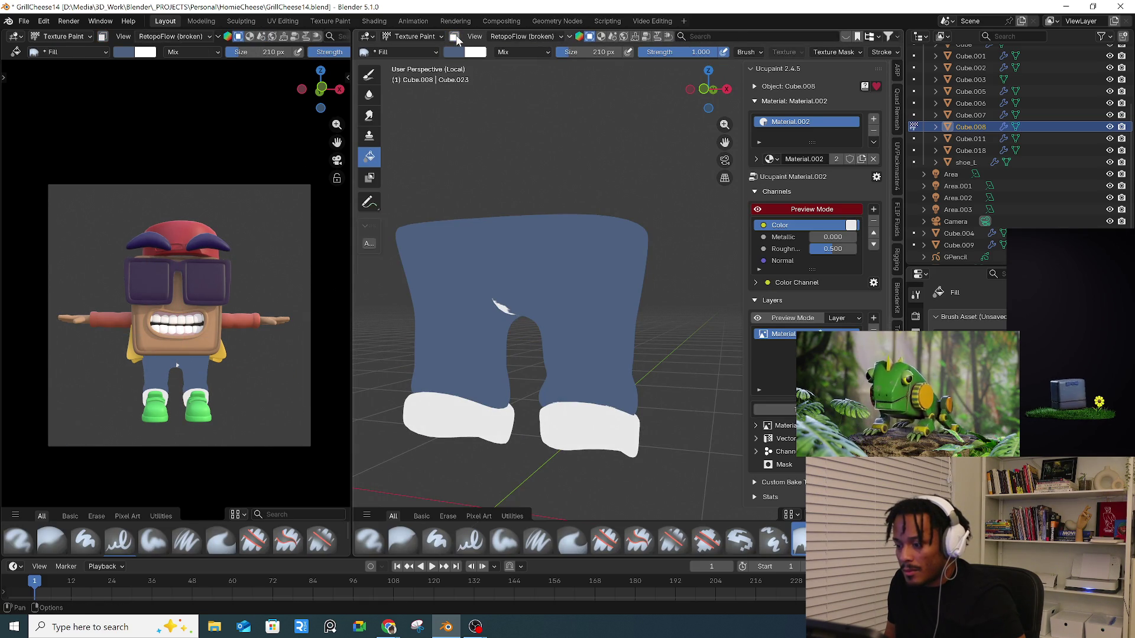
pyautogui.click(834, 209)
pyautogui.click(834, 209)
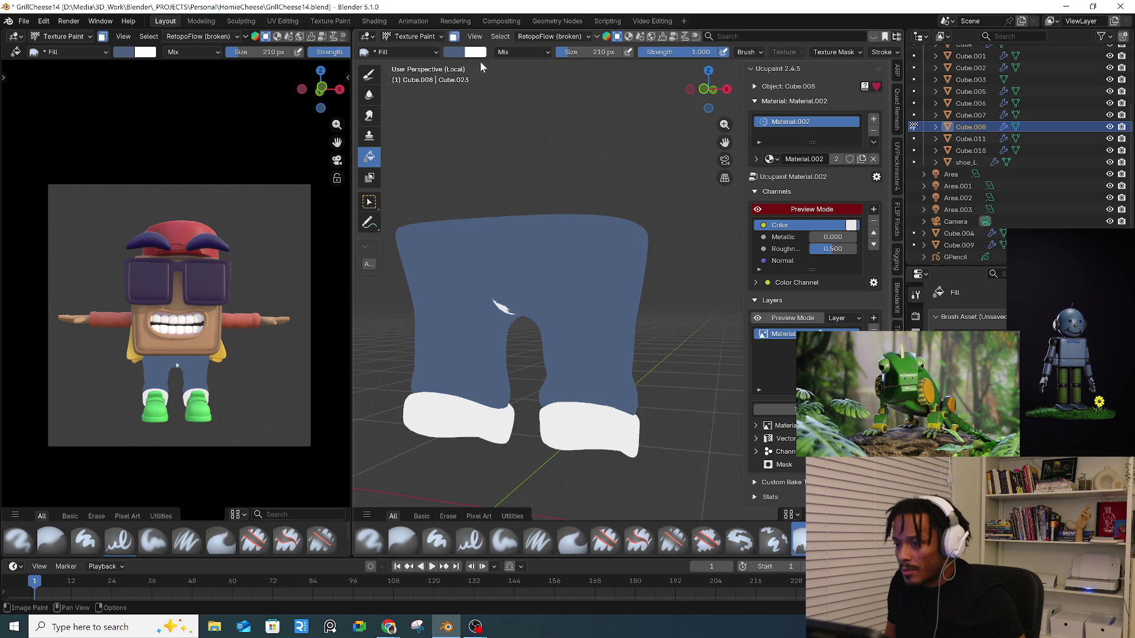
pyautogui.click(454, 36)
pyautogui.click(455, 37)
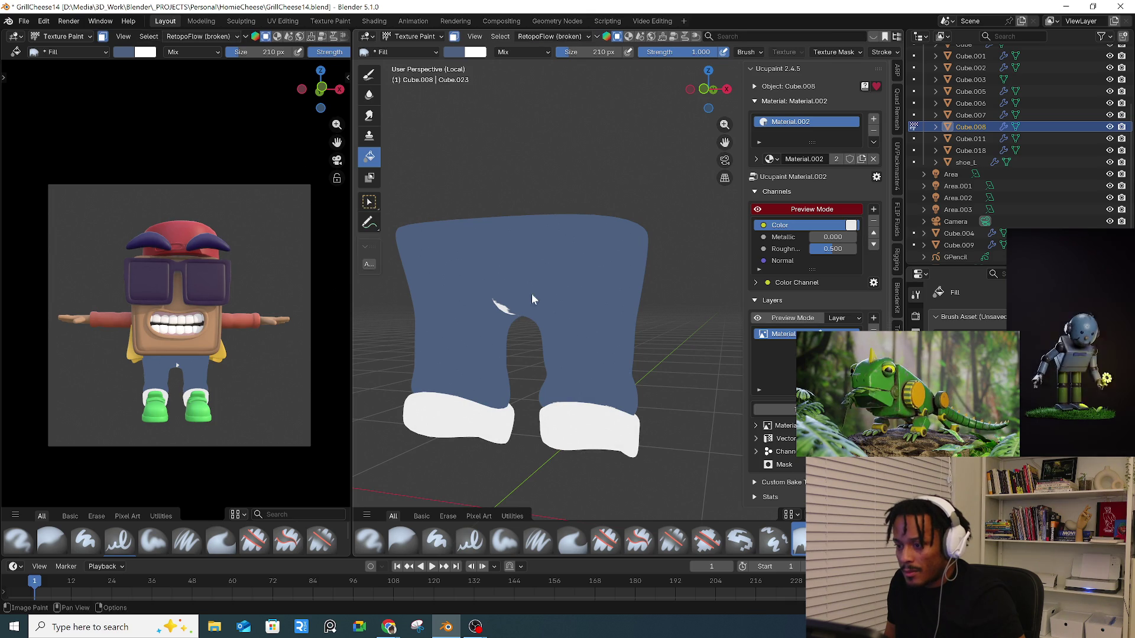
pyautogui.moveTo(554, 258)
pyautogui.mouseDown(button='middle')
pyautogui.moveTo(510, 299)
pyautogui.moveTo(515, 289)
pyautogui.mouseUp(button='middle')
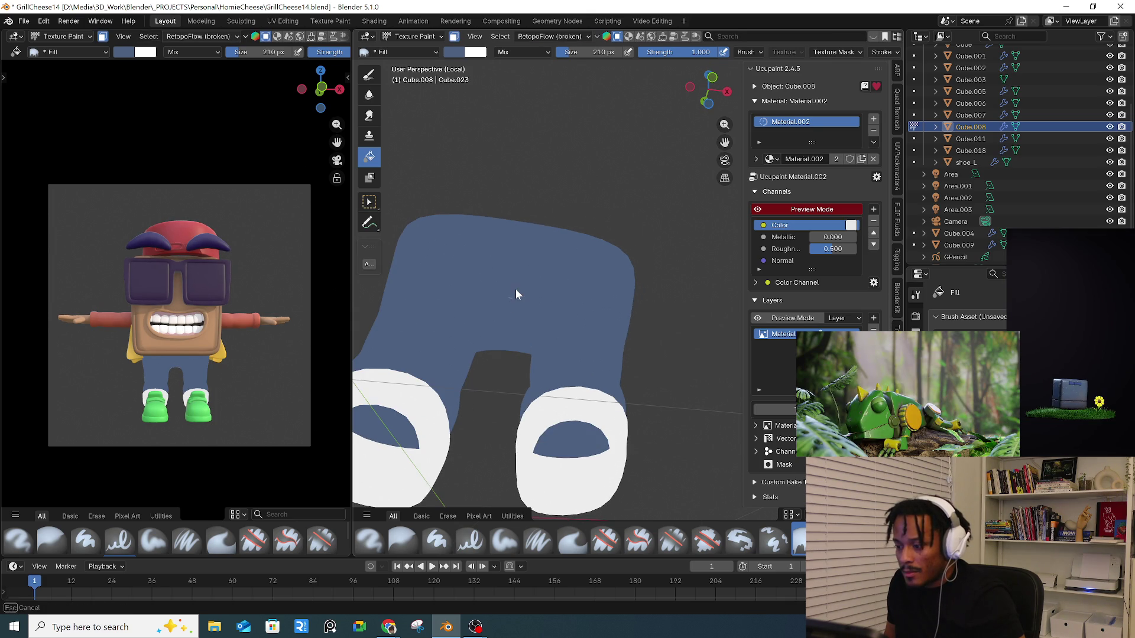
# - Paint a test stroke on the jeans with the Paint Hard brush
pyautogui.click(369, 73)
pyautogui.moveTo(521, 315); pyautogui.dragTo(514, 305)
pyautogui.scroll(5, 511, 298)
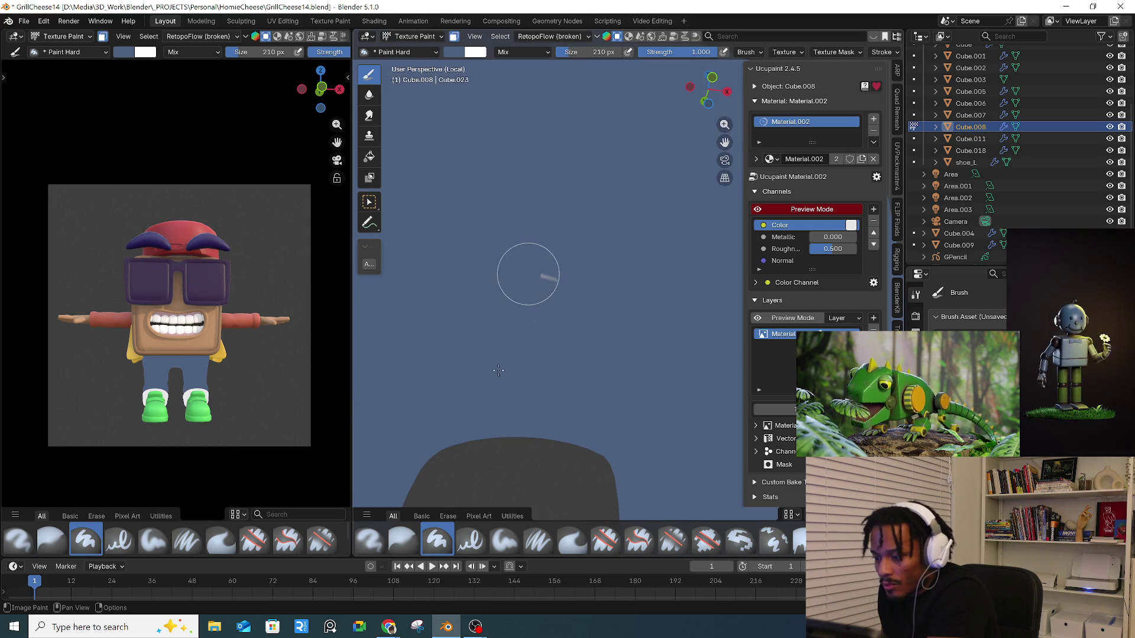
pyautogui.scroll(-8, 633, 340)
pyautogui.moveTo(633, 340); pyautogui.dragTo(416, 116, button='middle')
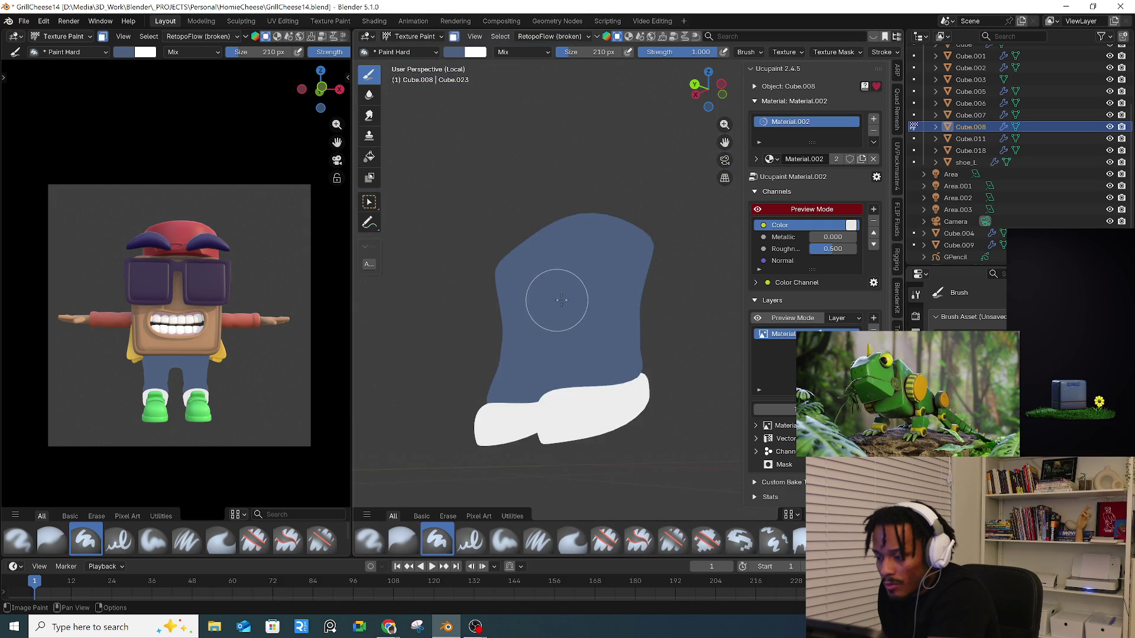
# - Put the jeans back in Edit Mode and open the UV Editing workspace
pyautogui.click(414, 36)
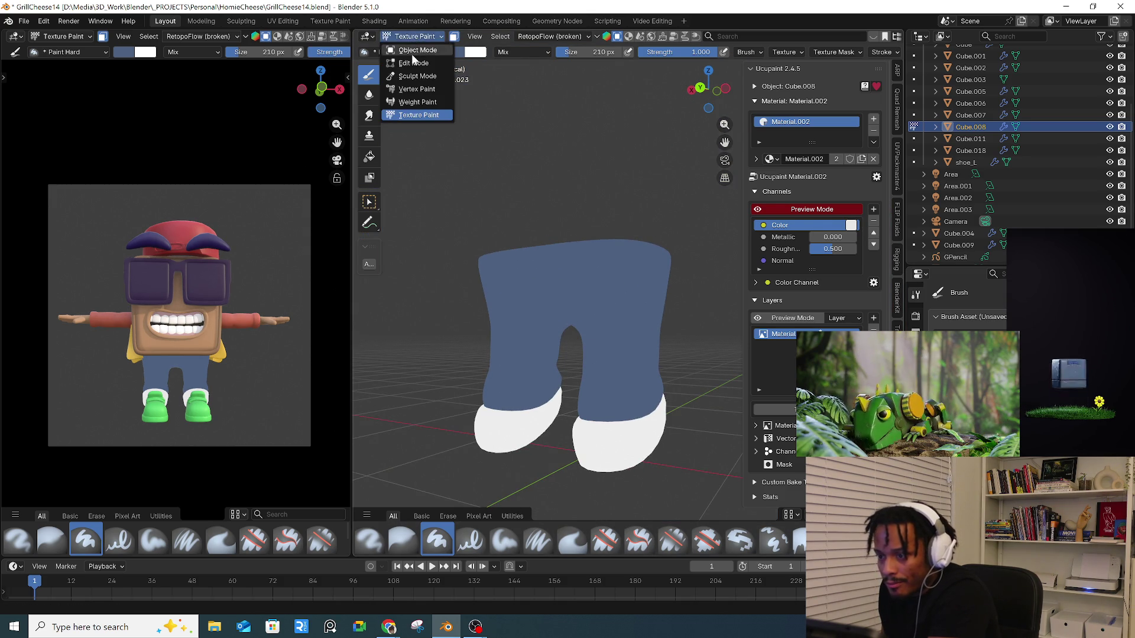
pyautogui.click(408, 54)
pyautogui.click(282, 20)
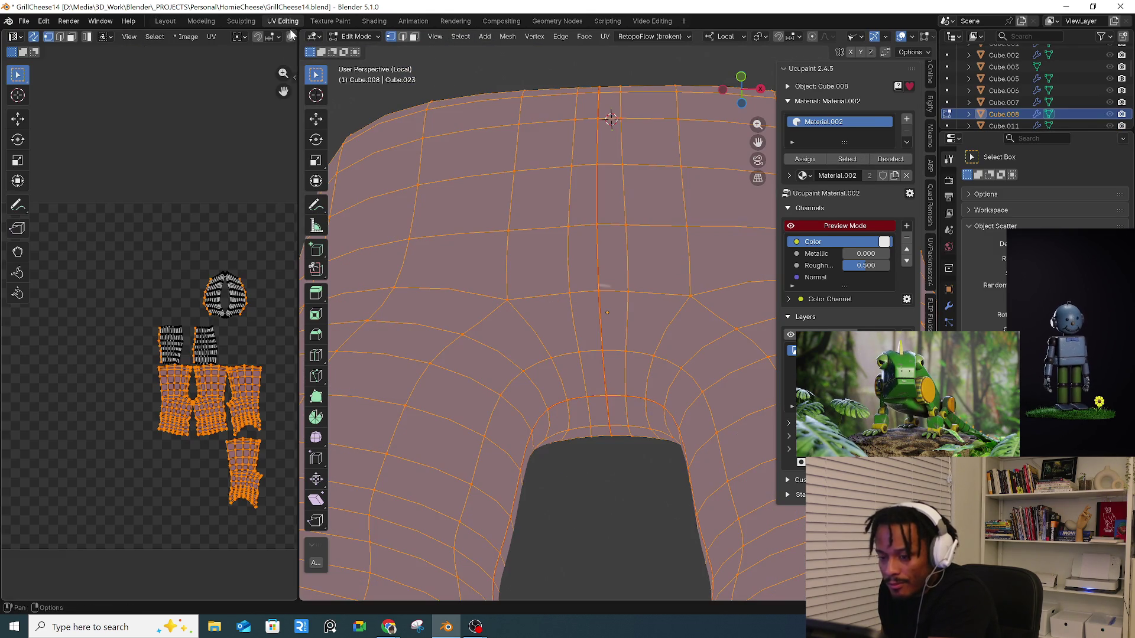
# - Select the thin crotch face in the jeans' UV map using face selection
pyautogui.scroll(4, 238, 384)
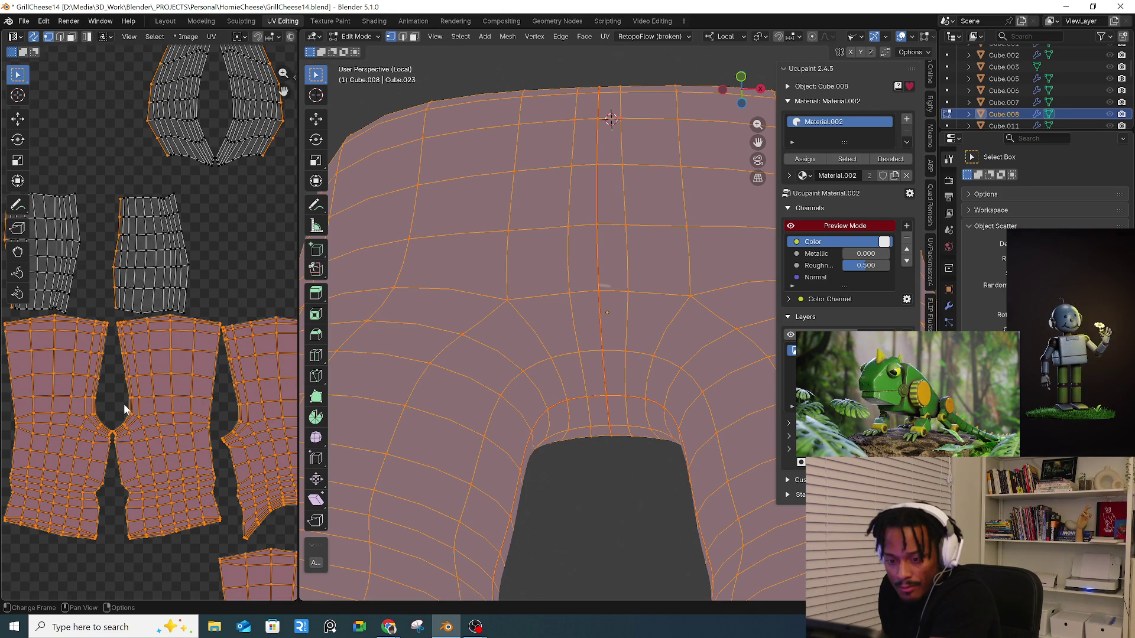
pyautogui.scroll(8, 227, 446)
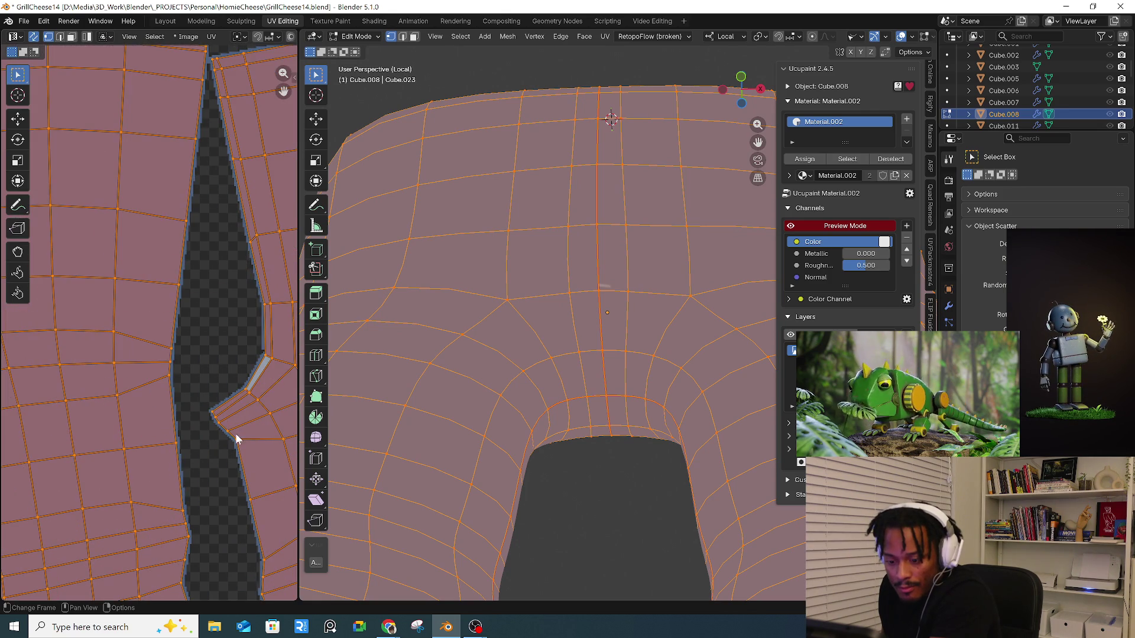
pyautogui.click(266, 368)
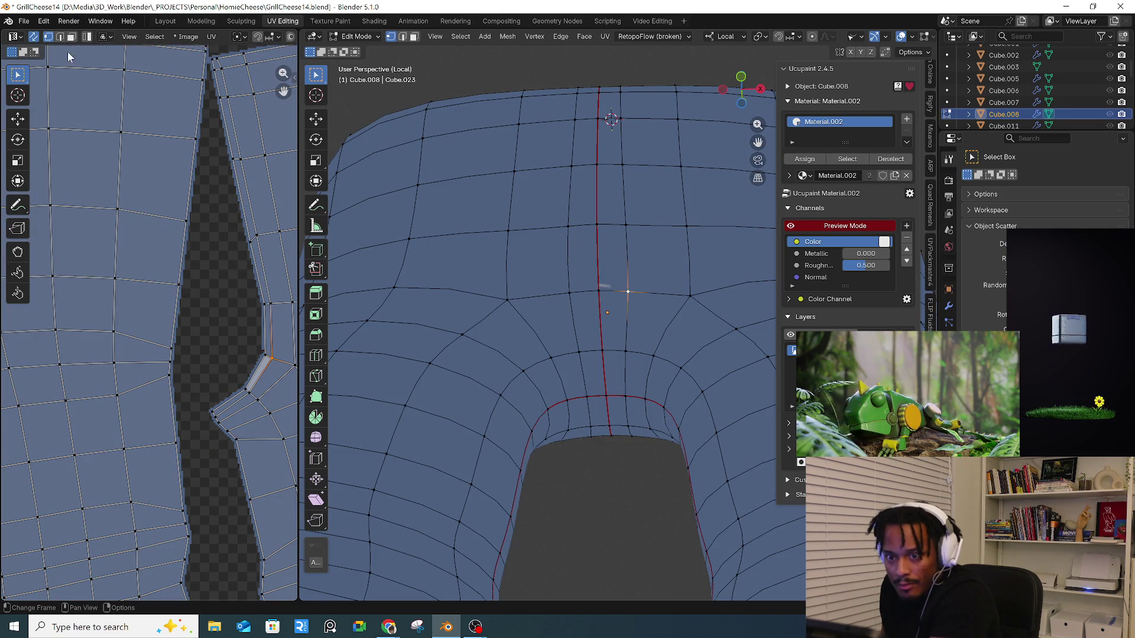
pyautogui.click(73, 37)
pyautogui.click(257, 374)
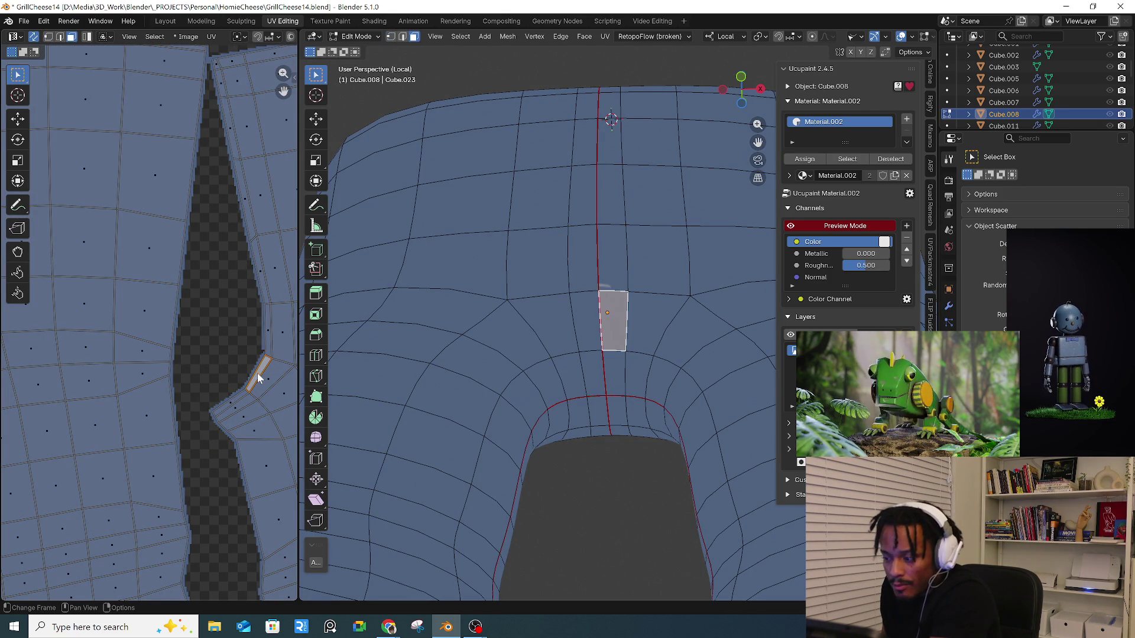
# - Bring the crotch area and lower UV island into view, then select the face above the strip
pyautogui.scroll(5, 257, 378)
pyautogui.scroll(-1, 256, 379)
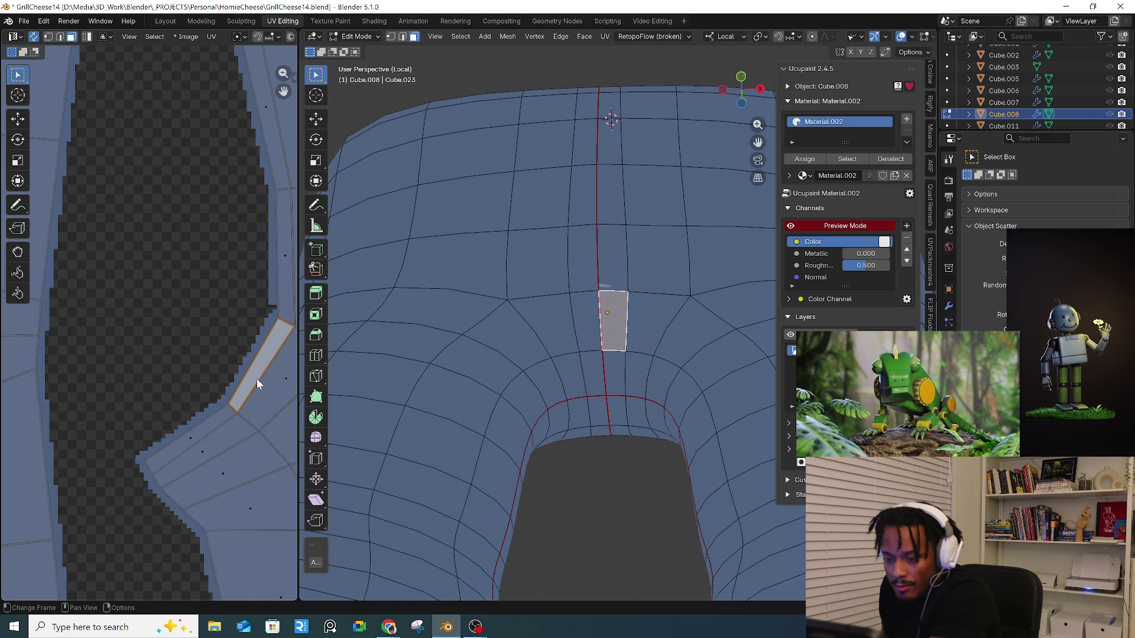
pyautogui.scroll(-4, 207, 412)
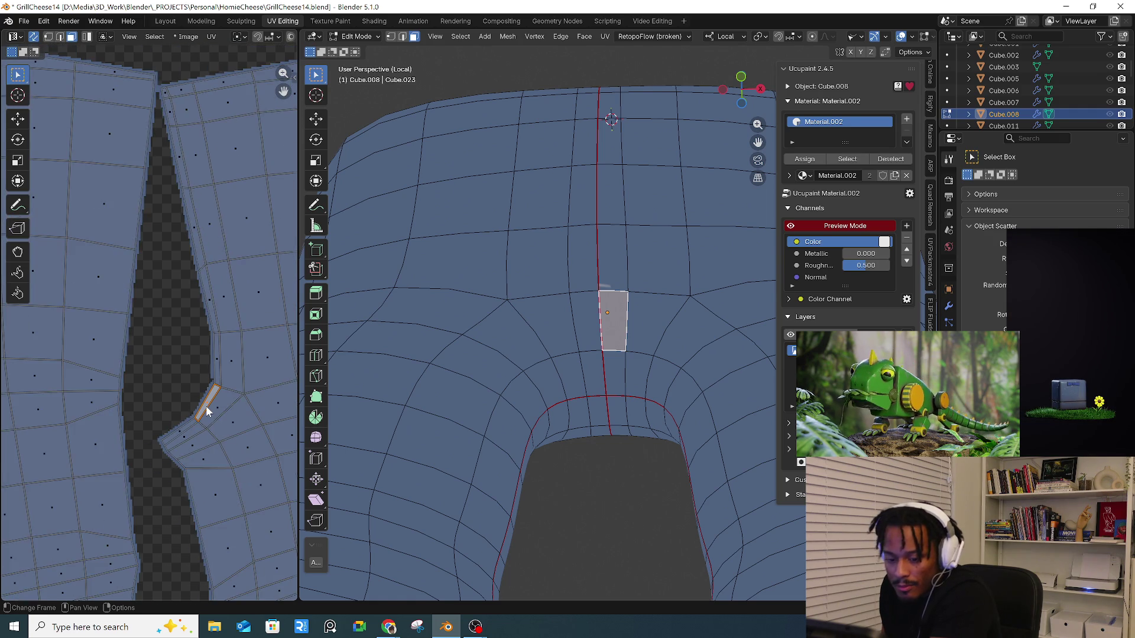
pyautogui.scroll(-4, 207, 412)
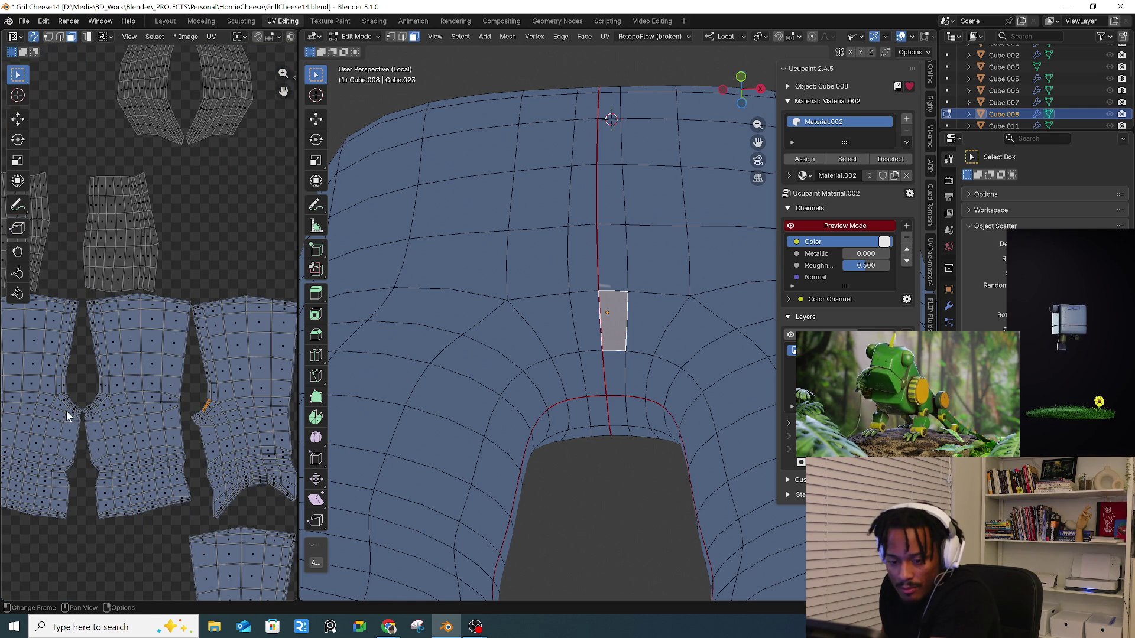
pyautogui.scroll(6, 56, 392)
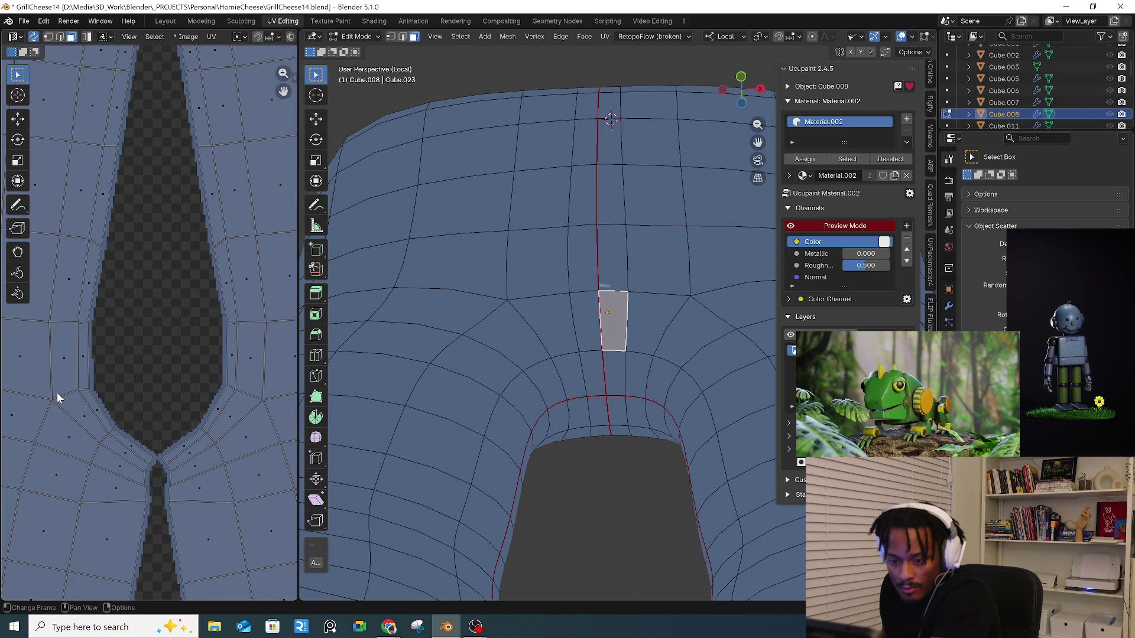
pyautogui.scroll(-5, 57, 392)
pyautogui.moveTo(234, 515); pyautogui.dragTo(120, 455, button='middle')
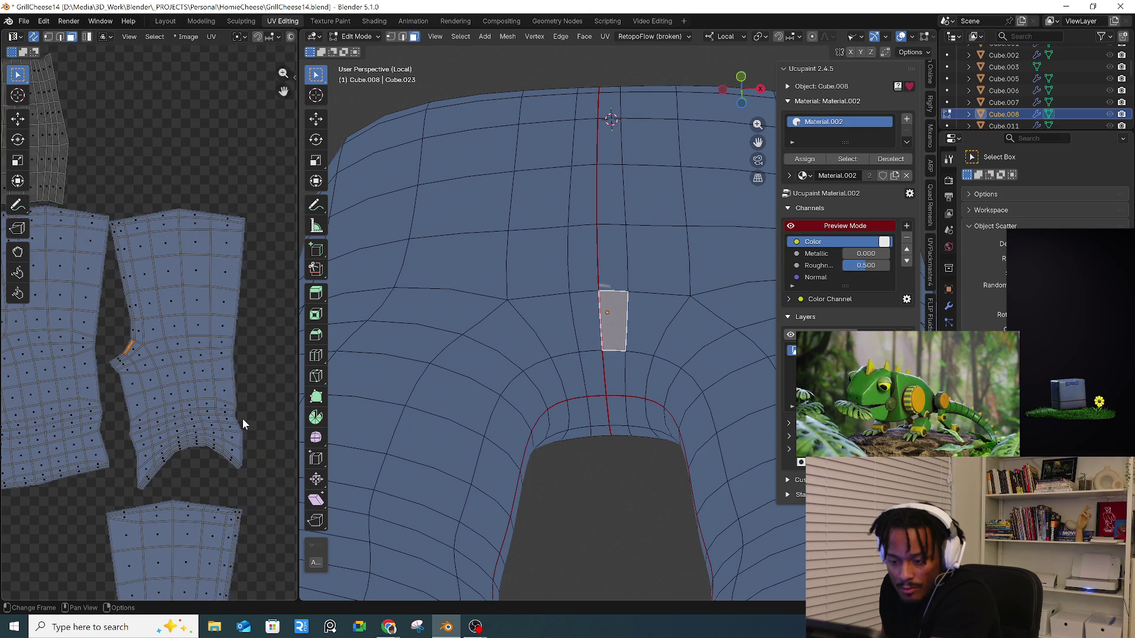
pyautogui.moveTo(225, 524); pyautogui.dragTo(239, 404, button='middle')
pyautogui.moveTo(219, 542); pyautogui.dragTo(226, 479, button='middle')
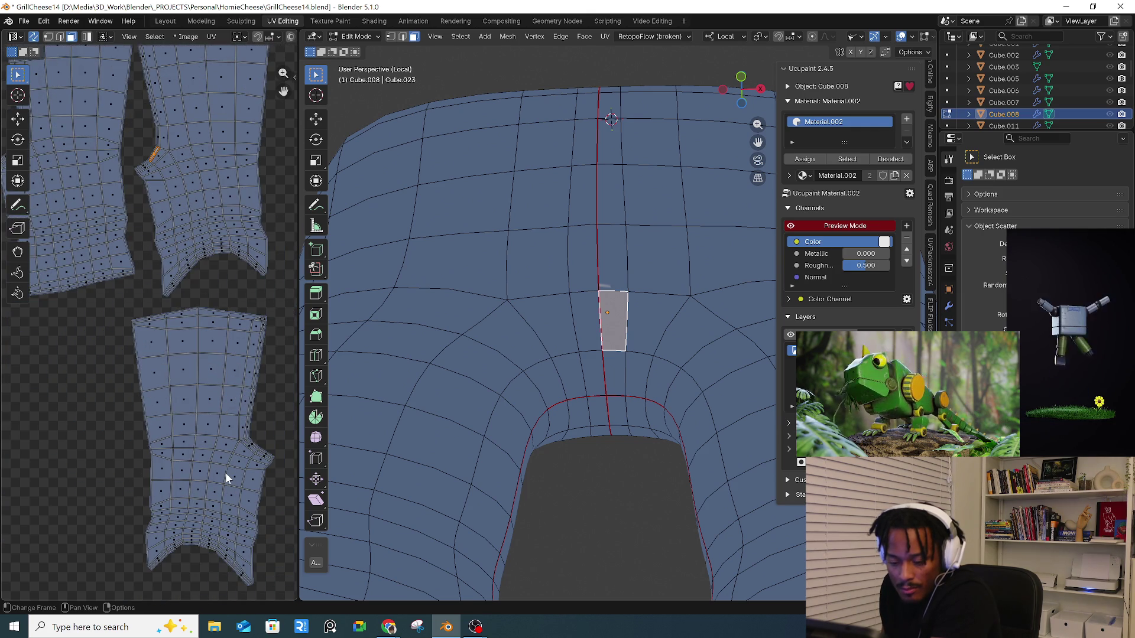
pyautogui.scroll(8, 190, 556)
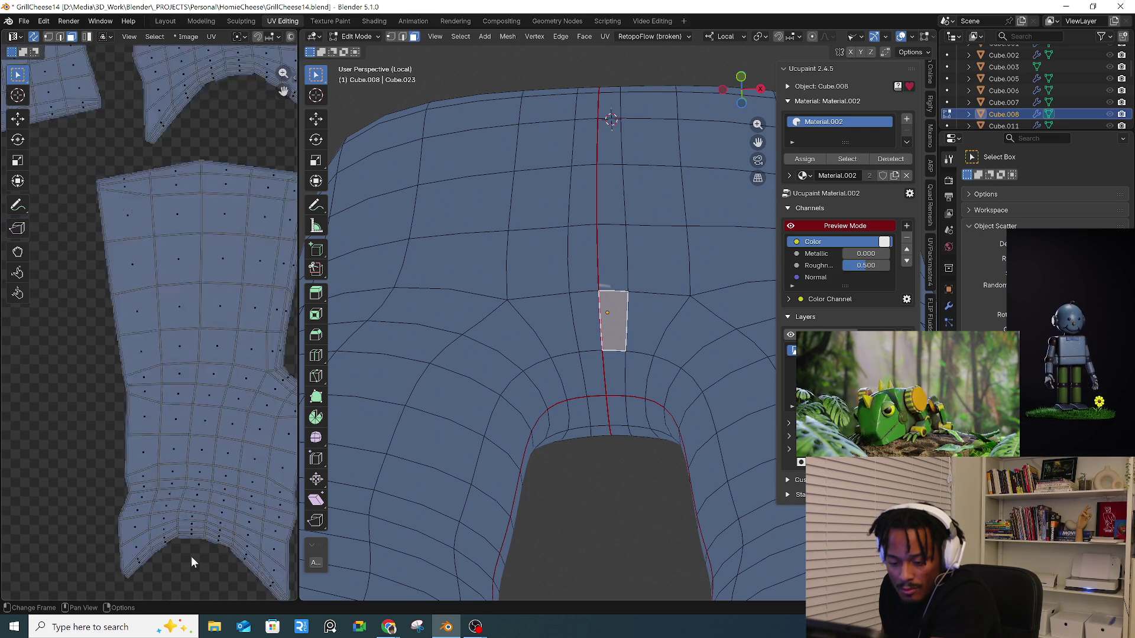
pyautogui.scroll(-3, 190, 550)
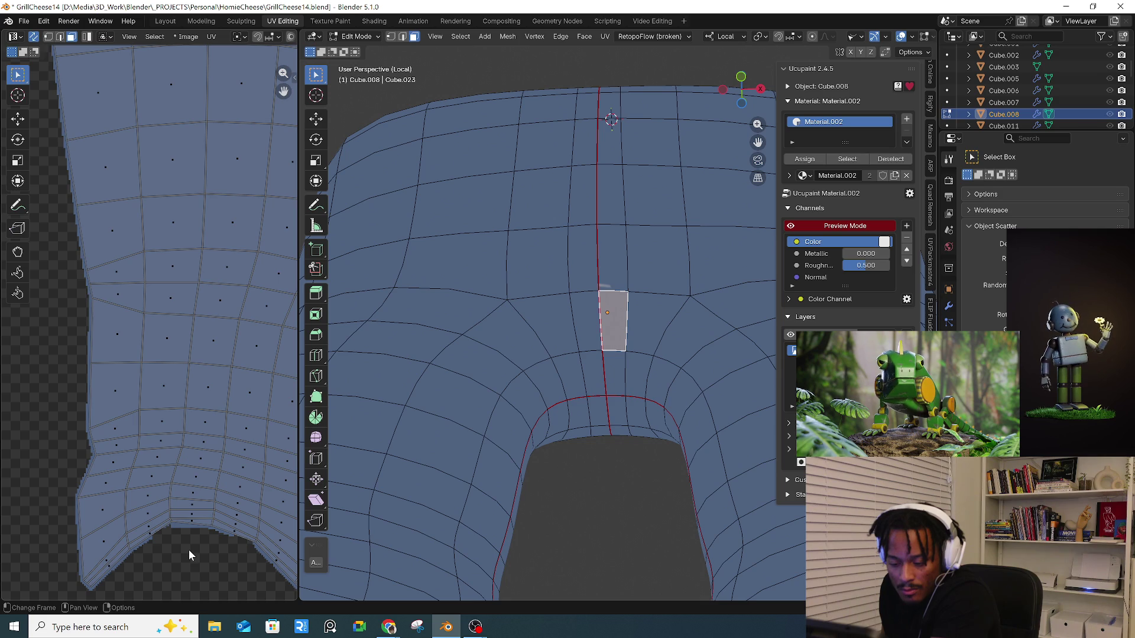
pyautogui.click(609, 283)
pyautogui.scroll(-5, 236, 279)
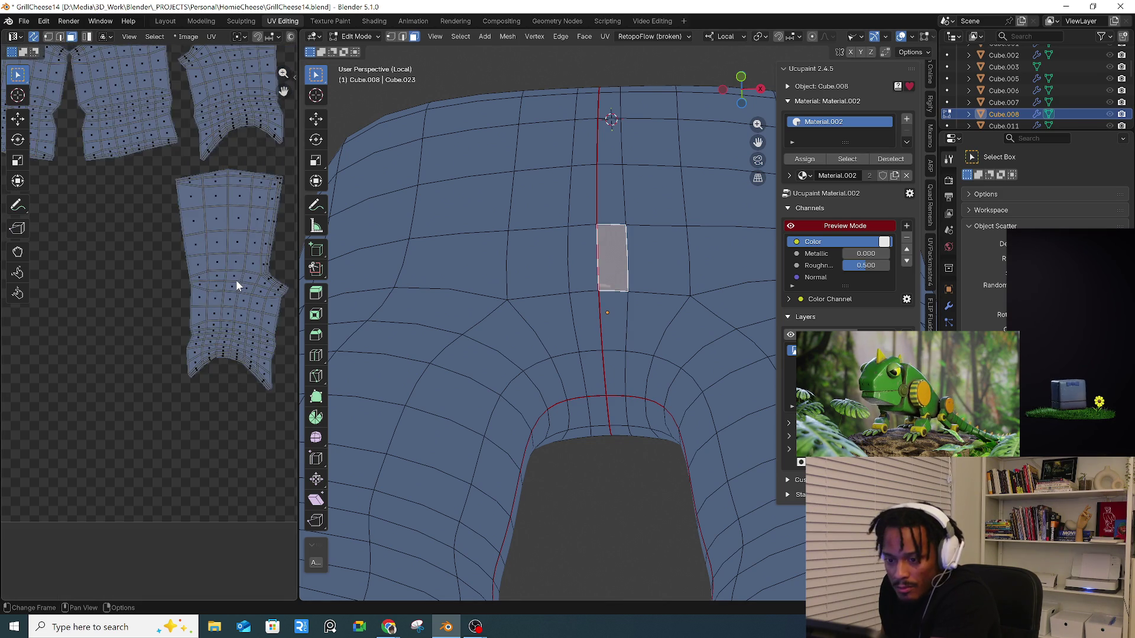
pyautogui.scroll(8, 158, 170)
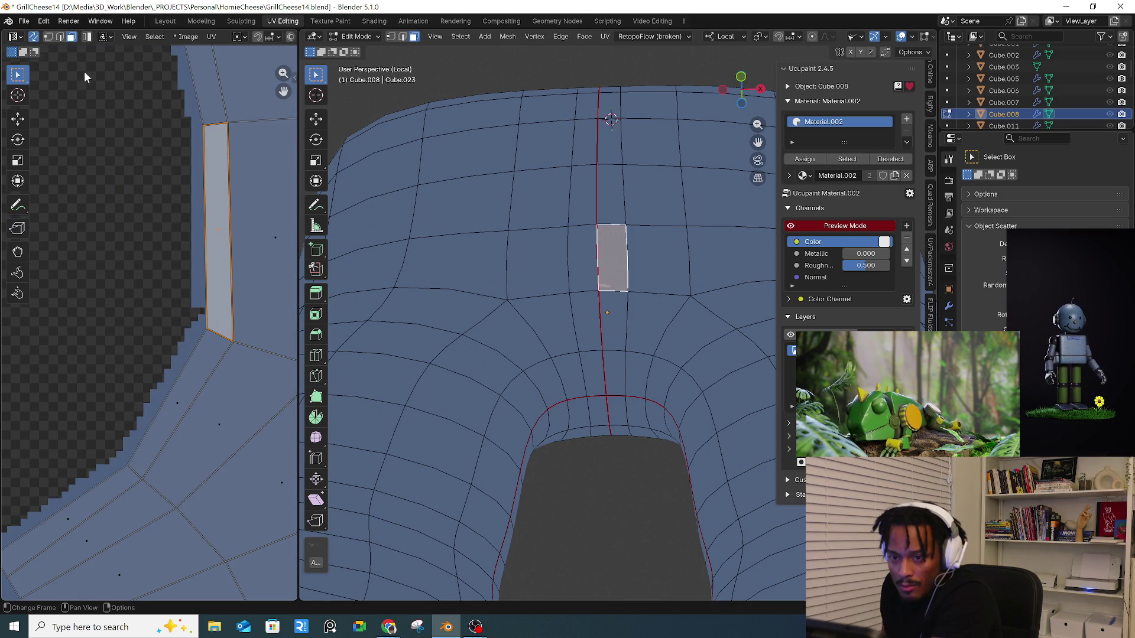
# - In vertex select, nudge the thin face's top and lower-left UV corners slightly, then deselect all
pyautogui.click(49, 36)
pyautogui.click(228, 122)
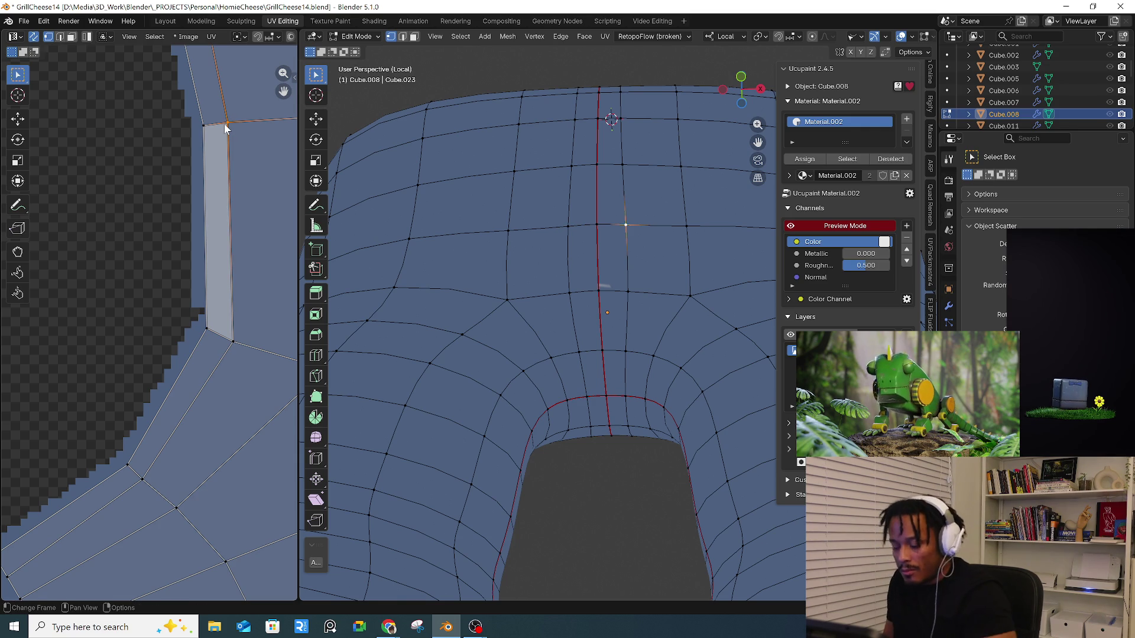
pyautogui.moveTo(226, 126); pyautogui.dragTo(236, 125)
pyautogui.moveTo(207, 328); pyautogui.dragTo(237, 342)
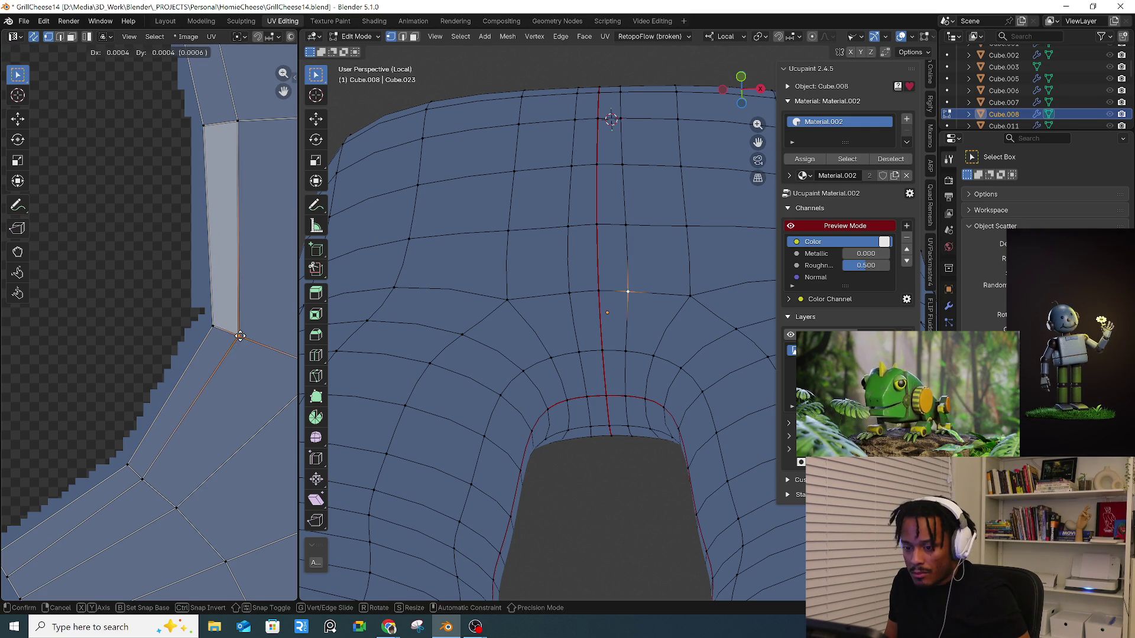
pyautogui.hotkey('alt', 'a')
pyautogui.moveTo(455, 322)
pyautogui.mouseDown(button='middle')
pyautogui.moveTo(632, 376)
pyautogui.moveTo(544, 385)
pyautogui.moveTo(496, 374)
pyautogui.moveTo(400, 411)
pyautogui.moveTo(524, 440)
pyautogui.moveTo(567, 402)
pyautogui.moveTo(480, 419)
pyautogui.mouseUp(button='middle')
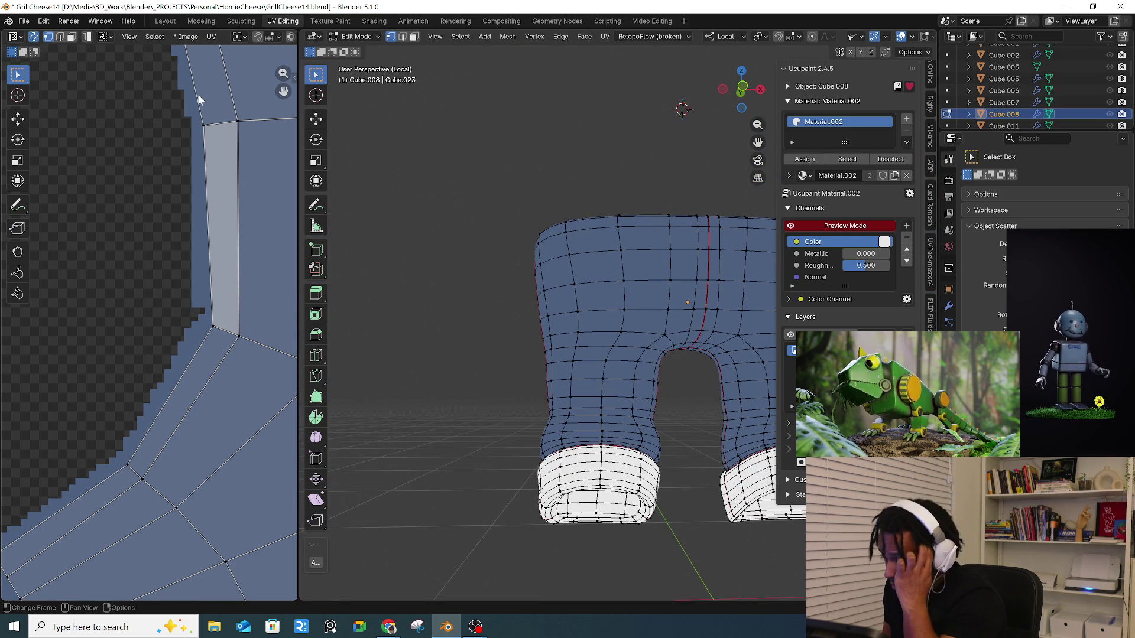
# - Go back to the Layout workspace and put the jeans mesh back into Edit Mode
pyautogui.click(167, 21)
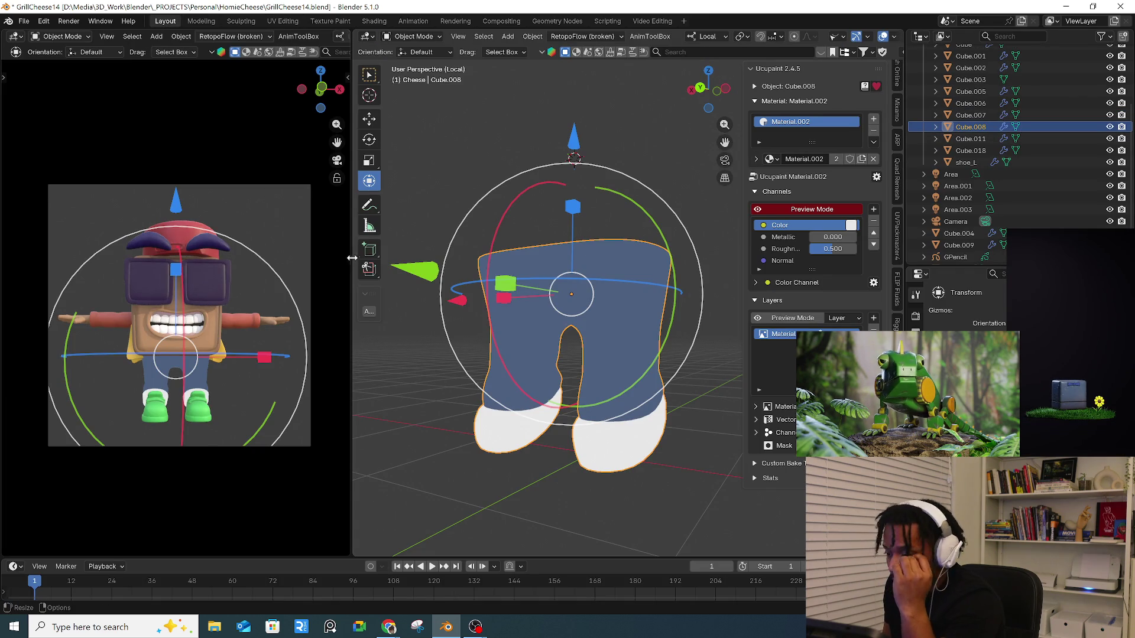
pyautogui.moveTo(571, 294)
pyautogui.mouseDown()
pyautogui.moveTo(414, 271)
pyautogui.moveTo(539, 313)
pyautogui.moveTo(587, 271)
pyautogui.moveTo(438, 44)
pyautogui.mouseUp()
pyautogui.click(414, 36)
pyautogui.click(411, 59)
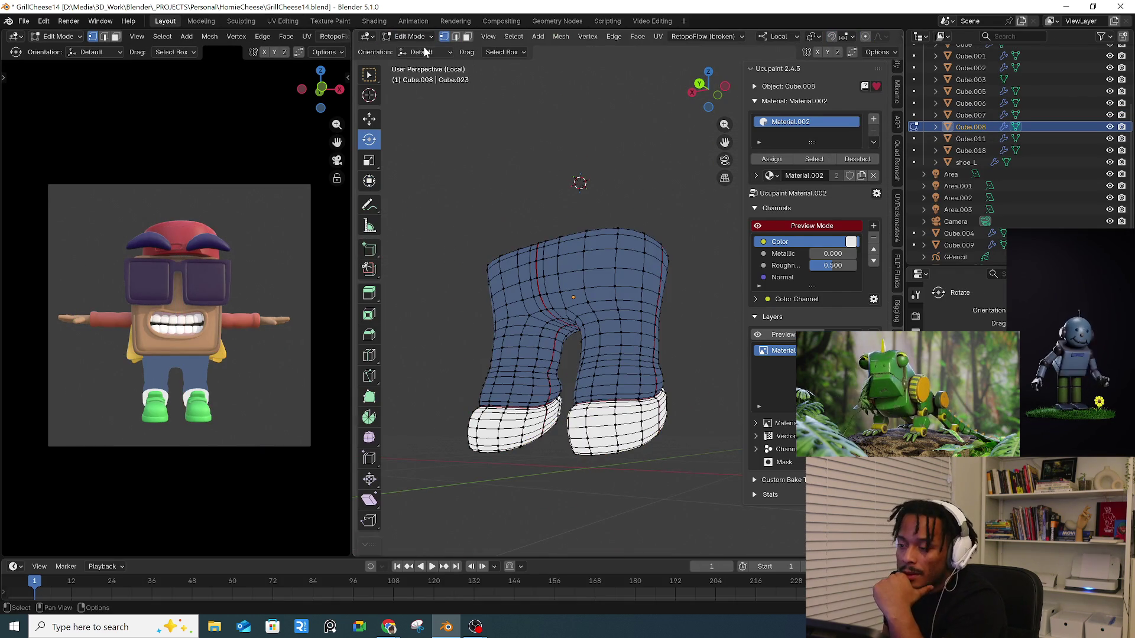
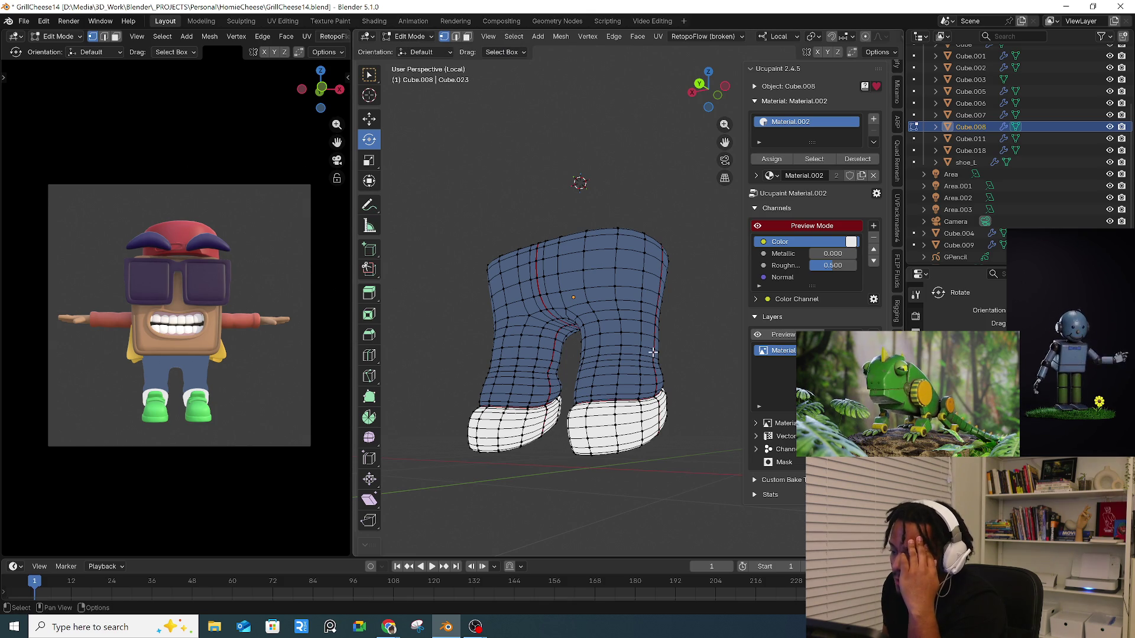
# - Select one pant cuff with Select Linked (L), add the other cuff, and orbit to check both
pyautogui.press('l')
pyautogui.moveTo(582, 414)
pyautogui.mouseDown(button='middle')
pyautogui.moveTo(579, 401)
pyautogui.moveTo(556, 399)
pyautogui.mouseUp(button='middle')
pyautogui.press('l')
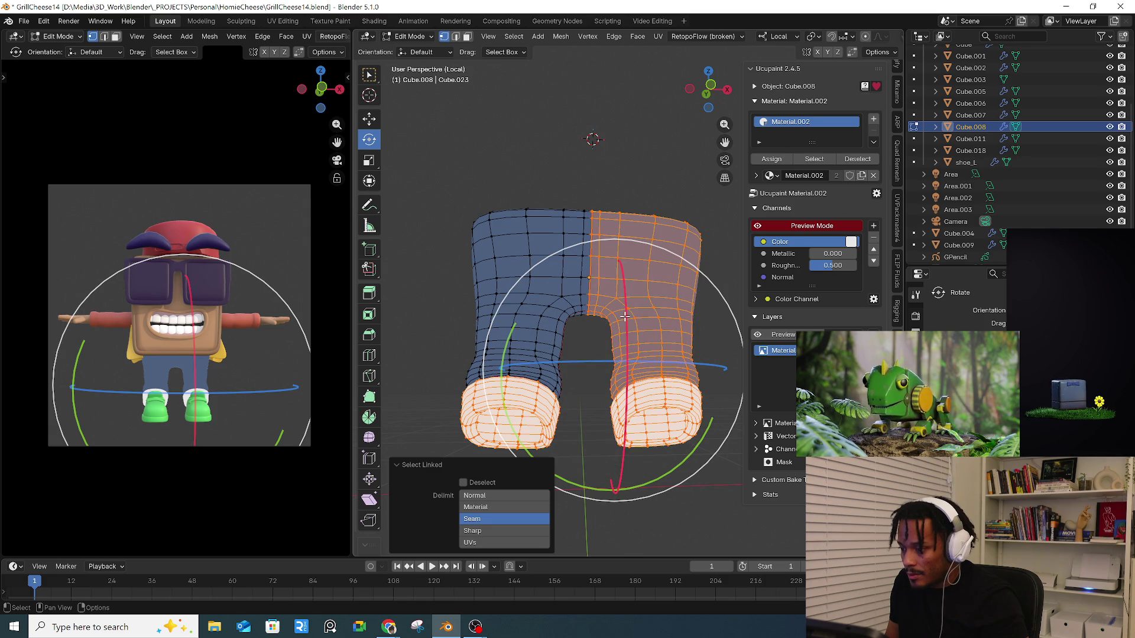
pyautogui.hotkey('alt', 'a')
pyautogui.press('l')
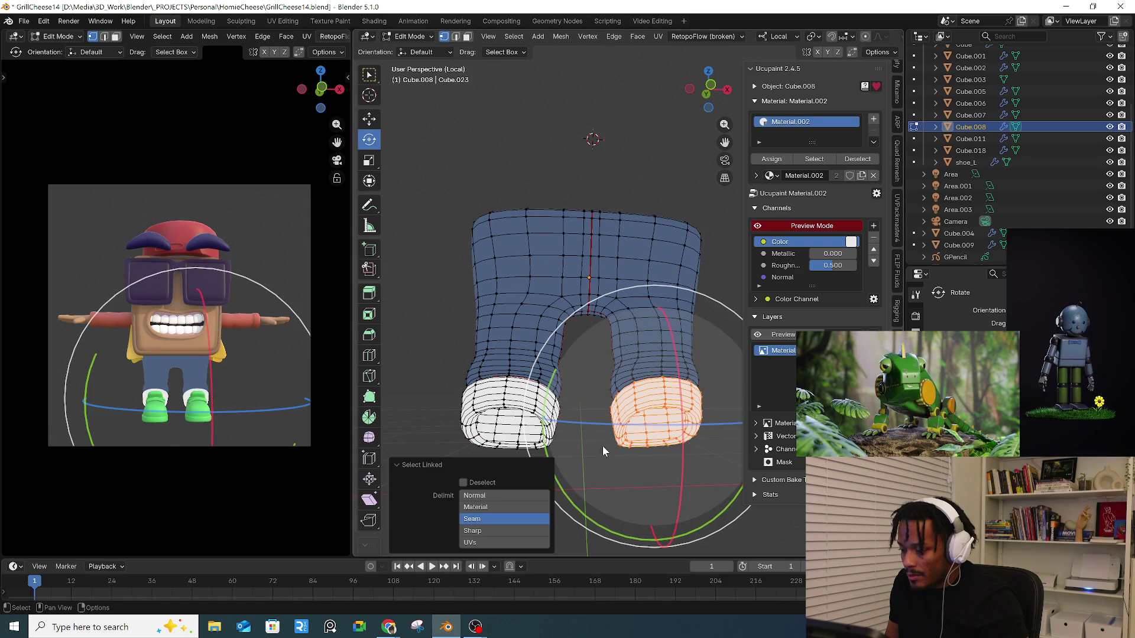
pyautogui.press('l')
pyautogui.moveTo(556, 444)
pyautogui.mouseDown(button='middle')
pyautogui.moveTo(687, 441)
pyautogui.moveTo(576, 437)
pyautogui.moveTo(510, 243)
pyautogui.mouseUp(button='middle')
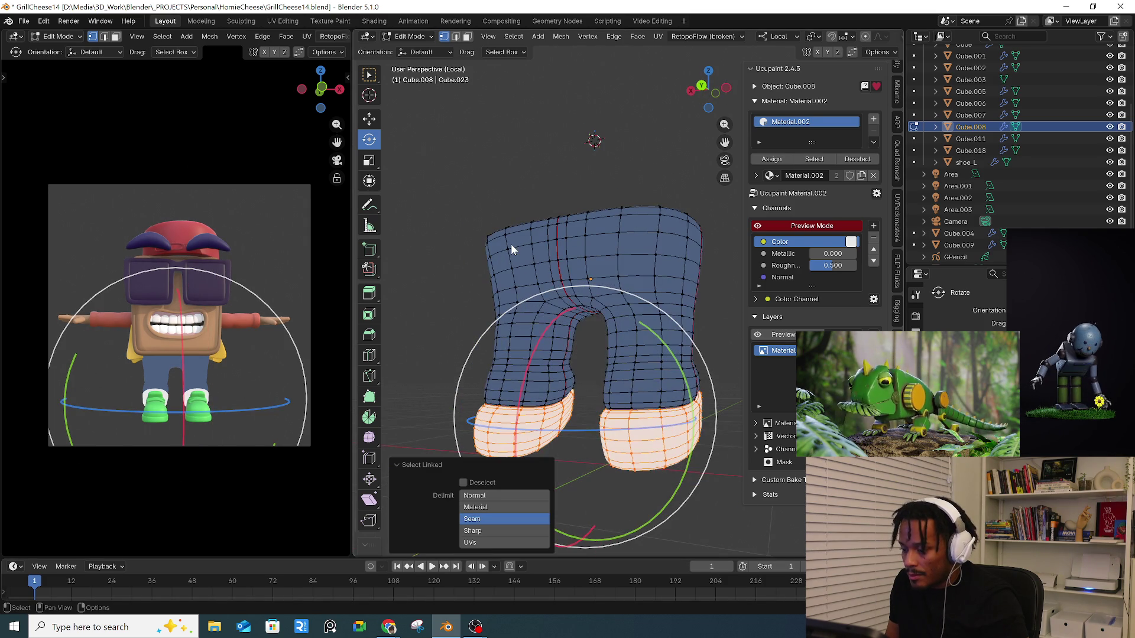
pyautogui.click(413, 37)
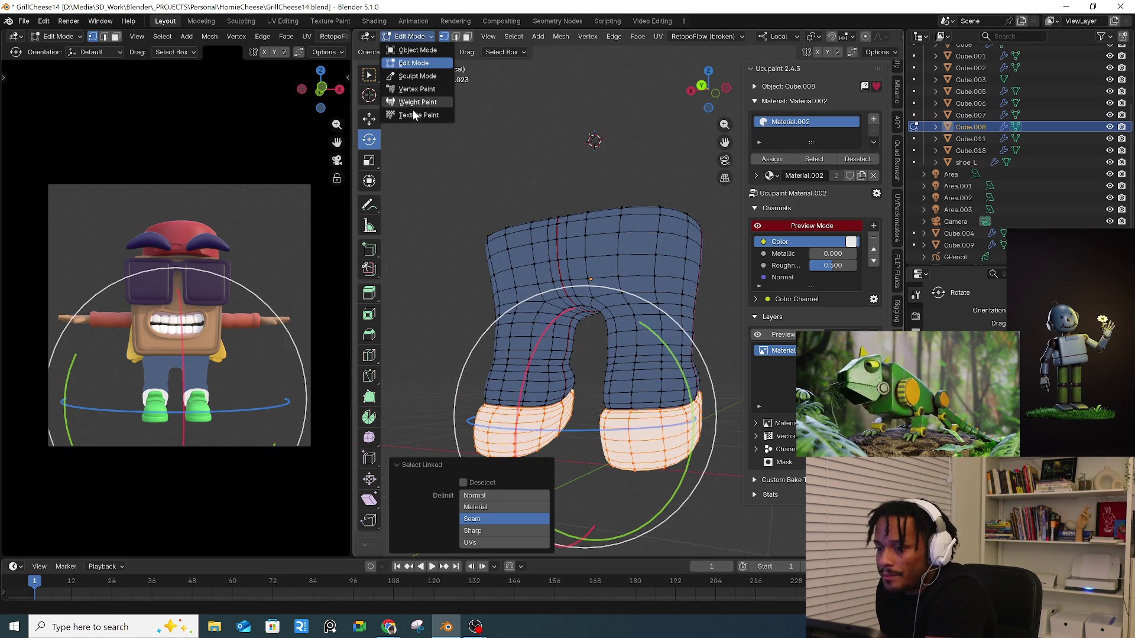
# - In Texture Paint with the Fill brush, flood-fill the masked cuffs light blue and toggle the channel preview
pyautogui.click(449, 113)
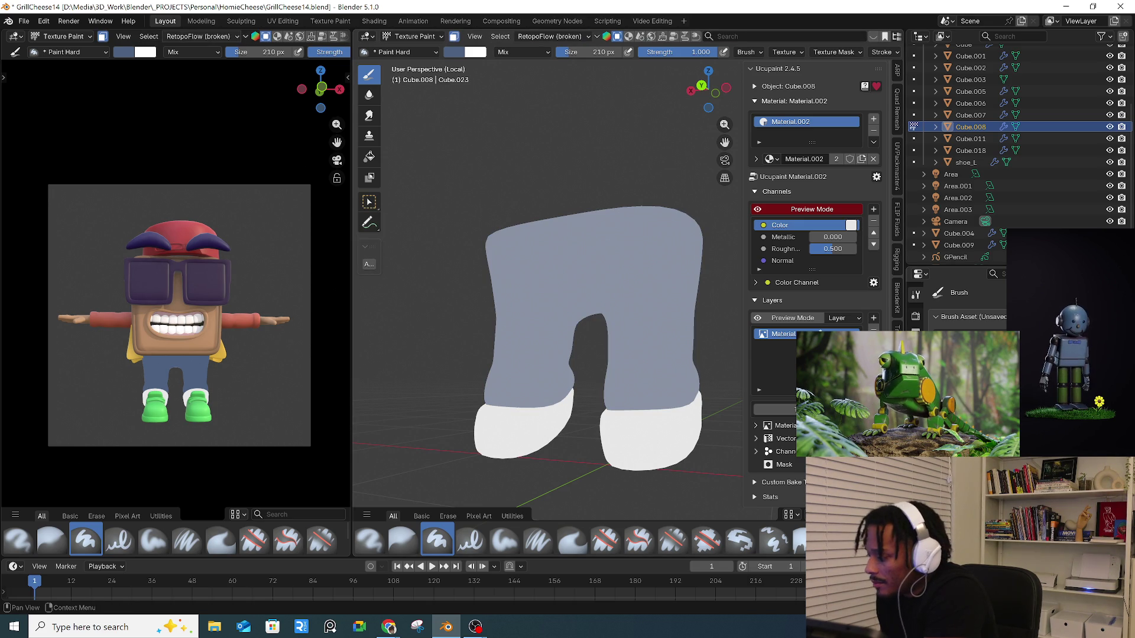
pyautogui.scroll(-2, 964, 301)
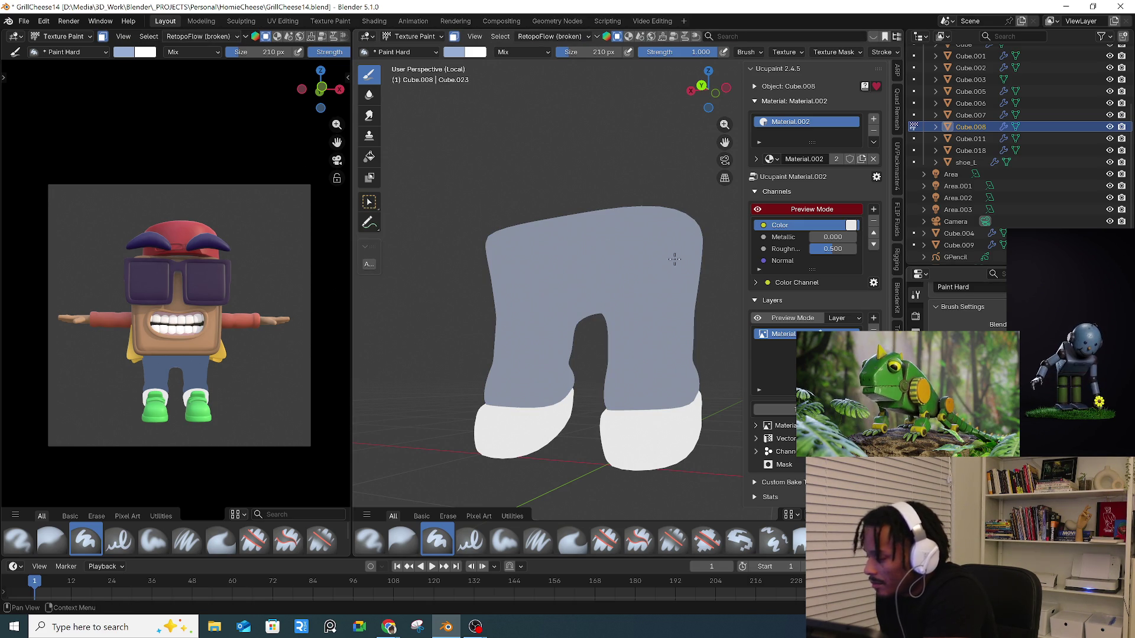
pyautogui.click(369, 164)
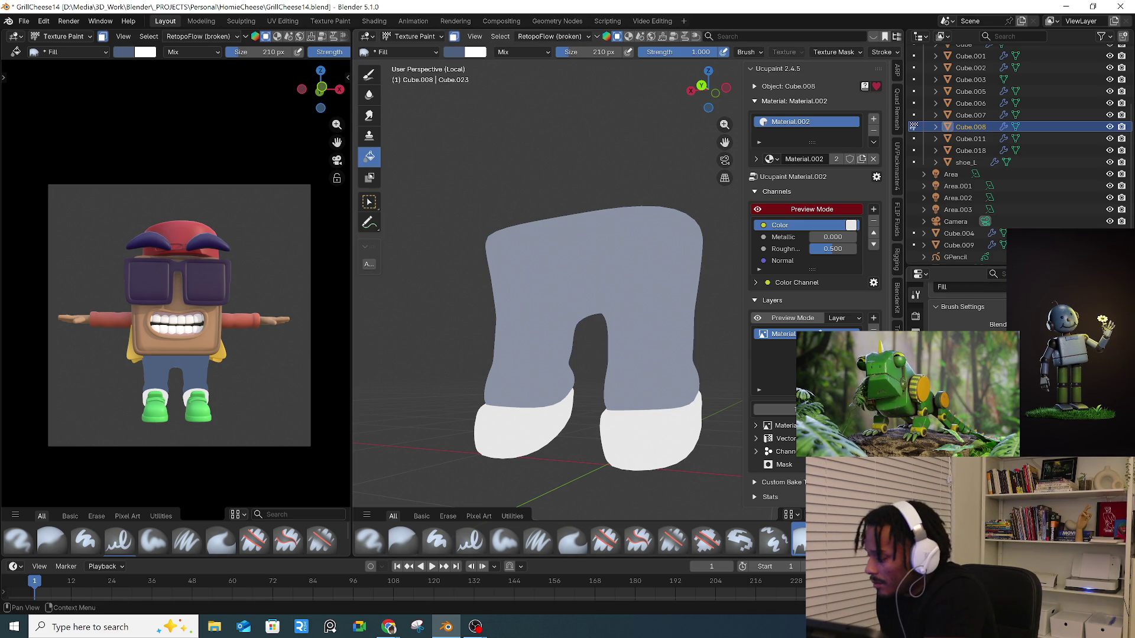
pyautogui.click(619, 462)
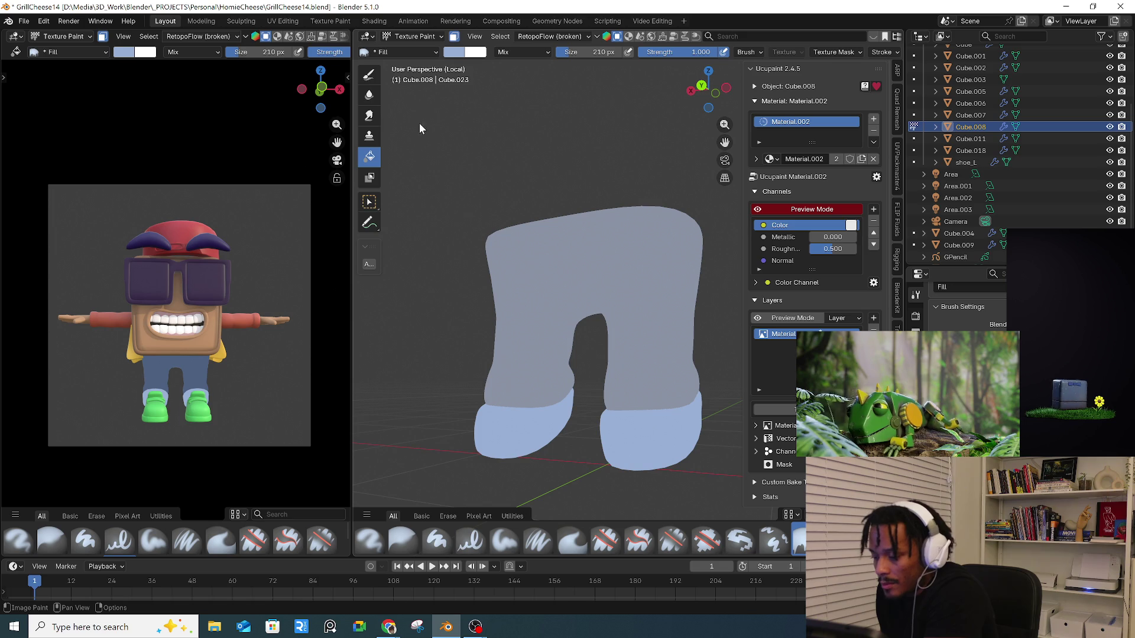
pyautogui.click(804, 211)
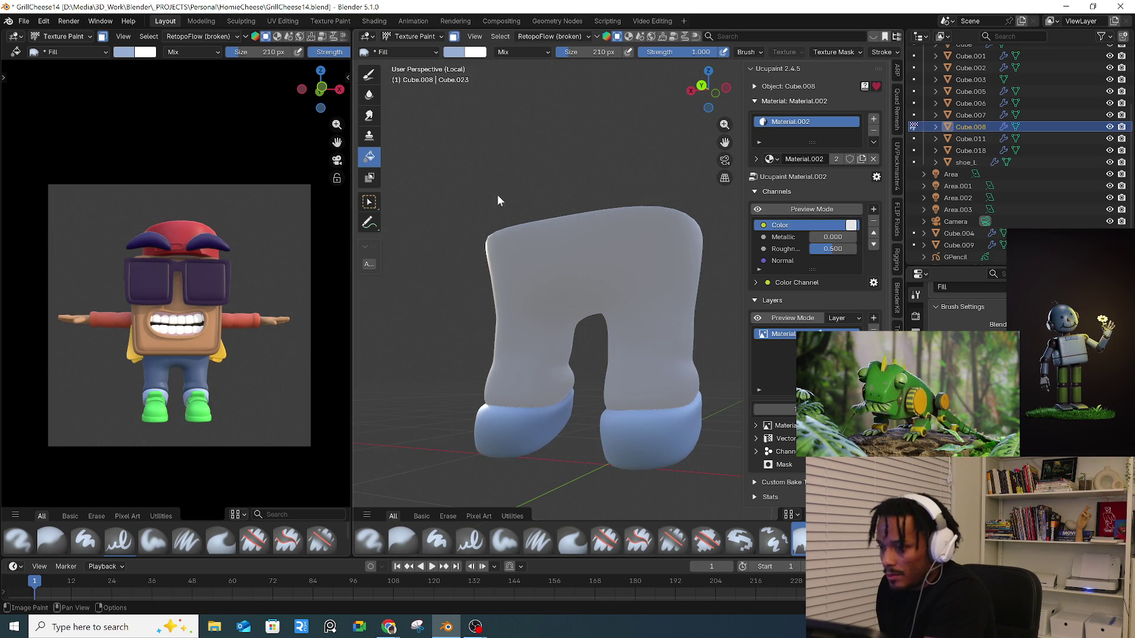
# - Refill the cuffs with a darker blue (#6985B2), then turn off the face-selection paint mask
pyautogui.click(454, 54)
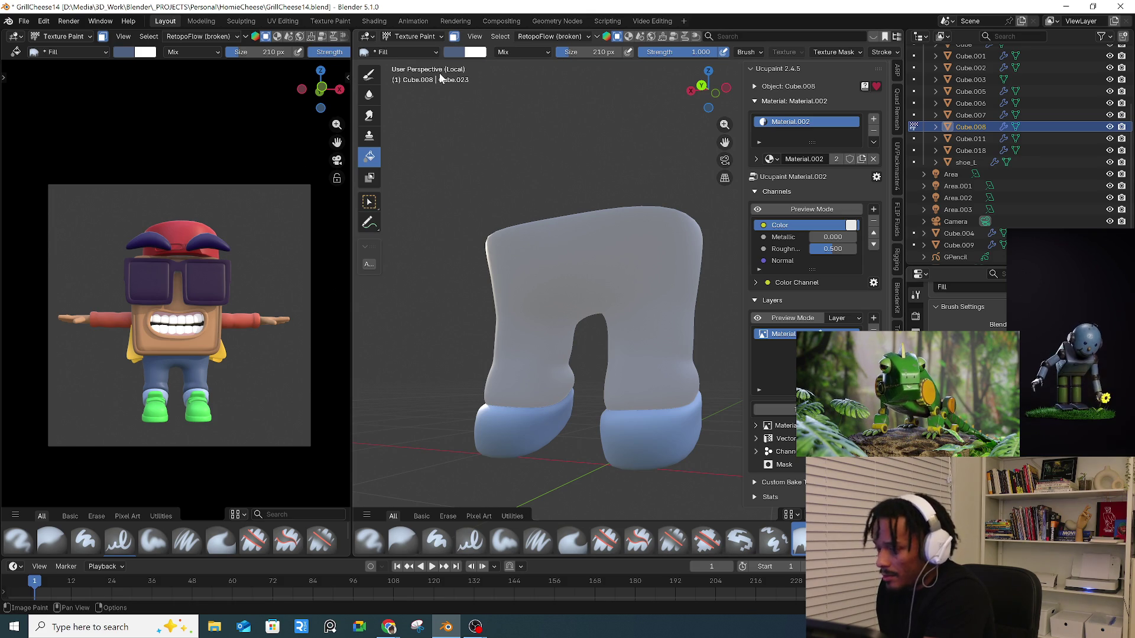
pyautogui.click(454, 52)
pyautogui.scroll(5, 551, 114)
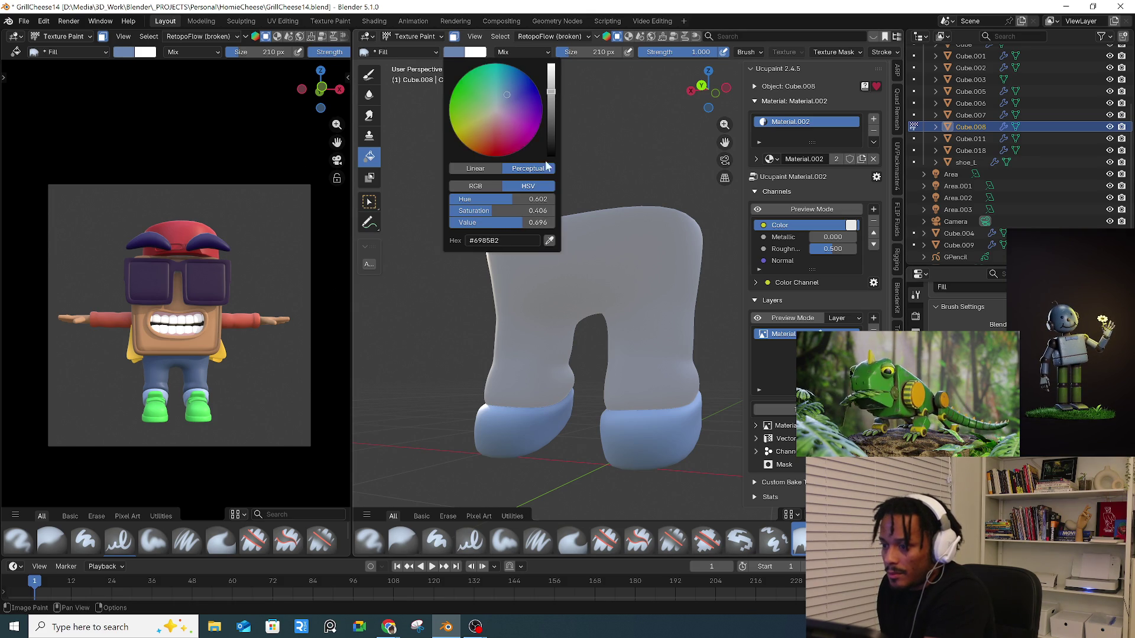
pyautogui.click(535, 428)
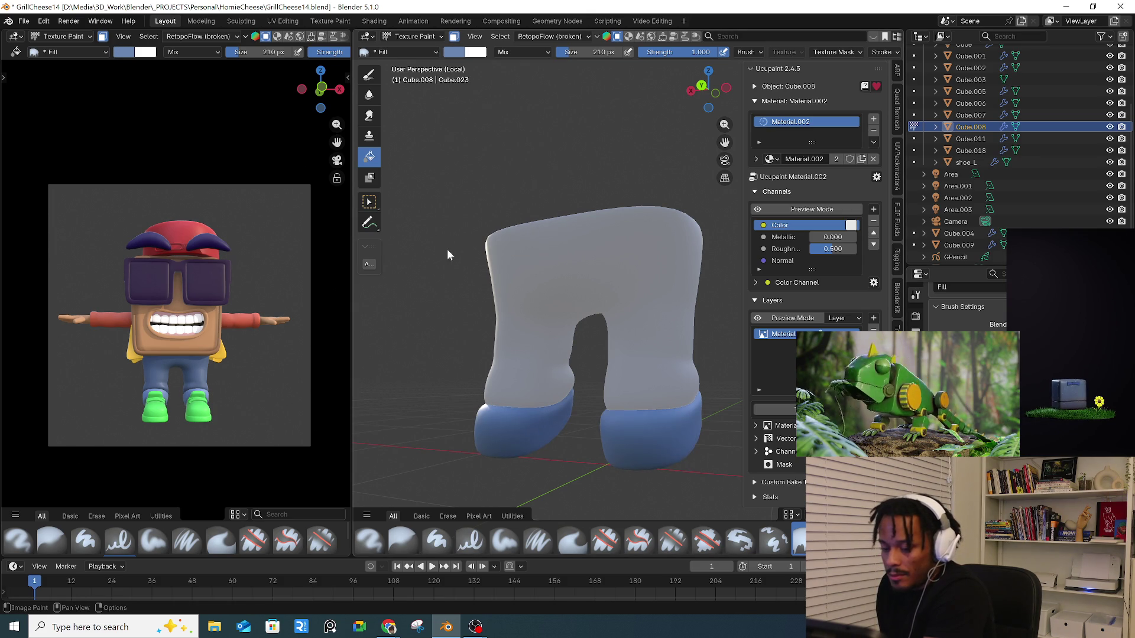
pyautogui.click(807, 211)
pyautogui.click(807, 211)
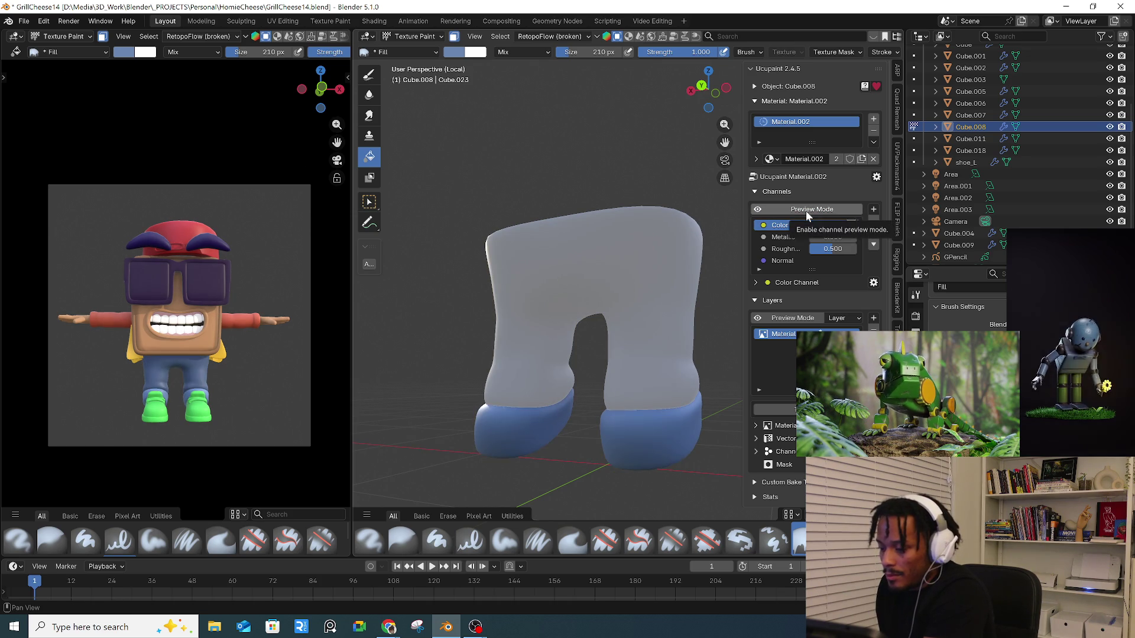
pyautogui.click(806, 211)
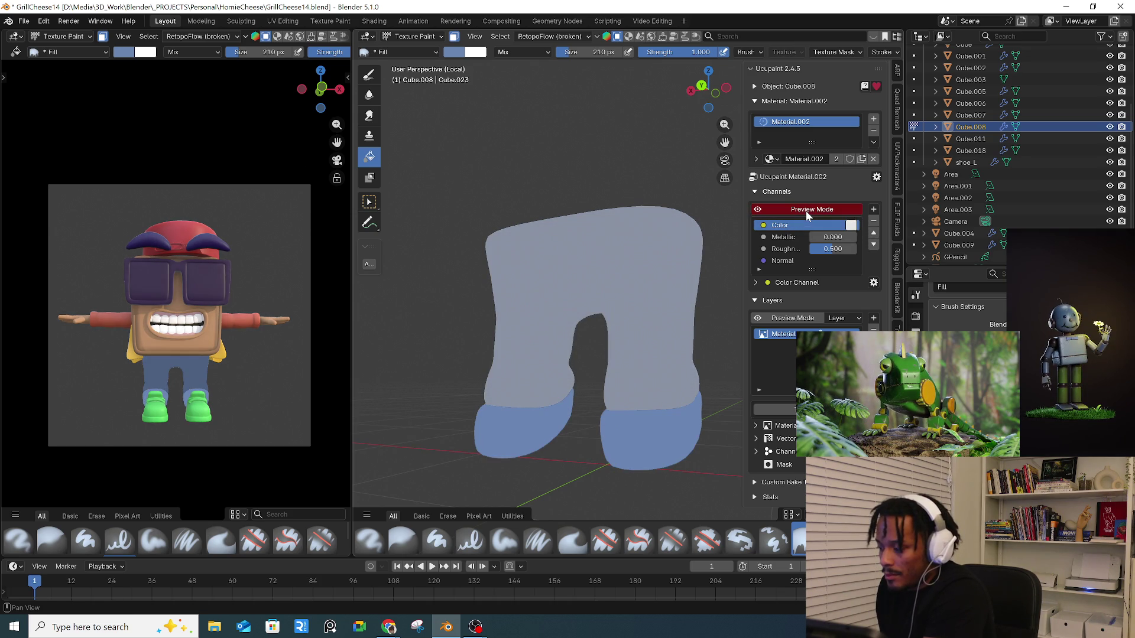
pyautogui.click(454, 36)
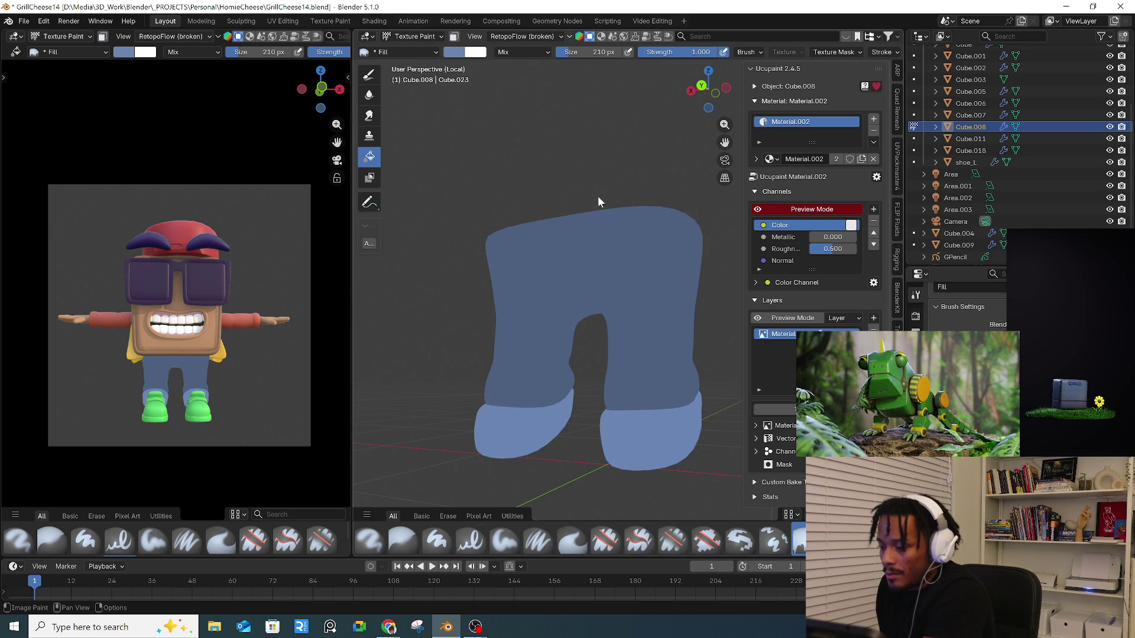
# - Show the whole character, fill the pants body darker blue from the front, and switch back to Paint Hard
pyautogui.moveTo(598, 196); pyautogui.dragTo(562, 214, button='middle')
pyautogui.press('/')
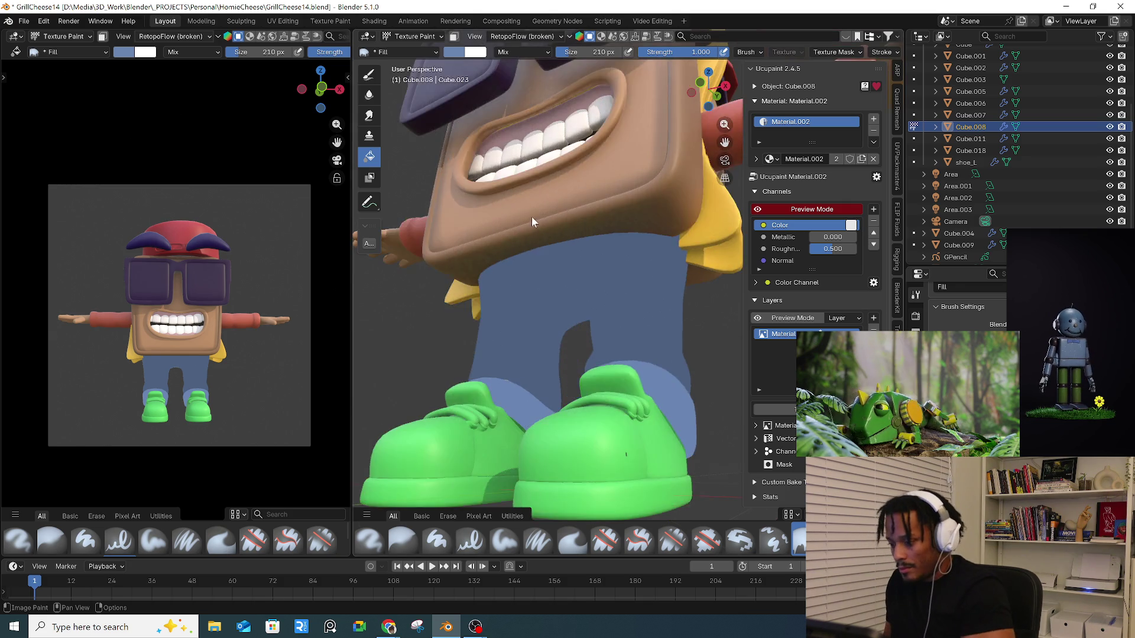
pyautogui.scroll(2, 559, 234)
pyautogui.moveTo(554, 359)
pyautogui.mouseDown(button='middle')
pyautogui.moveTo(539, 390)
pyautogui.moveTo(500, 402)
pyautogui.moveTo(544, 351)
pyautogui.mouseUp(button='middle')
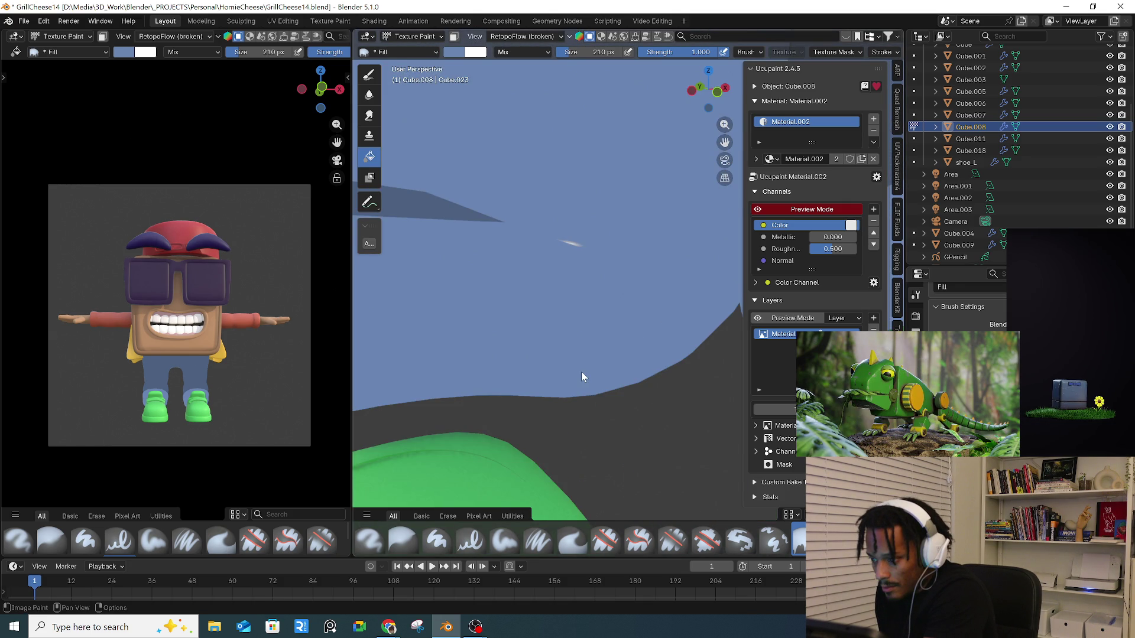
pyautogui.scroll(-4, 580, 371)
pyautogui.moveTo(627, 337)
pyautogui.mouseDown(button='middle')
pyautogui.moveTo(620, 290)
pyautogui.moveTo(582, 357)
pyautogui.mouseUp(button='middle')
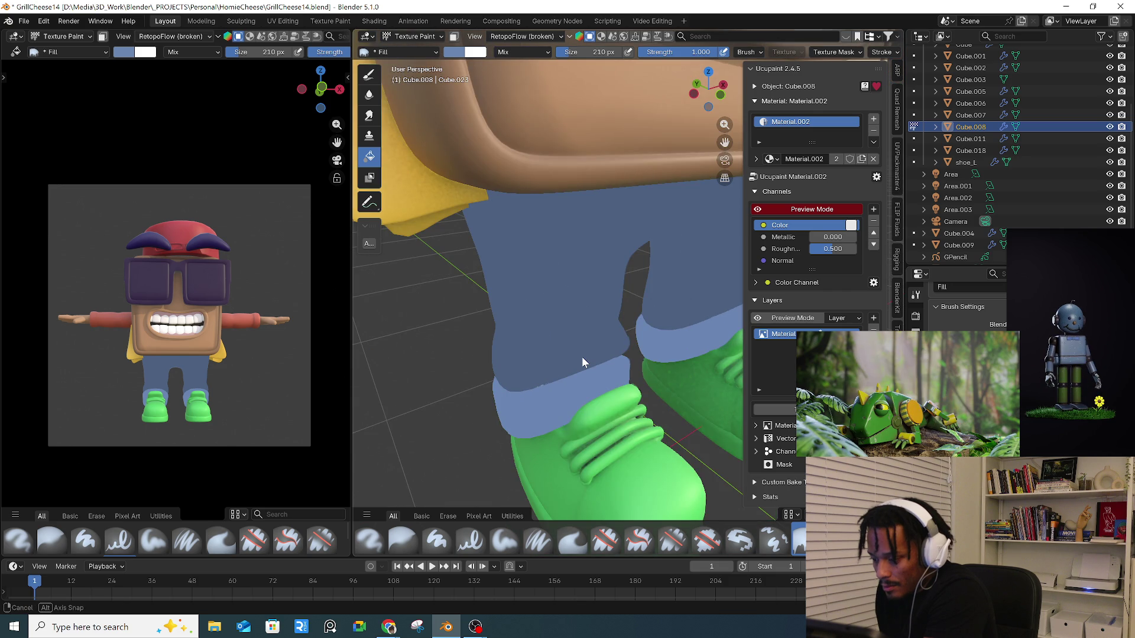
pyautogui.moveTo(582, 356)
pyautogui.mouseDown(button='middle')
pyautogui.moveTo(528, 325)
pyautogui.moveTo(528, 390)
pyautogui.mouseUp(button='middle')
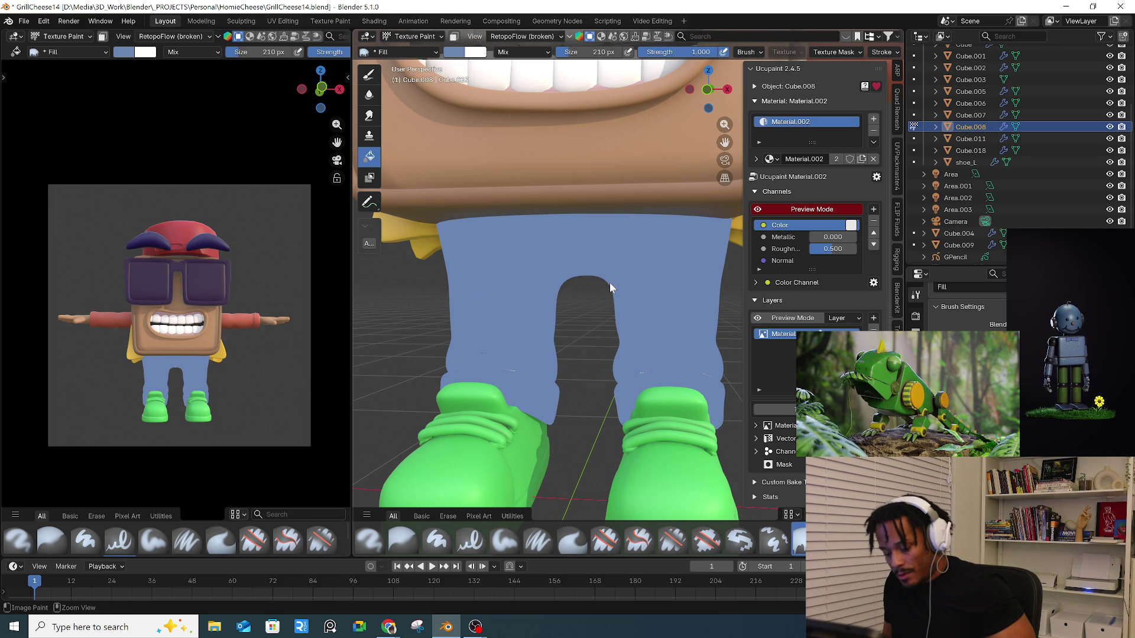
pyautogui.click(609, 291)
pyautogui.click(437, 540)
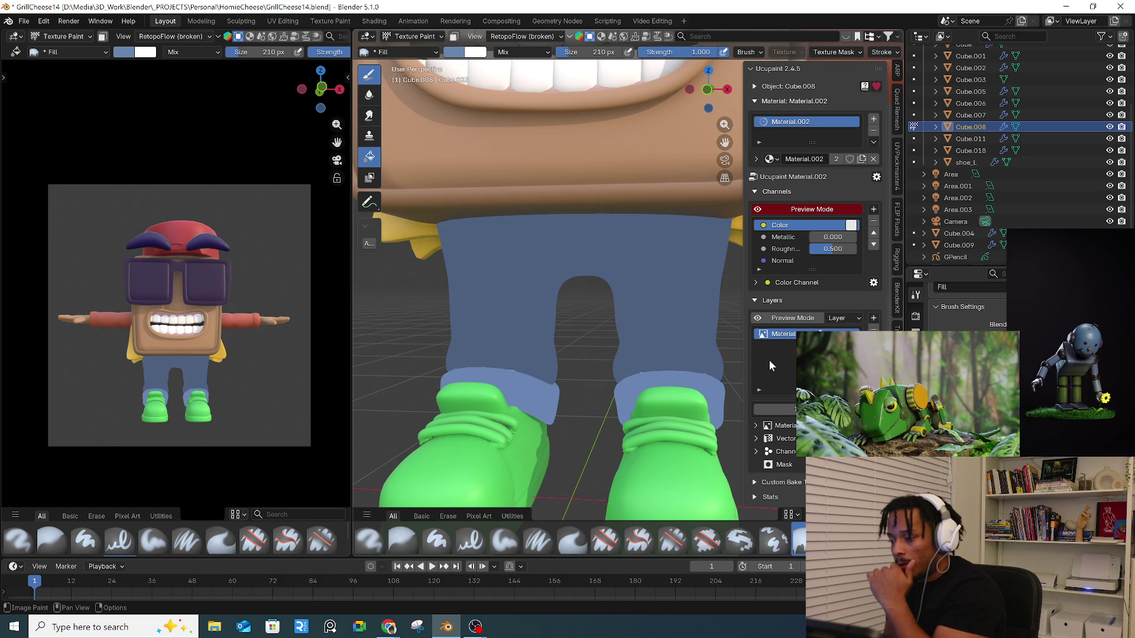
pyautogui.moveTo(550, 278); pyautogui.dragTo(558, 254, button='middle')
# - Set the brush to 48 px, isolate the pants in front view, then shrink the brush to 32 px
pyautogui.press('f')
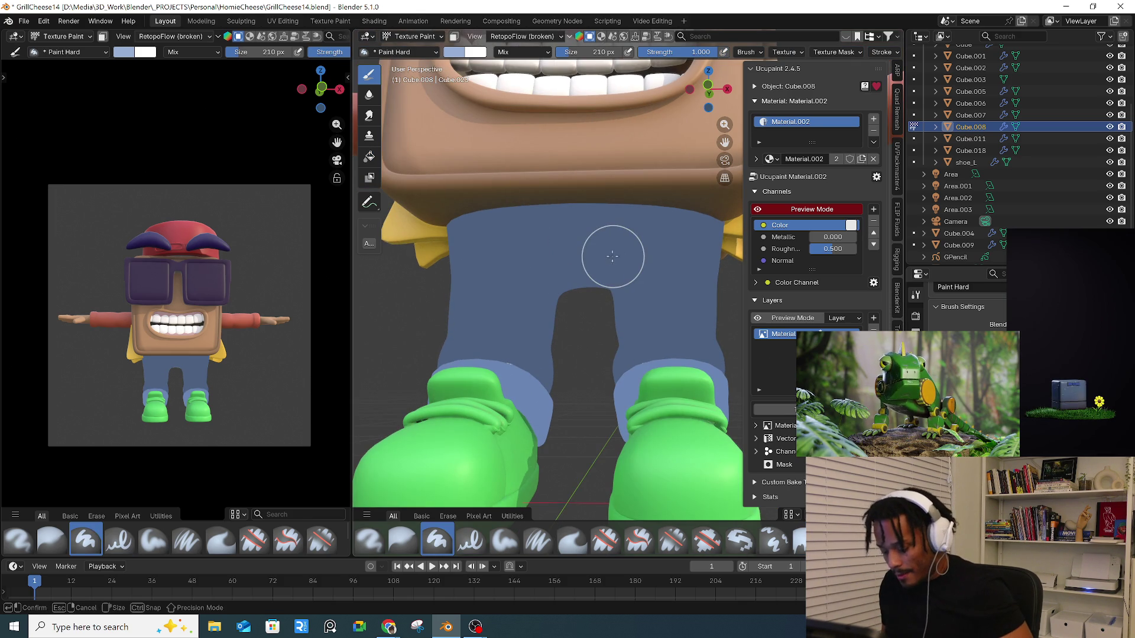
pyautogui.click(589, 255)
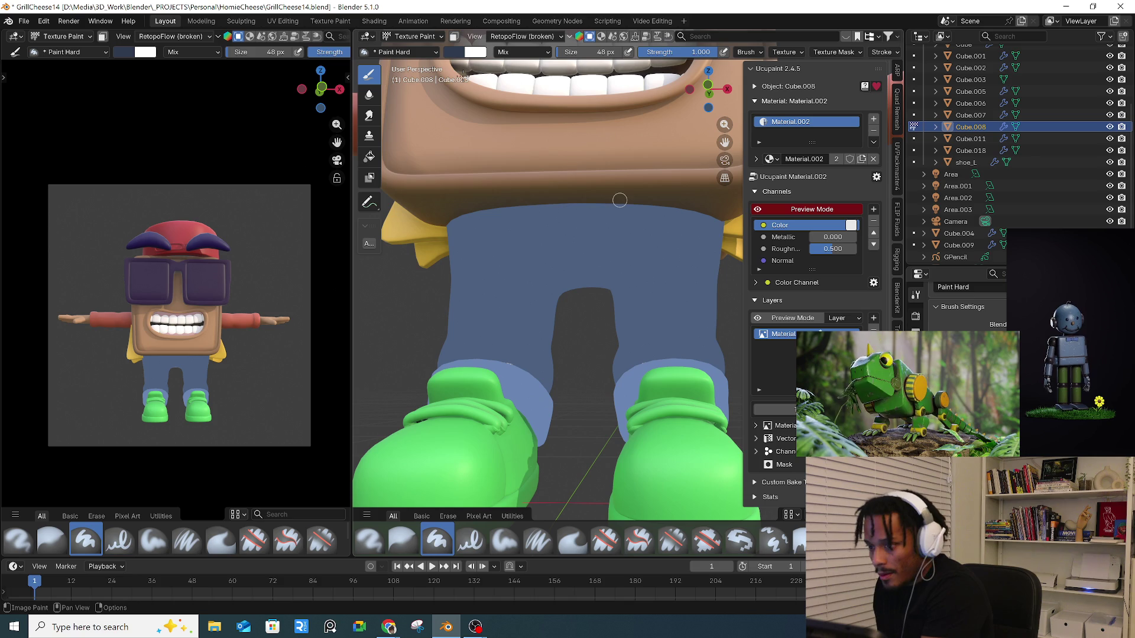
pyautogui.click(449, 53)
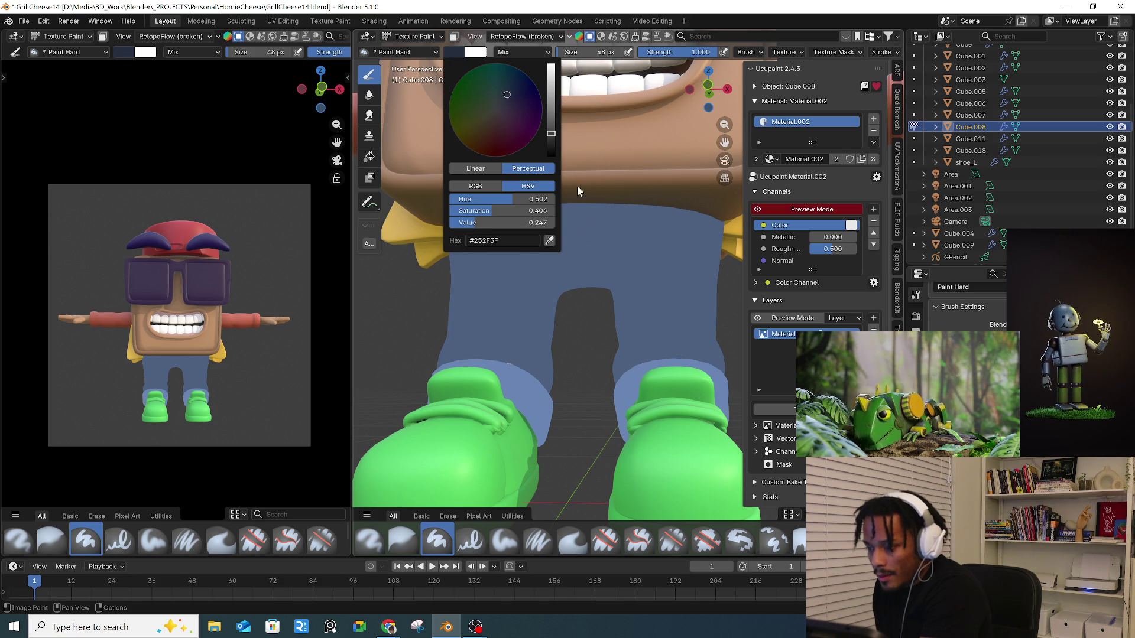
pyautogui.press('KP_1')
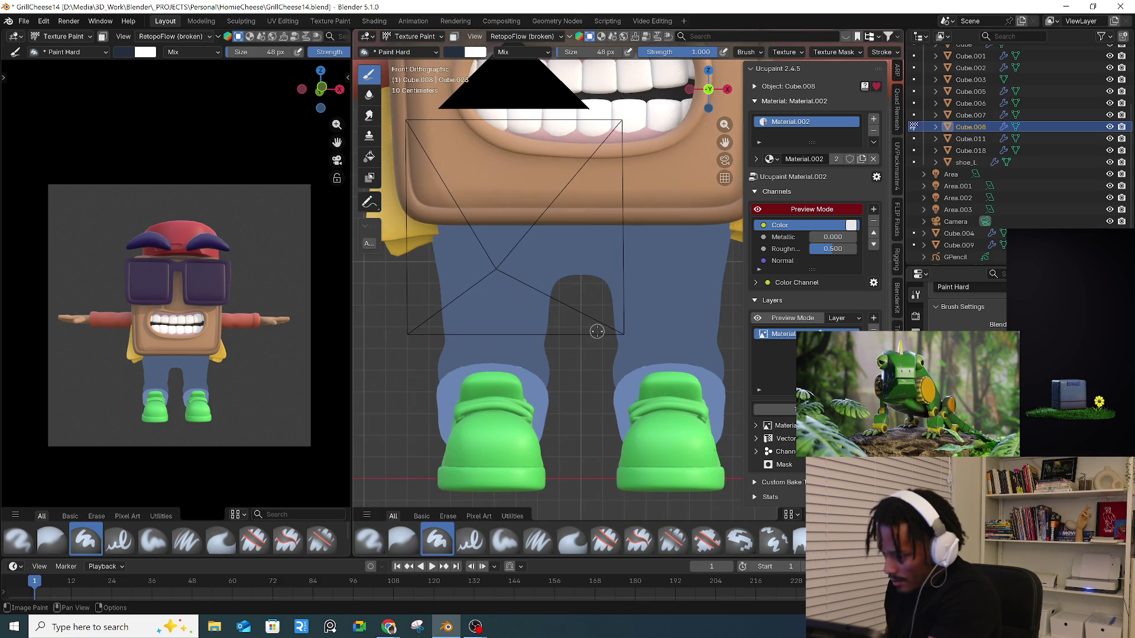
pyautogui.press('KP_Divide')
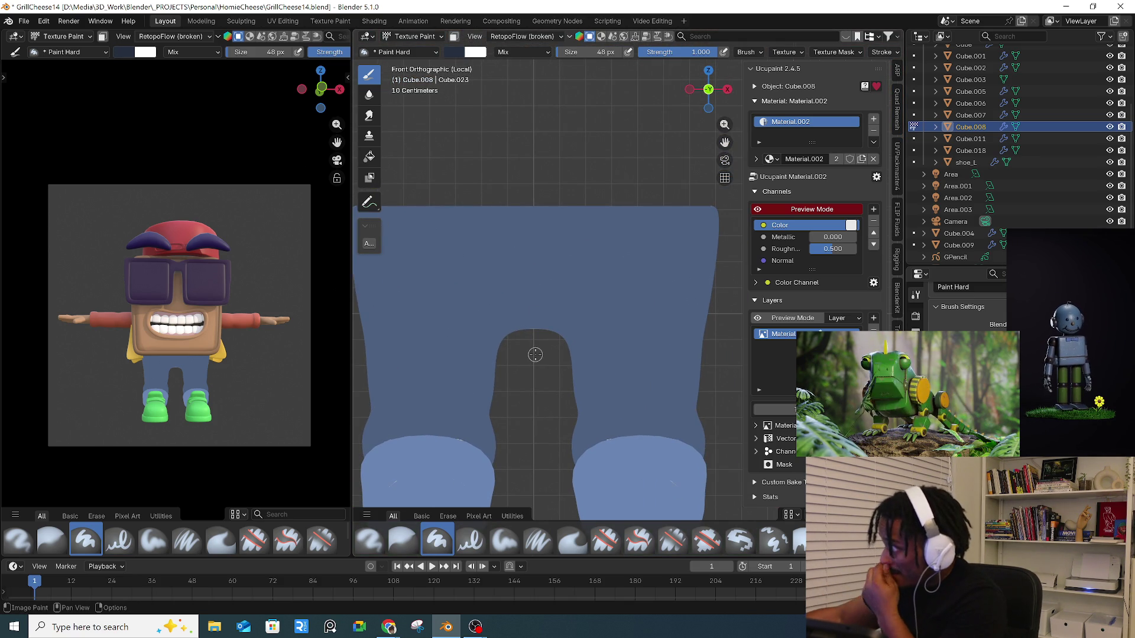
pyautogui.press('[')
pyautogui.press('[')
pyautogui.press('[')
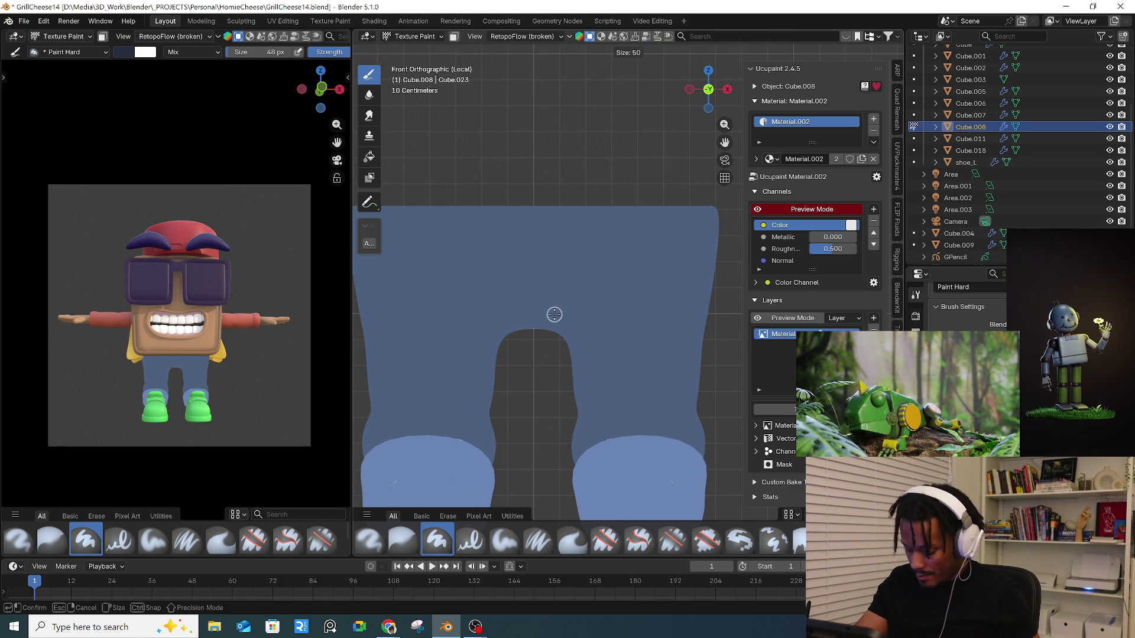
# - Try seam strokes down the pants front at 32 px and 12 px, undoing each attempt
pyautogui.moveTo(520, 208); pyautogui.dragTo(516, 281)
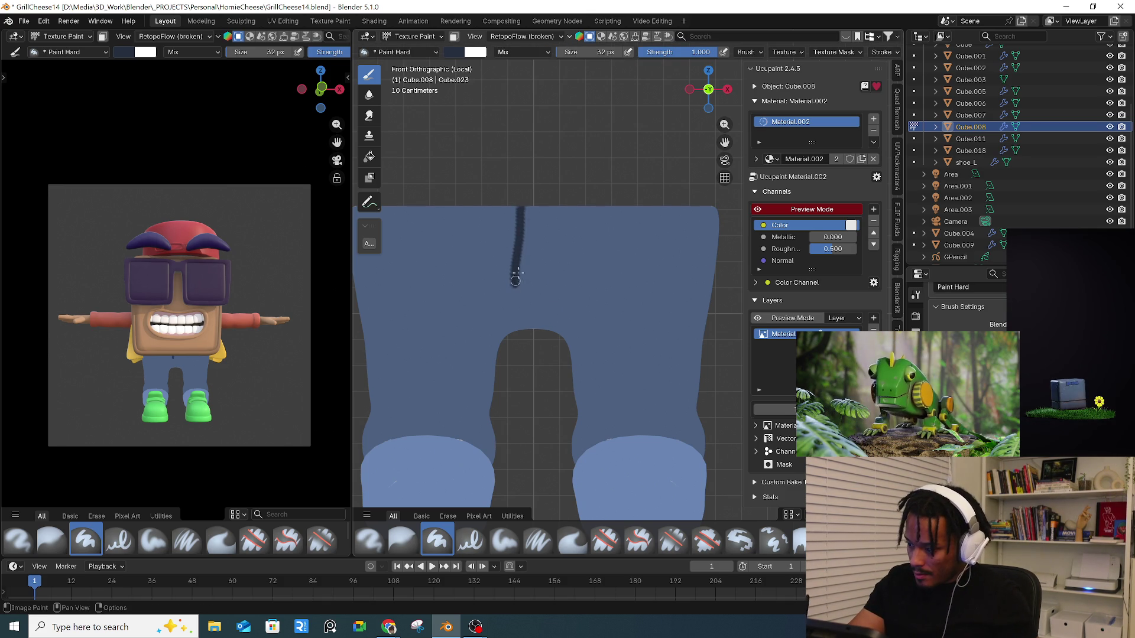
pyautogui.press('ctrl')
pyautogui.hotkey('ctrl', 'z')
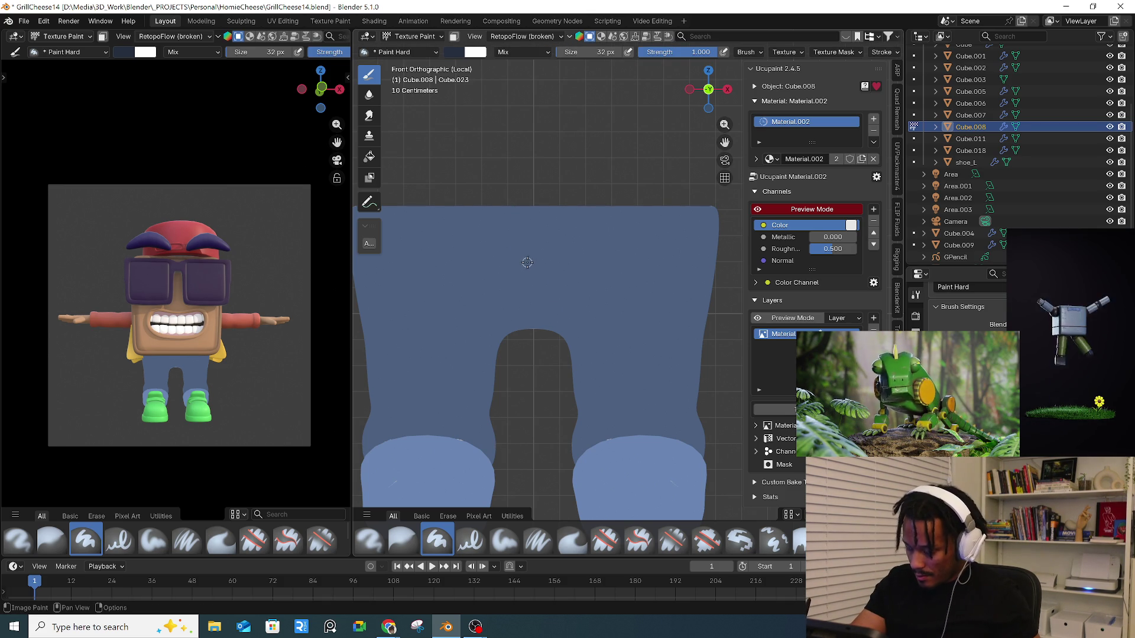
pyautogui.press('[')
pyautogui.press('[')
pyautogui.press('[')
pyautogui.moveTo(522, 208); pyautogui.dragTo(525, 293)
pyautogui.hotkey('ctrl', 'z')
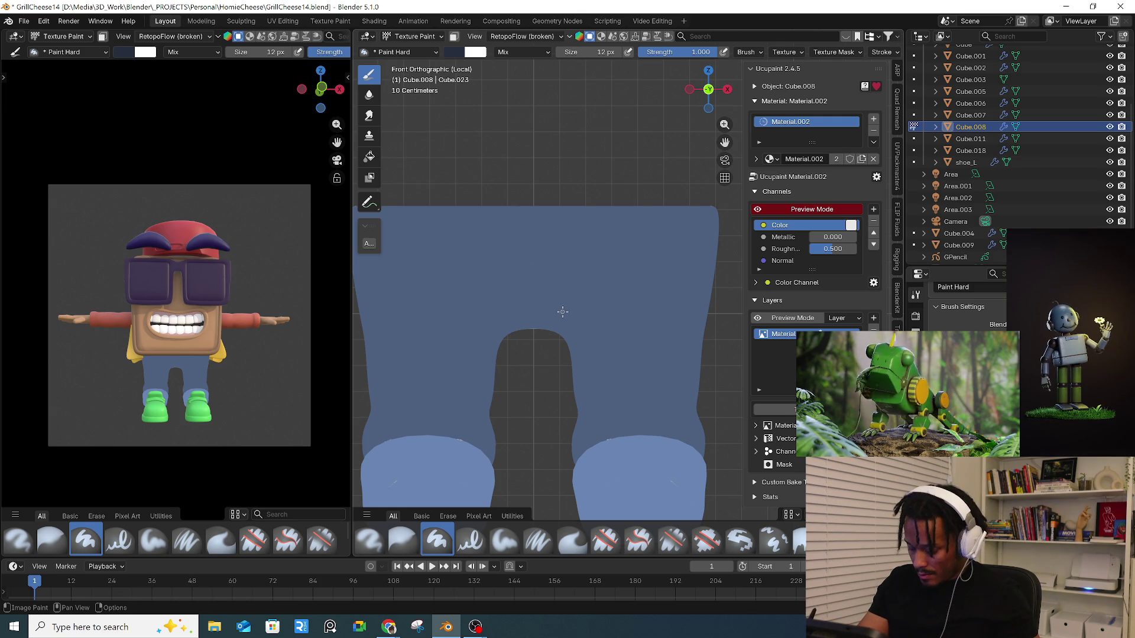
pyautogui.press('f')
pyautogui.press('Escape')
pyautogui.moveTo(527, 211); pyautogui.dragTo(528, 267)
pyautogui.hotkey('ctrl', 'z')
# - Paint dark seam lines down the pants front, orbit to check, and undo the stray dotted strokes
pyautogui.moveTo(527, 210); pyautogui.dragTo(537, 282)
pyautogui.moveTo(547, 208); pyautogui.dragTo(543, 329)
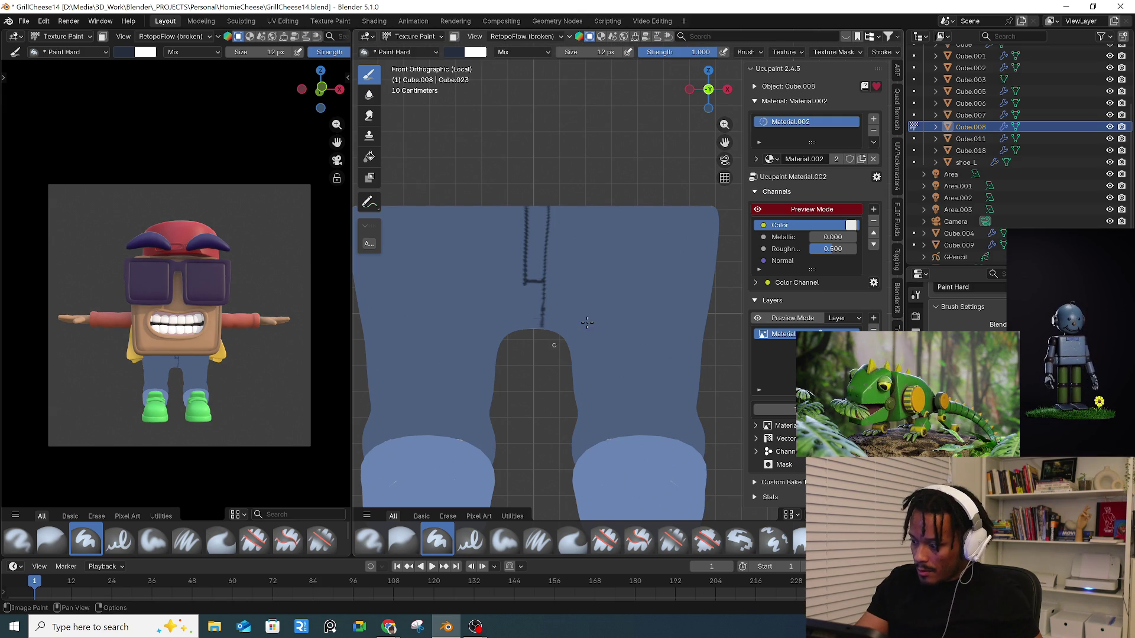
pyautogui.moveTo(604, 296); pyautogui.dragTo(586, 339, button='middle')
pyautogui.moveTo(710, 363); pyautogui.dragTo(689, 367, button='middle')
pyautogui.moveTo(545, 338)
pyautogui.mouseDown(button='middle')
pyautogui.moveTo(532, 331)
pyautogui.moveTo(581, 311)
pyautogui.mouseUp(button='middle')
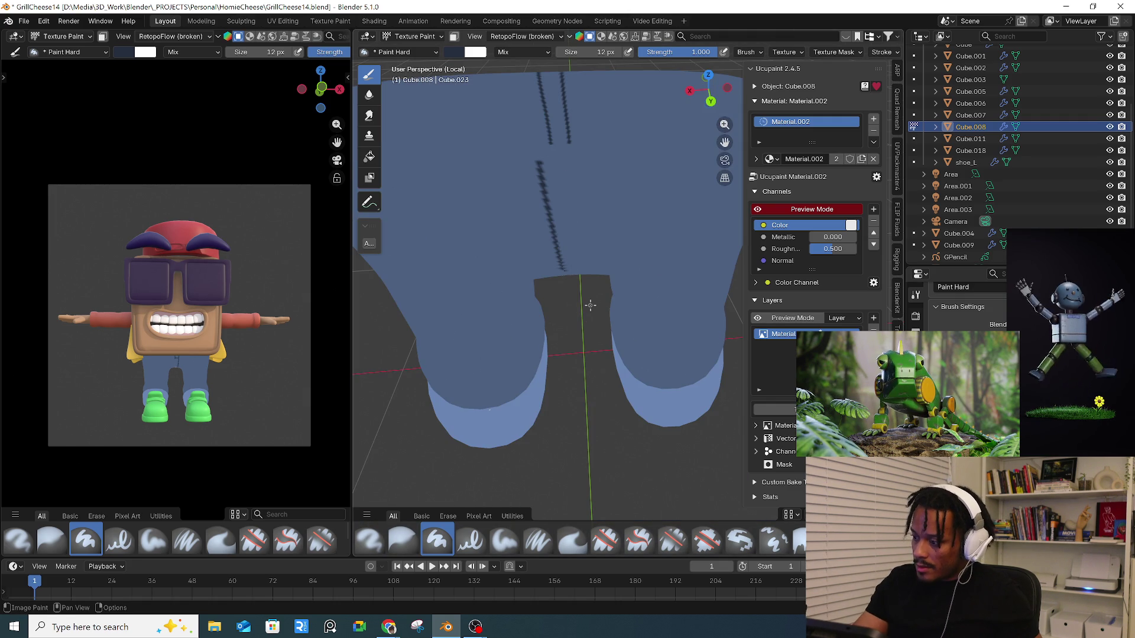
pyautogui.hotkey('ctrl', 'z')
pyautogui.hotkey('ctrl', 'z')
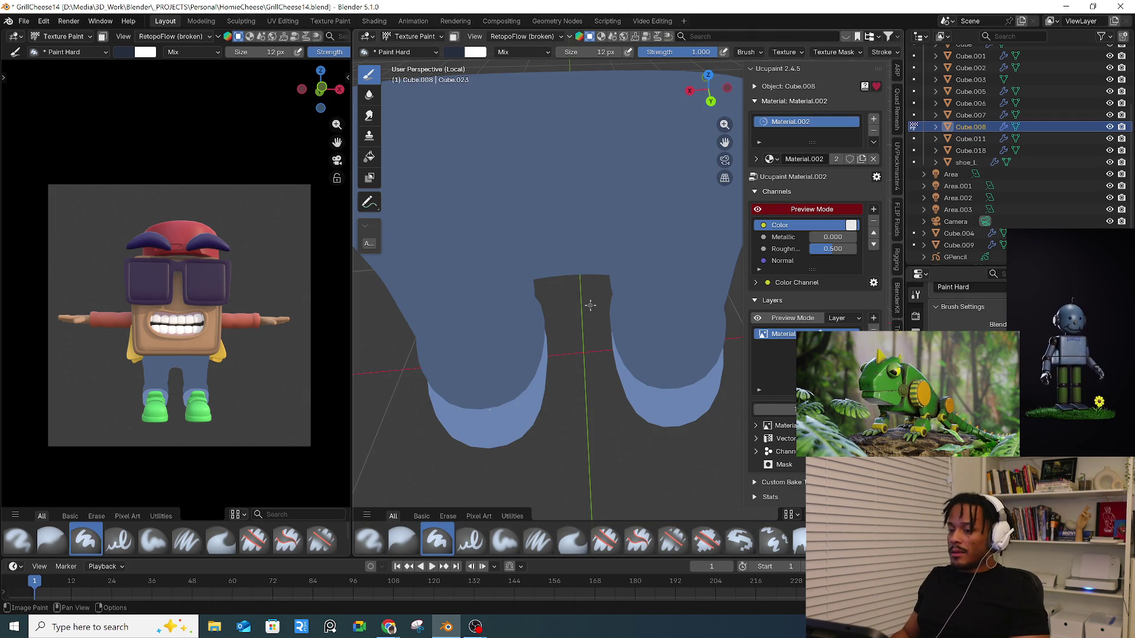
pyautogui.click(537, 232)
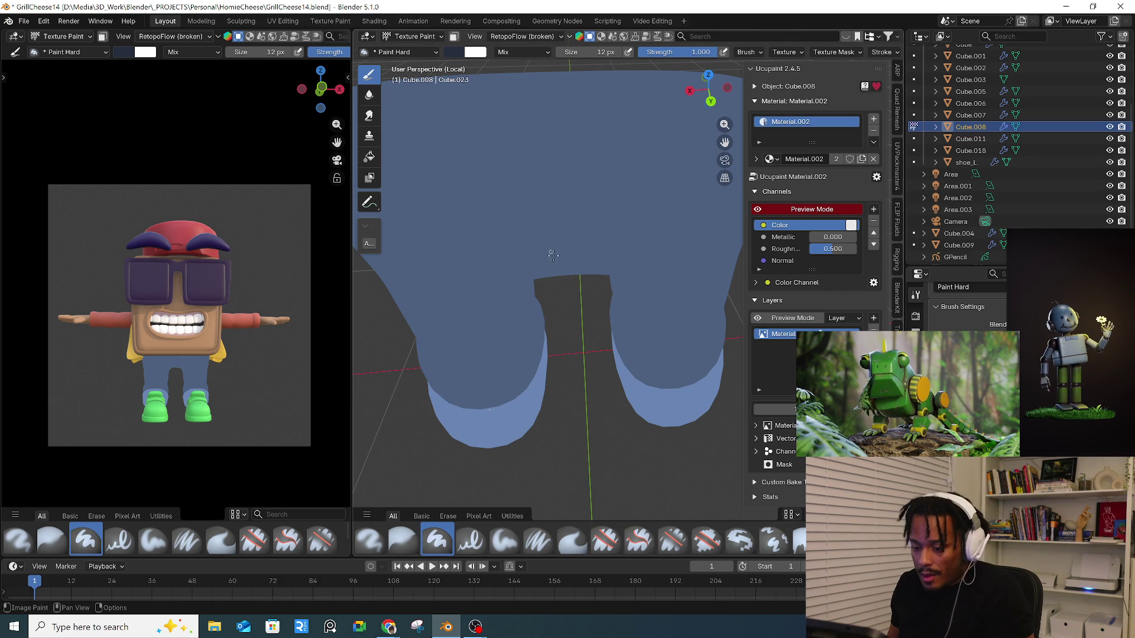
pyautogui.moveTo(504, 214); pyautogui.dragTo(520, 236, button='middle')
pyautogui.scroll(-3, 520, 237)
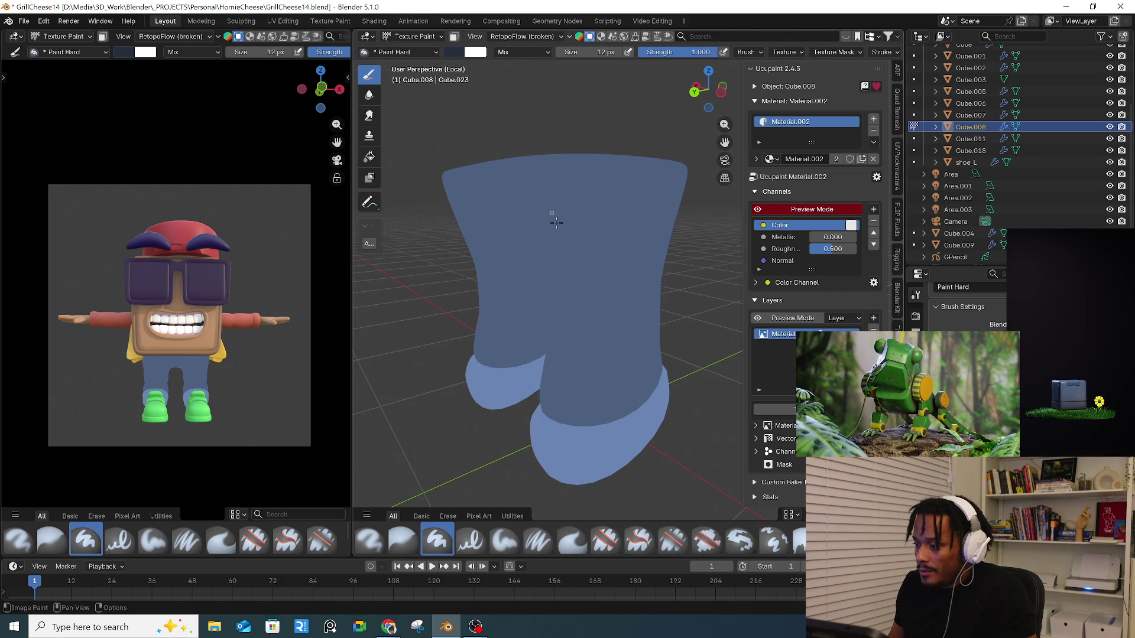
# - Return to Object Mode, turn off the Ucupaint preview, and exit local view in front view
pyautogui.click(414, 52)
pyautogui.click(417, 38)
pyautogui.click(415, 51)
pyautogui.click(810, 210)
pyautogui.moveTo(597, 255)
pyautogui.mouseDown(button='middle')
pyautogui.moveTo(570, 273)
pyautogui.moveTo(578, 284)
pyautogui.mouseUp(button='middle')
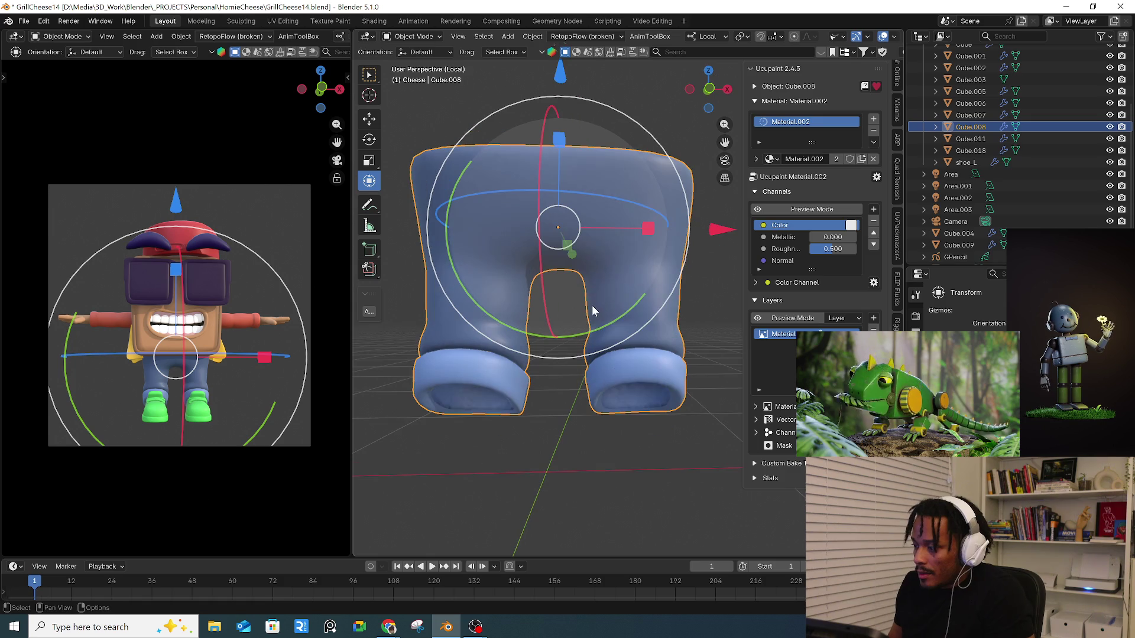
pyautogui.press('KP_Divide')
pyautogui.press('KP_1')
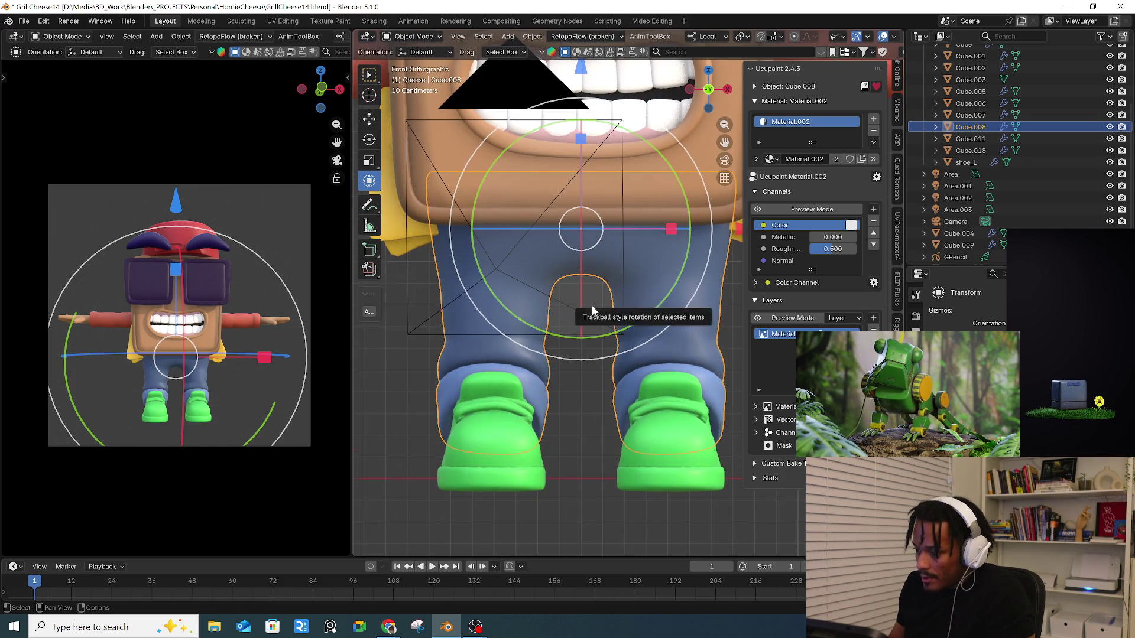
pyautogui.scroll(-5, 591, 305)
# - Select the pants object Cube.008 in a perspective view of the character
pyautogui.click(689, 395)
pyautogui.moveTo(688, 395)
pyautogui.mouseDown(button='middle')
pyautogui.moveTo(517, 485)
pyautogui.moveTo(496, 470)
pyautogui.mouseUp(button='middle')
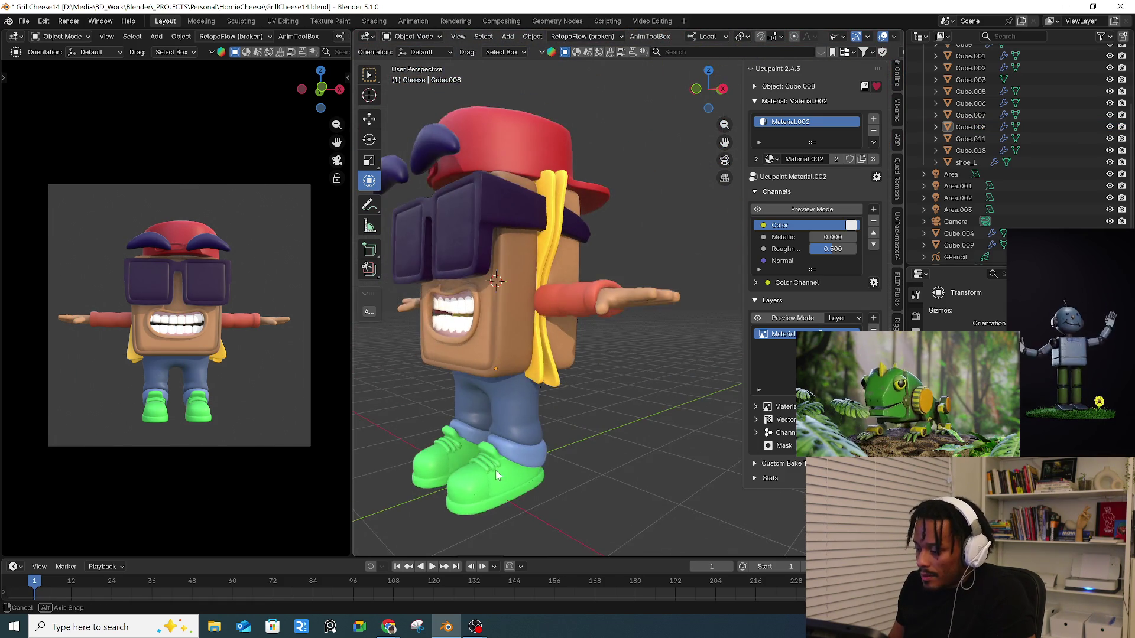
pyautogui.click(524, 404)
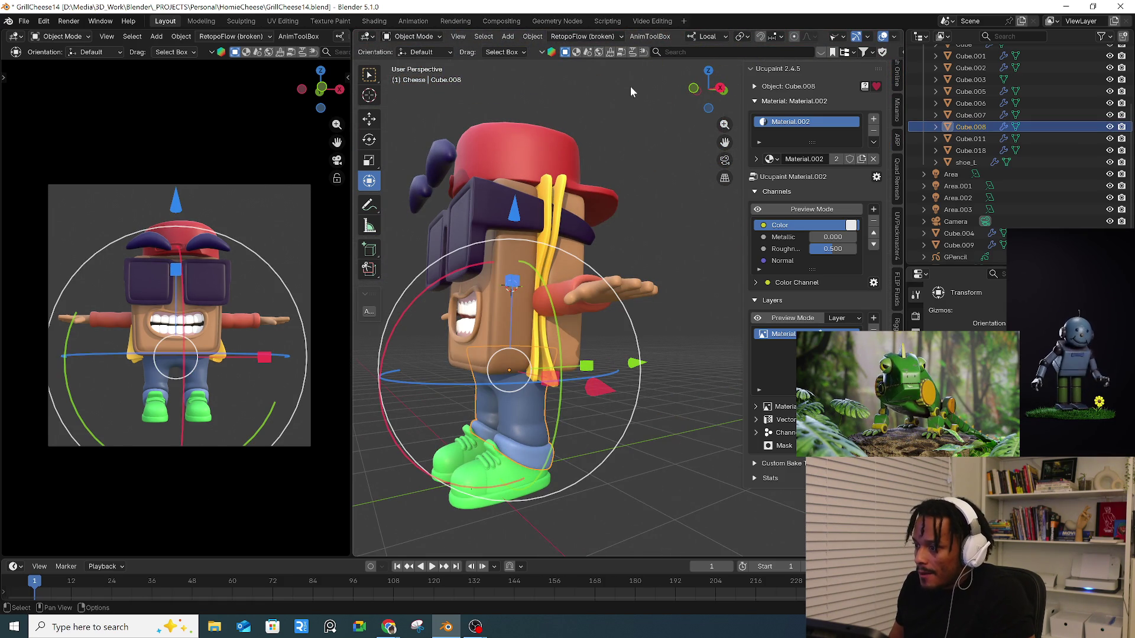
pyautogui.click(576, 54)
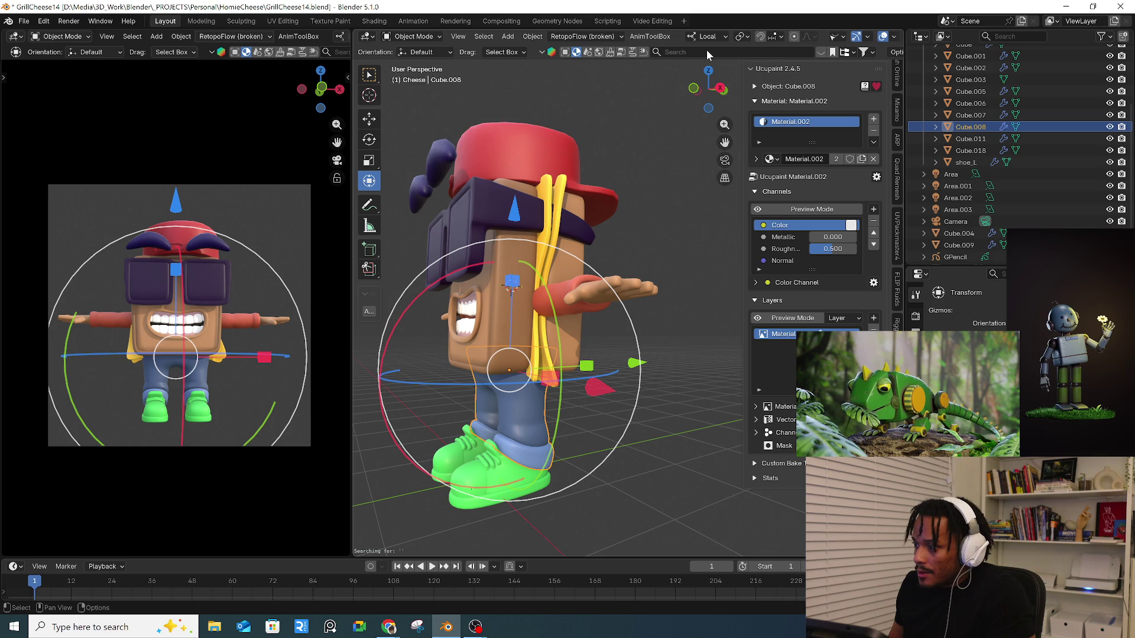
# - Search the online asset library for 'jean' and apply the Blue jeans fabric material to the pants
pyautogui.click(674, 52)
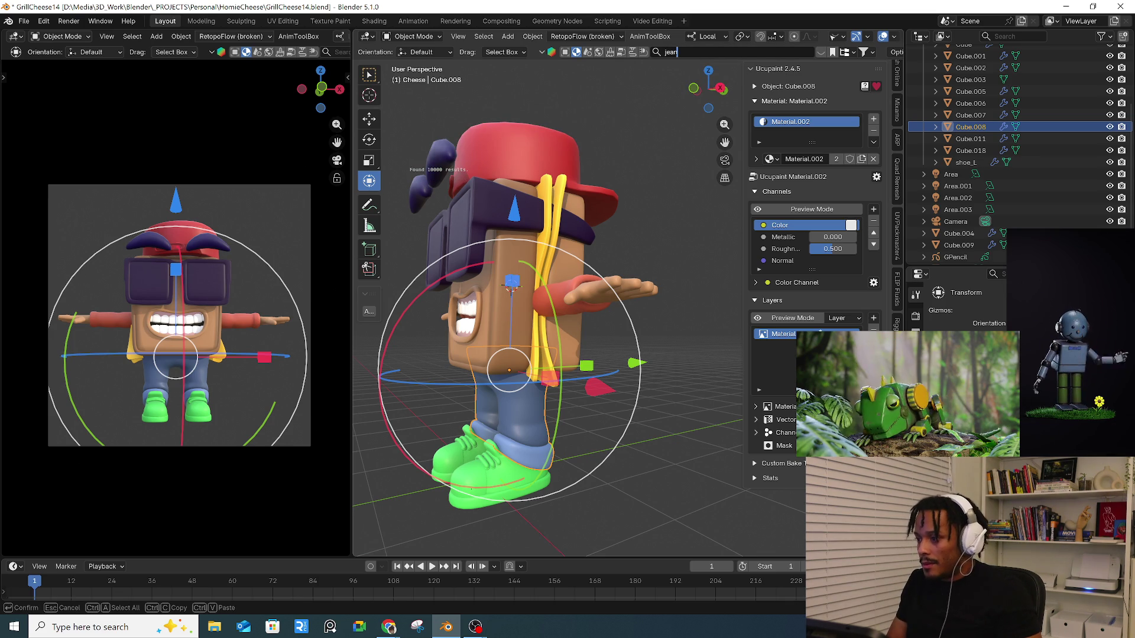
pyautogui.press('Return')
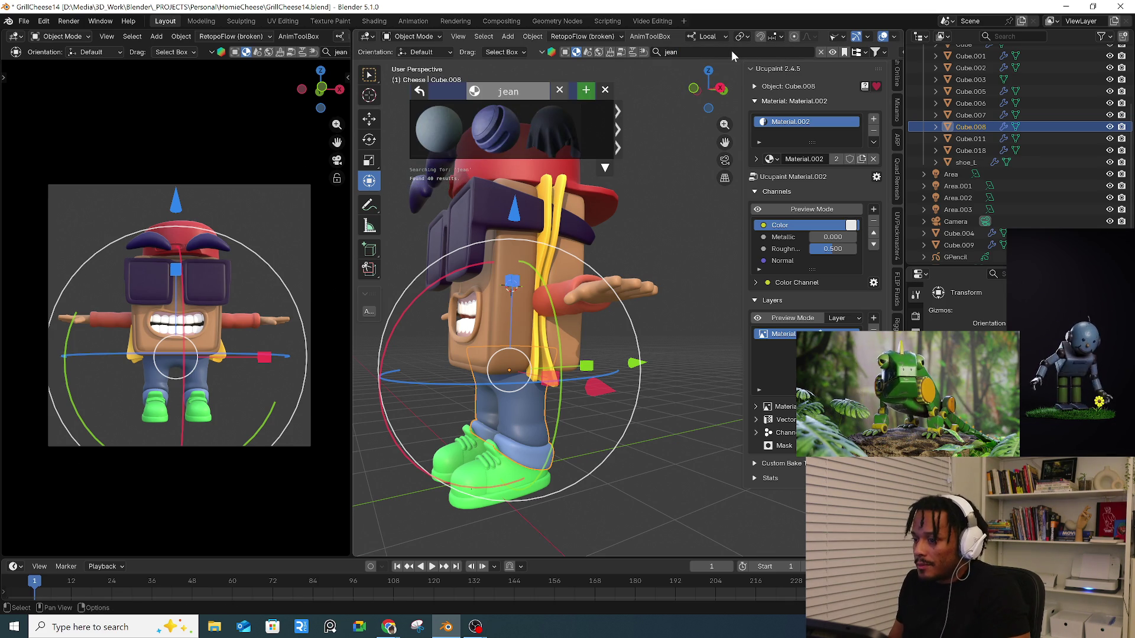
pyautogui.moveTo(502, 117)
pyautogui.moveTo(445, 132)
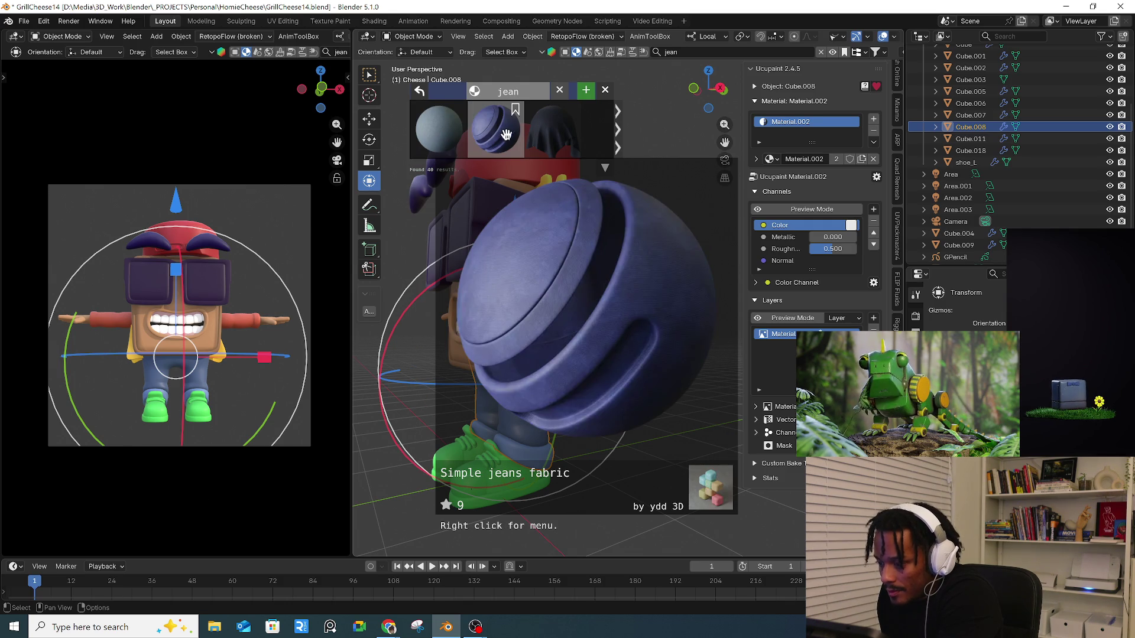
pyautogui.moveTo(537, 142)
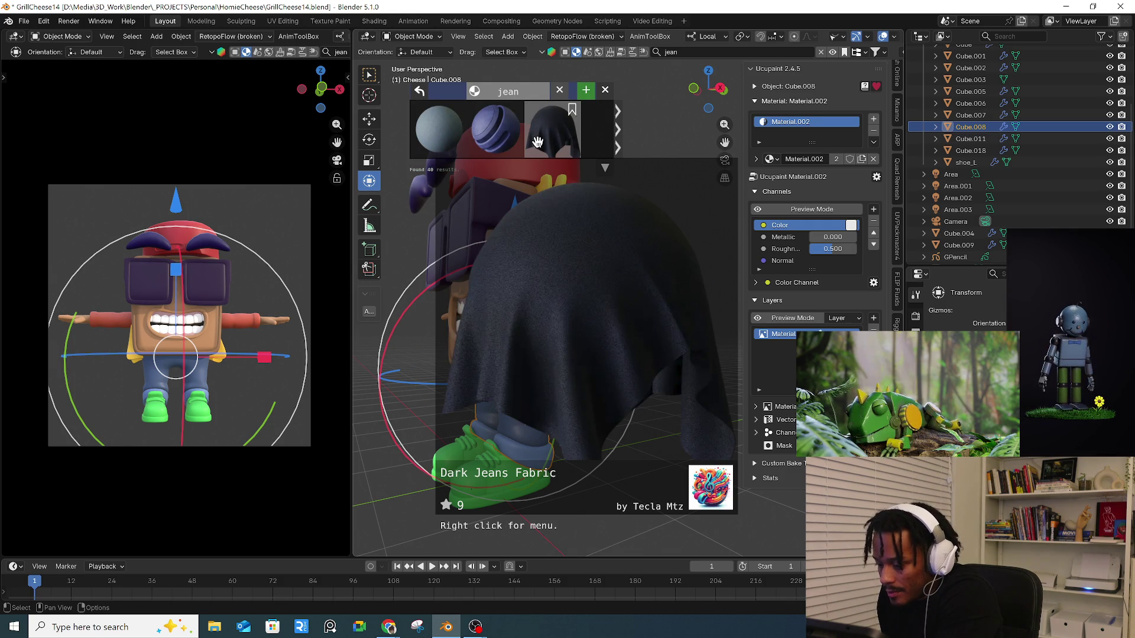
pyautogui.scroll(-1, 617, 144)
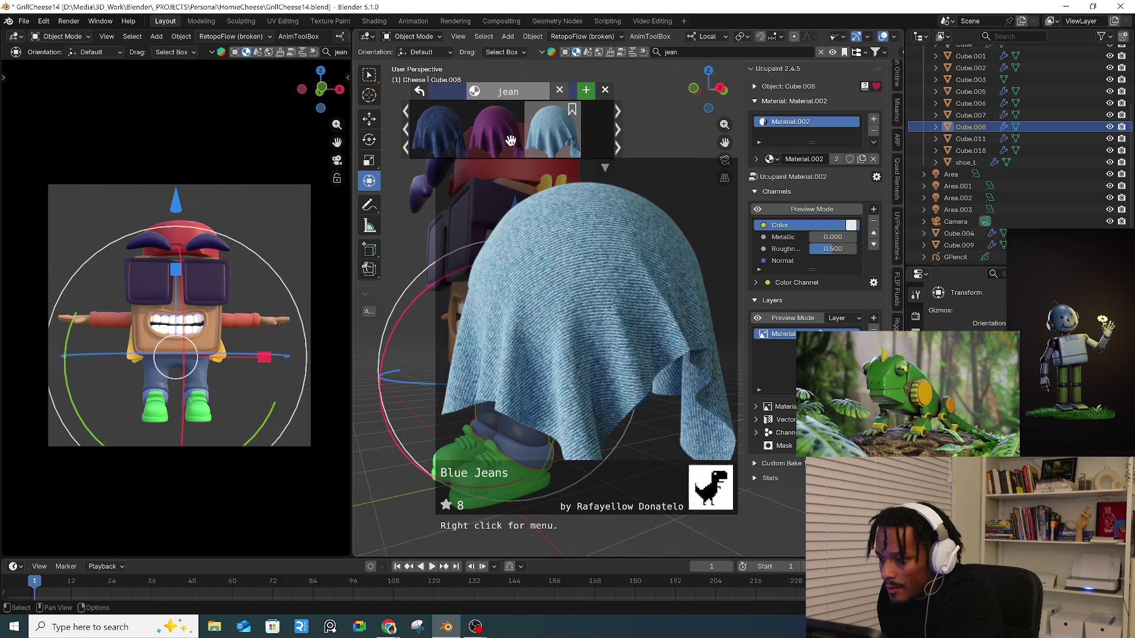
pyautogui.moveTo(499, 141)
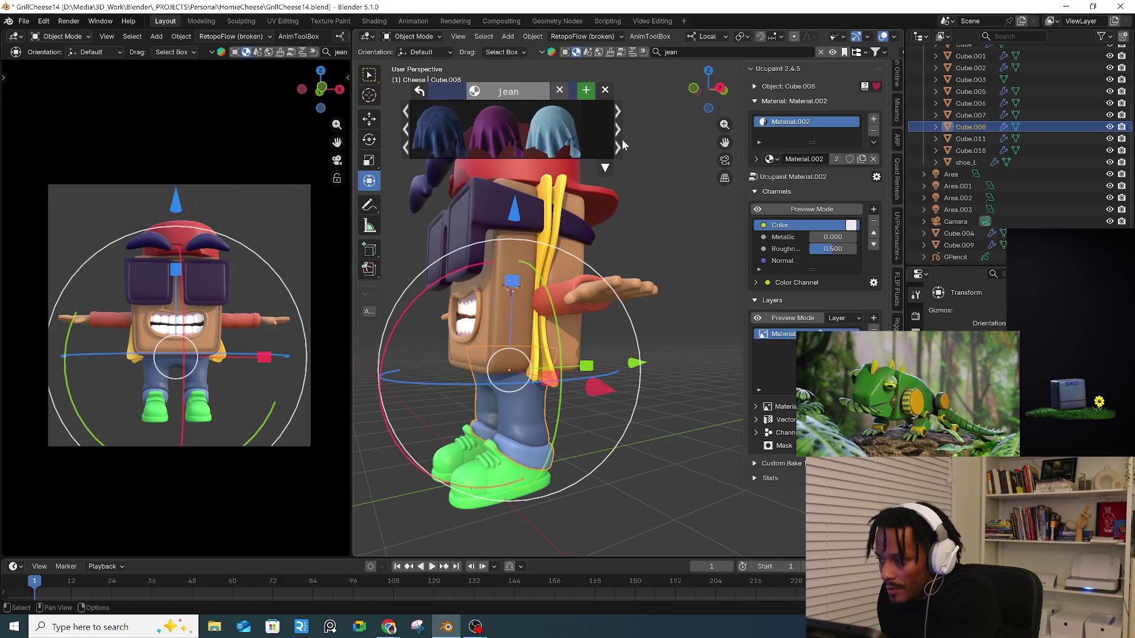
pyautogui.scroll(-1, 618, 129)
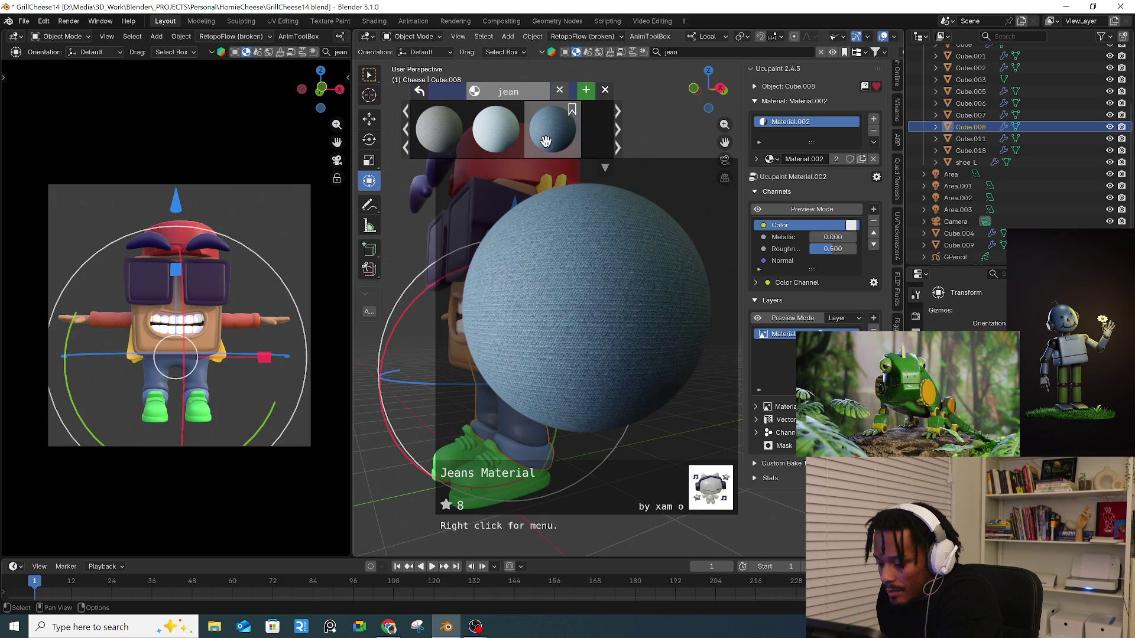
pyautogui.scroll(-3, 491, 141)
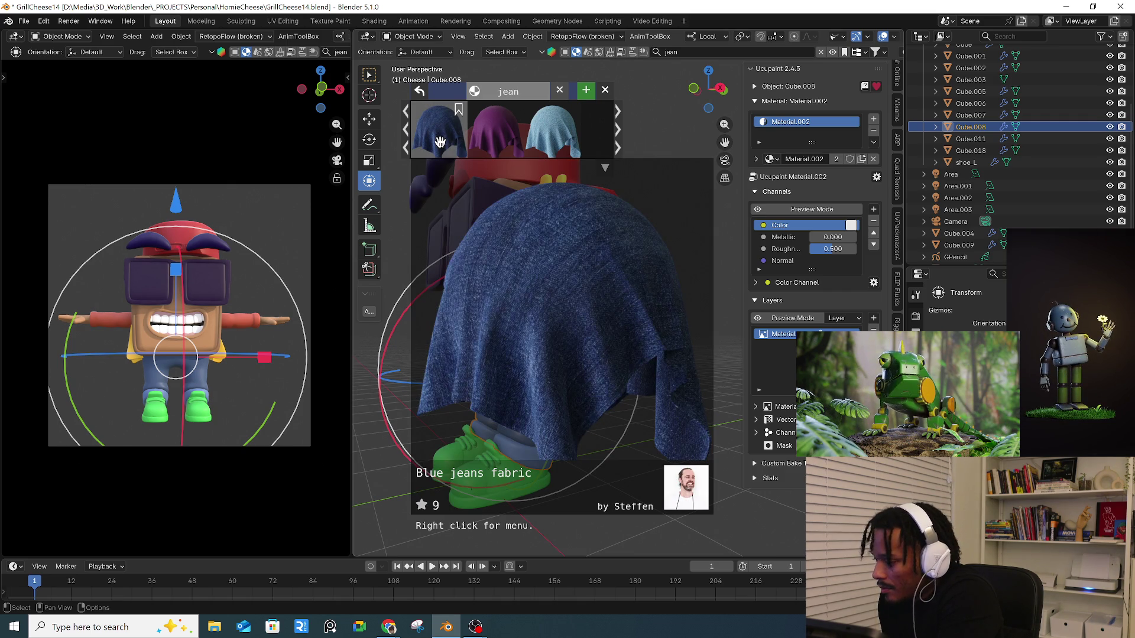
pyautogui.click(440, 142)
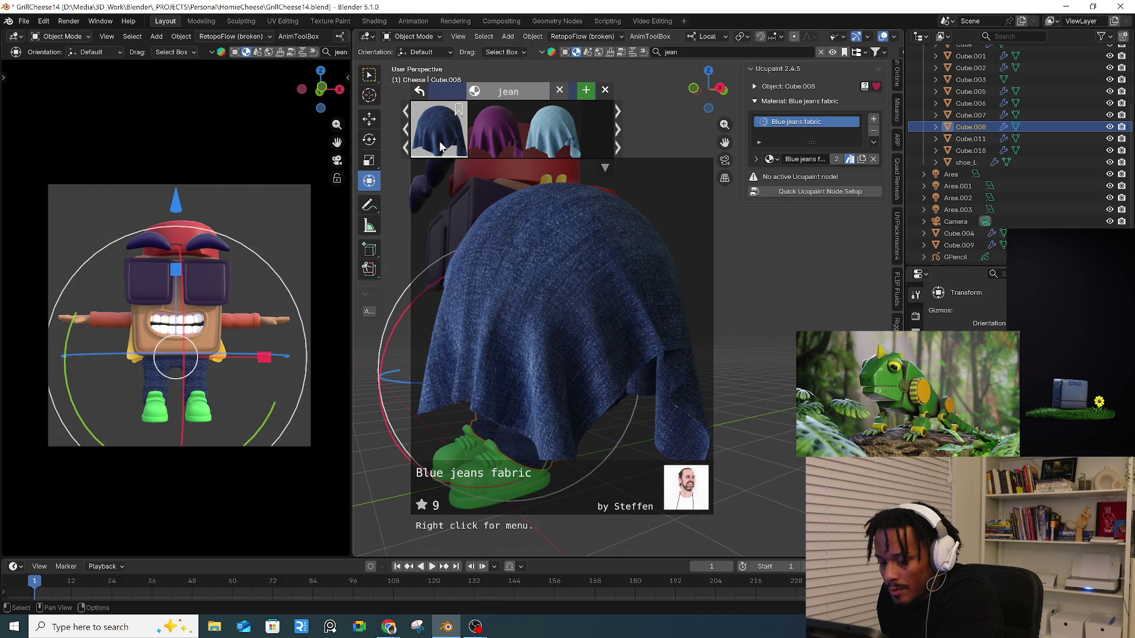
pyautogui.moveTo(634, 417)
pyautogui.mouseDown(button='middle')
pyautogui.moveTo(602, 396)
pyautogui.moveTo(579, 355)
pyautogui.mouseUp(button='middle')
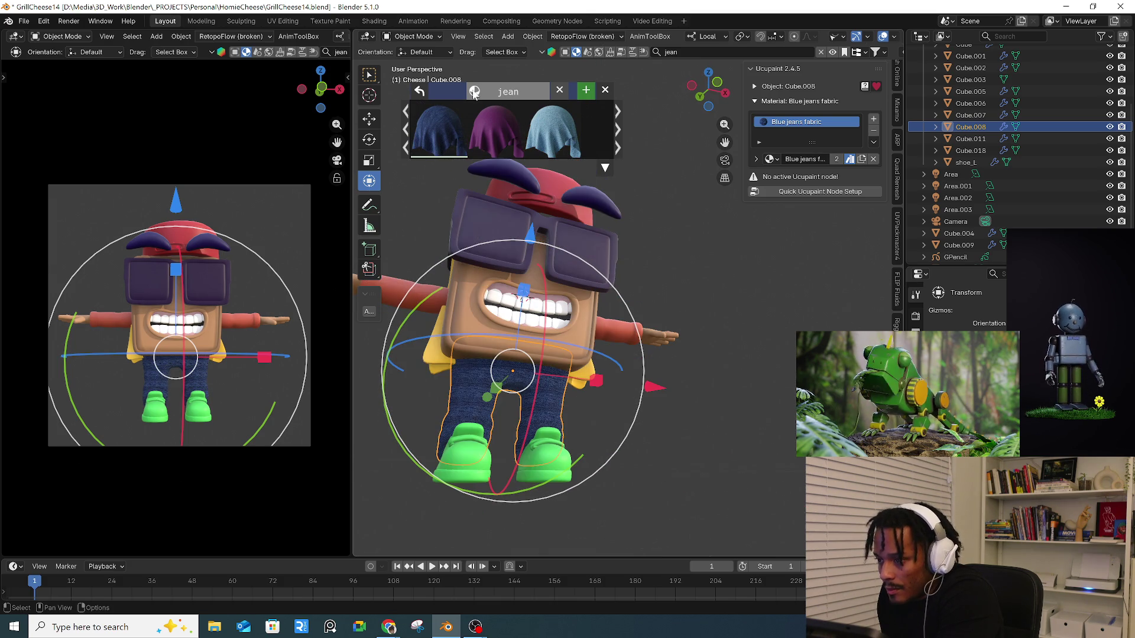
pyautogui.click(365, 21)
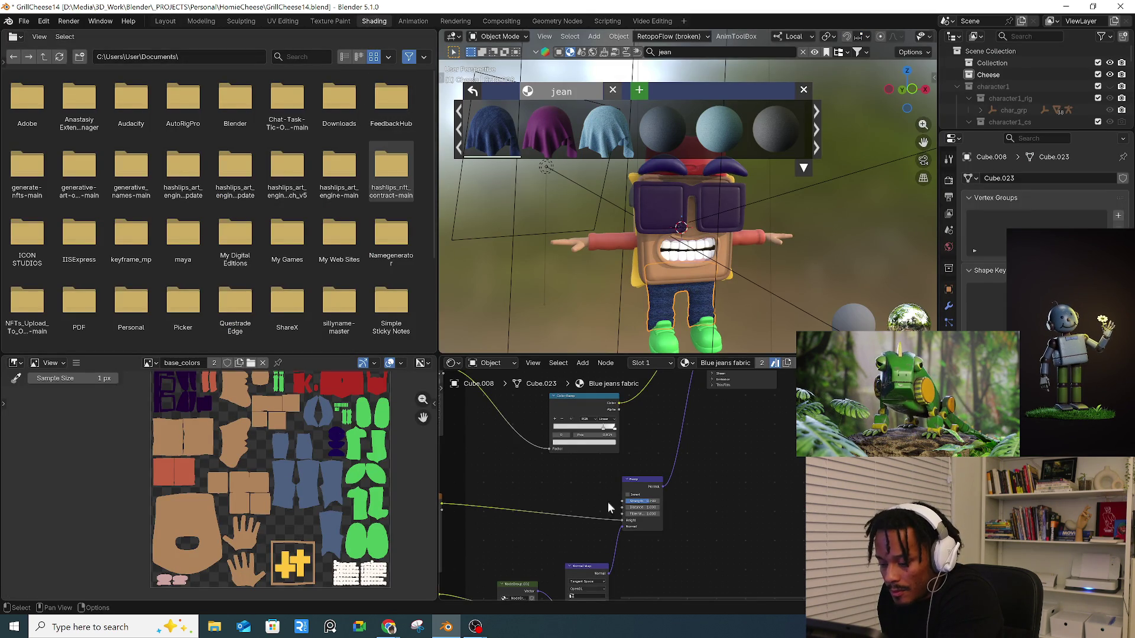
# - Pan and zoom the Node Editor to bring the jeans' Mapping and Texture Coordinate nodes into view
pyautogui.moveTo(632, 459); pyautogui.dragTo(700, 464, button='middle')
pyautogui.moveTo(557, 429)
pyautogui.mouseDown(button='middle')
pyautogui.moveTo(588, 556)
pyautogui.moveTo(732, 522)
pyautogui.mouseUp(button='middle')
pyautogui.scroll(2, 753, 437)
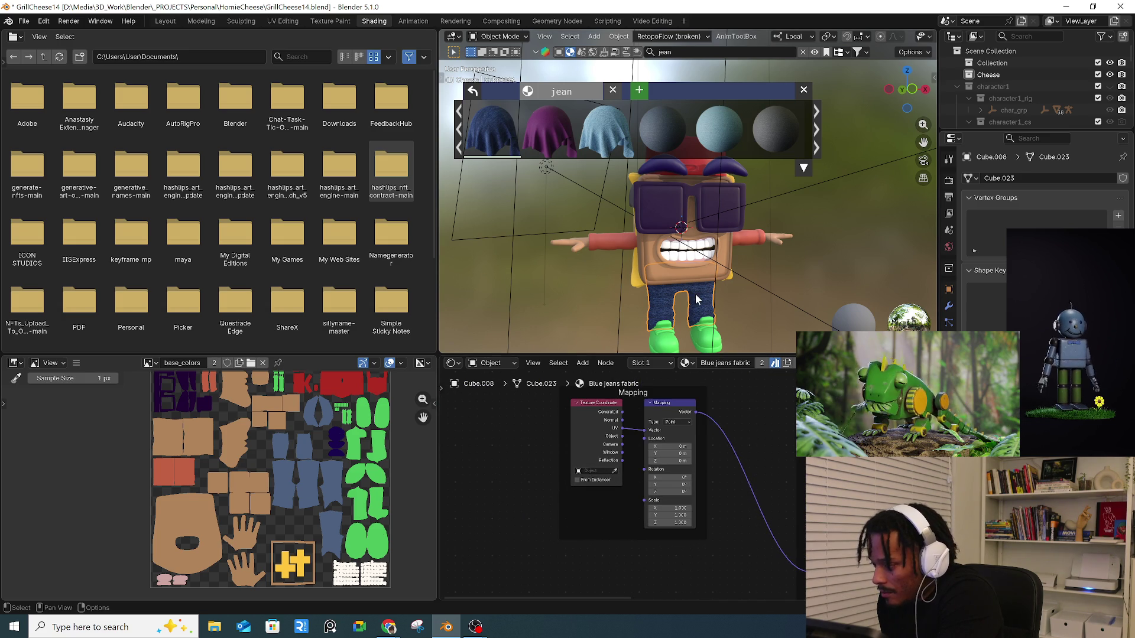
pyautogui.scroll(4, 703, 300)
pyautogui.moveTo(703, 300); pyautogui.dragTo(718, 278, button='middle')
pyautogui.scroll(1, 733, 498)
pyautogui.moveTo(734, 500)
pyautogui.mouseDown(button='middle')
pyautogui.moveTo(600, 516)
pyautogui.moveTo(639, 504)
pyautogui.mouseUp(button='middle')
pyautogui.moveTo(657, 307)
pyautogui.mouseDown(button='middle')
pyautogui.moveTo(661, 255)
pyautogui.moveTo(650, 281)
pyautogui.moveTo(601, 258)
pyautogui.moveTo(815, 296)
pyautogui.moveTo(708, 285)
pyautogui.moveTo(594, 322)
pyautogui.mouseUp(button='middle')
pyautogui.scroll(-3, 680, 483)
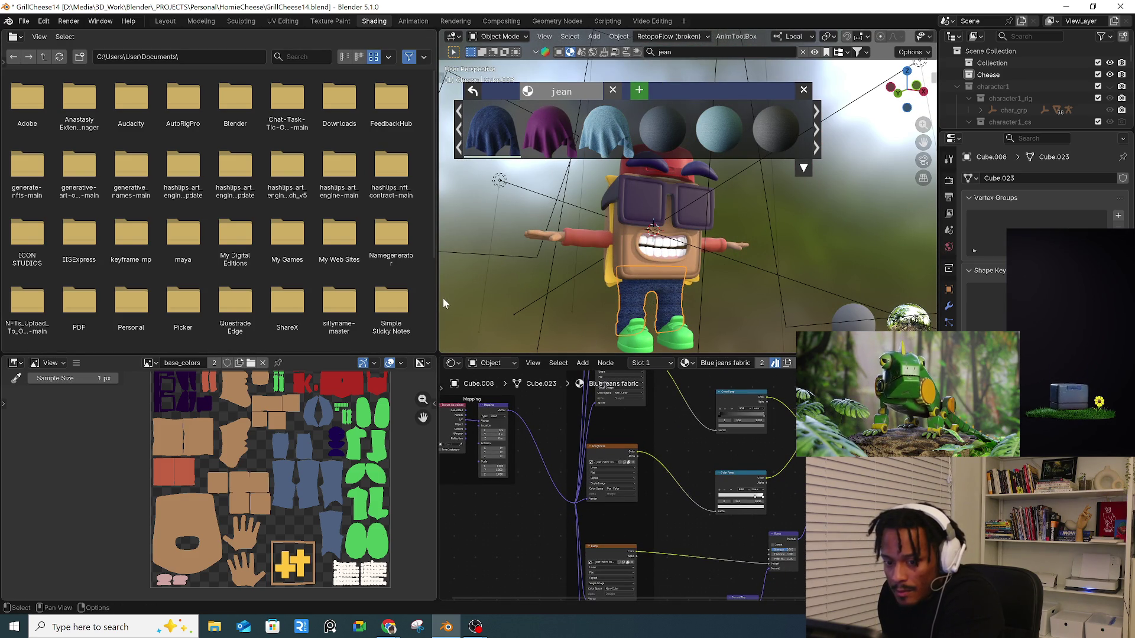
# - Turn the File Browser area into a second 3D Viewport and centre the Mapping node's values
pyautogui.moveTo(441, 298); pyautogui.dragTo(300, 298)
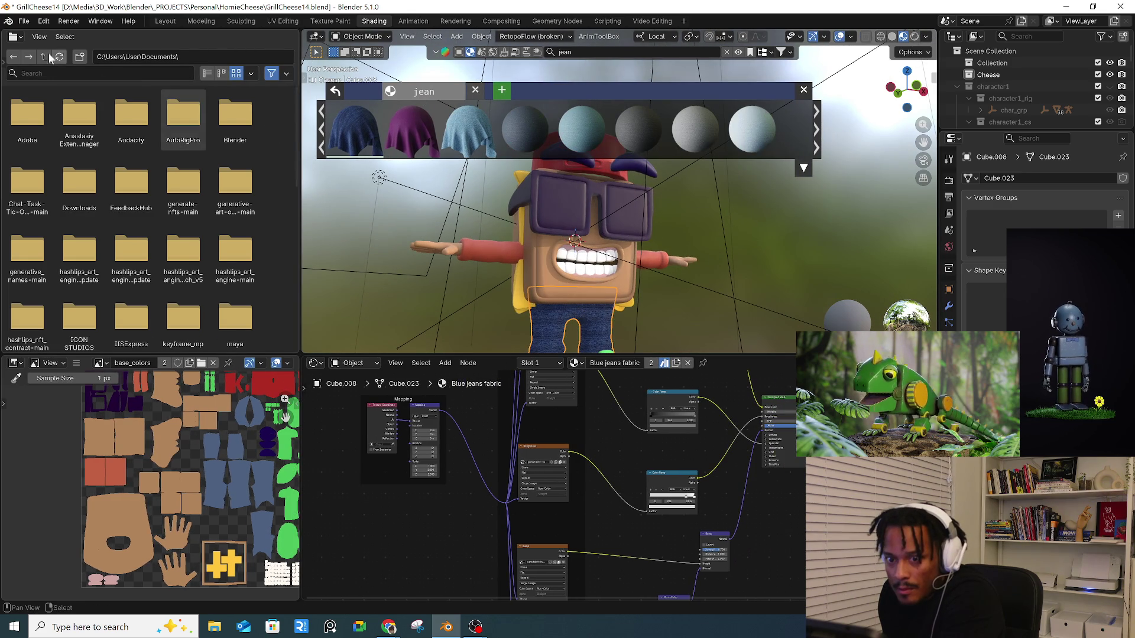
pyautogui.click(16, 37)
pyautogui.click(25, 70)
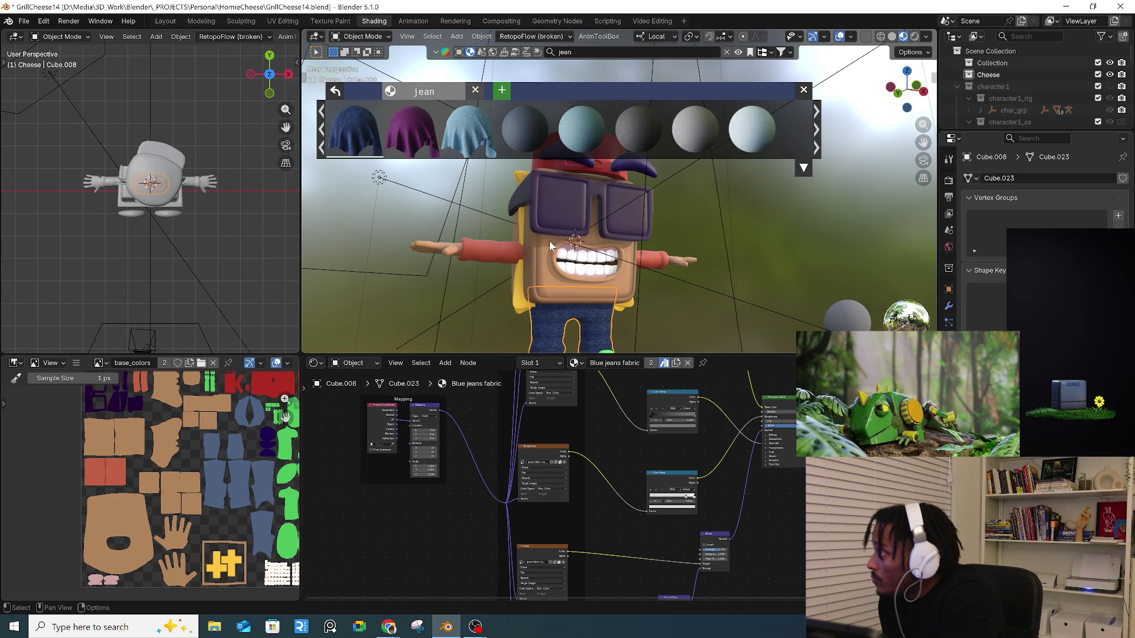
pyautogui.scroll(-2, 515, 443)
pyautogui.moveTo(517, 496)
pyautogui.mouseDown(button='middle')
pyautogui.moveTo(591, 471)
pyautogui.moveTo(561, 491)
pyautogui.moveTo(715, 464)
pyautogui.moveTo(604, 421)
pyautogui.mouseUp(button='middle')
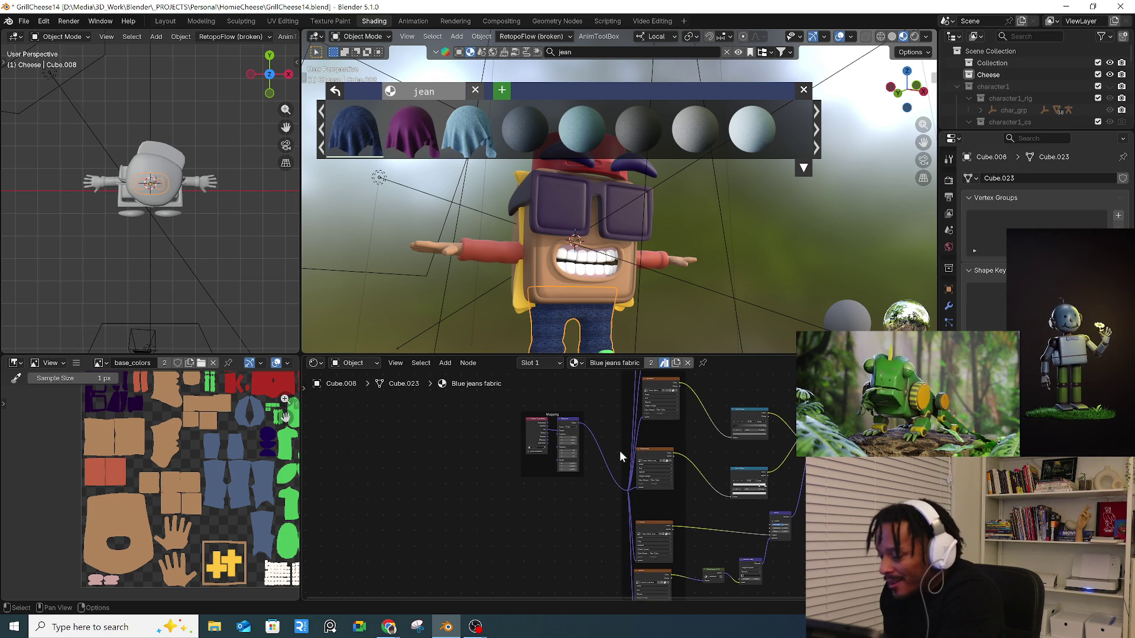
pyautogui.keyDown('ctrl'); pyautogui.moveTo(590, 520); pyautogui.dragTo(603, 422, button='middle'); pyautogui.keyUp('ctrl')
pyautogui.scroll(5, 589, 293)
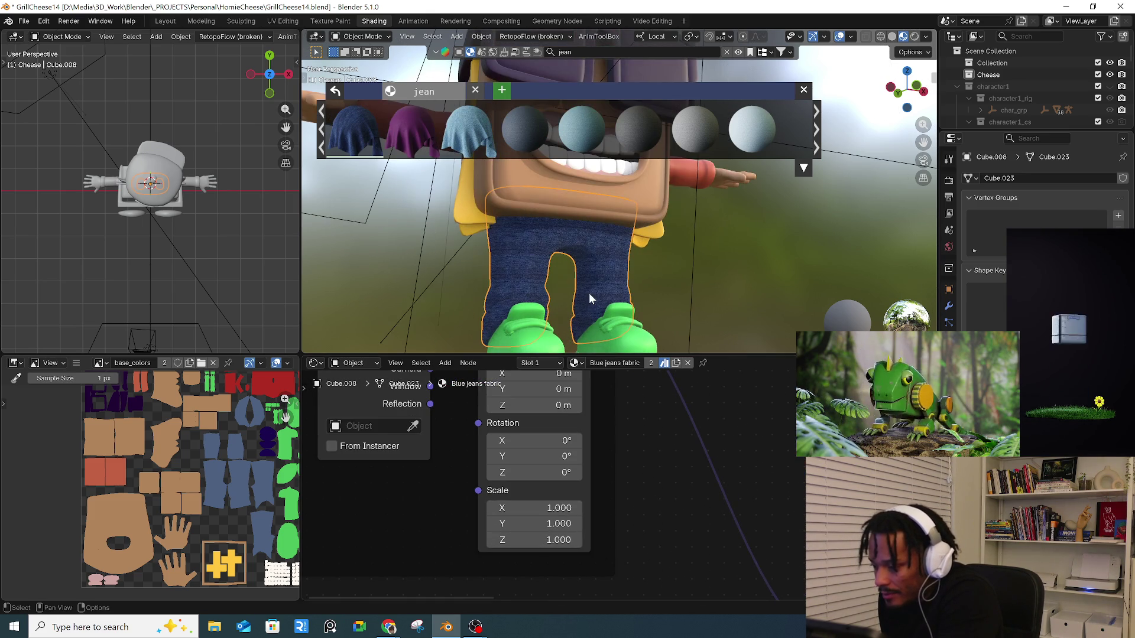
# - Set the Mapping rotation to Y 0° and Z 90°, and reset the Scale back to 1
pyautogui.moveTo(539, 456)
pyautogui.mouseDown()
pyautogui.moveTo(526, 457)
pyautogui.moveTo(546, 472)
pyautogui.mouseUp()
pyautogui.click(534, 457)
pyautogui.press('Return')
pyautogui.click(534, 472)
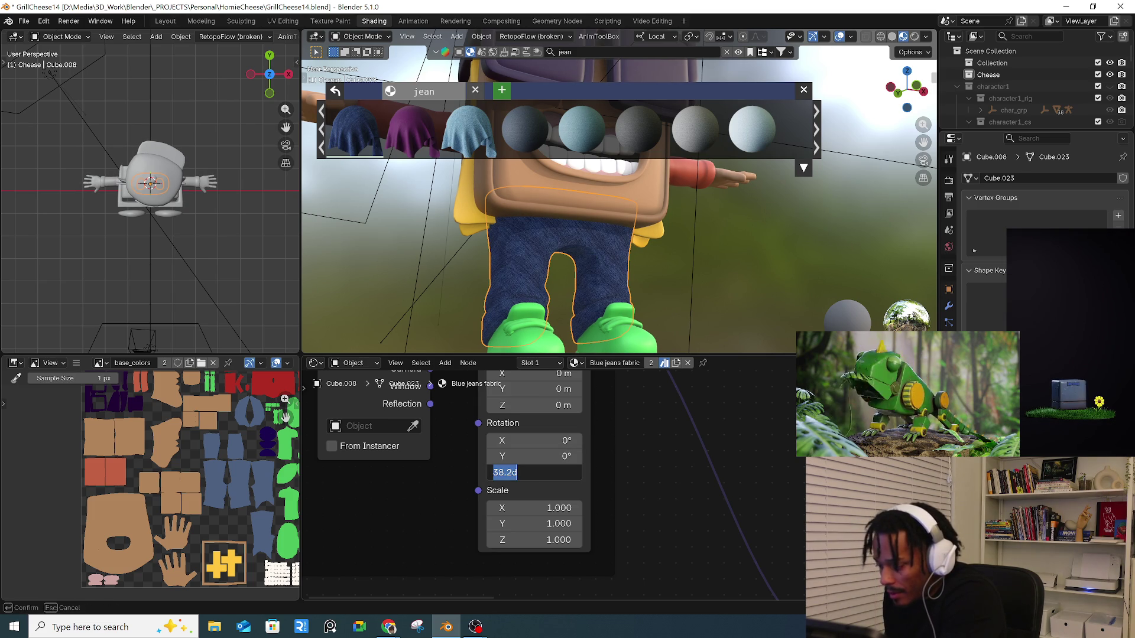
pyautogui.write('90')
pyautogui.press('Return')
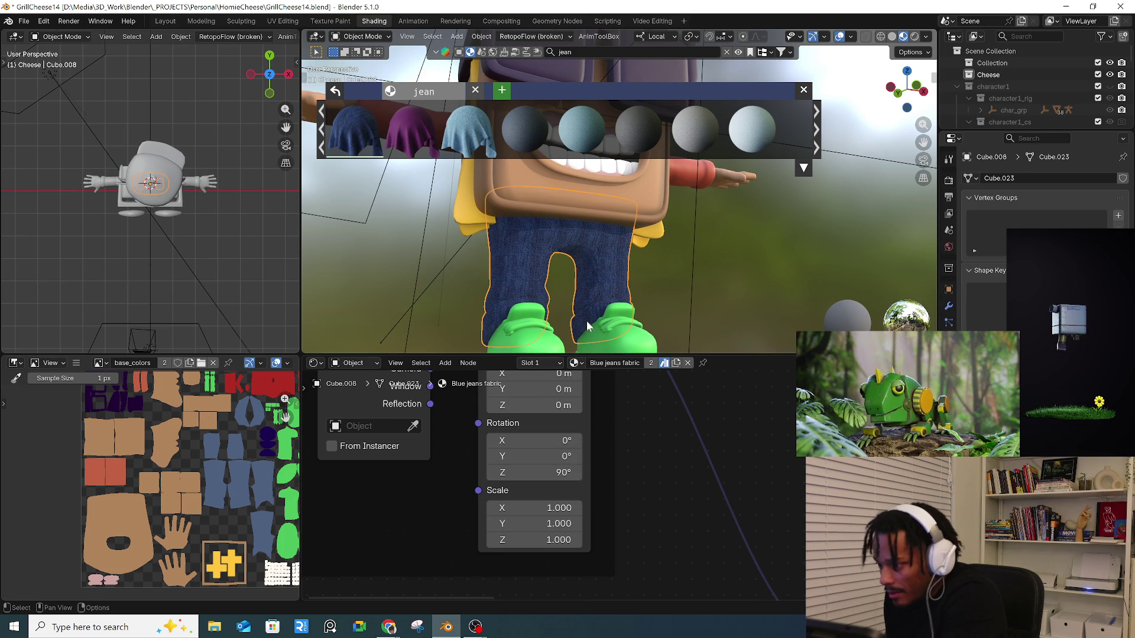
pyautogui.scroll(5, 570, 282)
pyautogui.moveTo(532, 507)
pyautogui.mouseDown()
pyautogui.moveTo(533, 540)
pyautogui.moveTo(567, 540)
pyautogui.mouseUp()
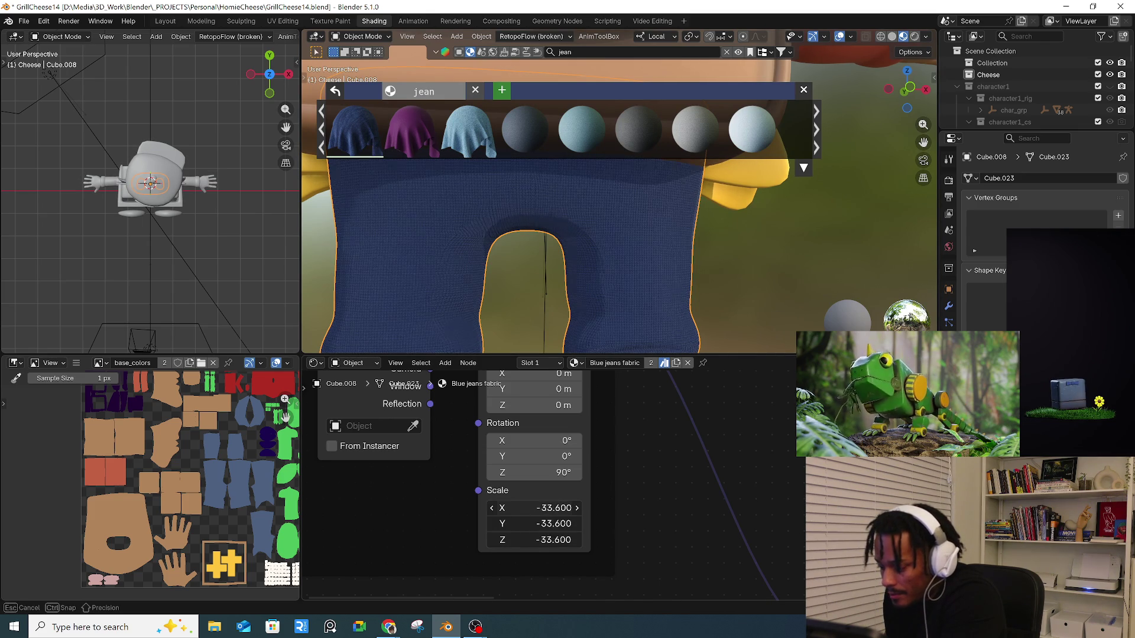
pyautogui.moveTo(532, 507); pyautogui.dragTo(611, 501)
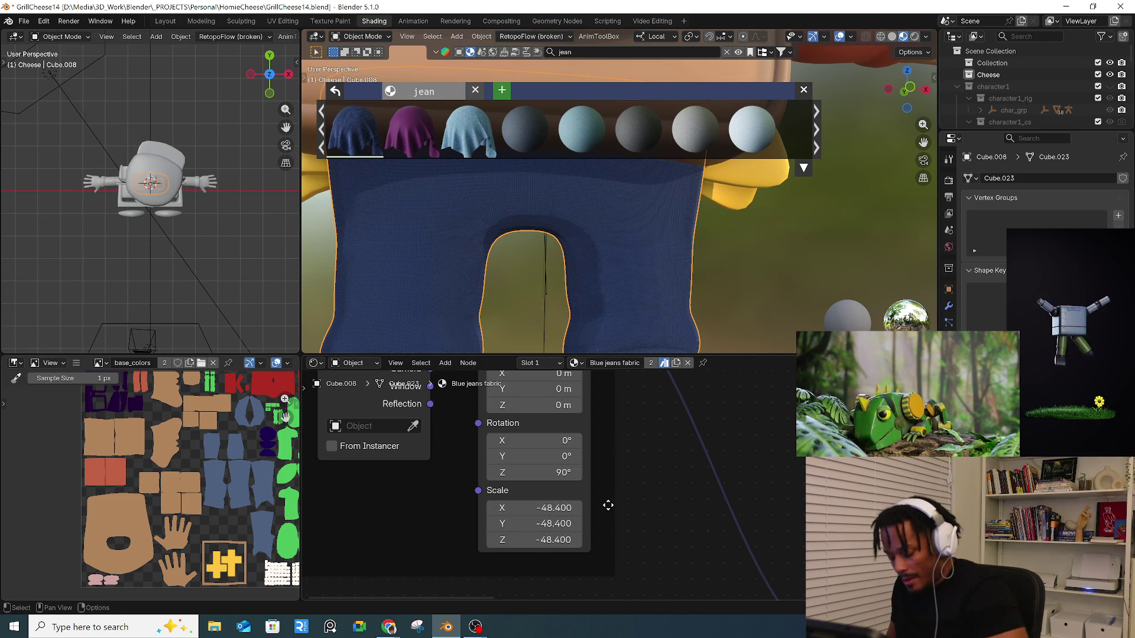
pyautogui.hotkey('ctrl', 'z')
# - Add a Value node wired into the Mapping Scale input and set it to 0.600
pyautogui.hotkey('shift', 'a')
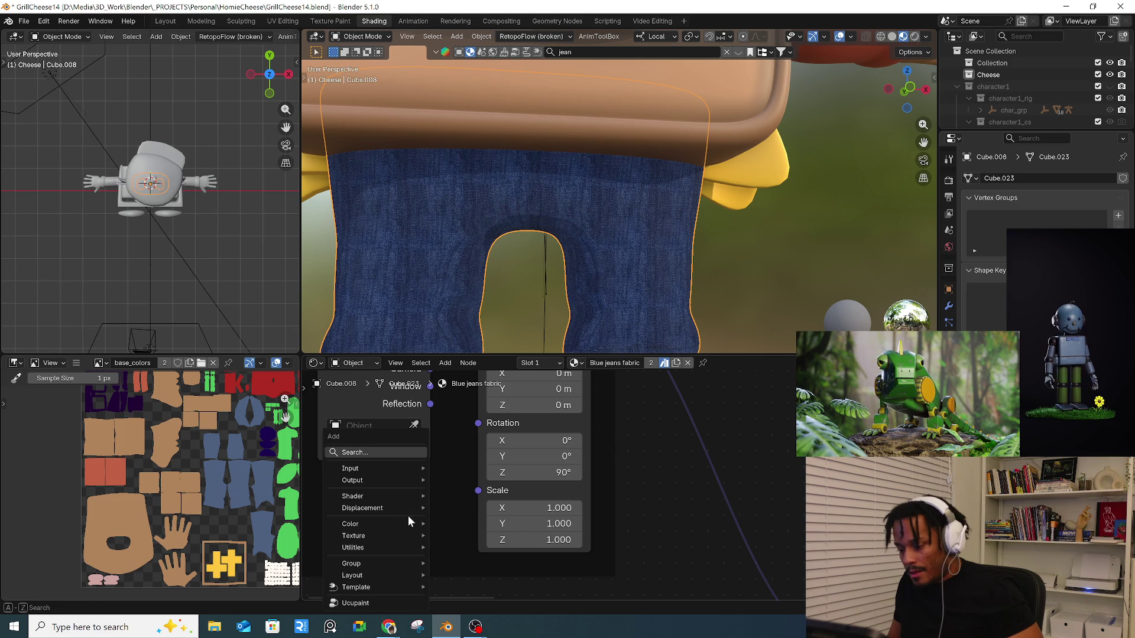
pyautogui.write('value')
pyautogui.press('Return')
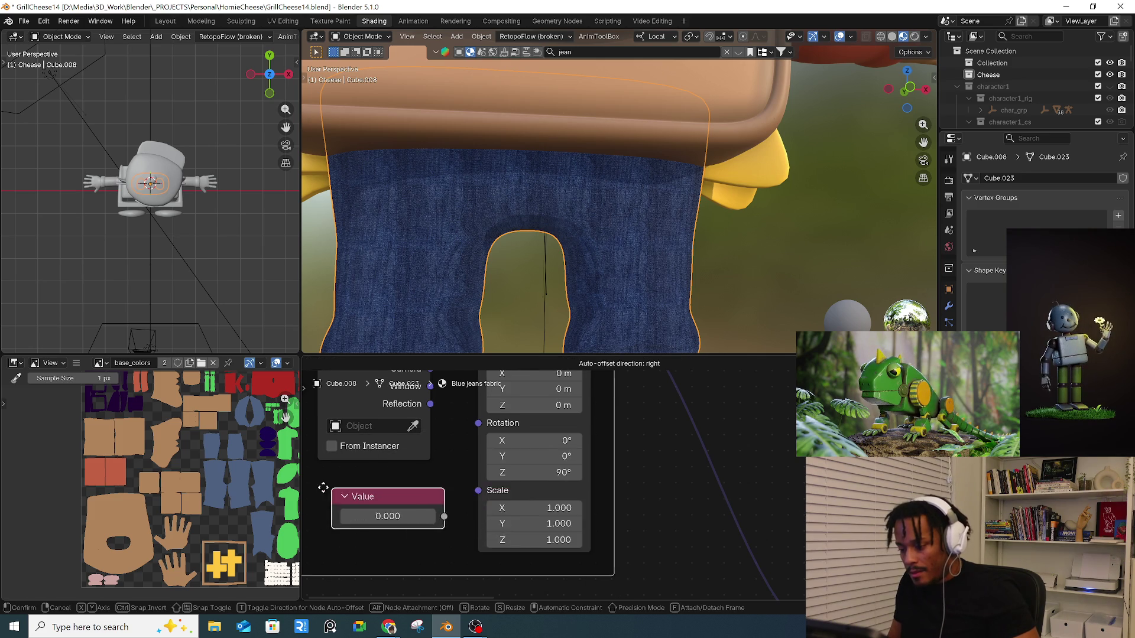
pyautogui.click(348, 501)
pyautogui.moveTo(457, 527); pyautogui.dragTo(498, 490)
pyautogui.click(396, 528)
pyautogui.write('1')
pyautogui.press('Return')
pyautogui.moveTo(423, 536)
pyautogui.mouseDown()
pyautogui.moveTo(347, 536)
pyautogui.moveTo(407, 535)
pyautogui.mouseUp()
# - Orbit to inspect the finer denim on the character and select the jeans object
pyautogui.scroll(-3, 655, 258)
pyautogui.moveTo(655, 258)
pyautogui.mouseDown(button='middle')
pyautogui.moveTo(793, 286)
pyautogui.moveTo(767, 304)
pyautogui.moveTo(739, 271)
pyautogui.moveTo(651, 264)
pyautogui.moveTo(685, 286)
pyautogui.moveTo(664, 233)
pyautogui.mouseUp(button='middle')
pyautogui.scroll(-3, 739, 272)
pyautogui.scroll(4, 676, 288)
pyautogui.scroll(2, 671, 294)
pyautogui.click(655, 292)
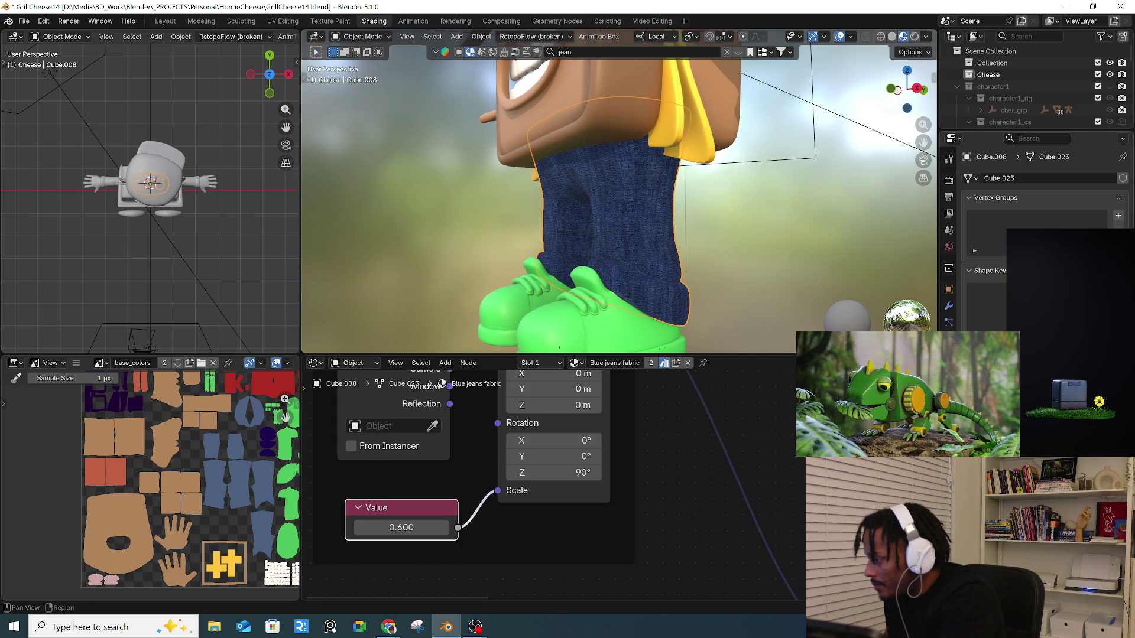
pyautogui.click(948, 339)
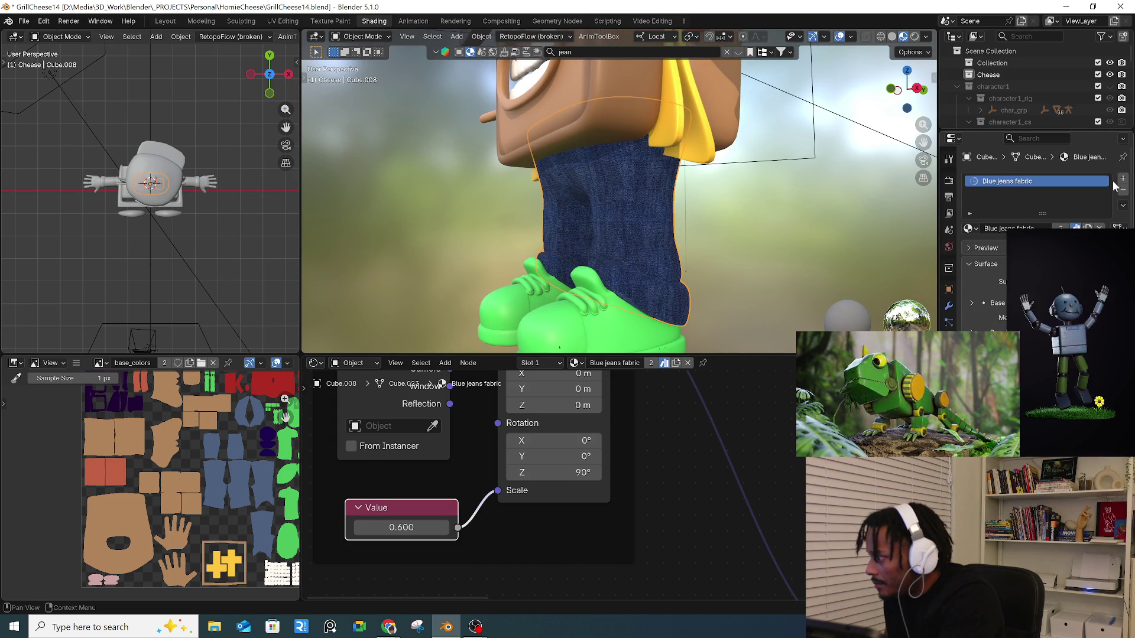
# - Add material Slot 2 with Blue jeans fabric and make it a single-user copy, Blue jeans fabric.001
pyautogui.click(675, 362)
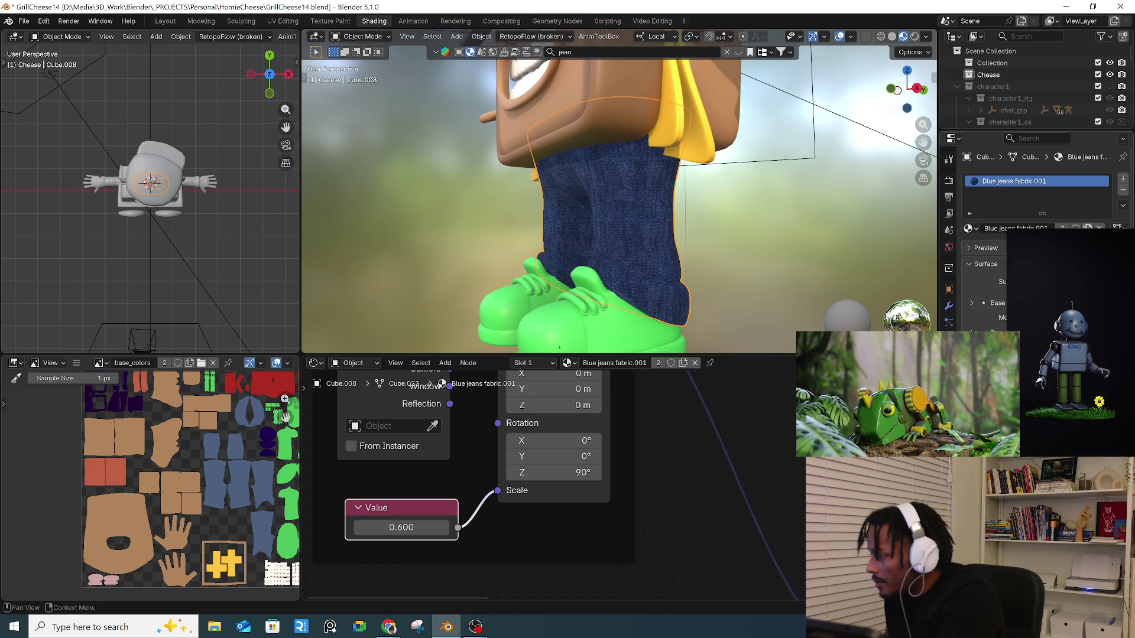
pyautogui.hotkey('ctrl', 'z')
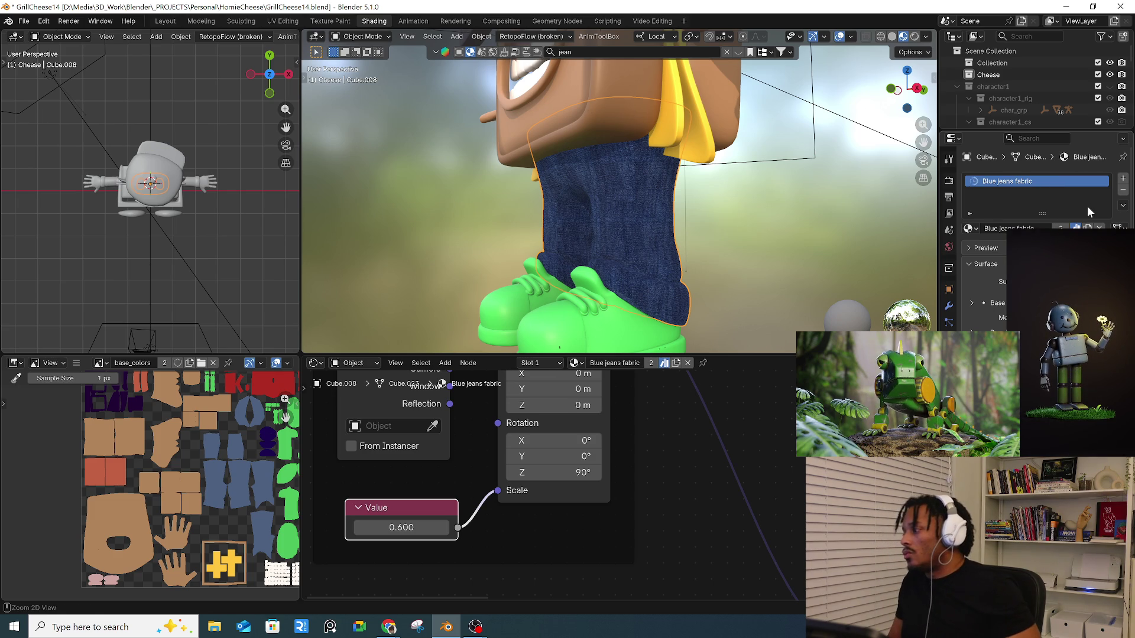
pyautogui.click(1124, 181)
pyautogui.click(970, 251)
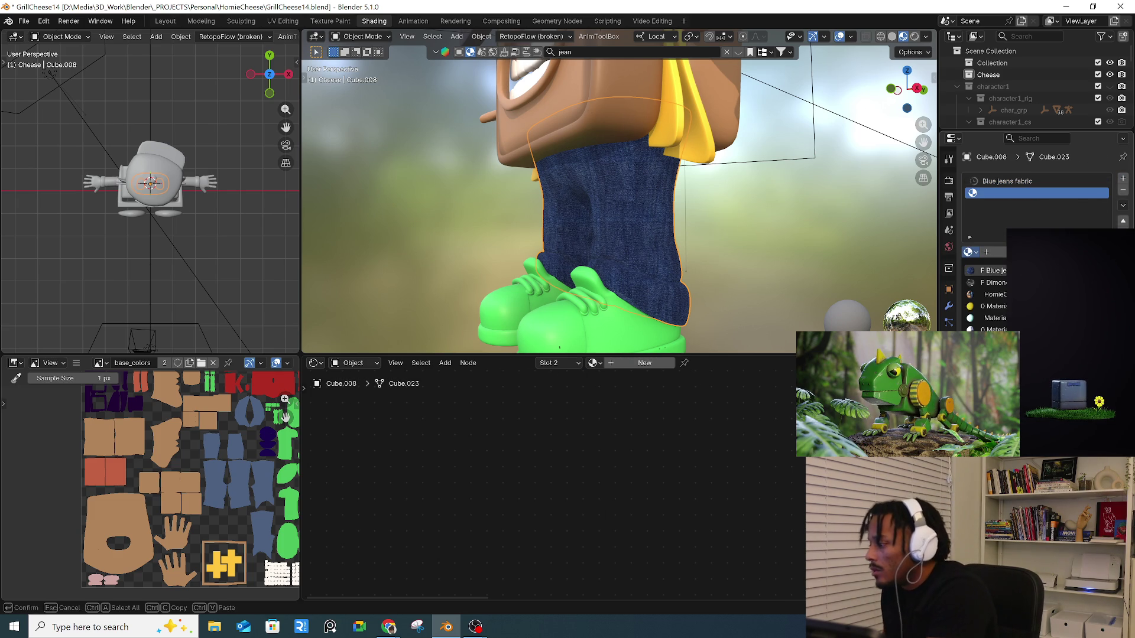
pyautogui.click(990, 270)
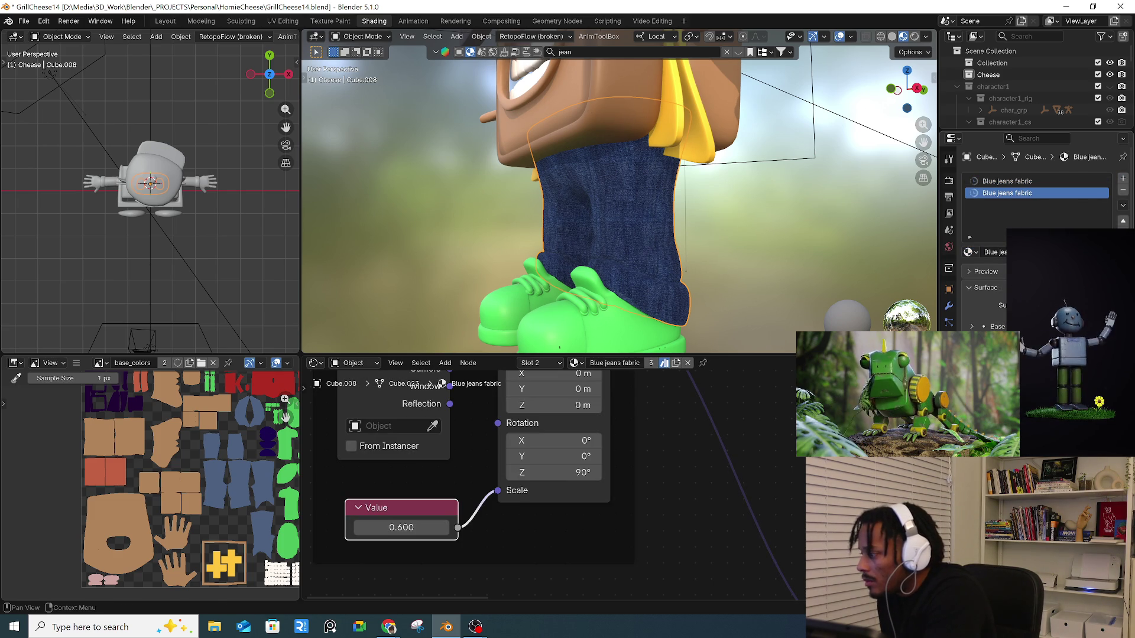
pyautogui.click(664, 363)
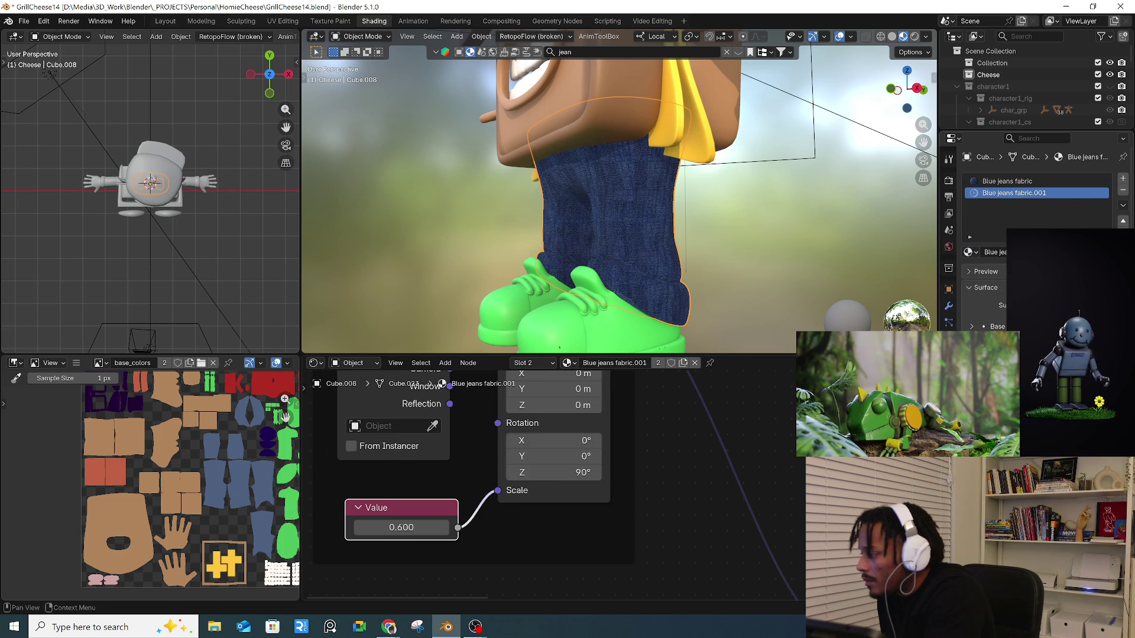
# - Pan the node tree to the Color Ramp and Principled BSDF nodes of the denim material
pyautogui.scroll(-3, 742, 456)
pyautogui.moveTo(691, 474)
pyautogui.mouseDown(button='middle')
pyautogui.moveTo(696, 452)
pyautogui.moveTo(532, 502)
pyautogui.moveTo(601, 522)
pyautogui.moveTo(668, 476)
pyautogui.moveTo(702, 494)
pyautogui.moveTo(718, 467)
pyautogui.moveTo(722, 475)
pyautogui.mouseUp(button='middle')
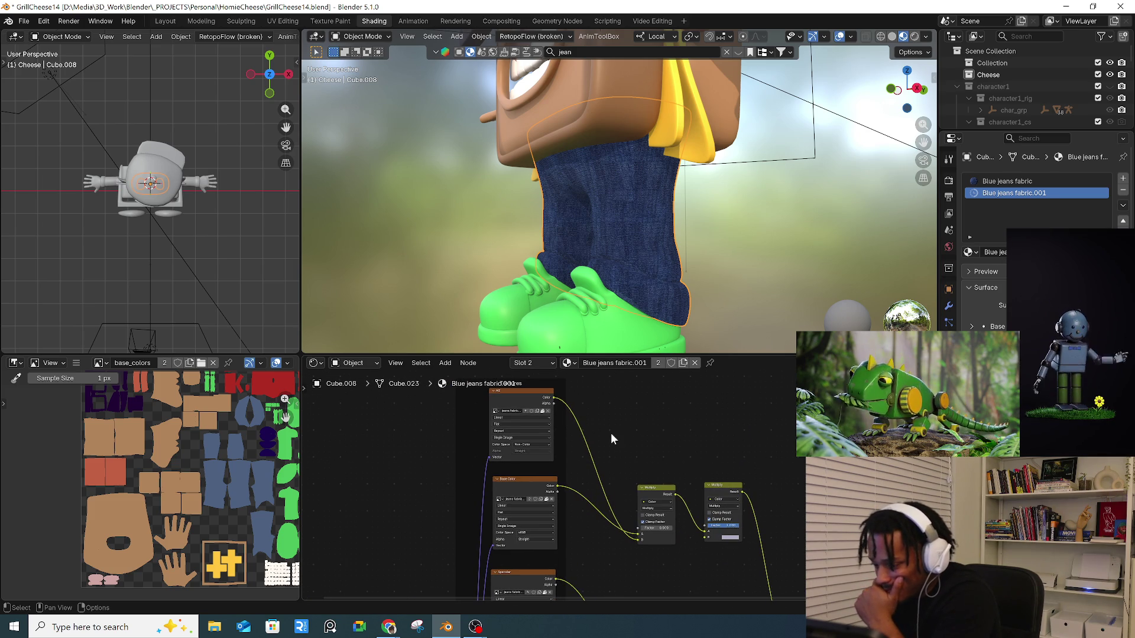
pyautogui.moveTo(796, 501)
pyautogui.mouseDown(button='middle')
pyautogui.moveTo(678, 409)
pyautogui.moveTo(849, 519)
pyautogui.mouseUp(button='middle')
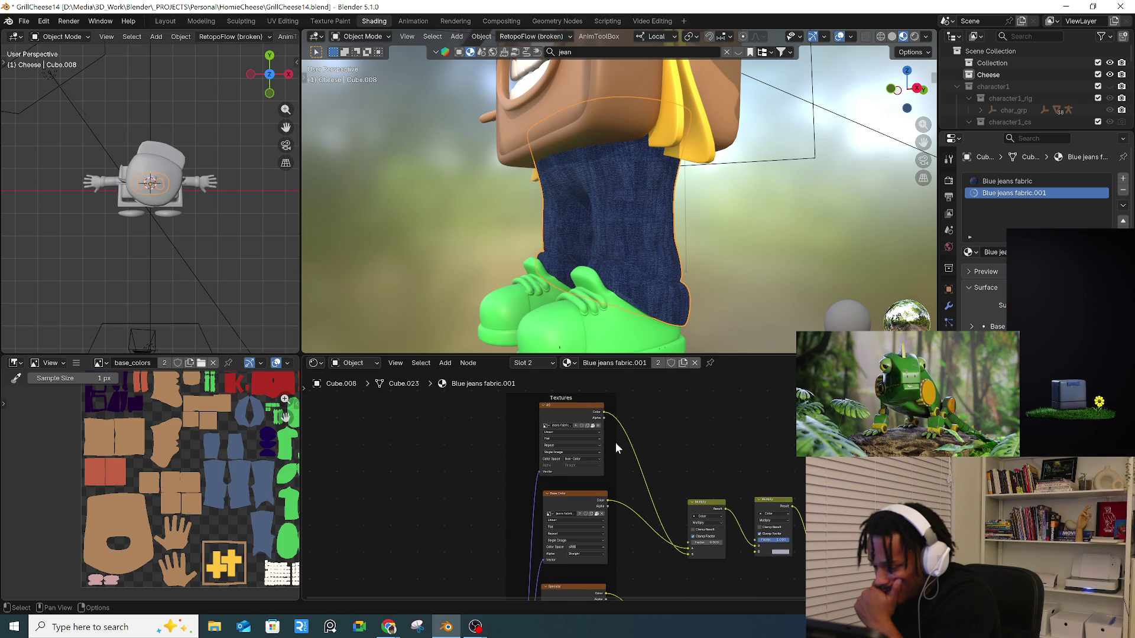
pyautogui.moveTo(592, 487); pyautogui.dragTo(559, 433, button='middle')
pyautogui.moveTo(732, 530); pyautogui.dragTo(670, 514, button='middle')
pyautogui.scroll(2, 745, 473)
pyautogui.hotkey('shift', 'a')
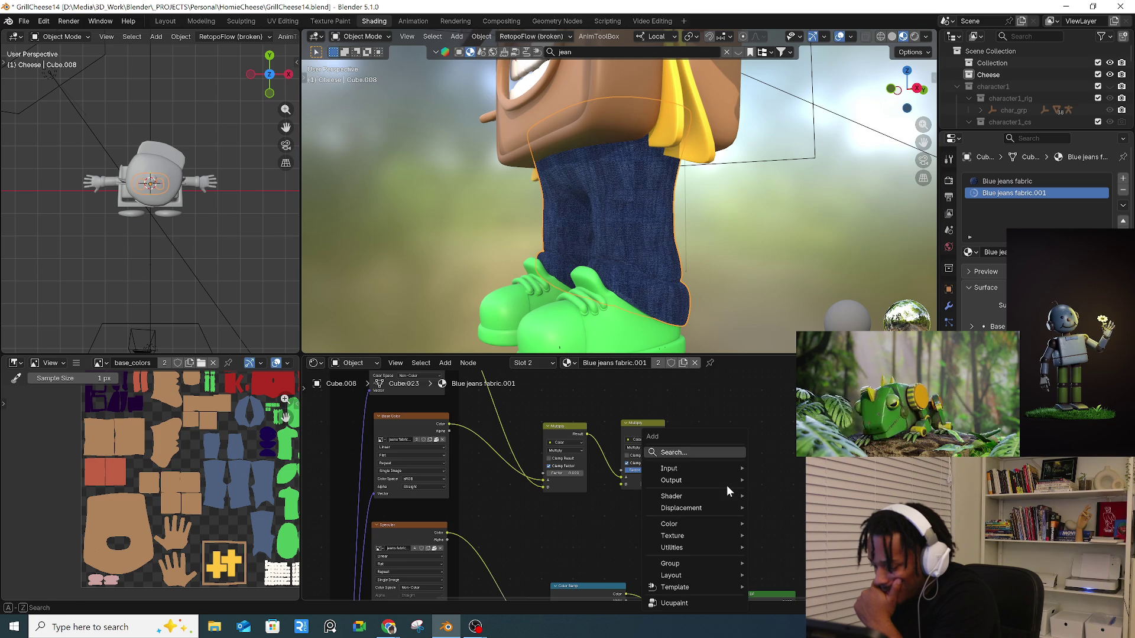
# - Insert a Hue/Saturation/Value node on the link between the Multiply node and the Principled BSDF
pyautogui.click(680, 452)
pyautogui.write('hu')
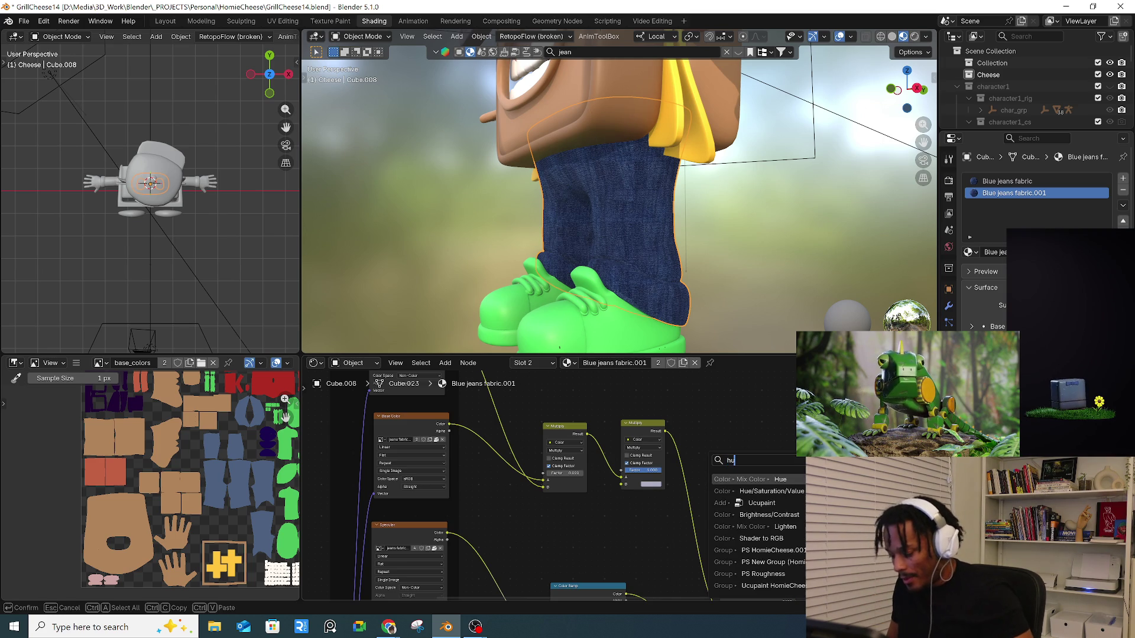
pyautogui.press('Down')
pyautogui.press('Return')
pyautogui.click(721, 497)
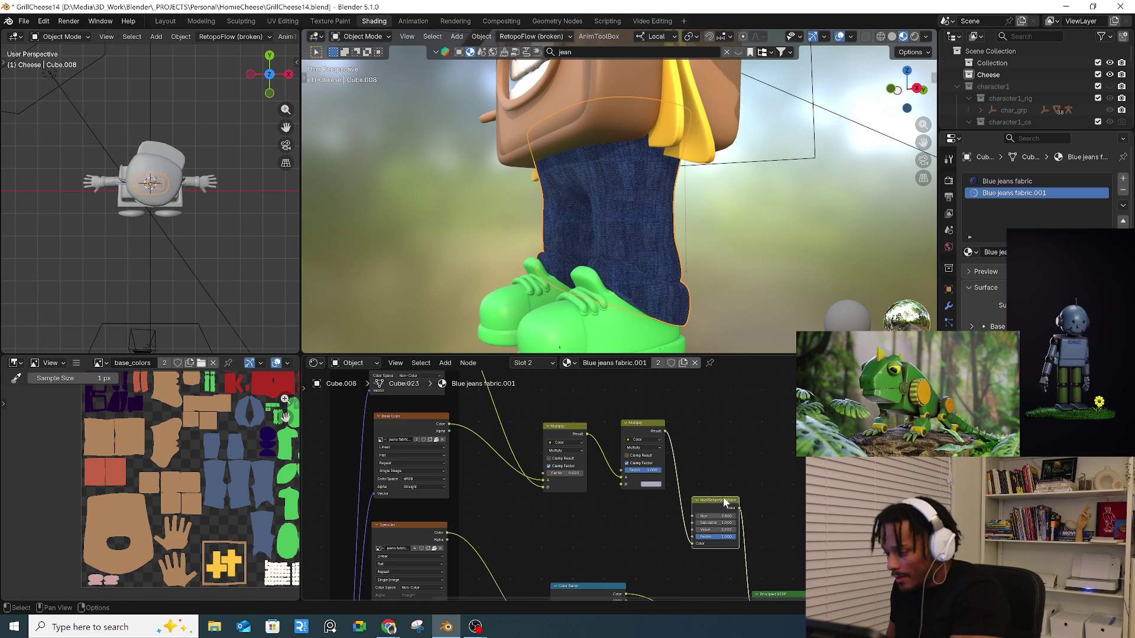
pyautogui.scroll(3, 763, 544)
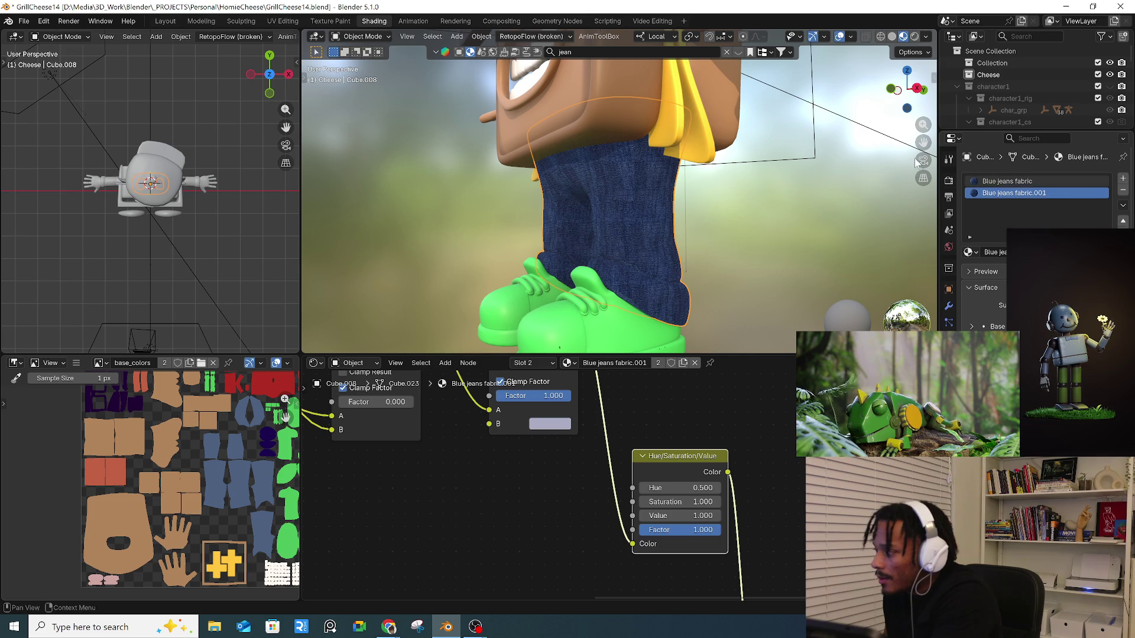
# - In Edit Mode, select both rolled jeans cuffs with L and assign them to the second material
pyautogui.click(387, 37)
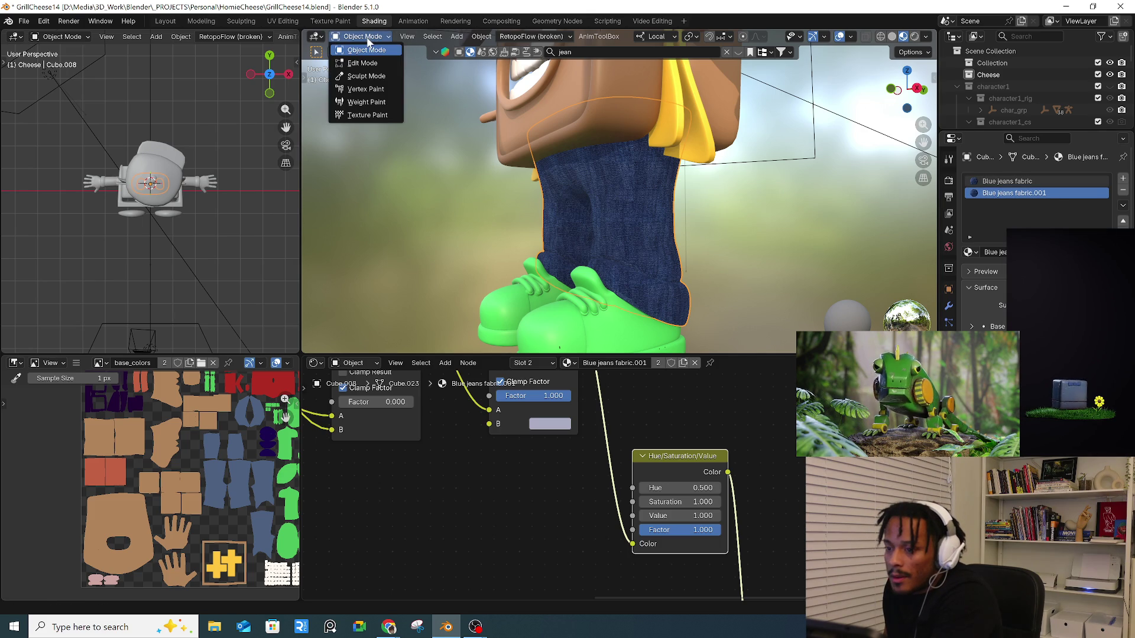
pyautogui.click(363, 64)
pyautogui.click(634, 288)
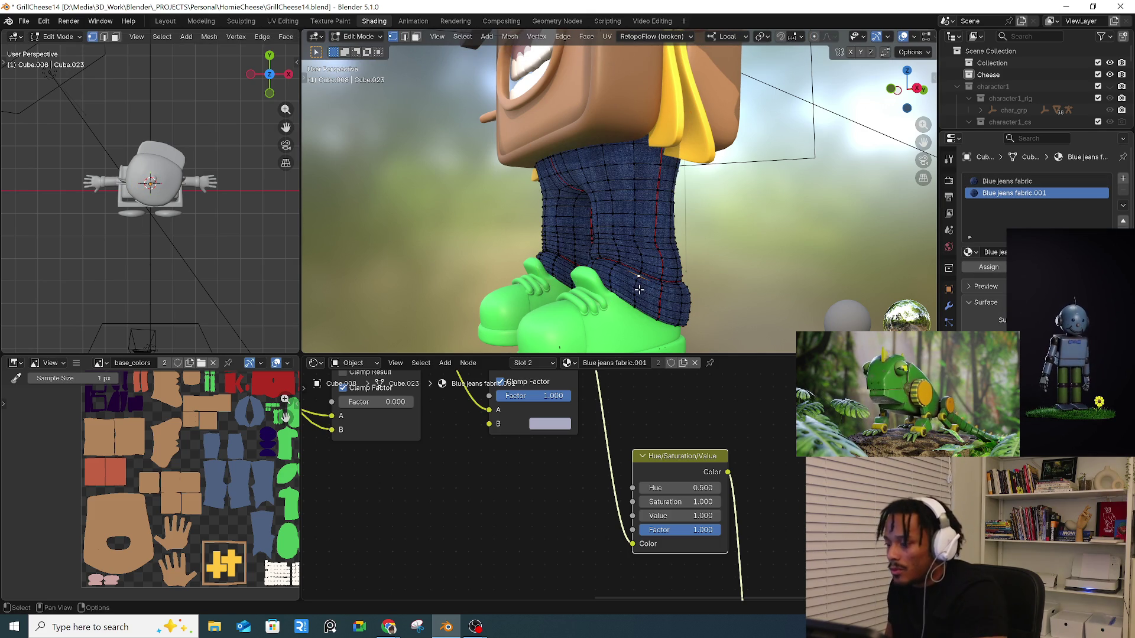
pyautogui.hotkey('ctrl', 'l')
pyautogui.press('l')
pyautogui.moveTo(674, 302)
pyautogui.mouseDown(button='middle')
pyautogui.moveTo(602, 302)
pyautogui.moveTo(787, 298)
pyautogui.mouseUp(button='middle')
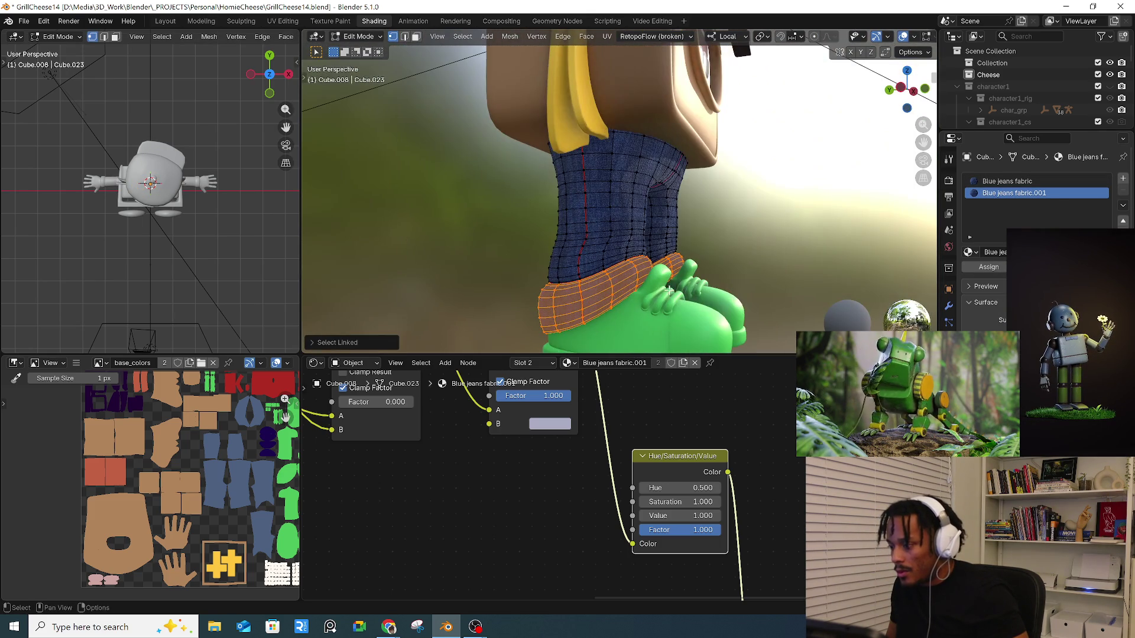
pyautogui.click(992, 268)
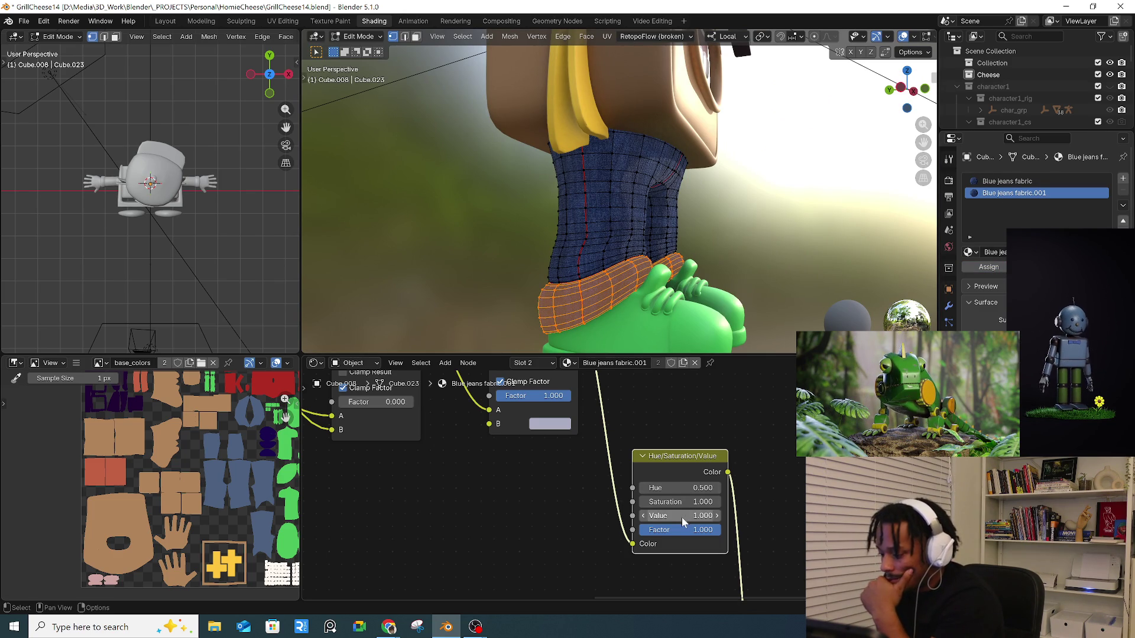
# - Reset the cuff saturation to 0, return to Object Mode and reselect the jeans
pyautogui.press('BackSpace')
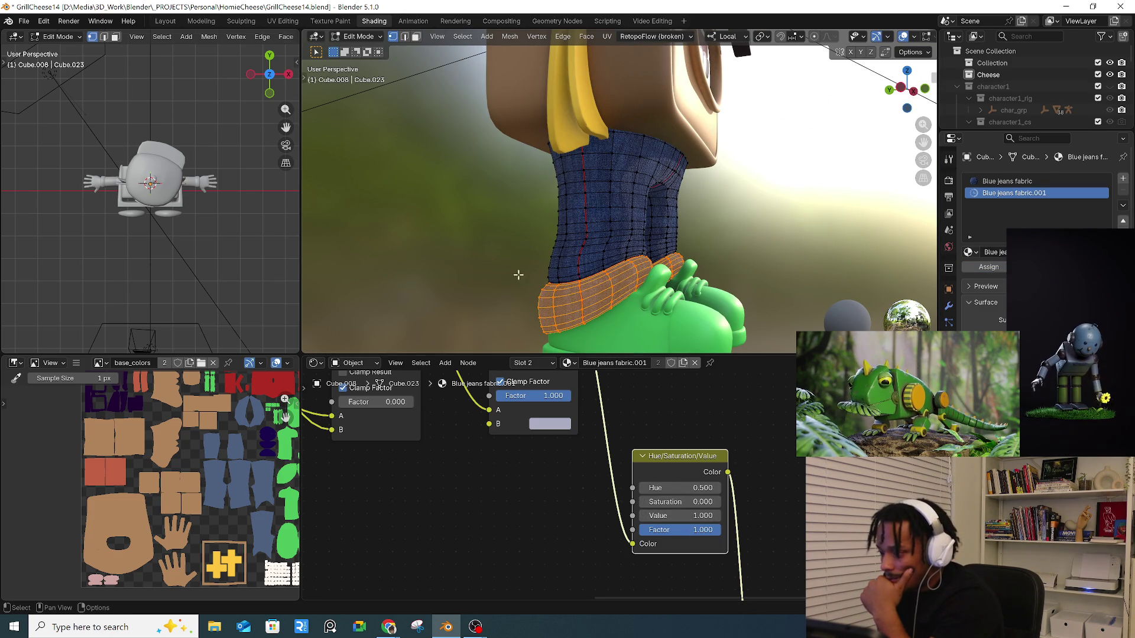
pyautogui.click(358, 37)
pyautogui.click(366, 50)
pyautogui.moveTo(472, 211)
pyautogui.mouseDown(button='middle')
pyautogui.moveTo(550, 240)
pyautogui.moveTo(644, 222)
pyautogui.mouseUp(button='middle')
pyautogui.scroll(-3, 548, 196)
pyautogui.moveTo(548, 197); pyautogui.dragTo(662, 233, button='middle')
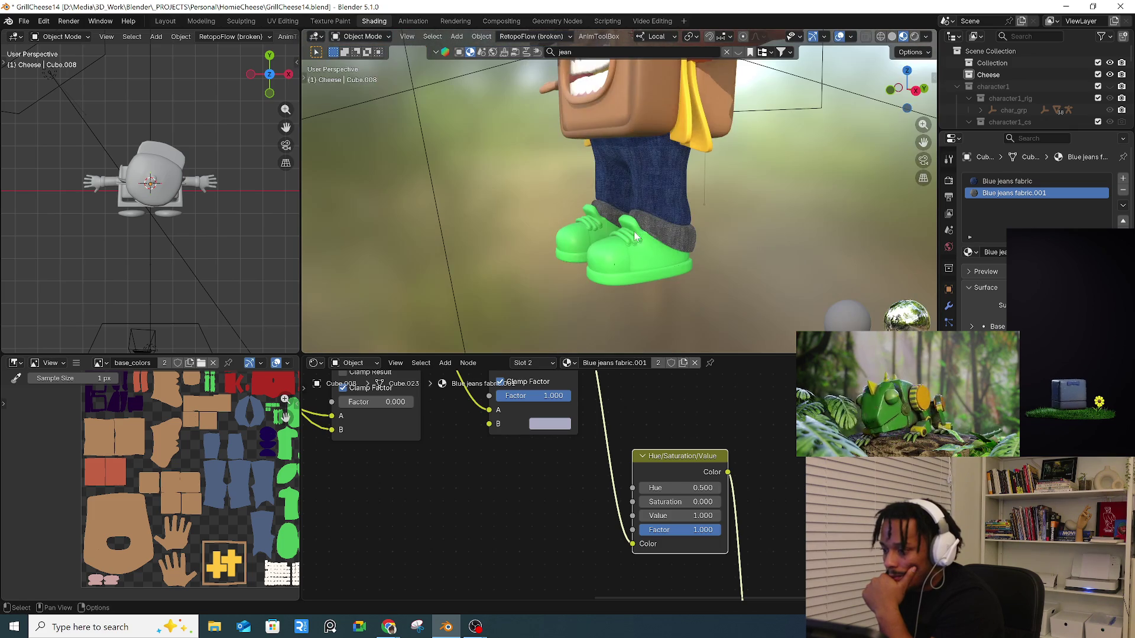
pyautogui.click(667, 233)
pyautogui.scroll(2, 668, 234)
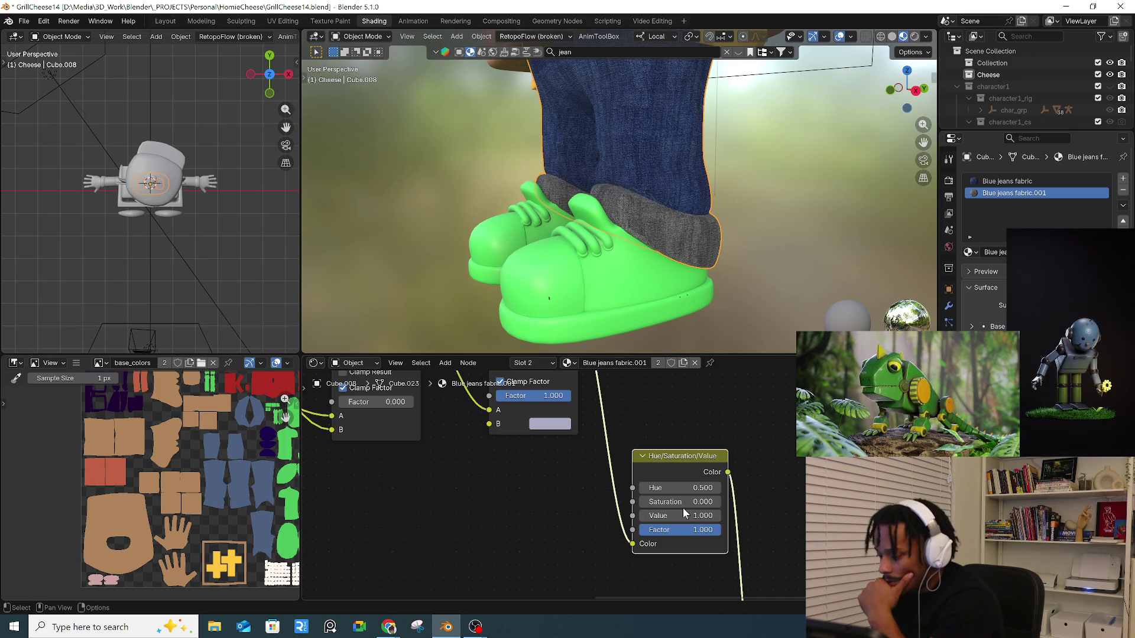
# - Set the cuff Hue/Saturation/Value node to saturation 0.700 and value 2.000
pyautogui.moveTo(691, 502)
pyautogui.mouseDown()
pyautogui.moveTo(724, 503)
pyautogui.moveTo(710, 516)
pyautogui.mouseUp()
pyautogui.moveTo(626, 255)
pyautogui.mouseDown(button='middle')
pyautogui.moveTo(785, 254)
pyautogui.moveTo(691, 151)
pyautogui.moveTo(733, 196)
pyautogui.moveTo(696, 198)
pyautogui.moveTo(740, 202)
pyautogui.moveTo(666, 198)
pyautogui.moveTo(674, 248)
pyautogui.mouseUp(button='middle')
pyautogui.scroll(8, 675, 250)
pyautogui.click(552, 193)
# - Orbit and zoom around both shoes and the character to check the lighter cuffs above the green shoes
pyautogui.moveTo(551, 193)
pyautogui.mouseDown(button='middle')
pyautogui.moveTo(669, 204)
pyautogui.moveTo(720, 189)
pyautogui.moveTo(752, 196)
pyautogui.mouseUp(button='middle')
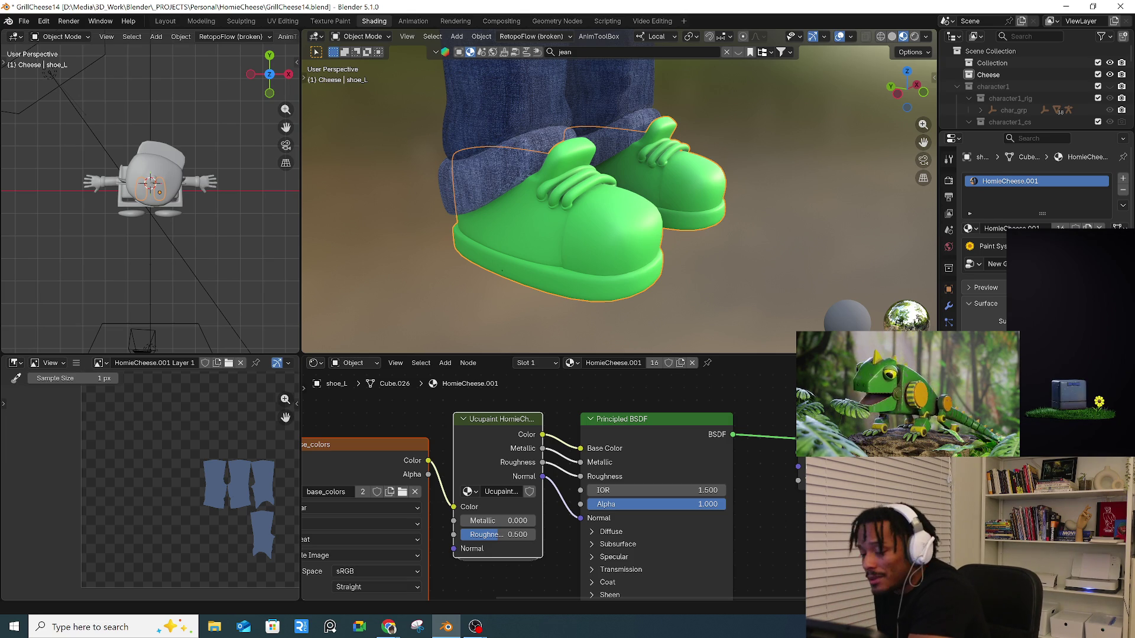
pyautogui.moveTo(662, 177); pyautogui.dragTo(722, 176, button='middle')
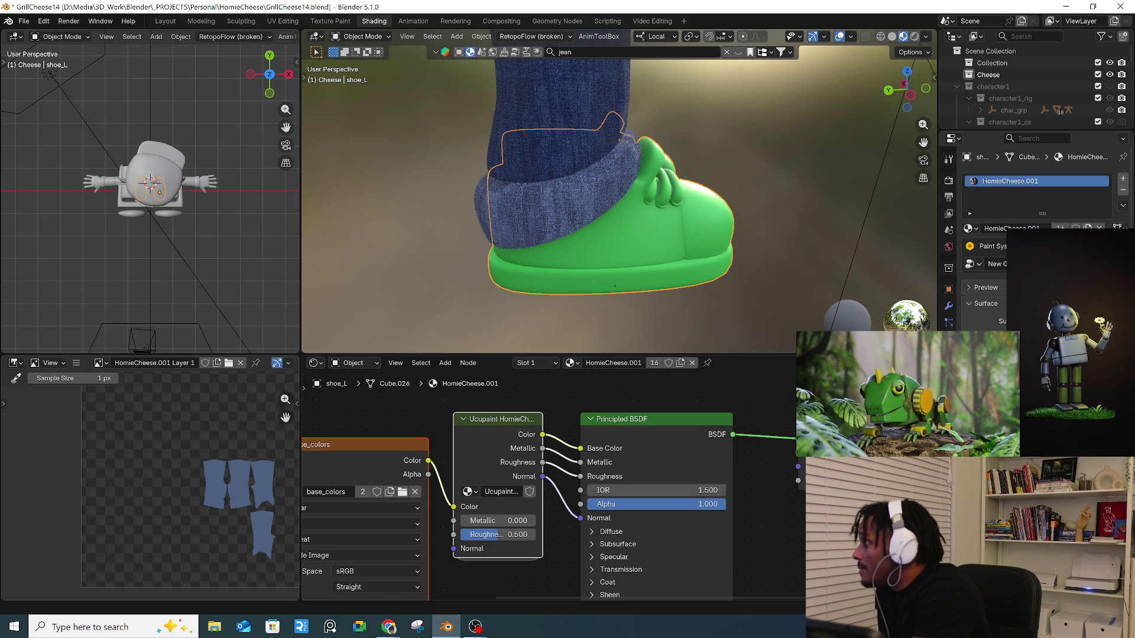
pyautogui.scroll(-10, 668, 272)
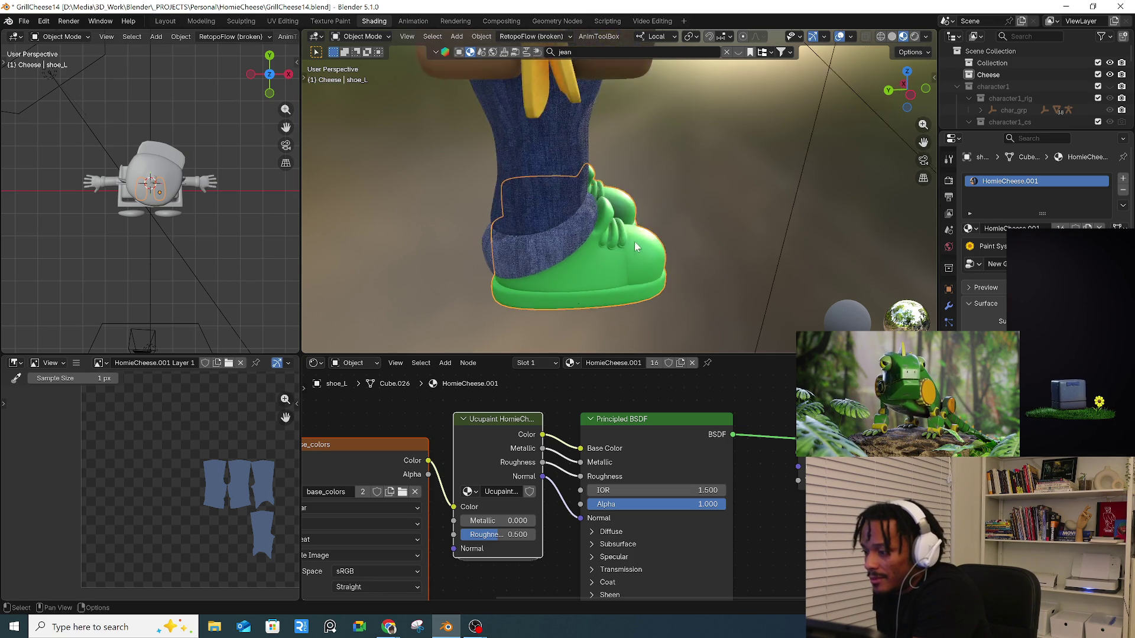
pyautogui.moveTo(596, 254)
pyautogui.mouseDown(button='middle')
pyautogui.moveTo(638, 247)
pyautogui.moveTo(655, 212)
pyautogui.mouseUp(button='middle')
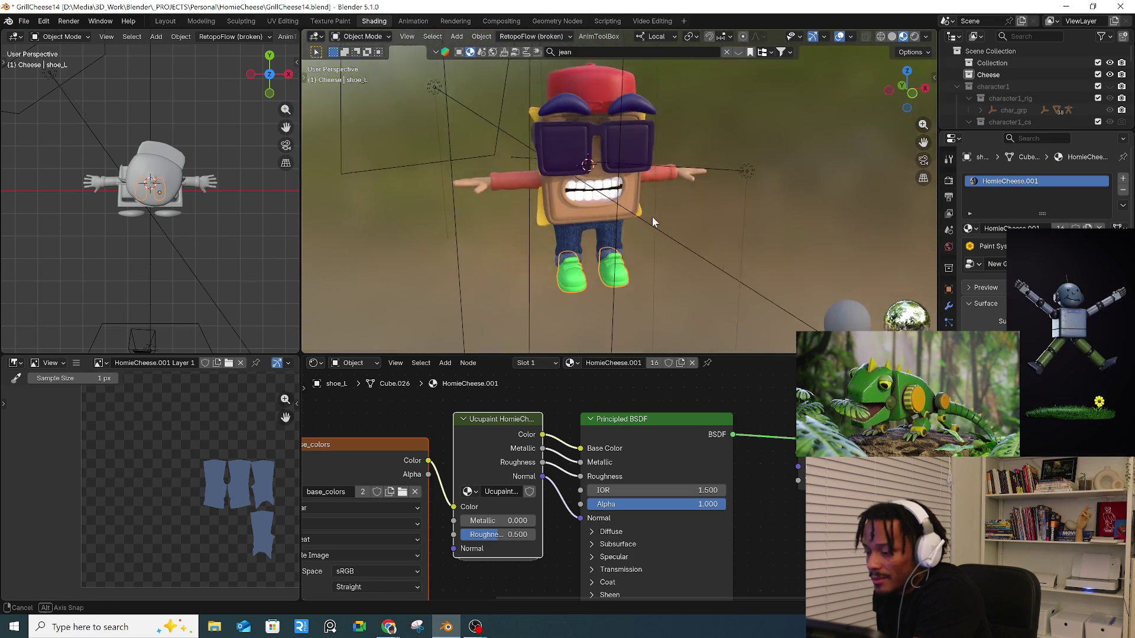
pyautogui.scroll(6, 662, 201)
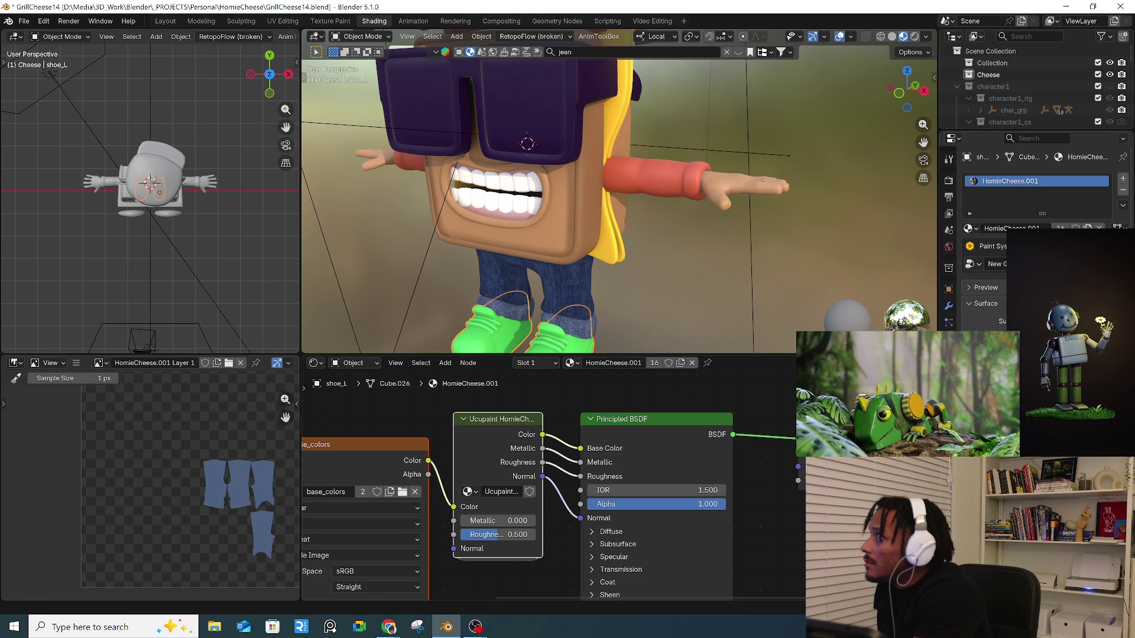
# - Search the asset library for 'shoe' and page through the shoe material results
pyautogui.click(589, 52)
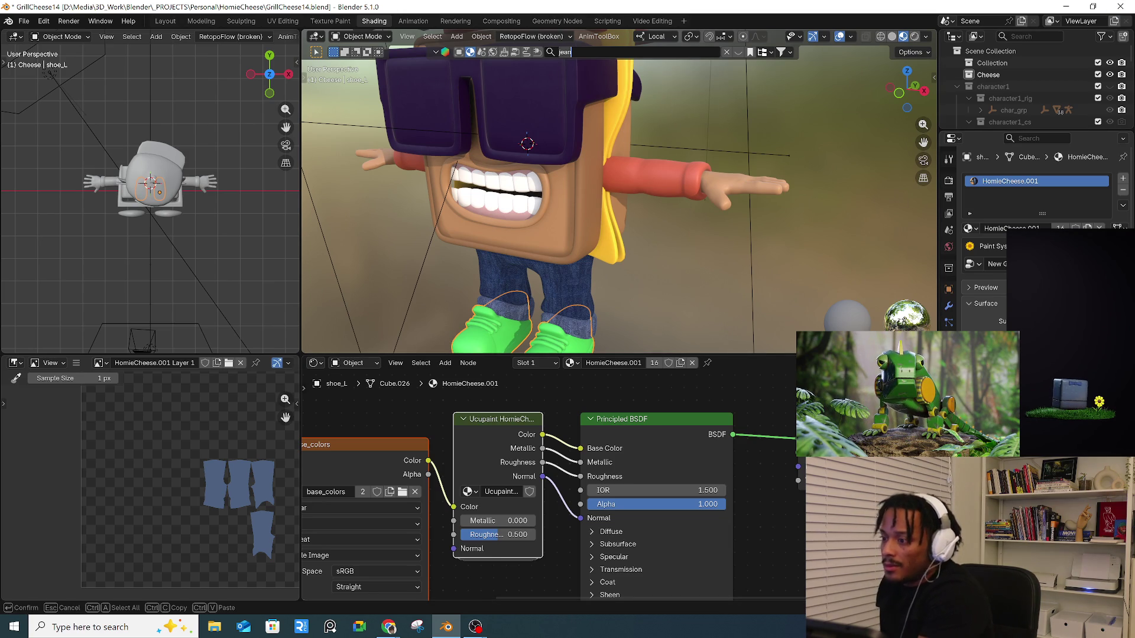
pyautogui.write('sho')
pyautogui.write('e')
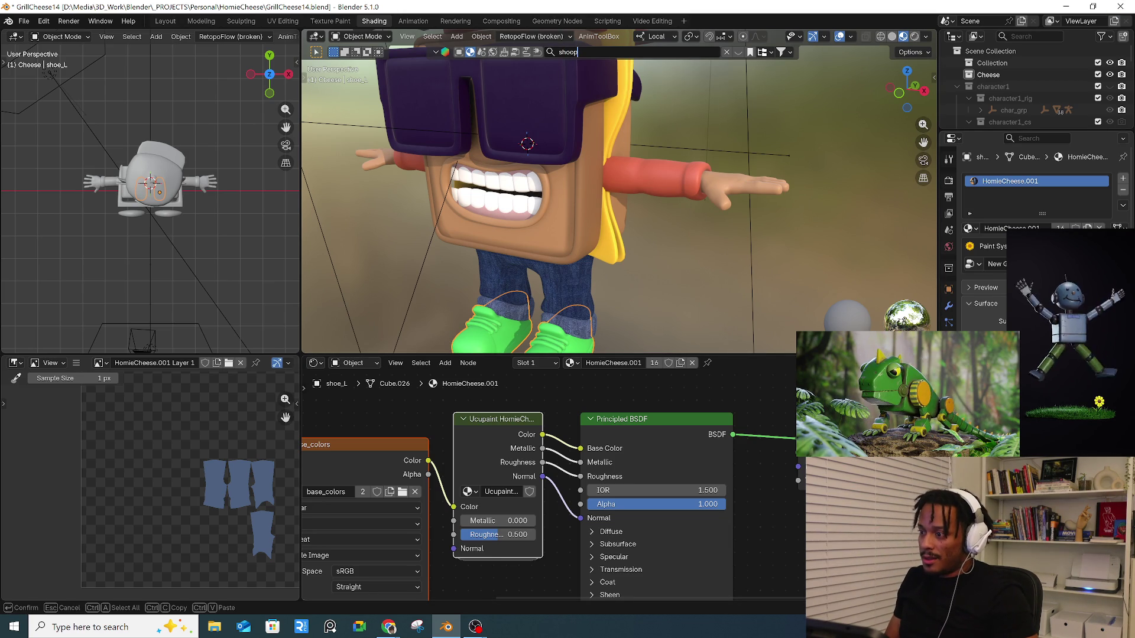
pyautogui.press('Return')
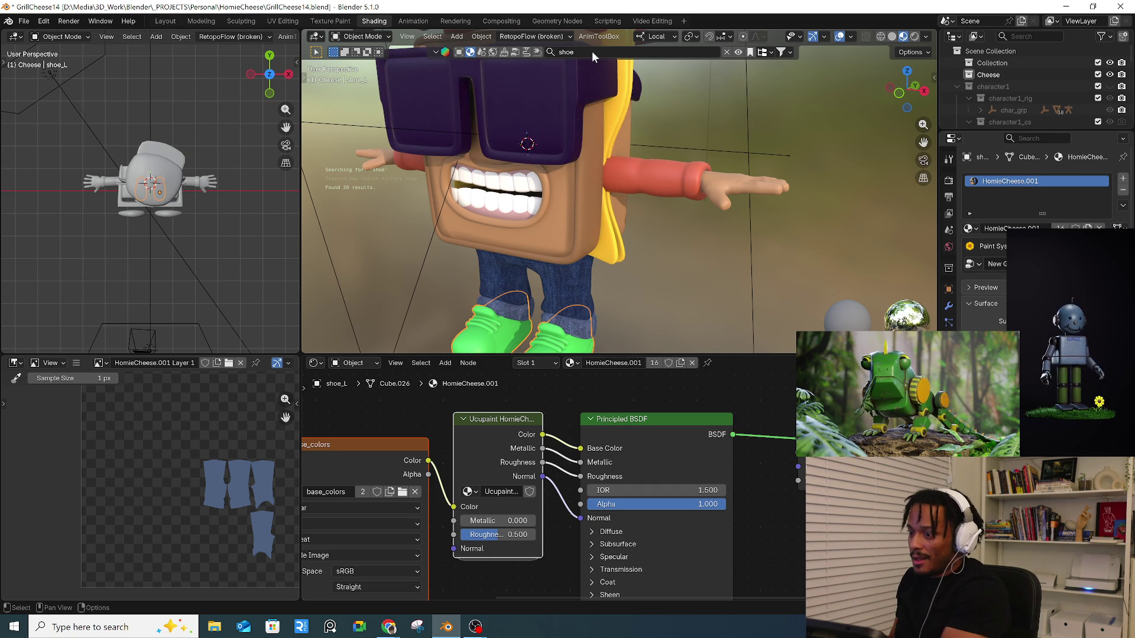
pyautogui.click(739, 52)
pyautogui.moveTo(405, 136)
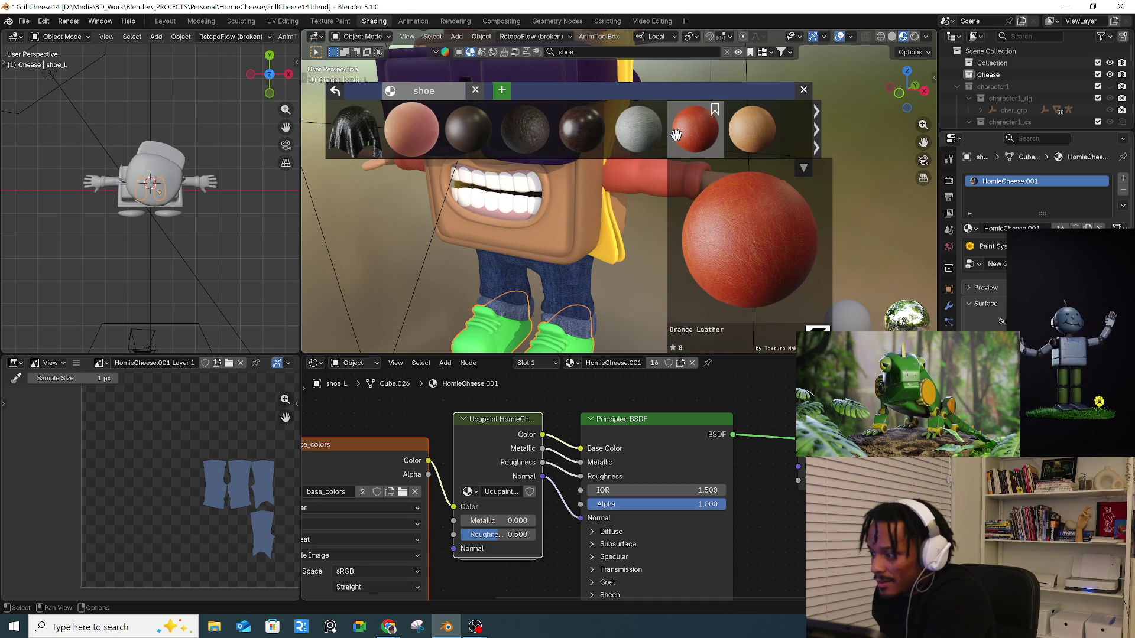
pyautogui.click(817, 130)
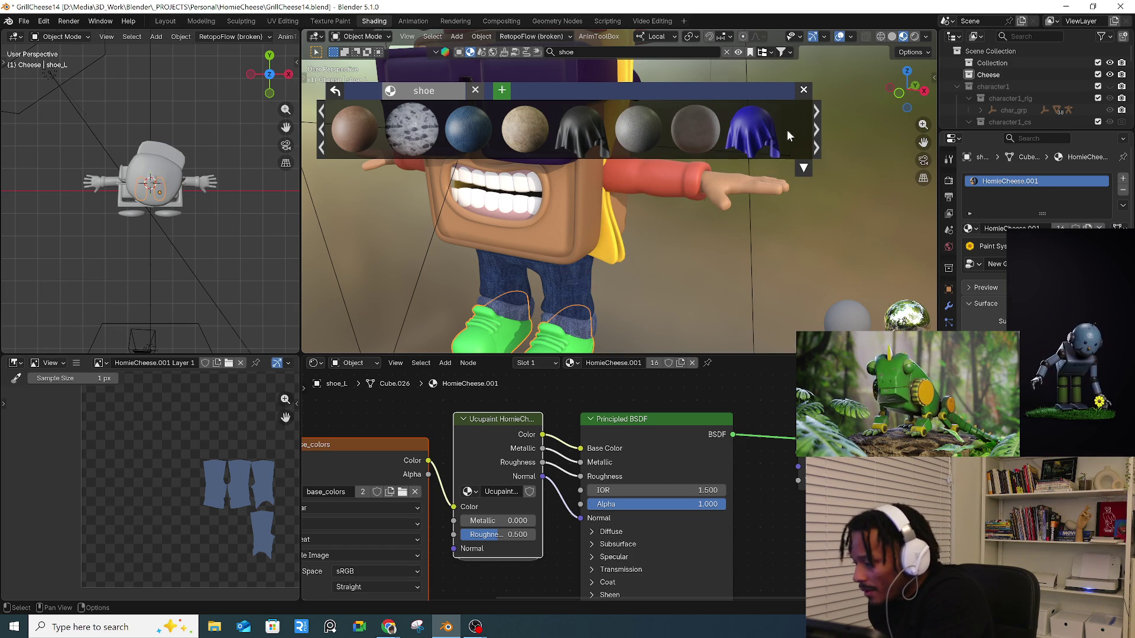
pyautogui.click(818, 131)
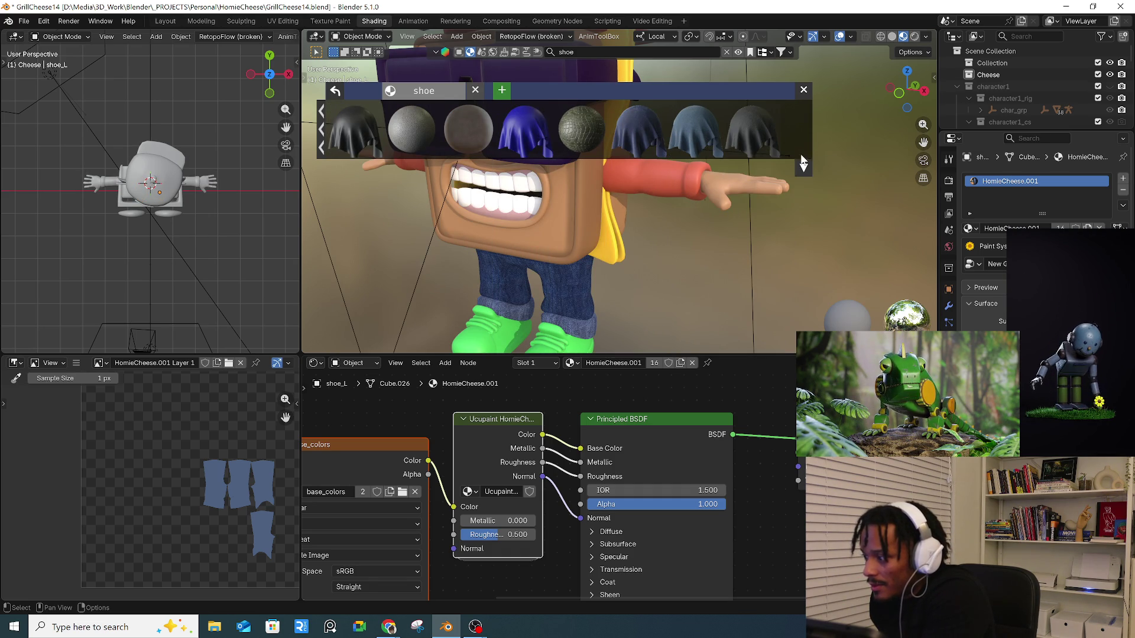
pyautogui.click(324, 142)
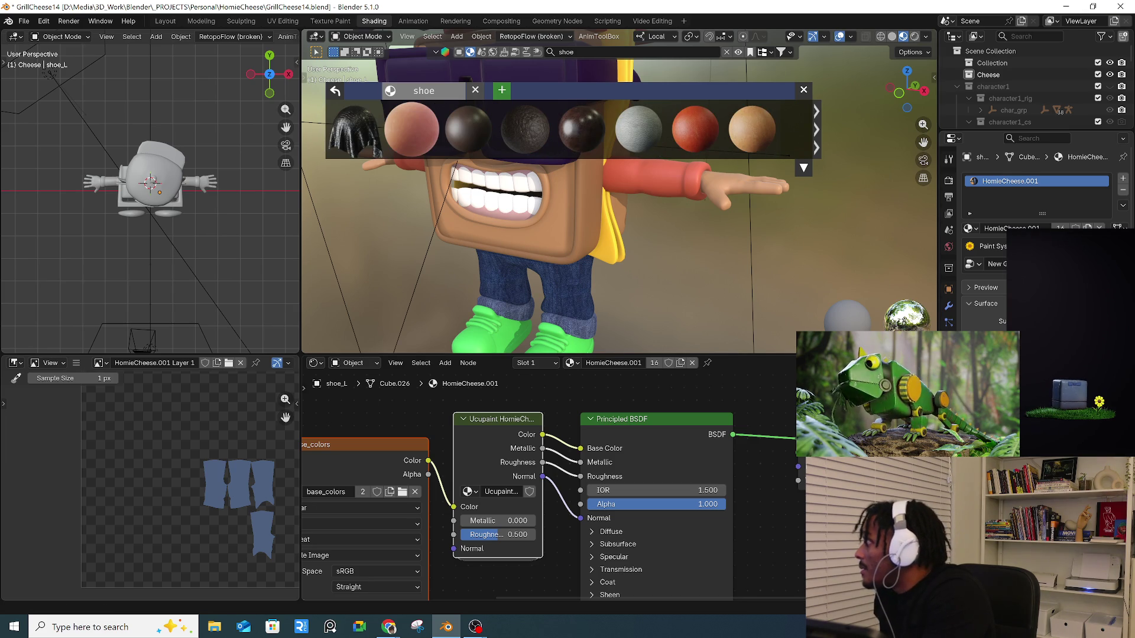
# - Replace the search term with 'midsole' and run the search
pyautogui.hotkey('alt', 'Tab')
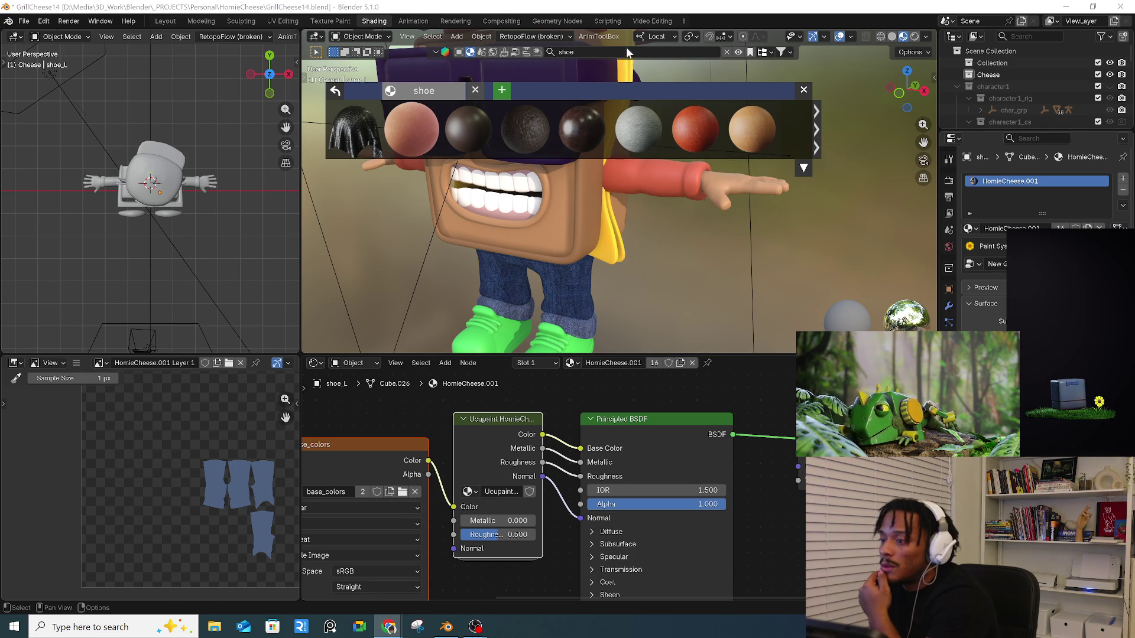
pyautogui.click(580, 52)
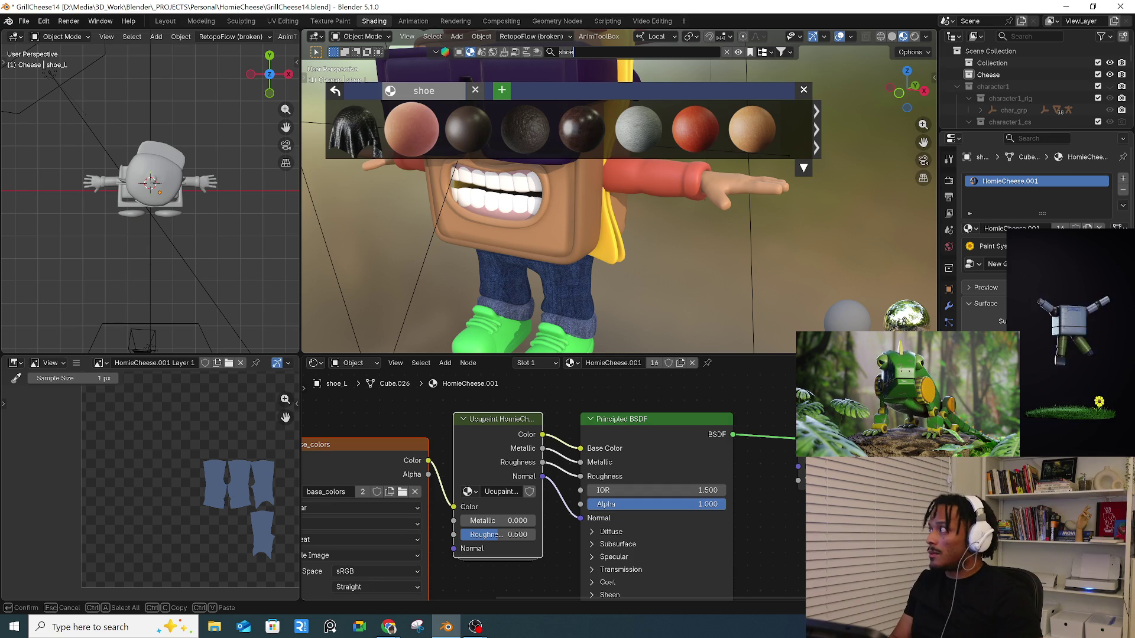
pyautogui.press('BackSpace')
pyautogui.press('BackSpace')
pyautogui.press('BackSpace')
pyautogui.write('midsole')
pyautogui.press('Return')
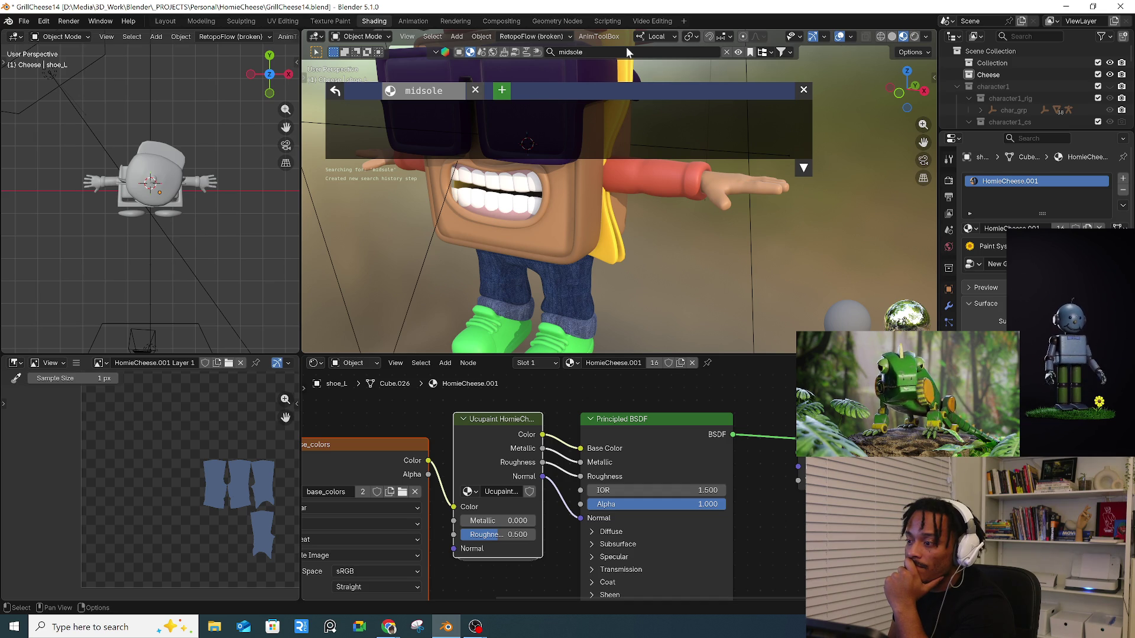
# - Delete the 'midsole' text from the material search field
pyautogui.click(626, 49)
pyautogui.hotkey('ctrl', 'BackSpace')
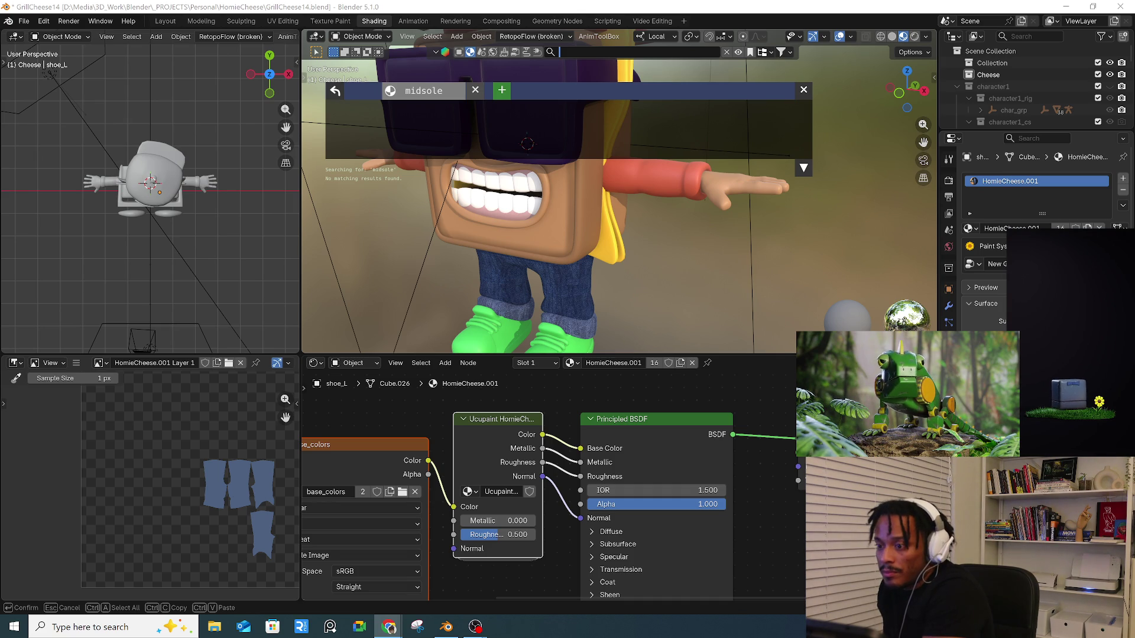
pyautogui.write('material')
# - Close the empty midsole results and rerun the 'shoe' material search
pyautogui.click(476, 90)
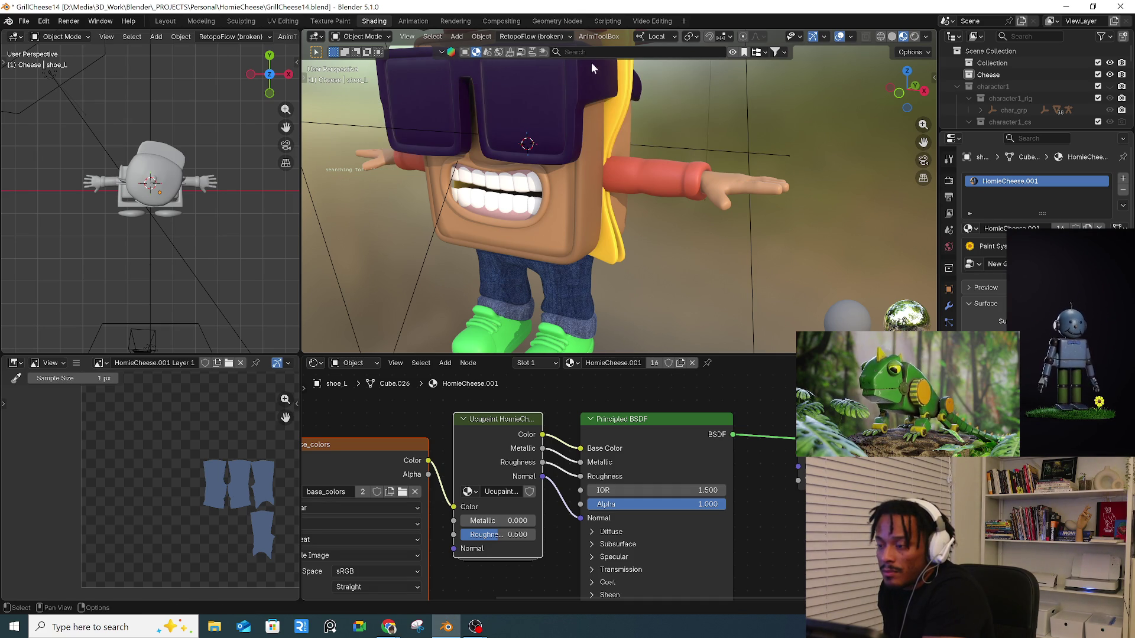
pyautogui.write('shoe')
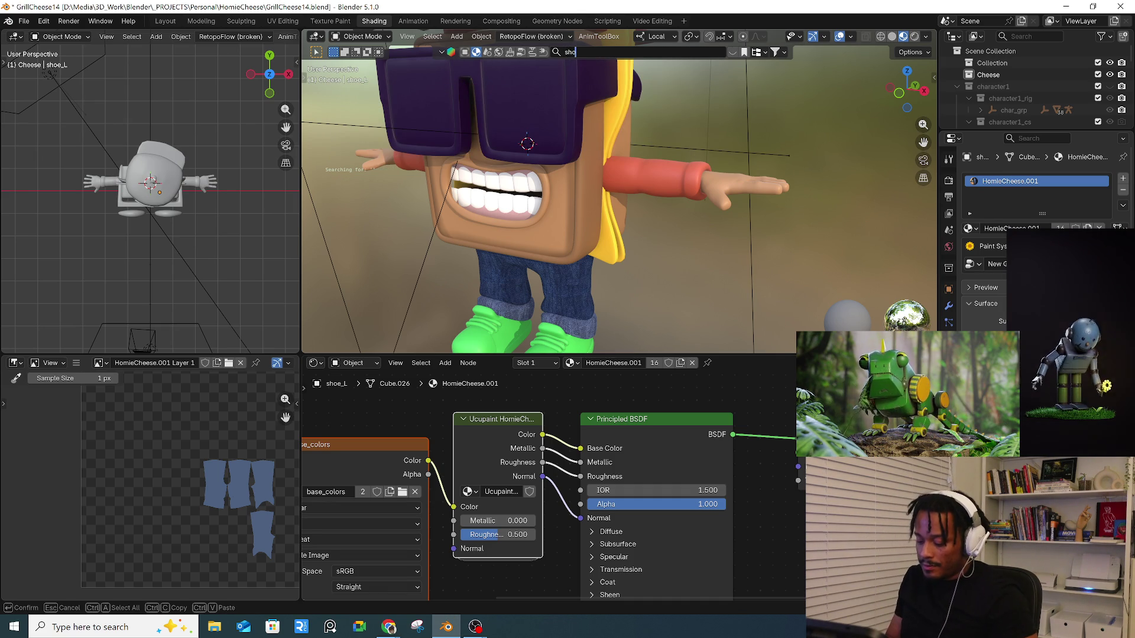
pyautogui.press('Return')
pyautogui.moveTo(471, 146)
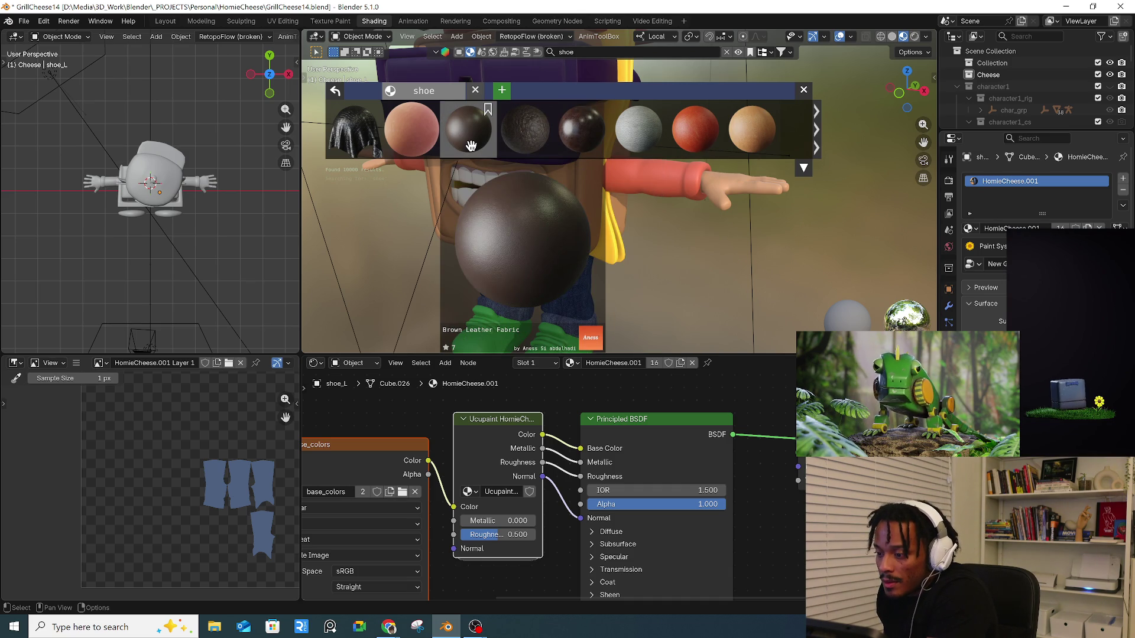
pyautogui.scroll(5, 658, 288)
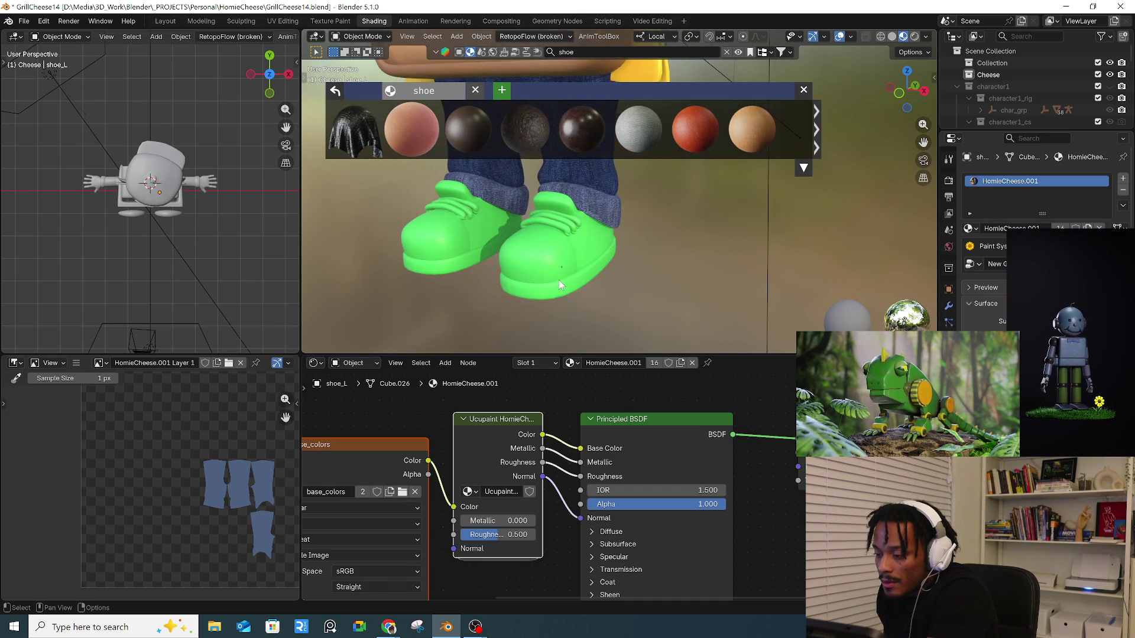
pyautogui.scroll(1, 559, 280)
# - Select both green shoes, close the shoe results panel, and switch to the Layout workspace
pyautogui.click(544, 274)
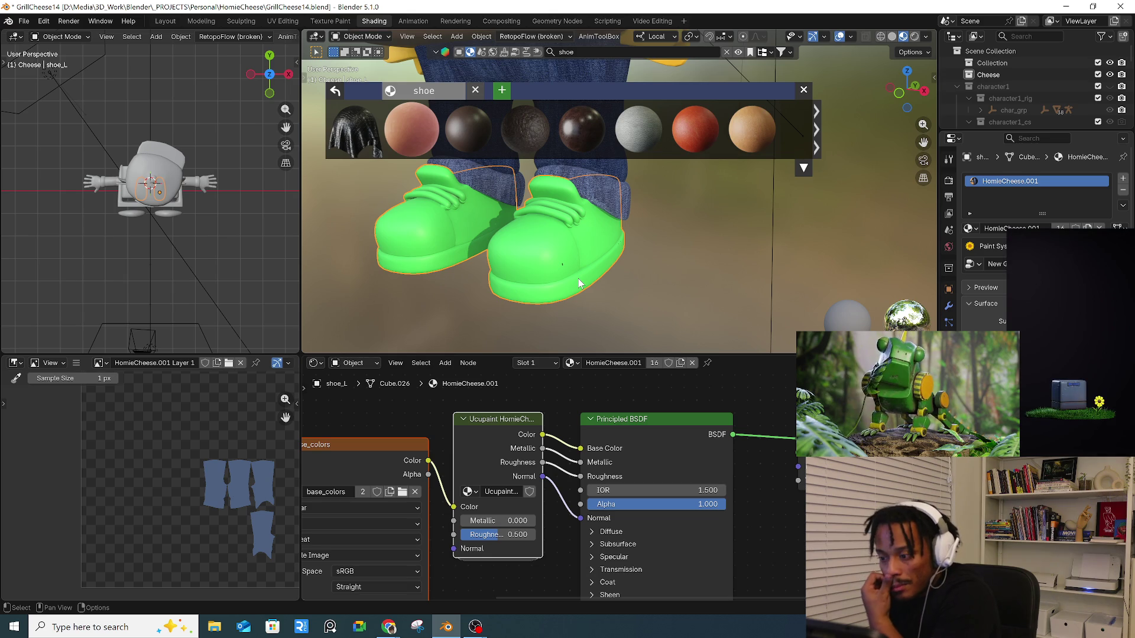
pyautogui.moveTo(579, 283)
pyautogui.mouseDown(button='middle')
pyautogui.moveTo(556, 274)
pyautogui.moveTo(643, 262)
pyautogui.moveTo(739, 213)
pyautogui.mouseUp(button='middle')
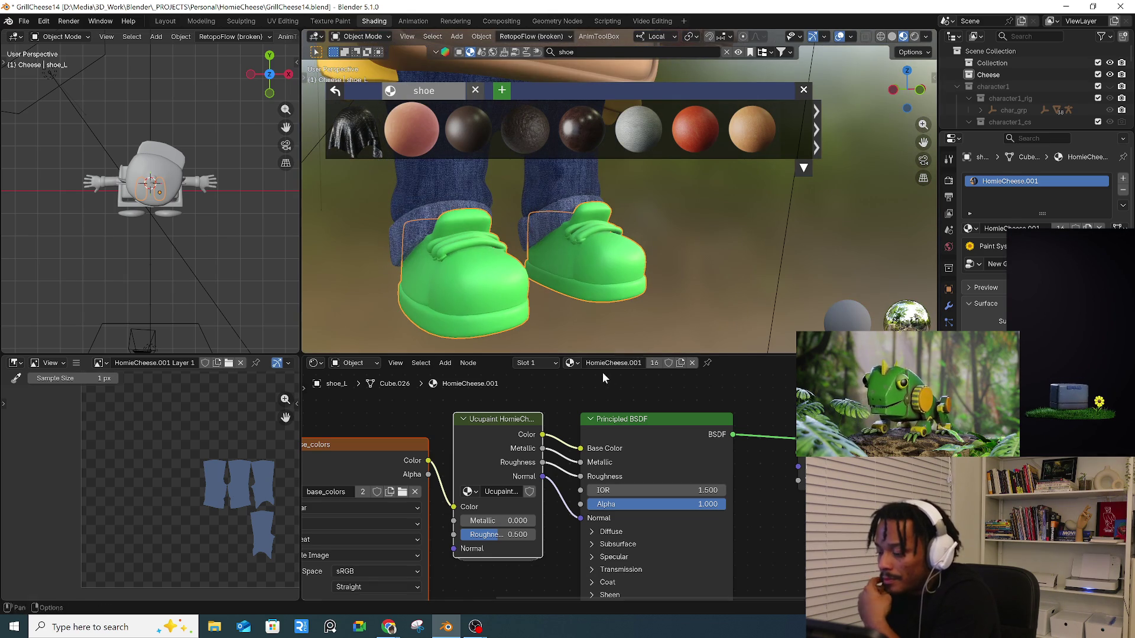
pyautogui.click(805, 91)
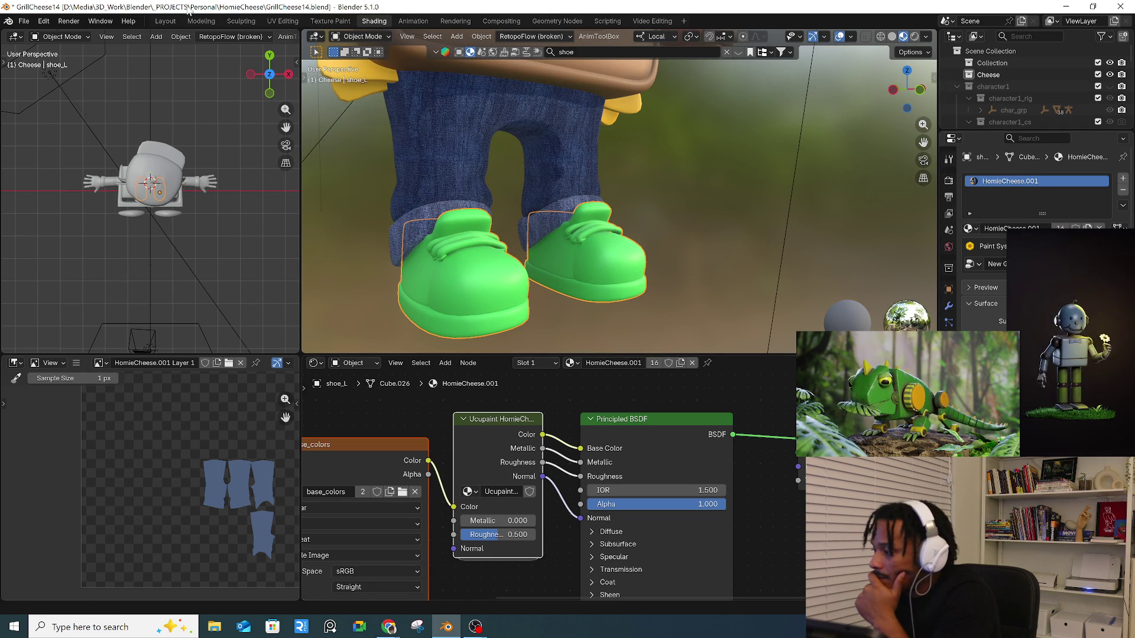
pyautogui.click(165, 21)
pyautogui.moveTo(597, 277)
pyautogui.mouseDown(button='middle')
pyautogui.moveTo(545, 327)
pyautogui.moveTo(622, 314)
pyautogui.moveTo(644, 268)
pyautogui.moveTo(477, 318)
pyautogui.moveTo(582, 392)
pyautogui.mouseUp(button='middle')
# - Select shoe_L, add a new 2048 Ucupaint image layer named 'shoes', and enter Texture Paint mode
pyautogui.click(644, 268)
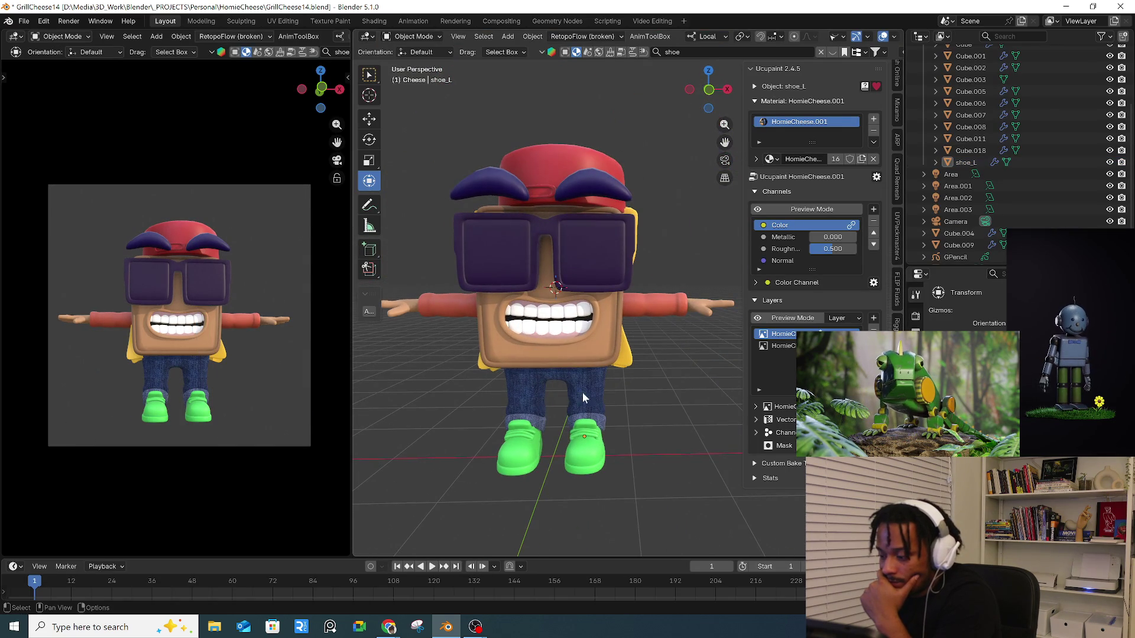
pyautogui.click(595, 443)
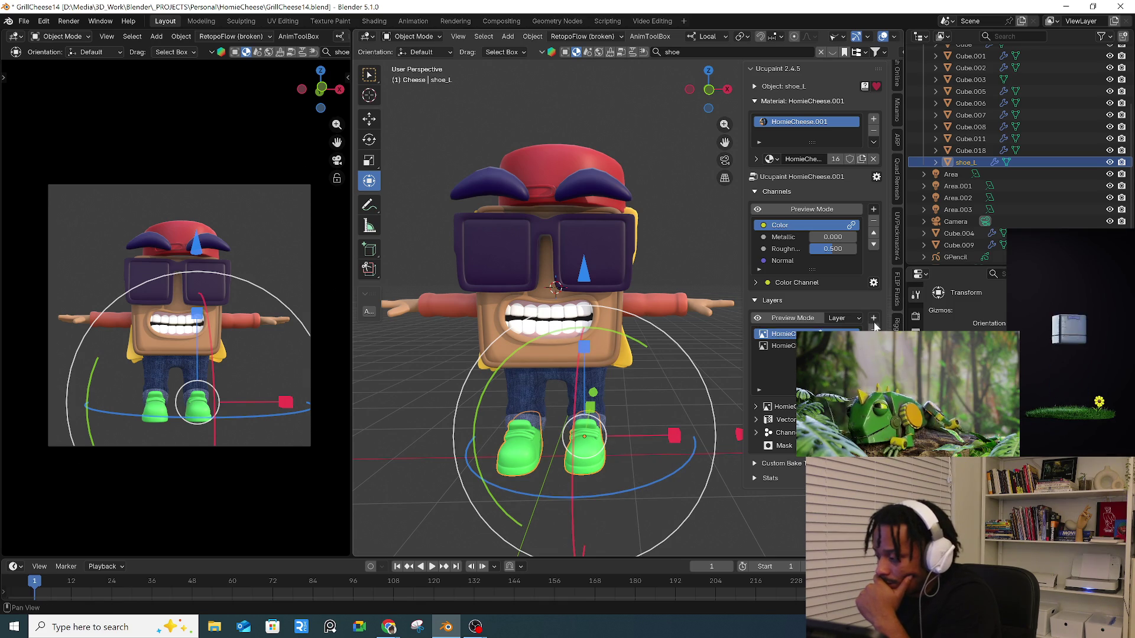
pyautogui.rightClick(786, 335)
pyautogui.click(603, 347)
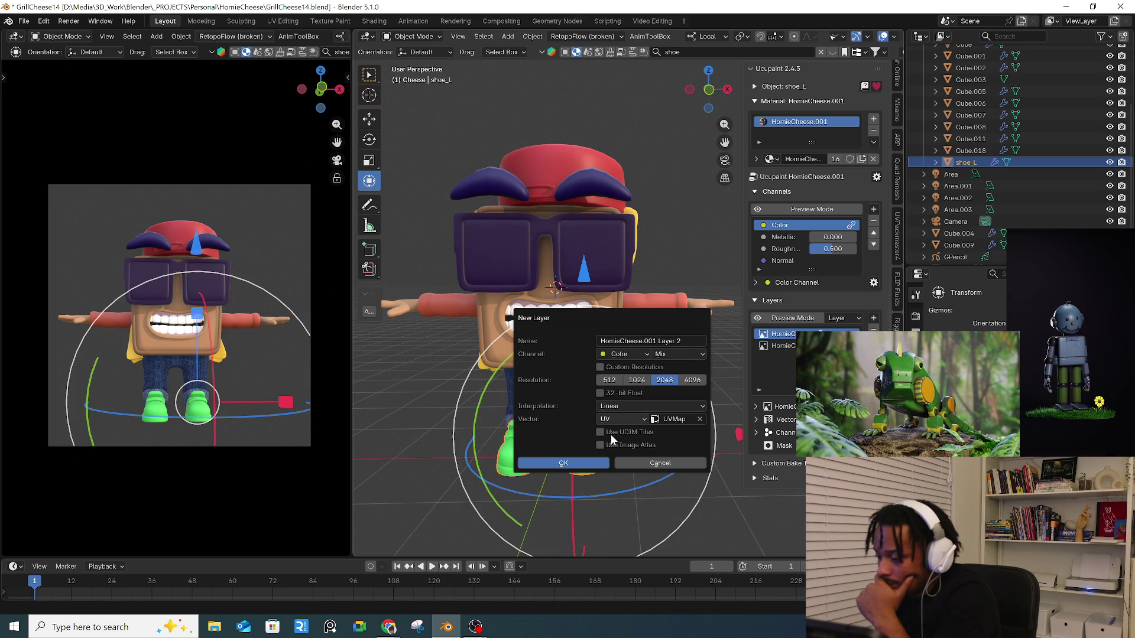
pyautogui.click(646, 345)
pyautogui.write('shoes')
pyautogui.press('Return')
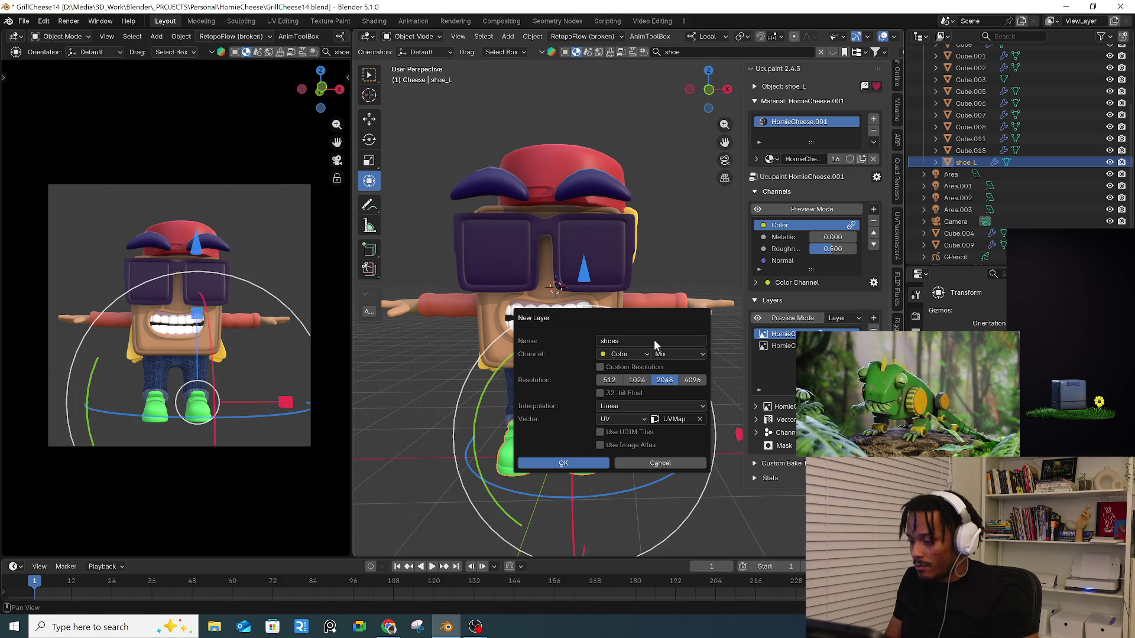
pyautogui.click(574, 460)
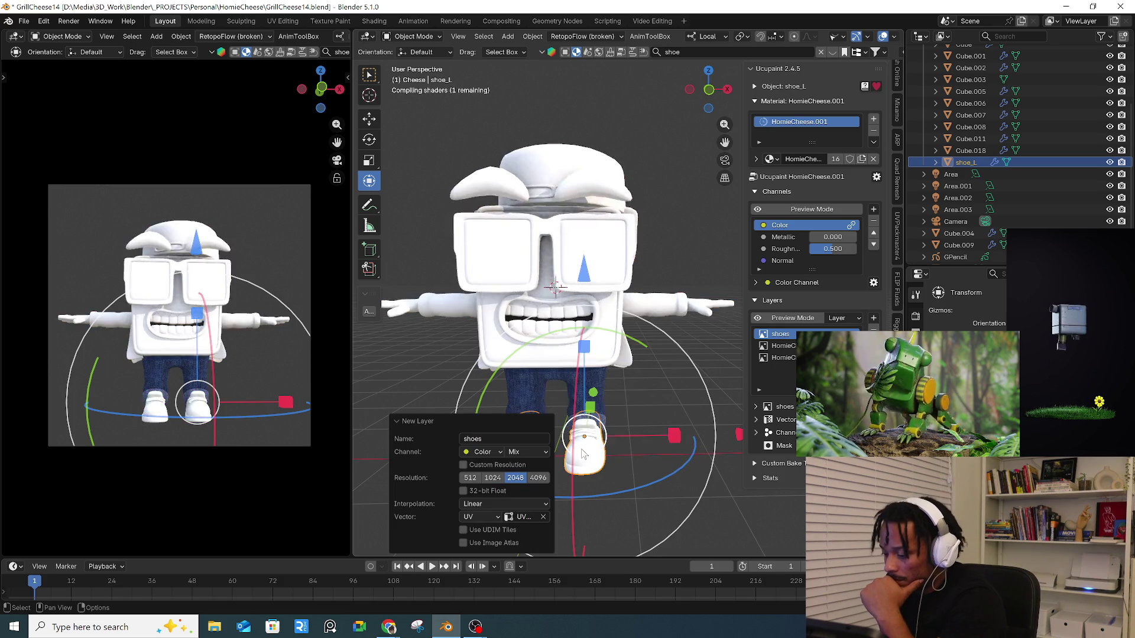
pyautogui.moveTo(576, 414); pyautogui.dragTo(613, 365, button='middle')
pyautogui.press('KP_Decimal')
pyautogui.hotkey('ctrl', 'Tab')
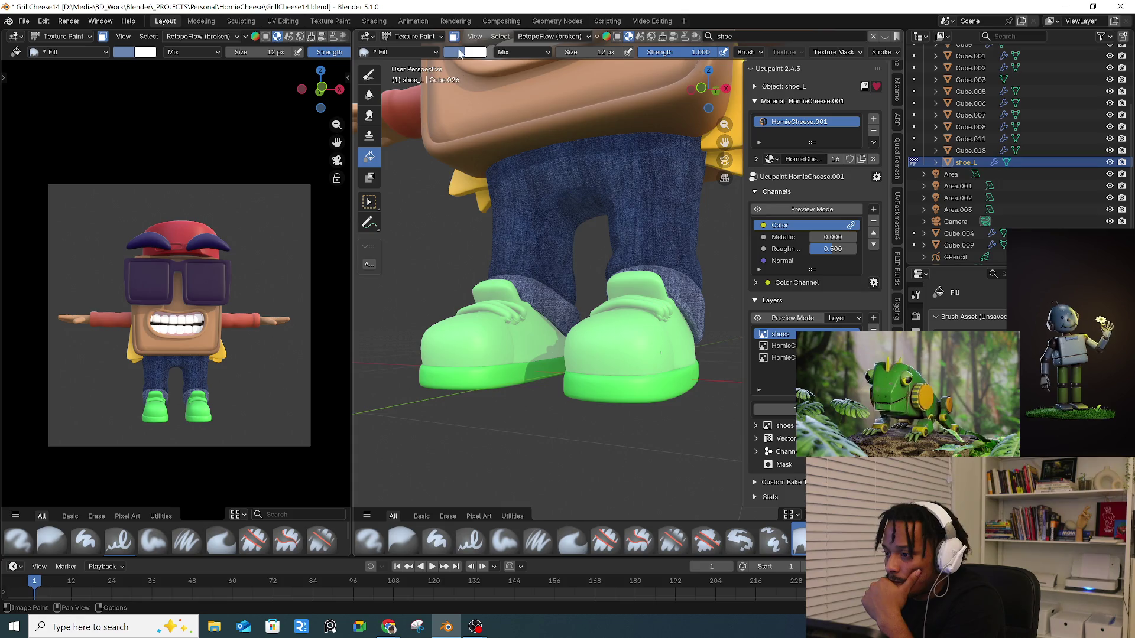
# - Set the brush colour to near-white and fill the shoe soles with it
pyautogui.click(455, 53)
pyautogui.moveTo(549, 93); pyautogui.dragTo(550, 67)
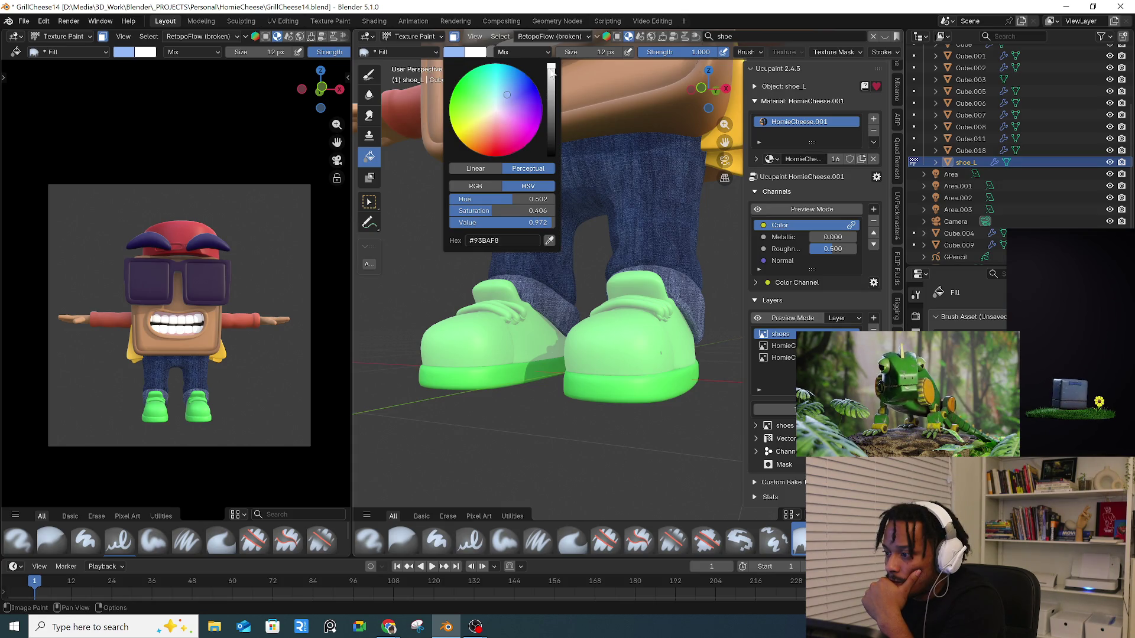
pyautogui.click(495, 108)
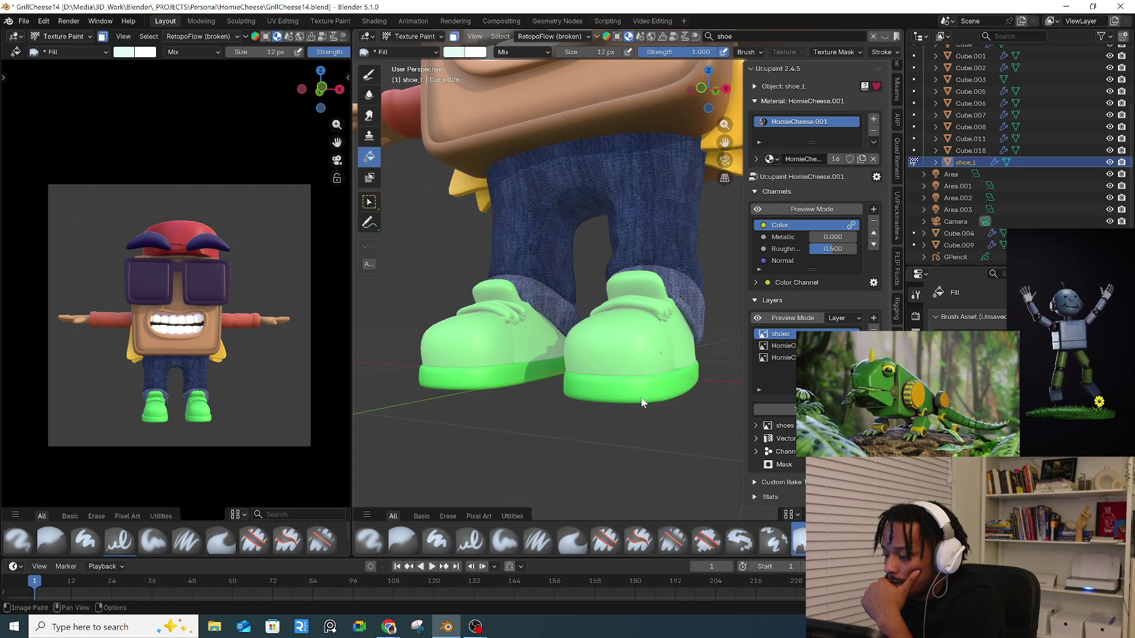
pyautogui.click(495, 385)
pyautogui.moveTo(494, 391)
pyautogui.mouseDown(button='middle')
pyautogui.moveTo(633, 398)
pyautogui.moveTo(597, 397)
pyautogui.moveTo(585, 378)
pyautogui.mouseUp(button='middle')
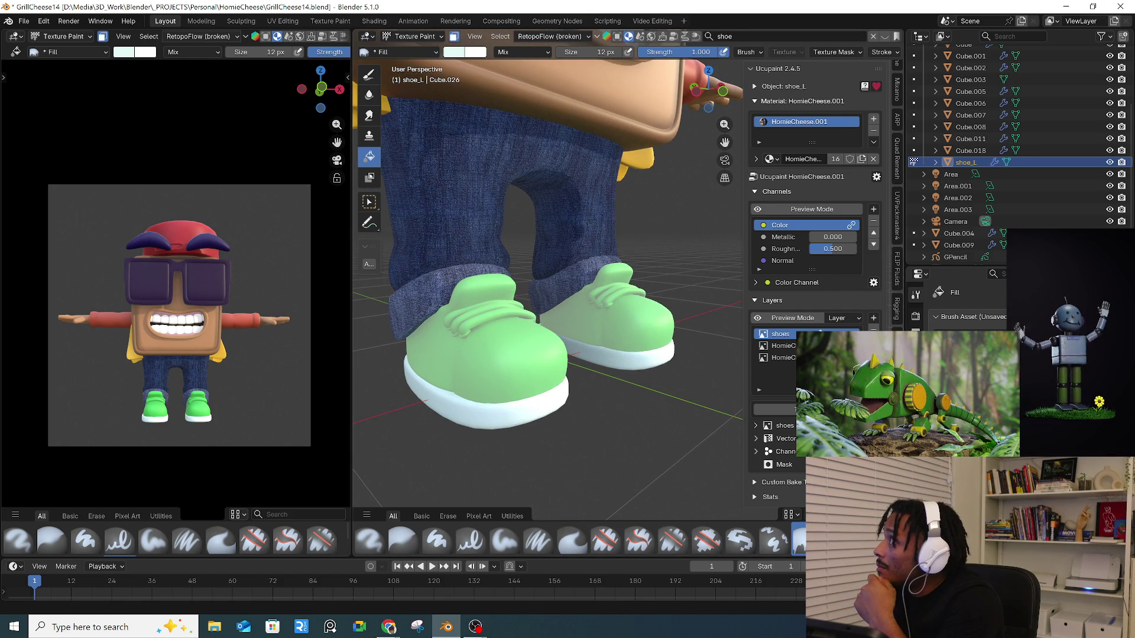
pyautogui.hotkey('alt', 'Tab')
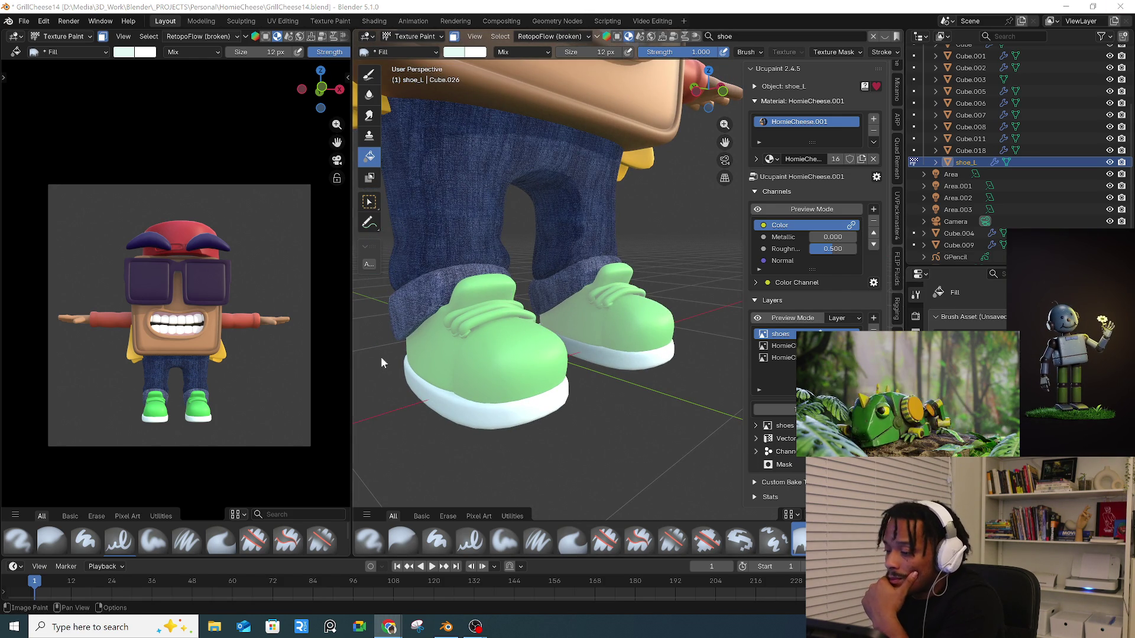
pyautogui.hotkey('alt', 'Tab')
pyautogui.moveTo(520, 298)
pyautogui.mouseDown(button='middle')
pyautogui.moveTo(584, 274)
pyautogui.moveTo(572, 303)
pyautogui.moveTo(488, 209)
pyautogui.mouseUp(button='middle')
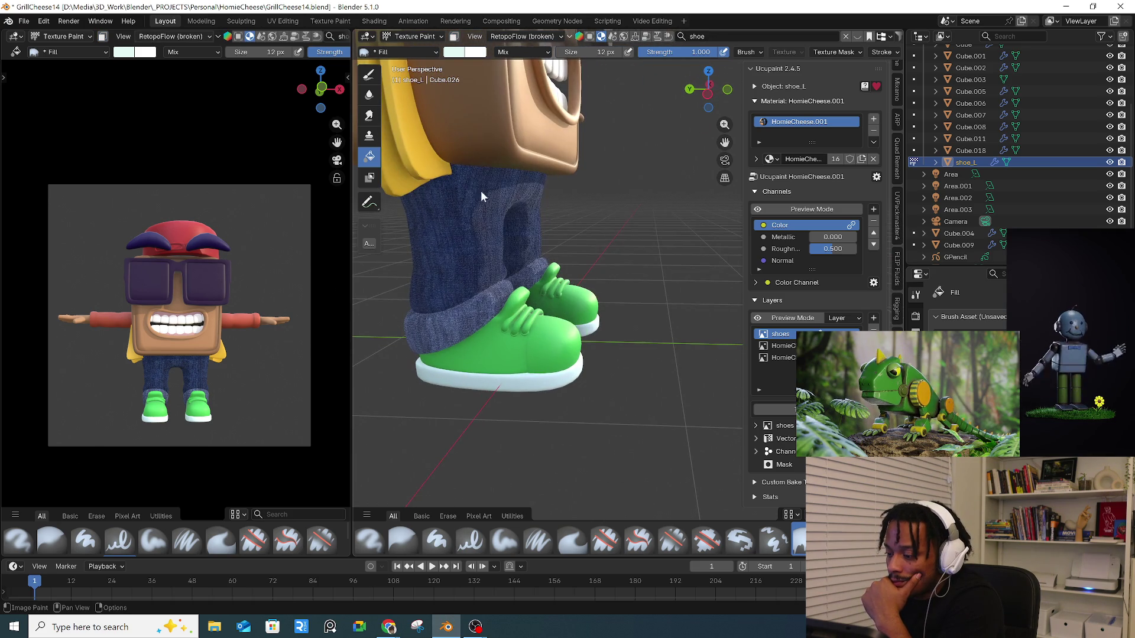
pyautogui.click(413, 36)
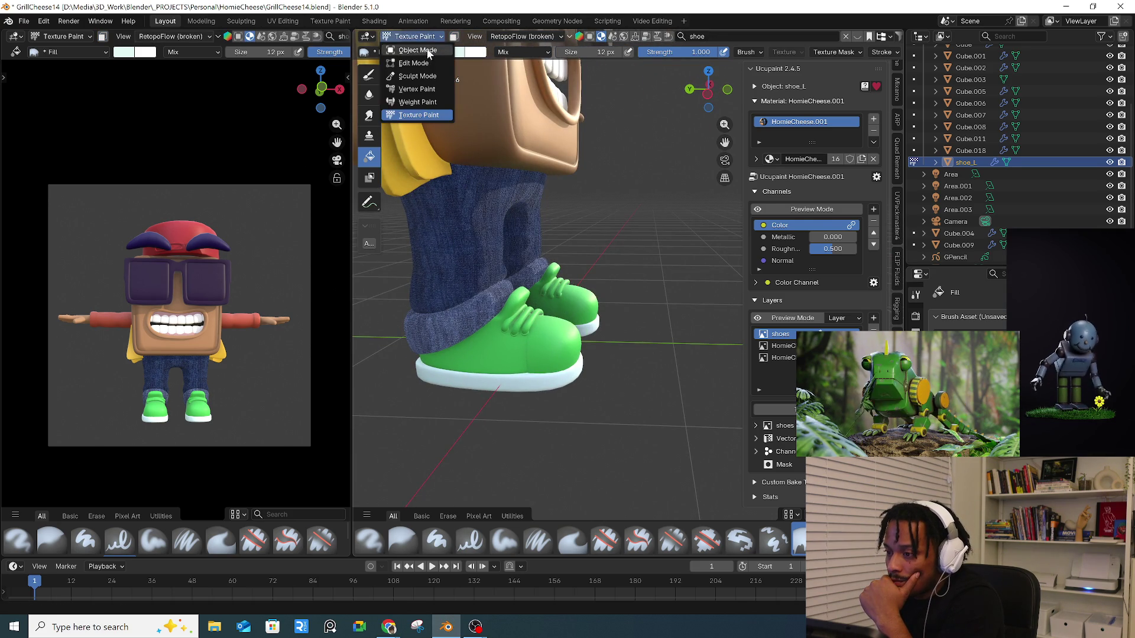
# - In Edit Mode, clear the selection, select the shoelaces with L, and zoom in on them
pyautogui.click(414, 62)
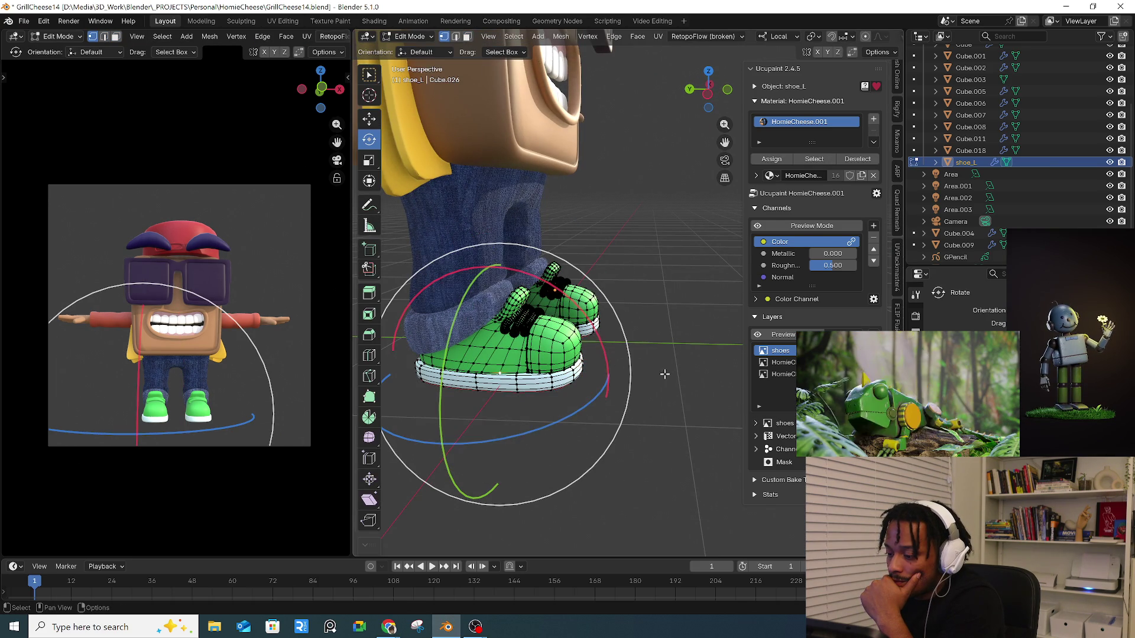
pyautogui.hotkey('alt', 'a')
pyautogui.press('l')
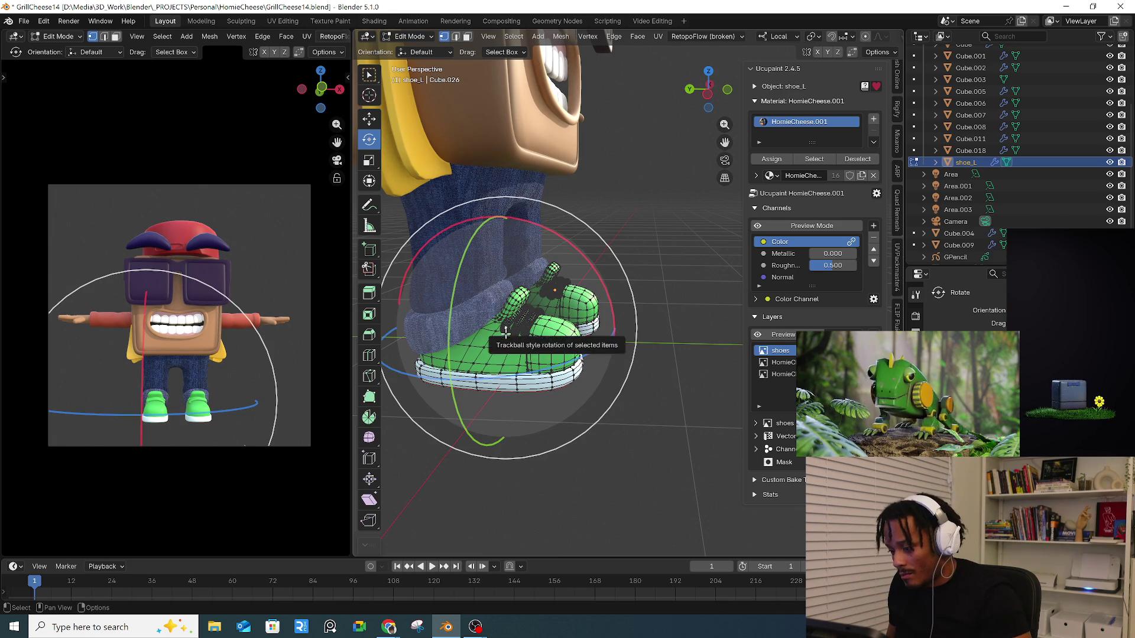
pyautogui.moveTo(523, 328)
pyautogui.mouseDown(button='middle')
pyautogui.moveTo(503, 329)
pyautogui.moveTo(537, 366)
pyautogui.moveTo(600, 321)
pyautogui.moveTo(524, 349)
pyautogui.mouseUp(button='middle')
pyautogui.scroll(4, 503, 330)
pyautogui.scroll(-3, 523, 362)
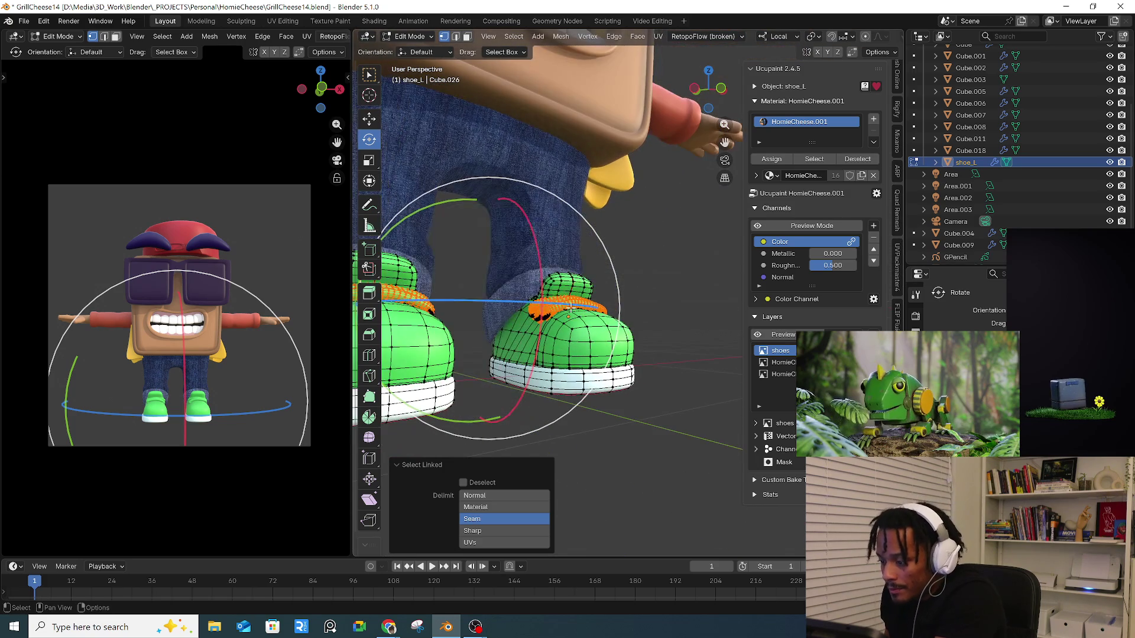
pyautogui.scroll(4, 523, 349)
pyautogui.scroll(4, 524, 349)
pyautogui.moveTo(540, 309)
pyautogui.mouseDown(button='middle')
pyautogui.moveTo(467, 292)
pyautogui.moveTo(630, 315)
pyautogui.moveTo(615, 312)
pyautogui.mouseUp(button='middle')
pyautogui.click(411, 38)
# - With face masking in Texture Paint, fill the selected shoelaces a pale bluish-white
pyautogui.click(414, 118)
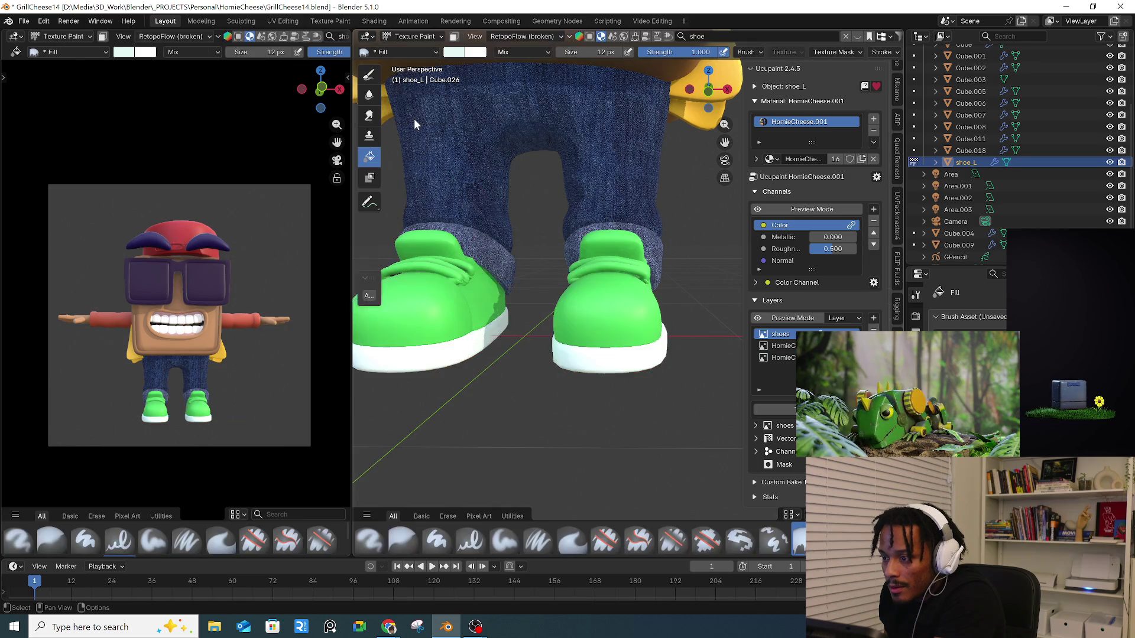
pyautogui.click(454, 36)
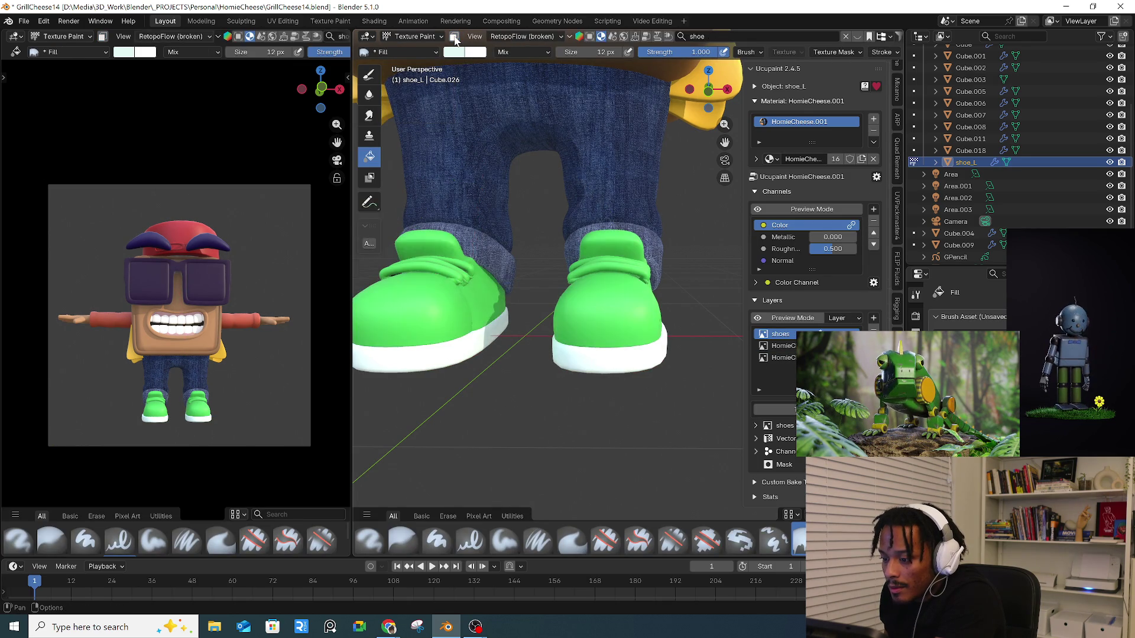
pyautogui.scroll(-3, 555, 157)
pyautogui.moveTo(555, 157); pyautogui.dragTo(603, 265, button='middle')
pyautogui.scroll(4, 525, 270)
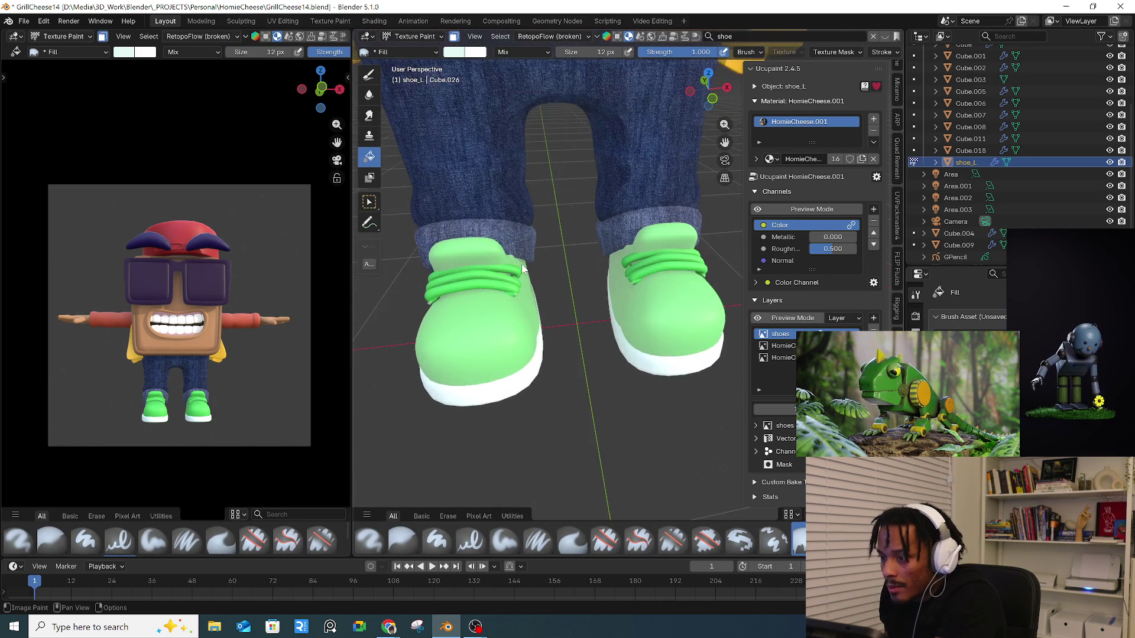
pyautogui.click(467, 56)
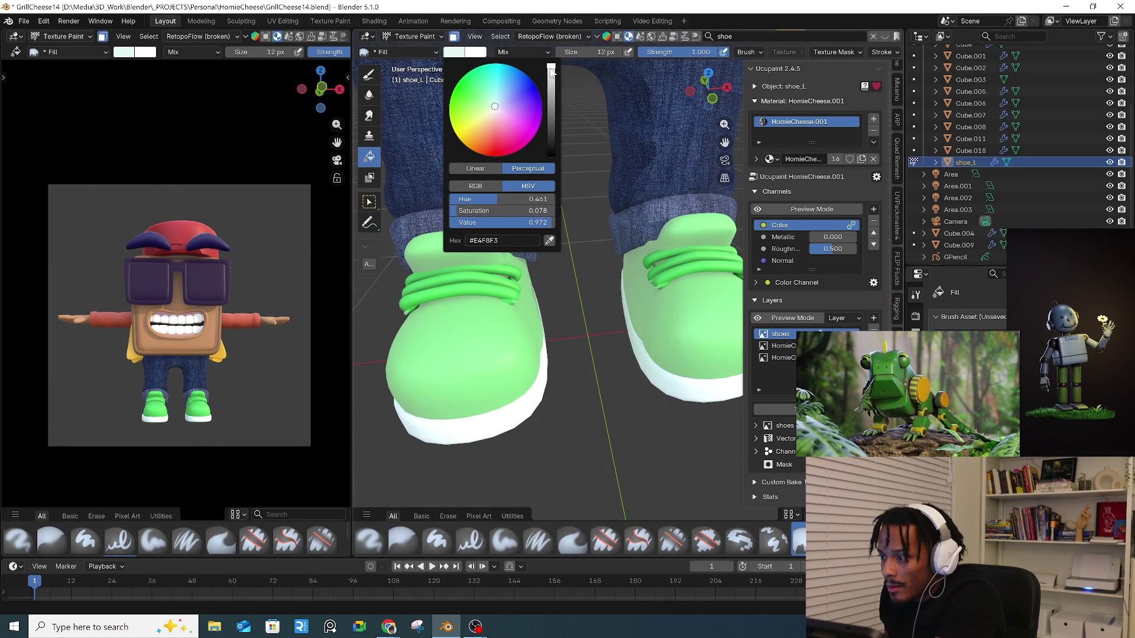
pyautogui.moveTo(551, 71); pyautogui.dragTo(551, 77)
pyautogui.moveTo(507, 106); pyautogui.dragTo(494, 102)
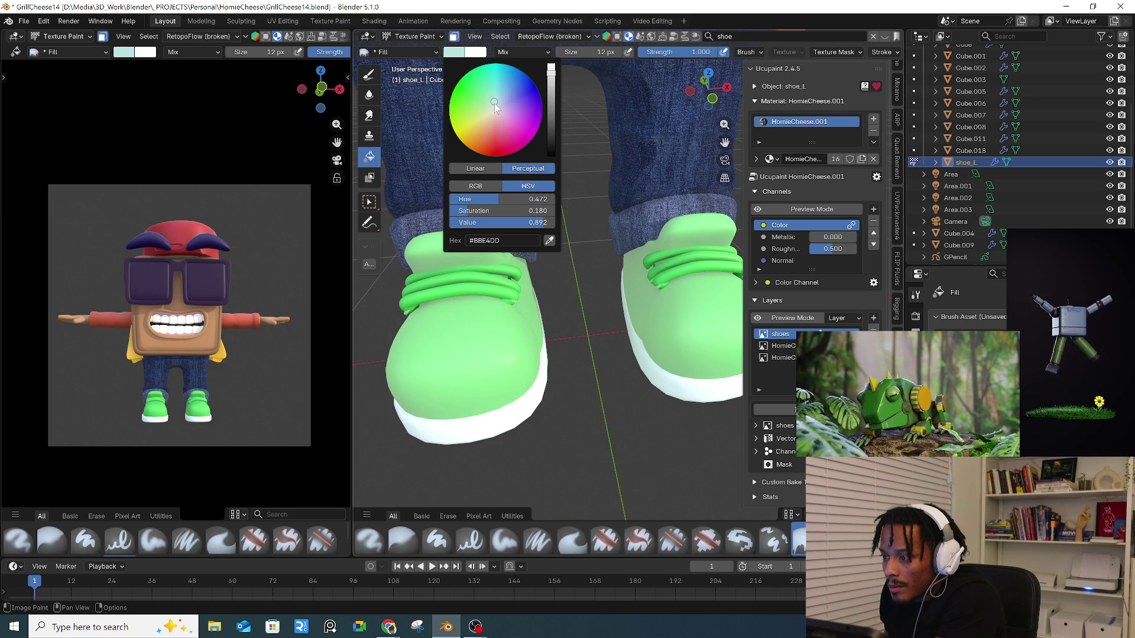
pyautogui.click(462, 278)
pyautogui.moveTo(462, 278)
pyautogui.mouseDown(button='middle')
pyautogui.moveTo(552, 282)
pyautogui.moveTo(613, 253)
pyautogui.moveTo(604, 266)
pyautogui.moveTo(579, 258)
pyautogui.mouseUp(button='middle')
pyautogui.scroll(1, 548, 222)
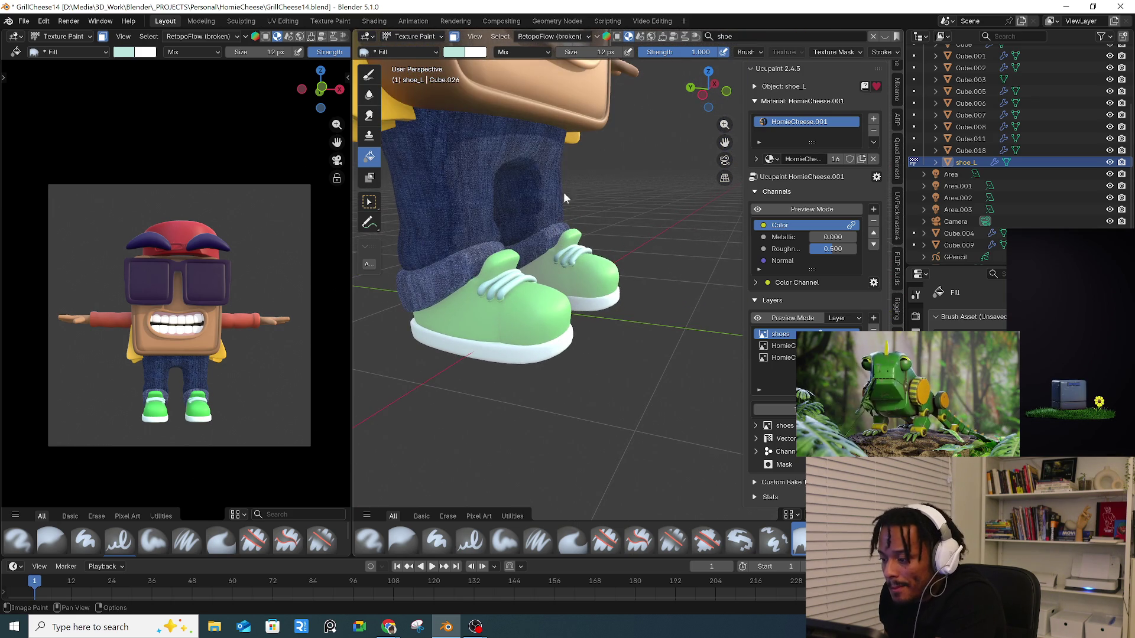
# - In Edit Mode, select the shoe toe cap with L, then return to Texture Paint
pyautogui.click(428, 39)
pyautogui.click(430, 55)
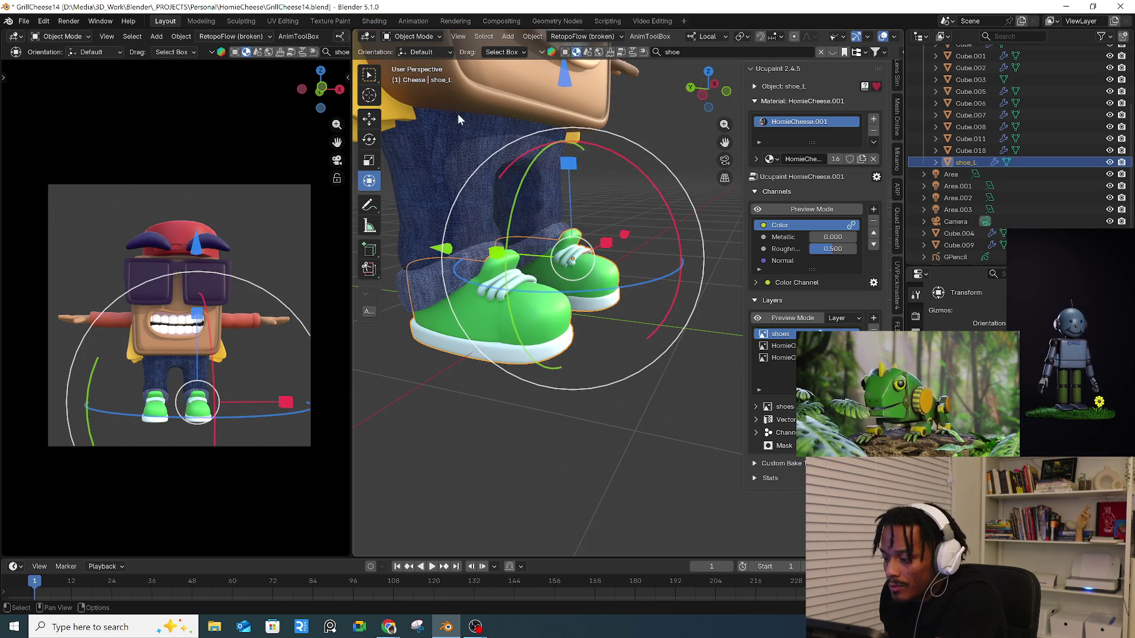
pyautogui.click(409, 34)
pyautogui.click(421, 63)
pyautogui.click(539, 322)
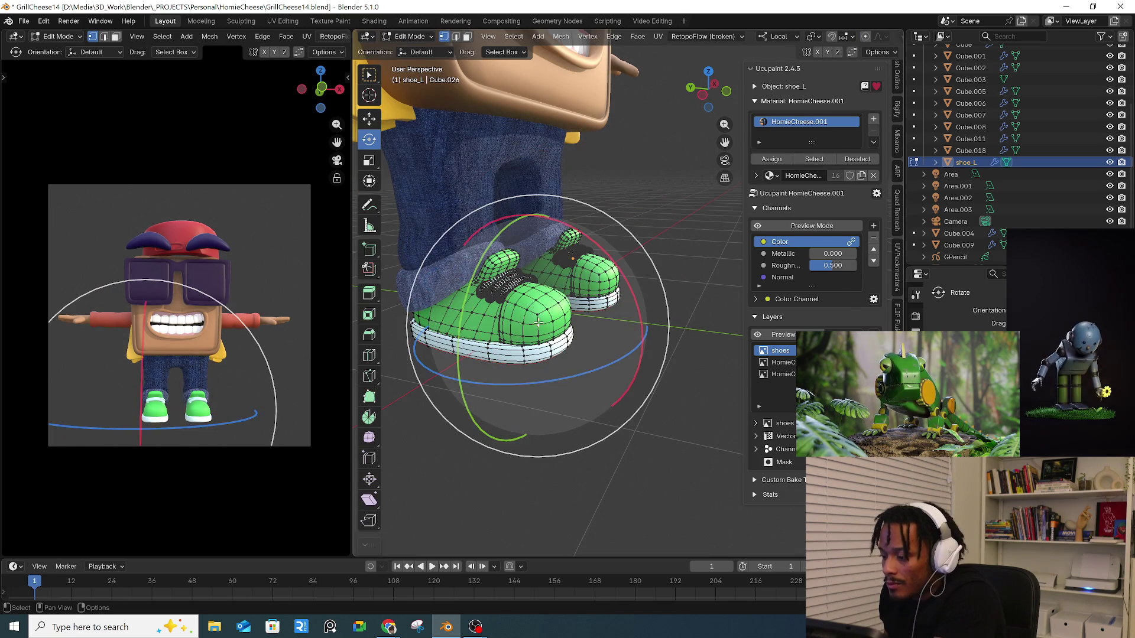
pyautogui.press('l')
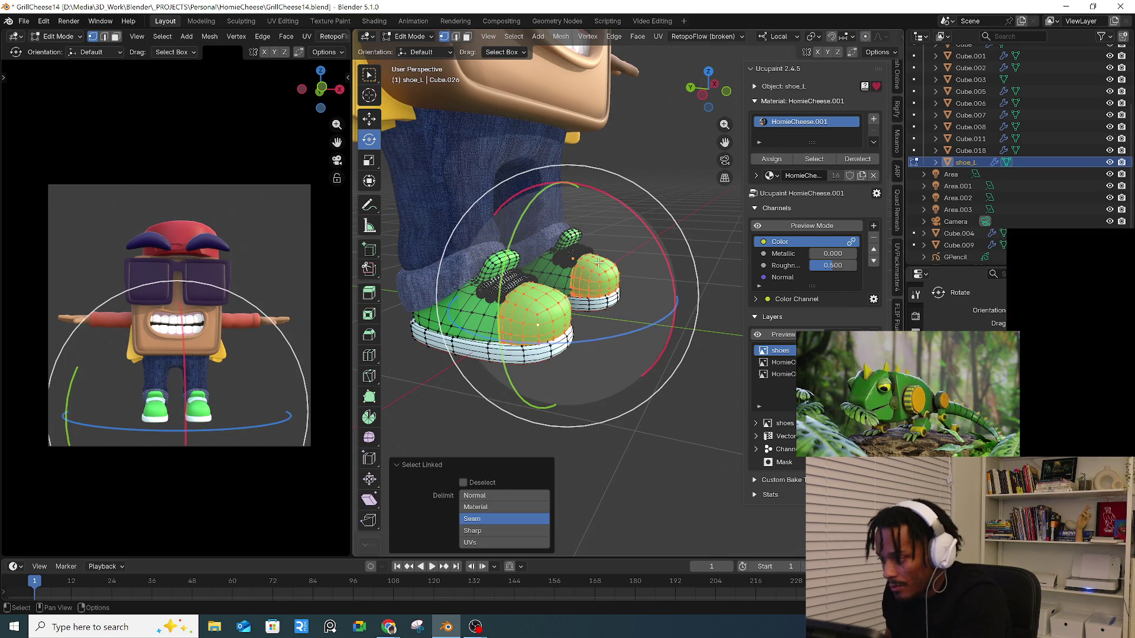
pyautogui.click(410, 36)
pyautogui.click(417, 110)
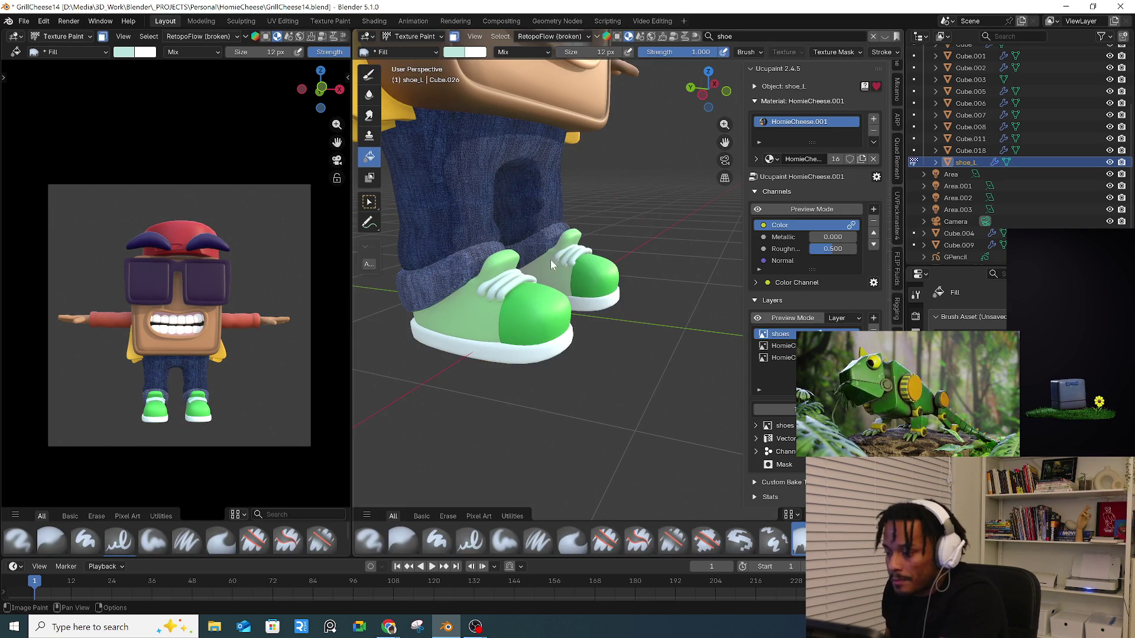
# - Set the brush to dark green #317D3B and fill both shoe toe caps
pyautogui.moveTo(570, 270)
pyautogui.mouseDown(button='middle')
pyautogui.moveTo(542, 261)
pyautogui.moveTo(528, 236)
pyautogui.mouseUp(button='middle')
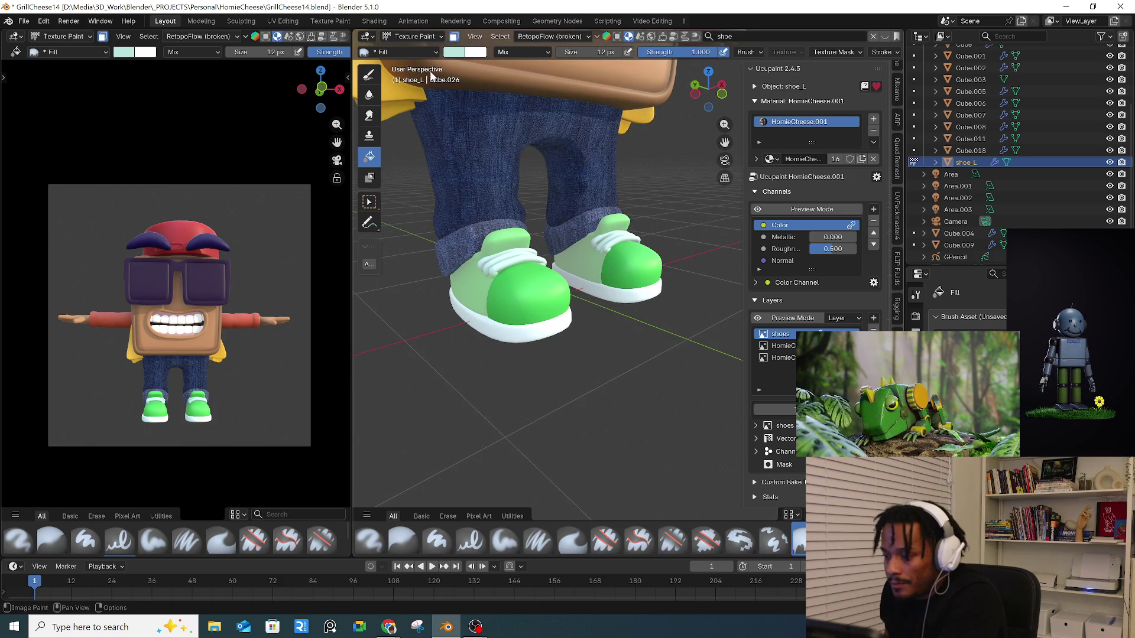
pyautogui.click(798, 210)
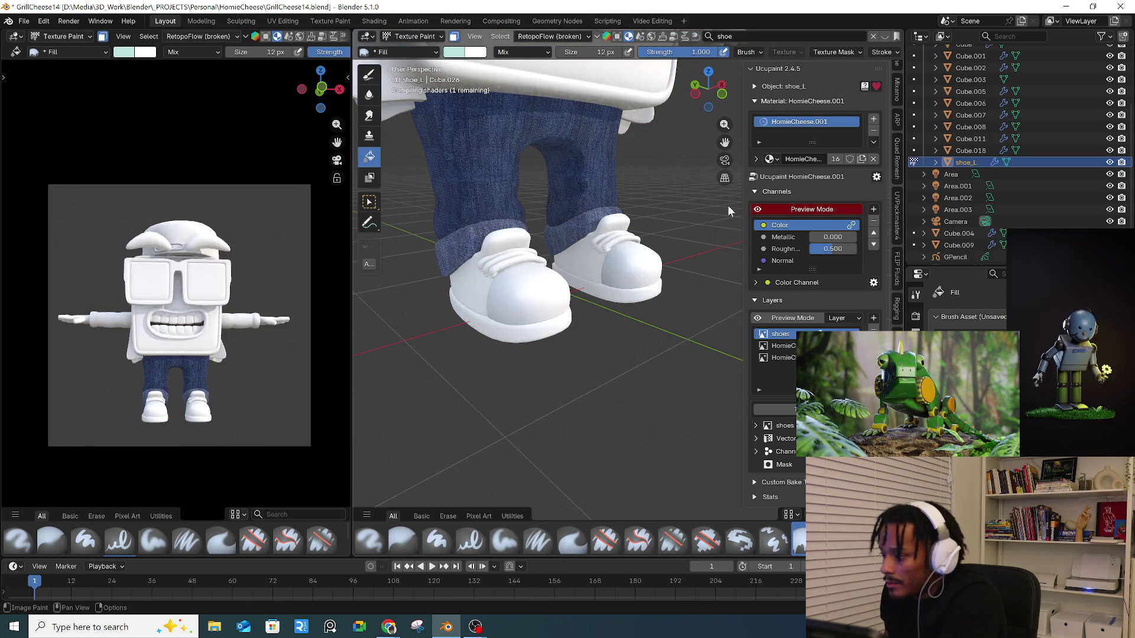
pyautogui.click(455, 55)
pyautogui.click(543, 223)
pyautogui.click(547, 283)
pyautogui.click(461, 55)
pyautogui.moveTo(549, 76); pyautogui.dragTo(554, 113)
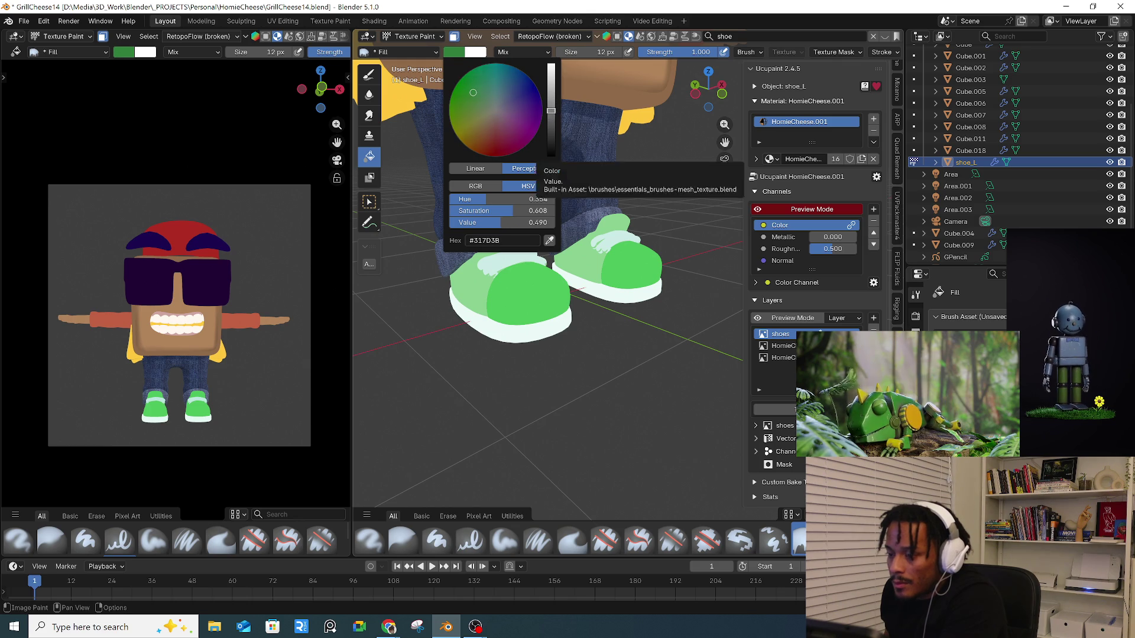
pyautogui.click(502, 294)
pyautogui.moveTo(502, 294); pyautogui.dragTo(628, 281)
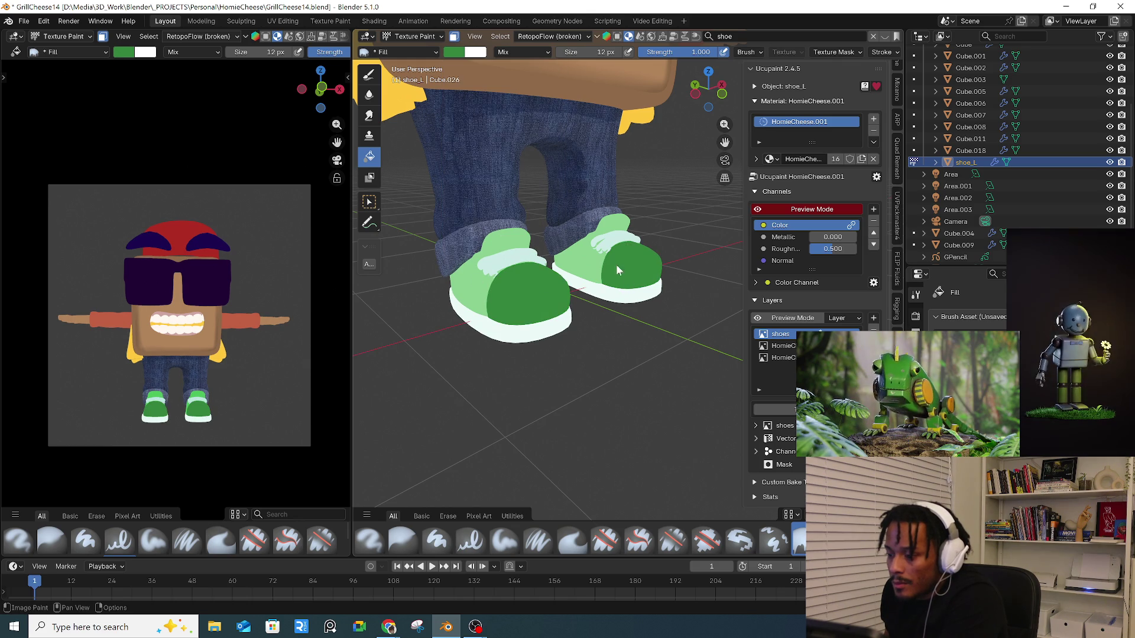
pyautogui.click(829, 209)
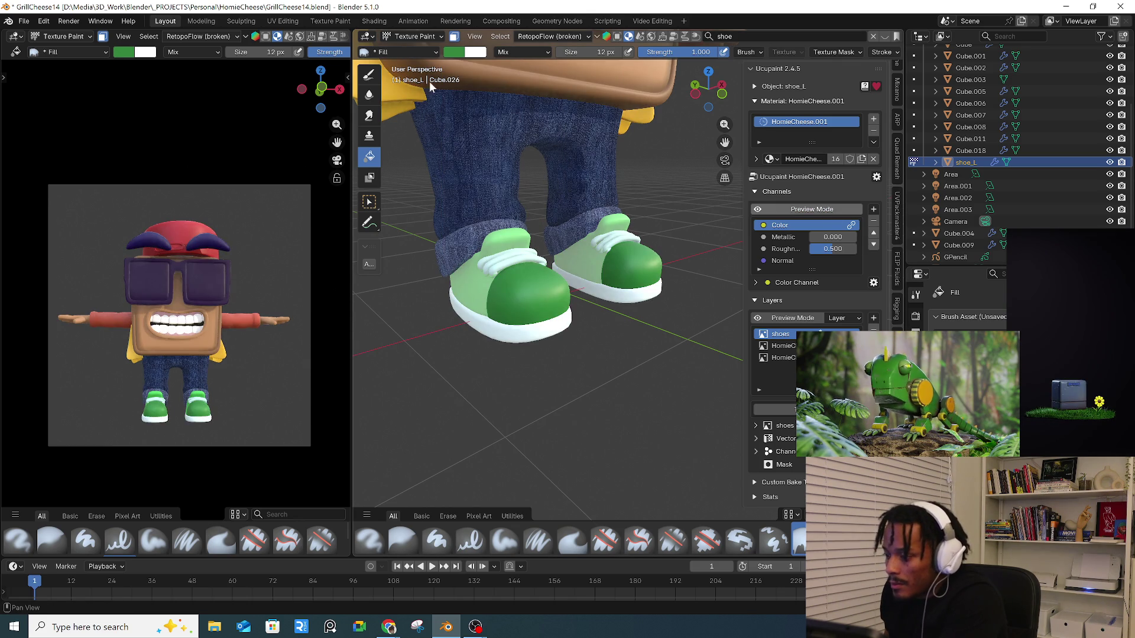
pyautogui.click(790, 239)
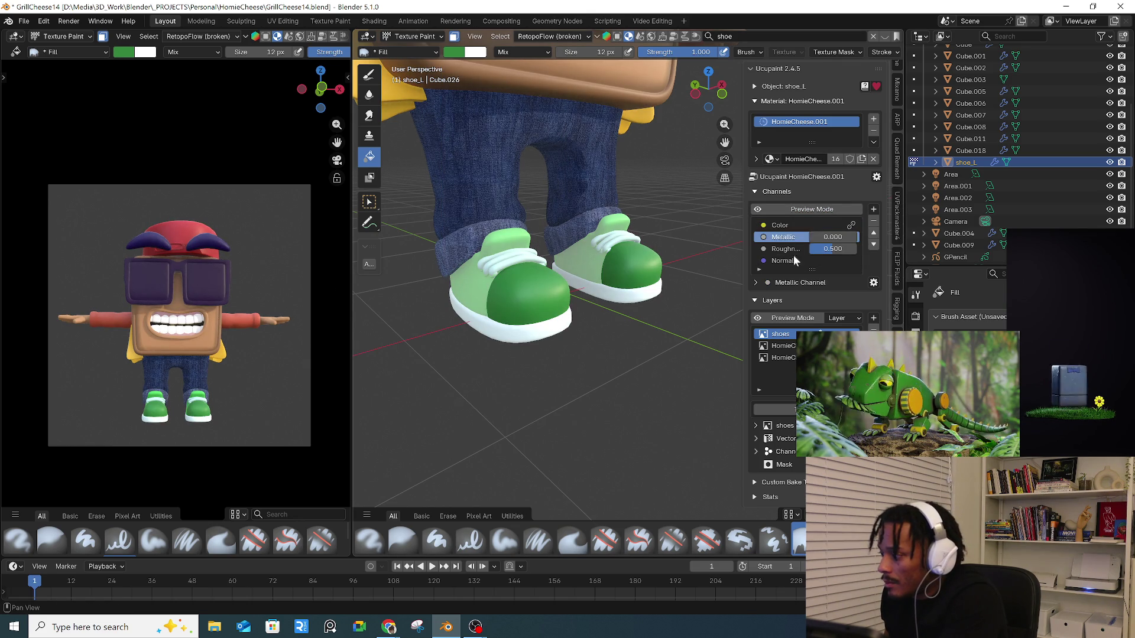
pyautogui.moveTo(833, 237); pyautogui.dragTo(833, 237)
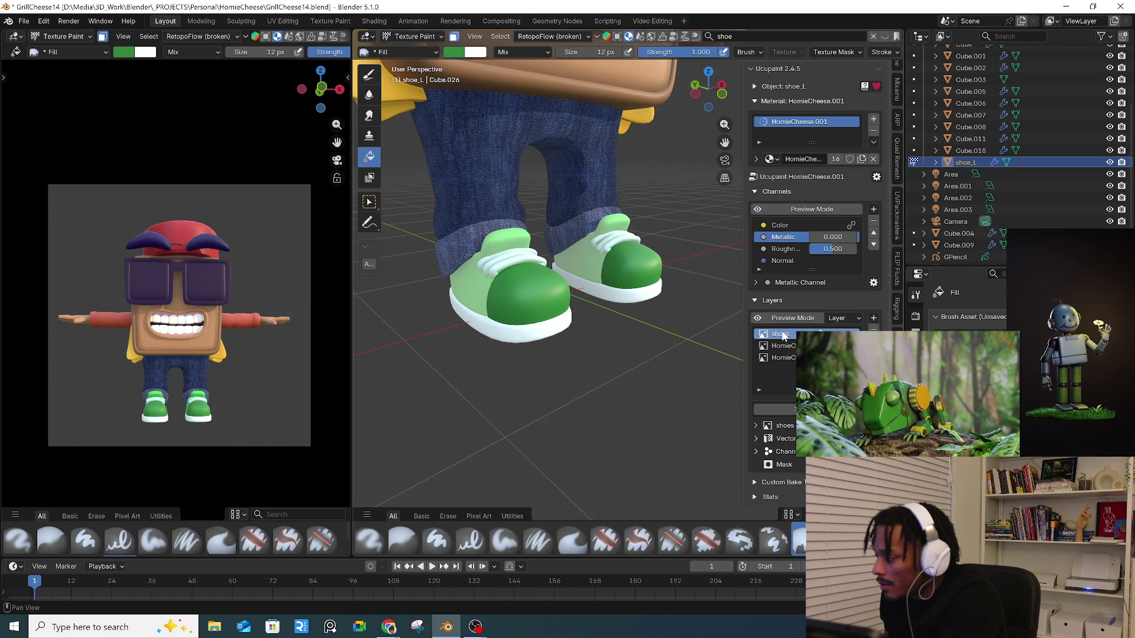
pyautogui.rightClick(783, 335)
pyautogui.press('Escape')
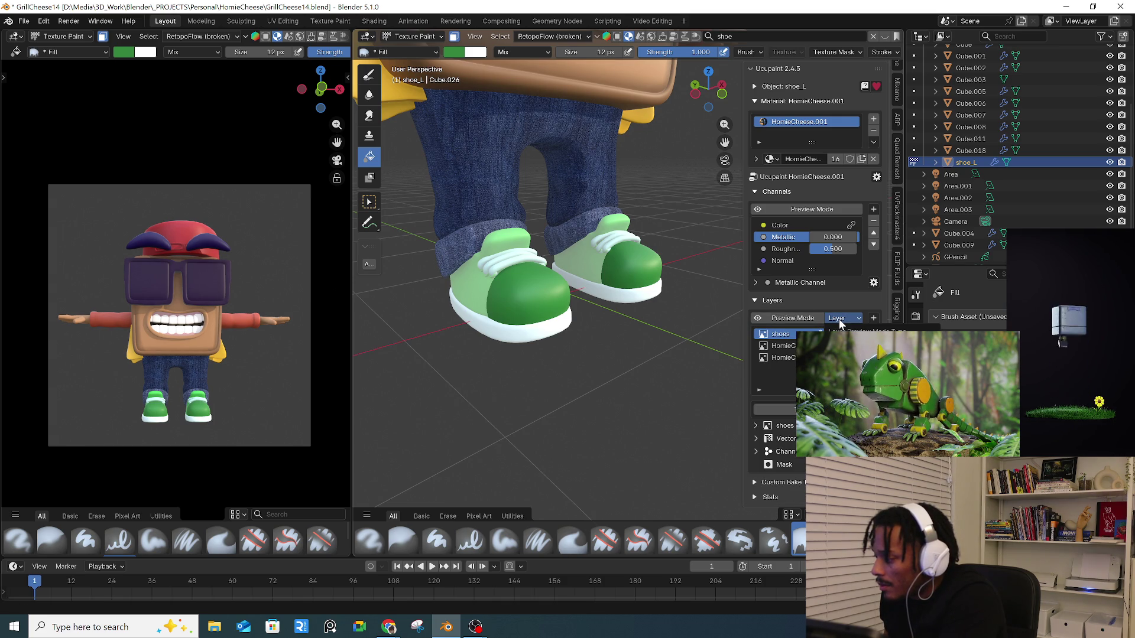
pyautogui.click(873, 319)
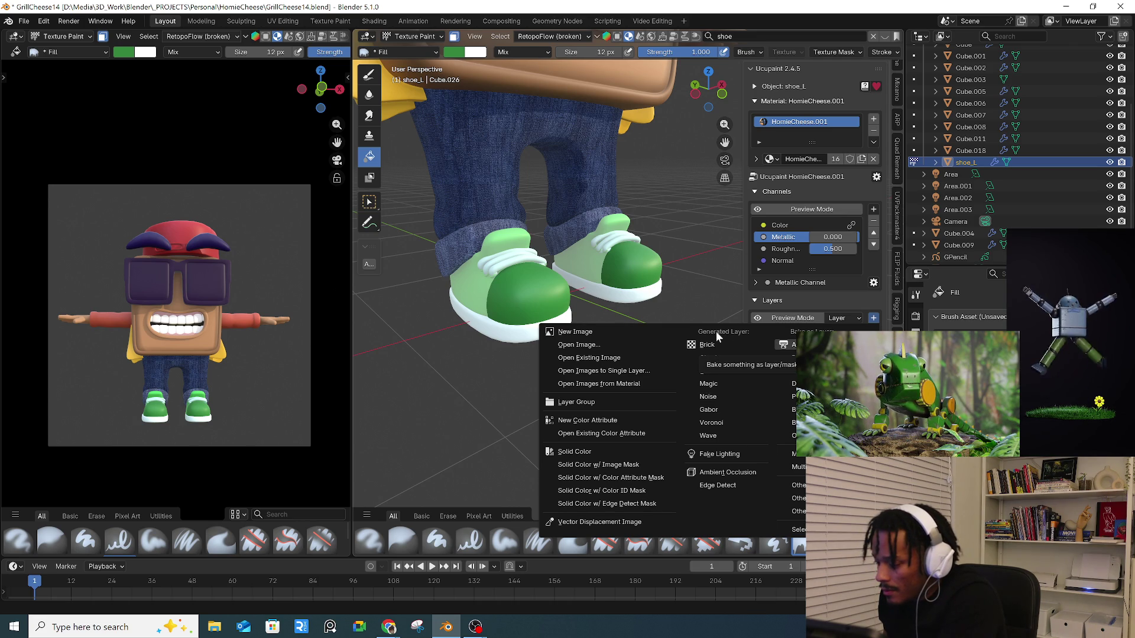
pyautogui.click(587, 384)
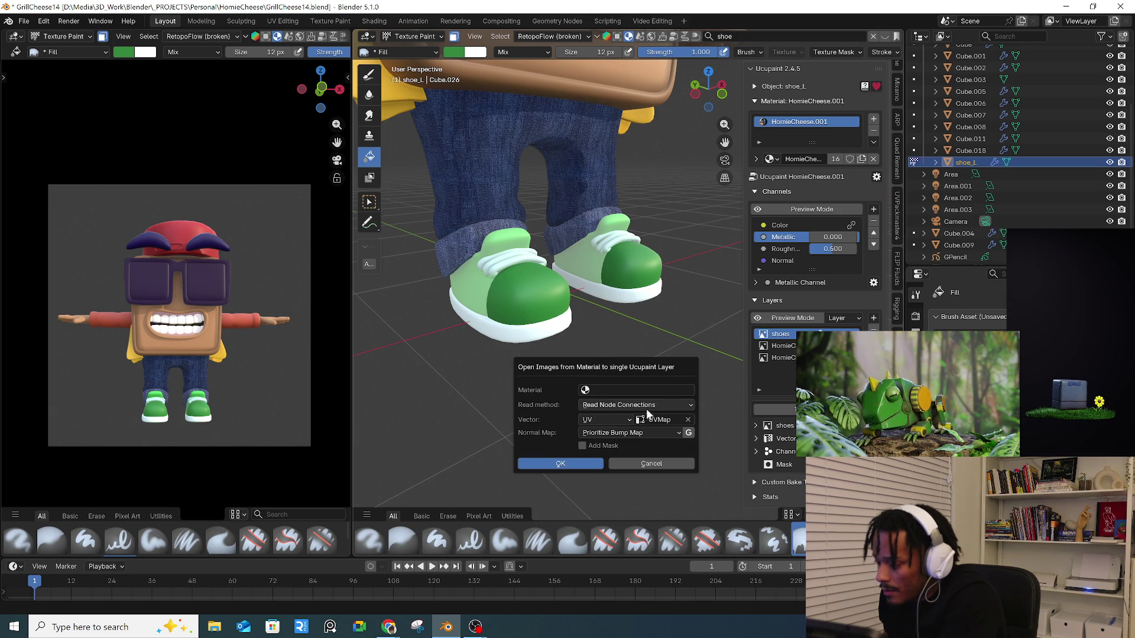
pyautogui.click(657, 390)
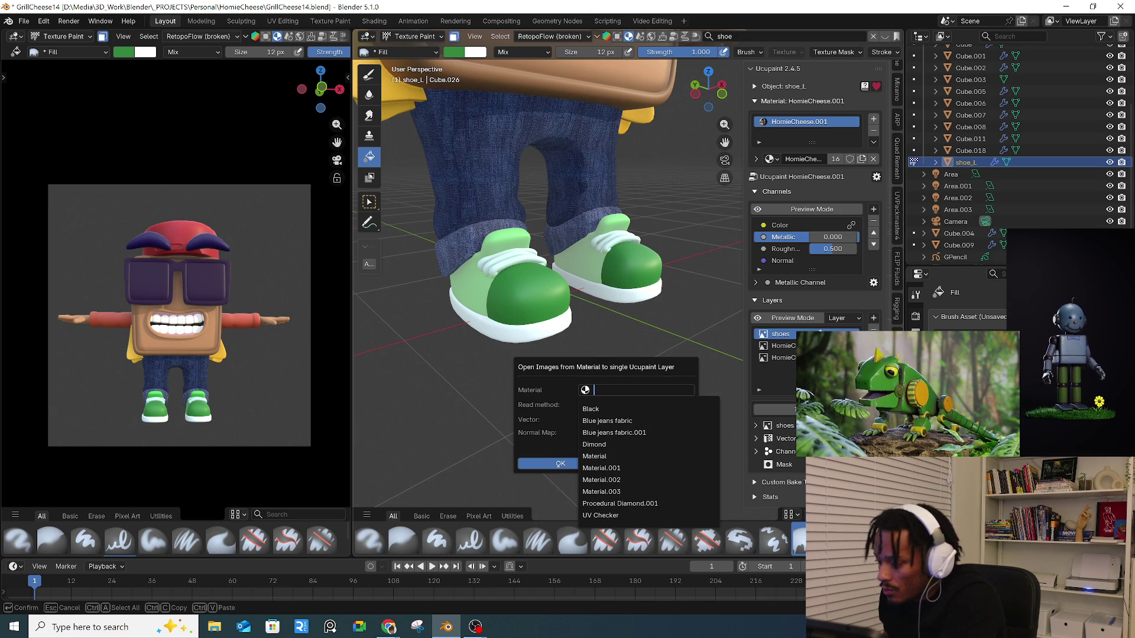
pyautogui.press('Escape')
pyautogui.click(653, 390)
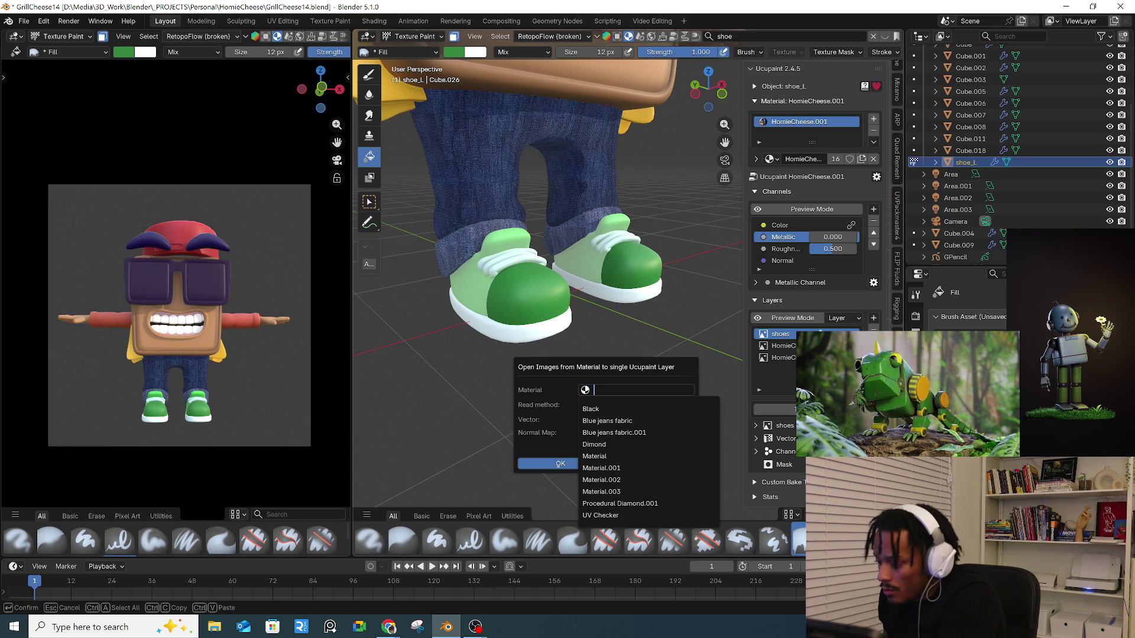
pyautogui.press('Escape')
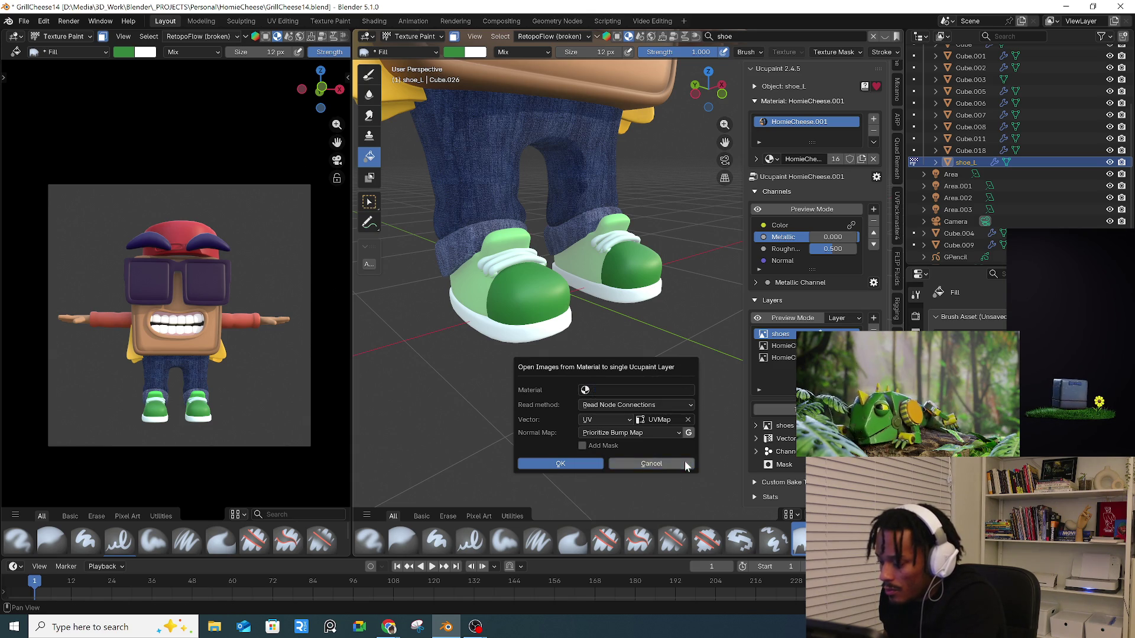
pyautogui.click(684, 465)
pyautogui.click(414, 36)
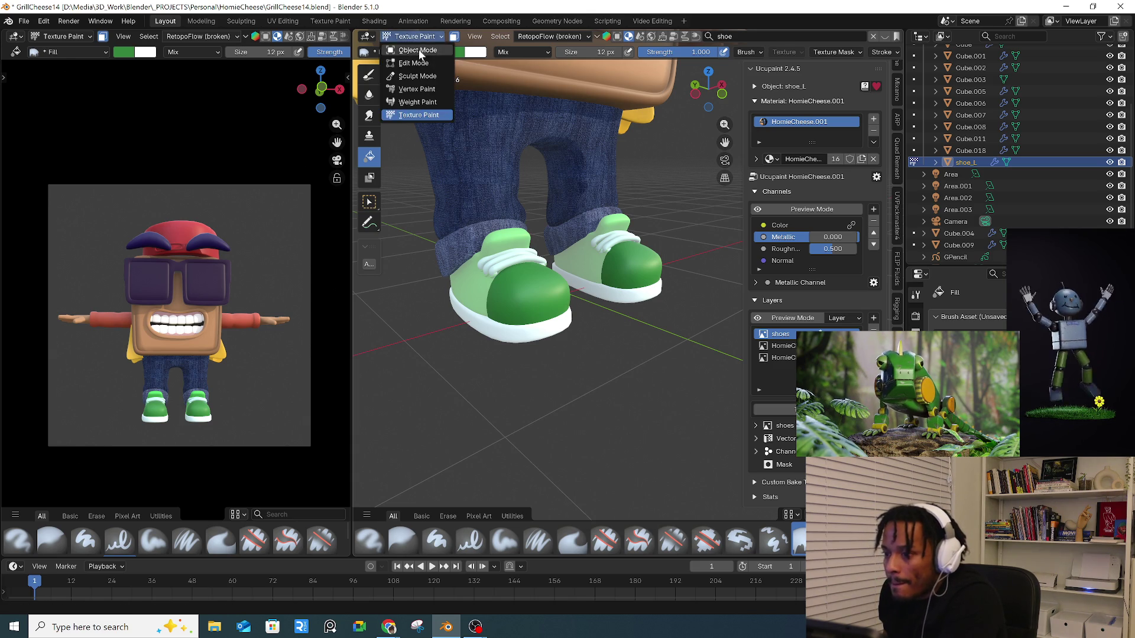
pyautogui.click(418, 48)
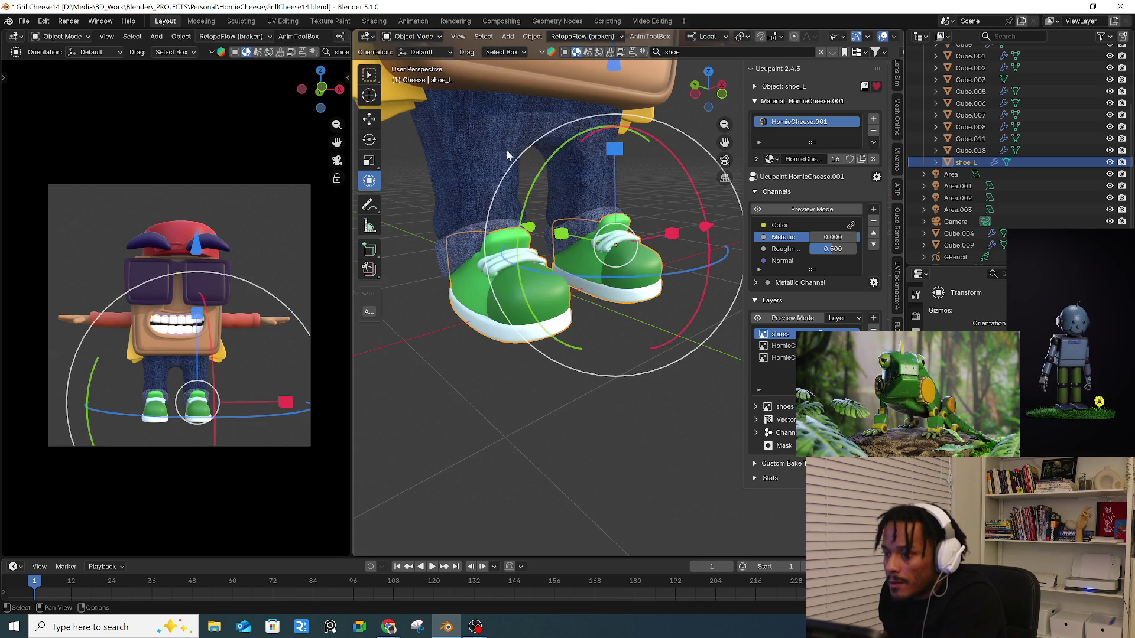
pyautogui.click(832, 53)
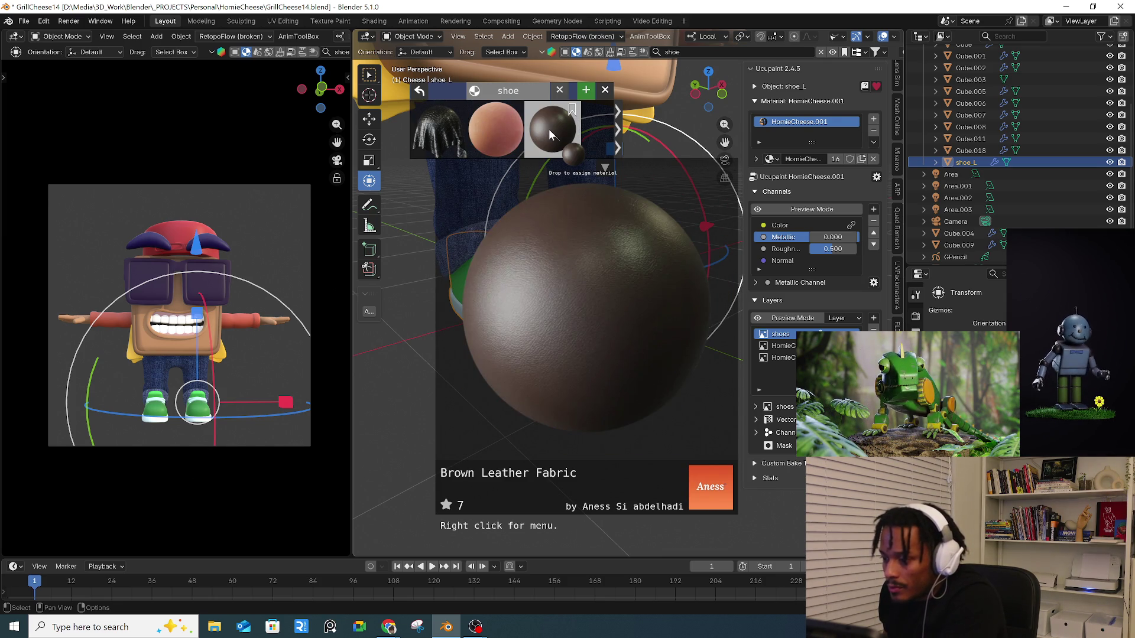
pyautogui.click(549, 129)
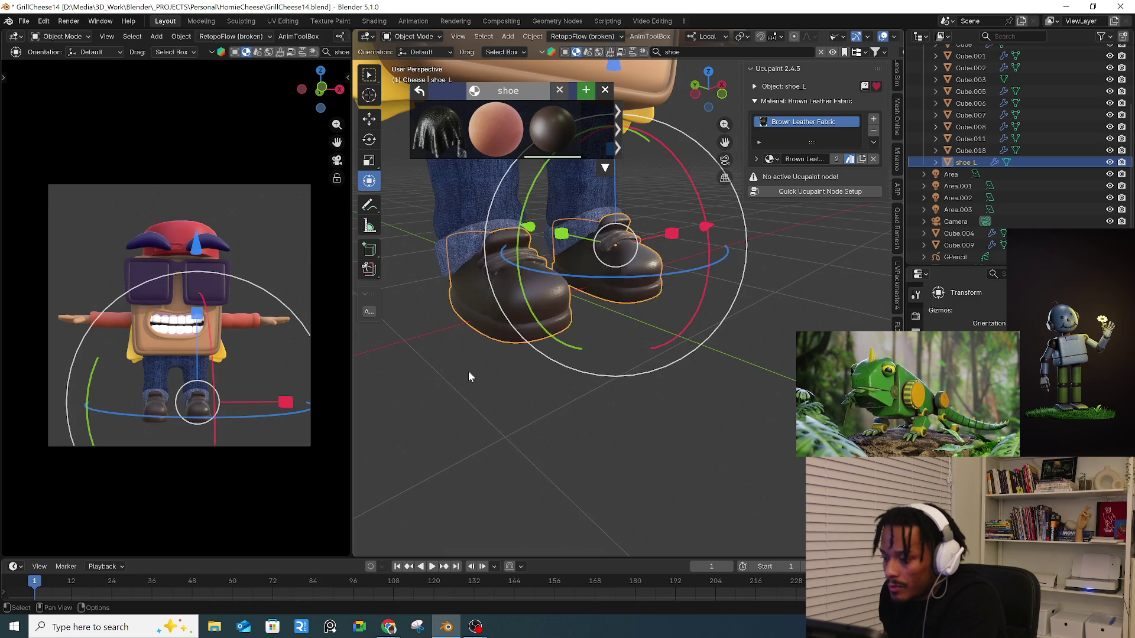
pyautogui.click(471, 361)
pyautogui.scroll(3, 470, 360)
pyautogui.click(547, 347)
pyautogui.moveTo(547, 347); pyautogui.dragTo(523, 345, button='middle')
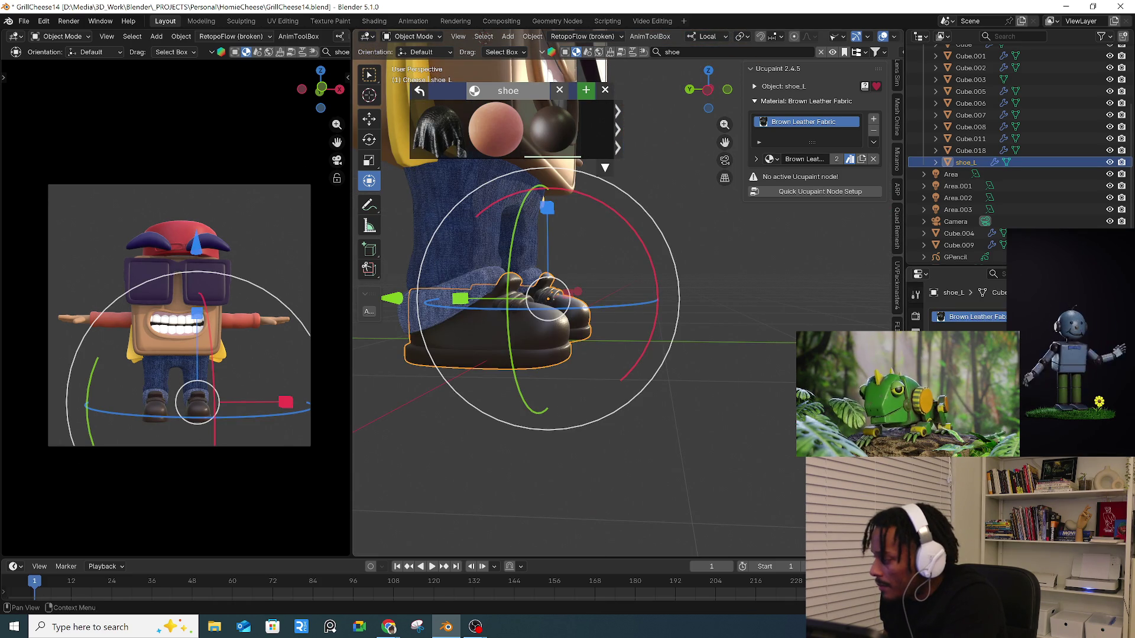
pyautogui.click(976, 355)
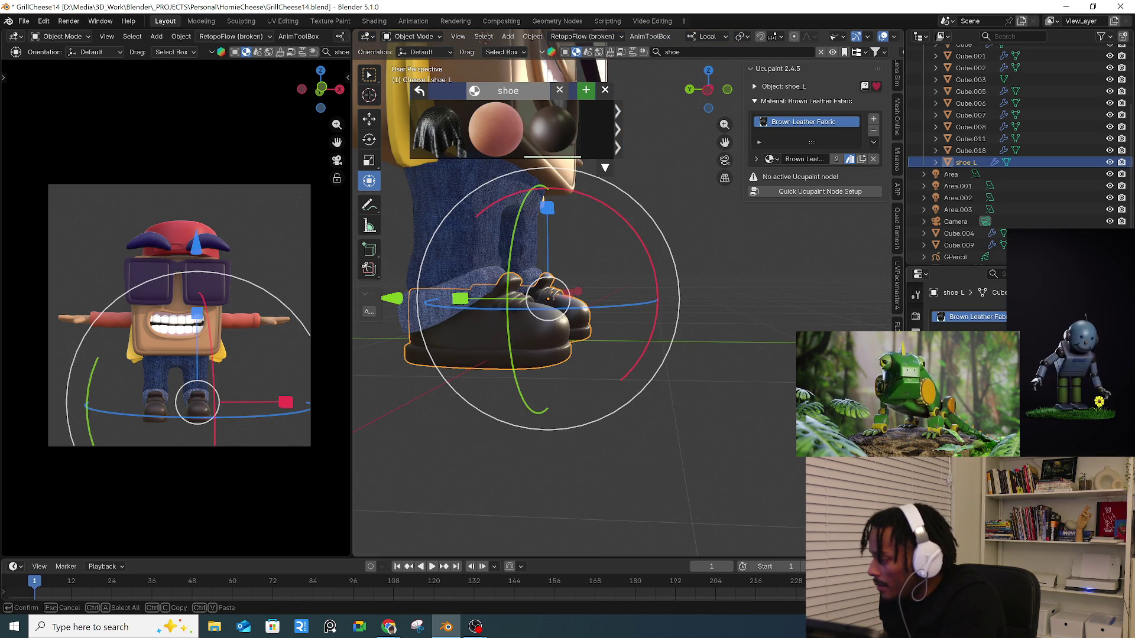
pyautogui.press('Return')
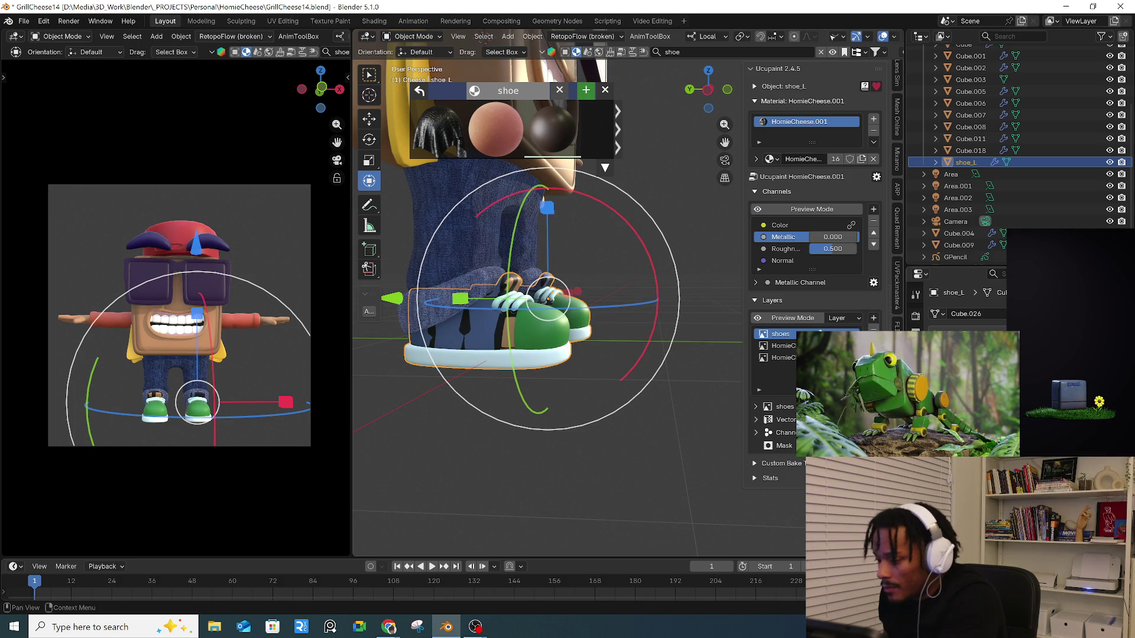
pyautogui.scroll(-1, 970, 307)
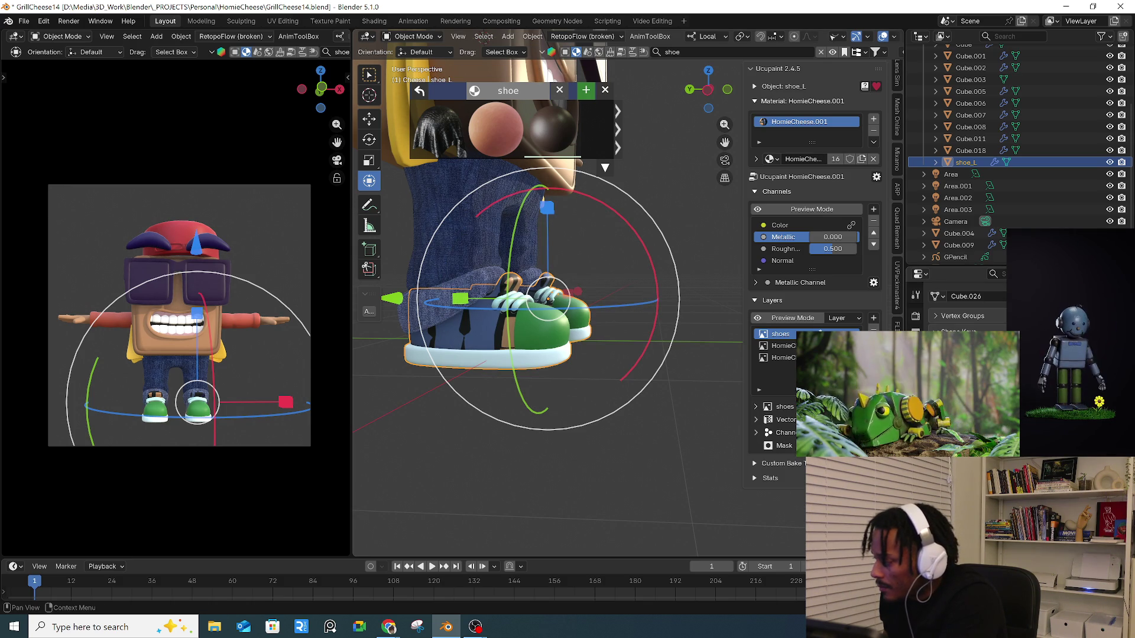
pyautogui.press('KP_1')
pyautogui.moveTo(572, 406); pyautogui.dragTo(456, 405, button='middle')
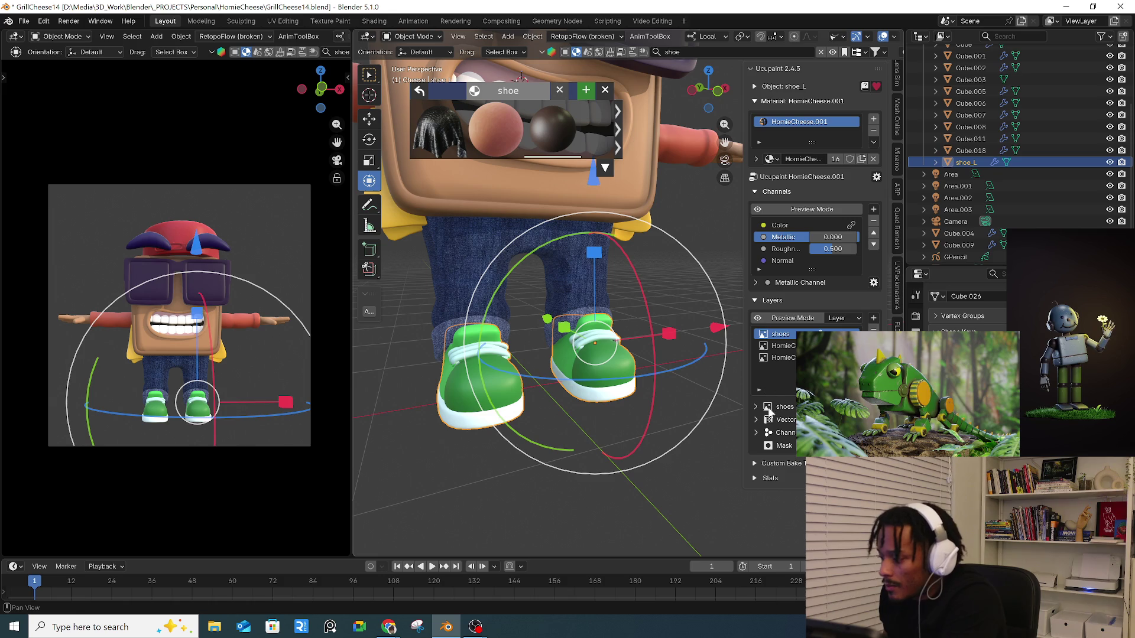
# - Reselect shoe_L and add an Open Images from Material layer using Brown Leather Fabric with UVMap
pyautogui.click(690, 484)
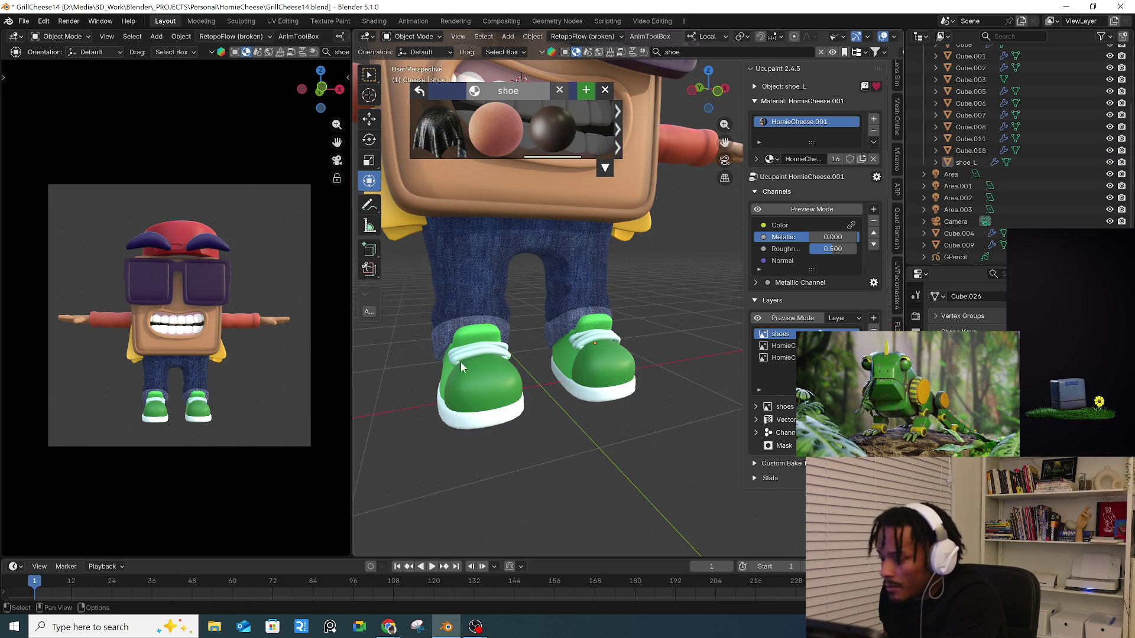
pyautogui.click(473, 373)
pyautogui.click(873, 318)
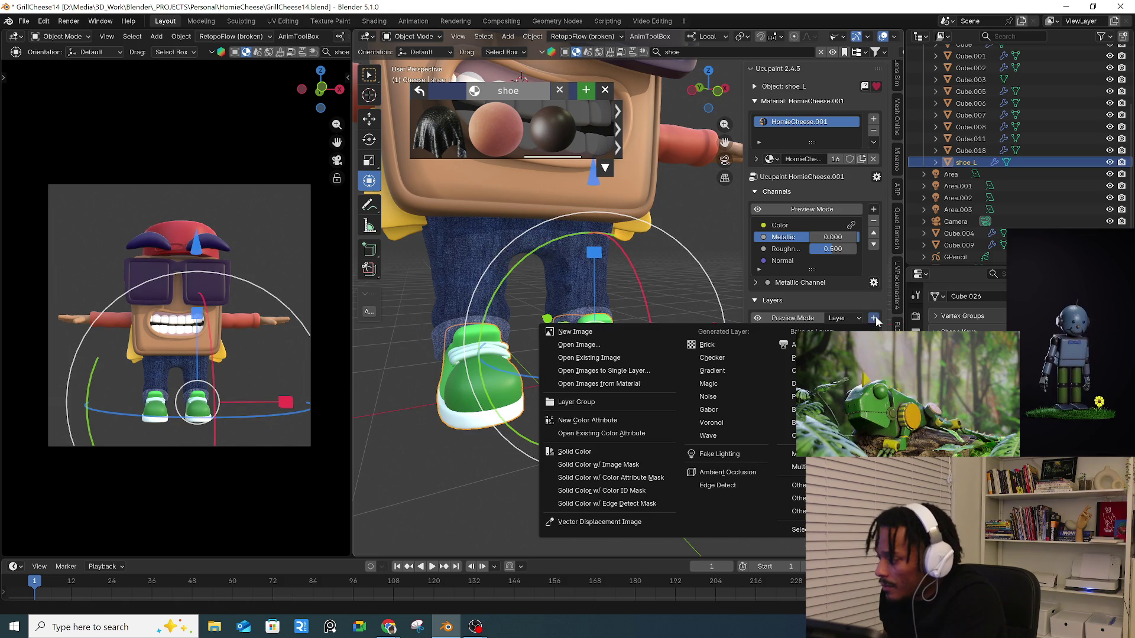
pyautogui.click(631, 385)
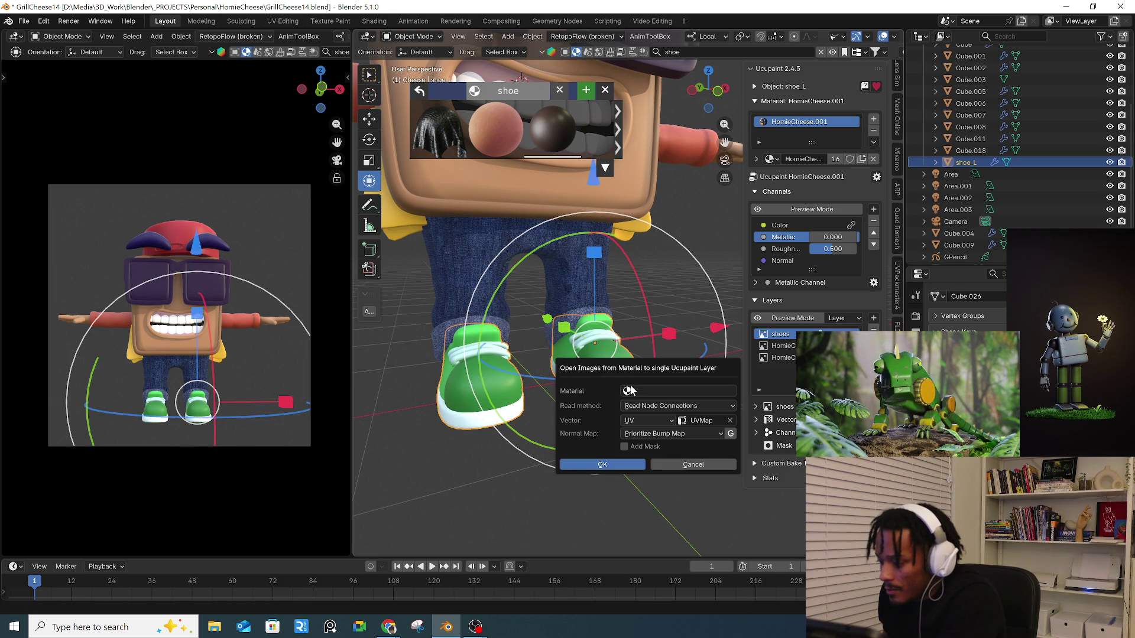
pyautogui.click(671, 392)
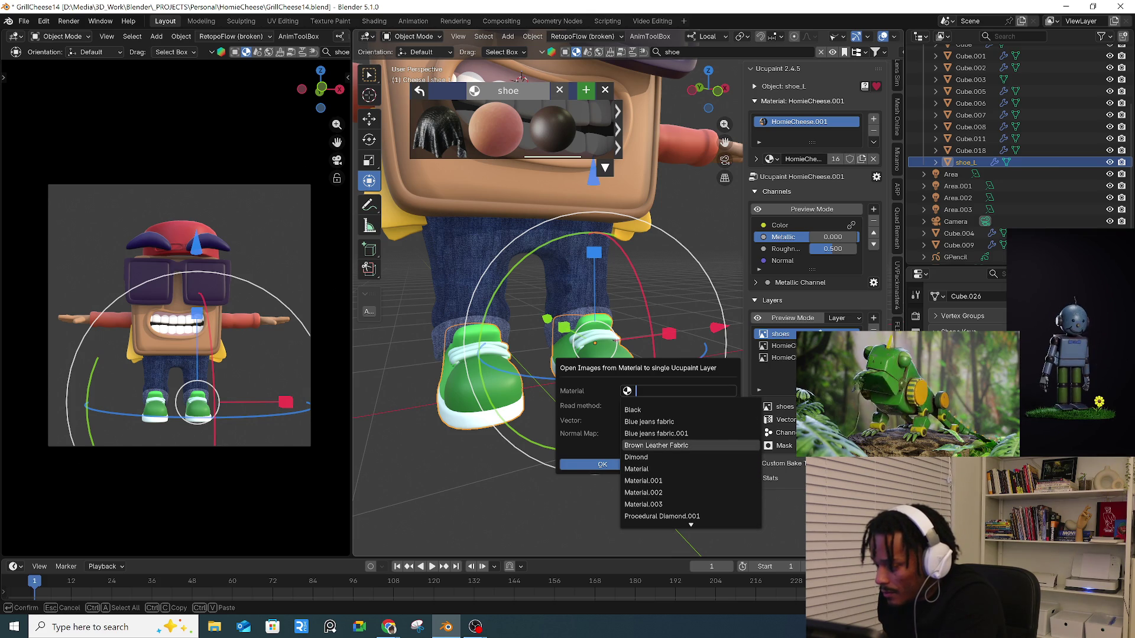
pyautogui.click(680, 445)
pyautogui.click(703, 420)
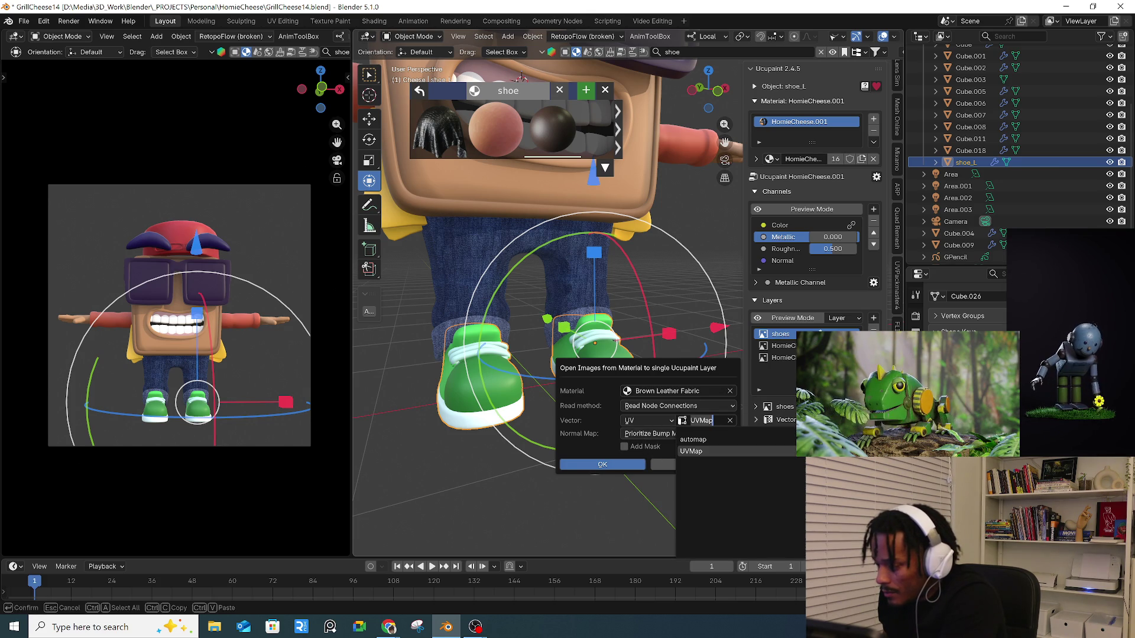
pyautogui.click(704, 420)
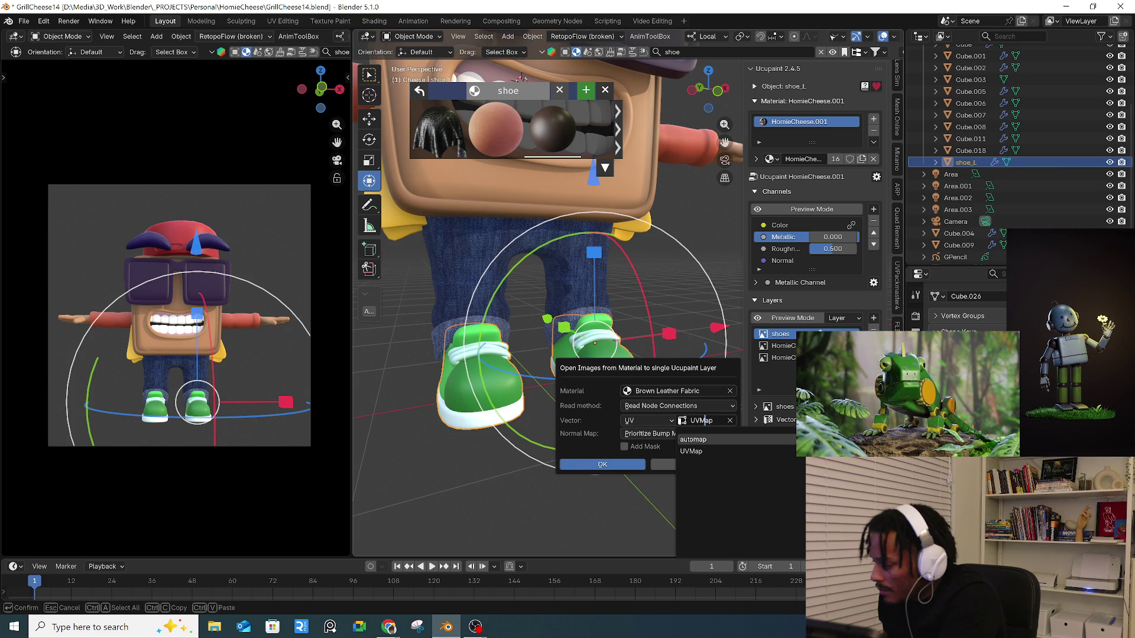
pyautogui.press('Escape')
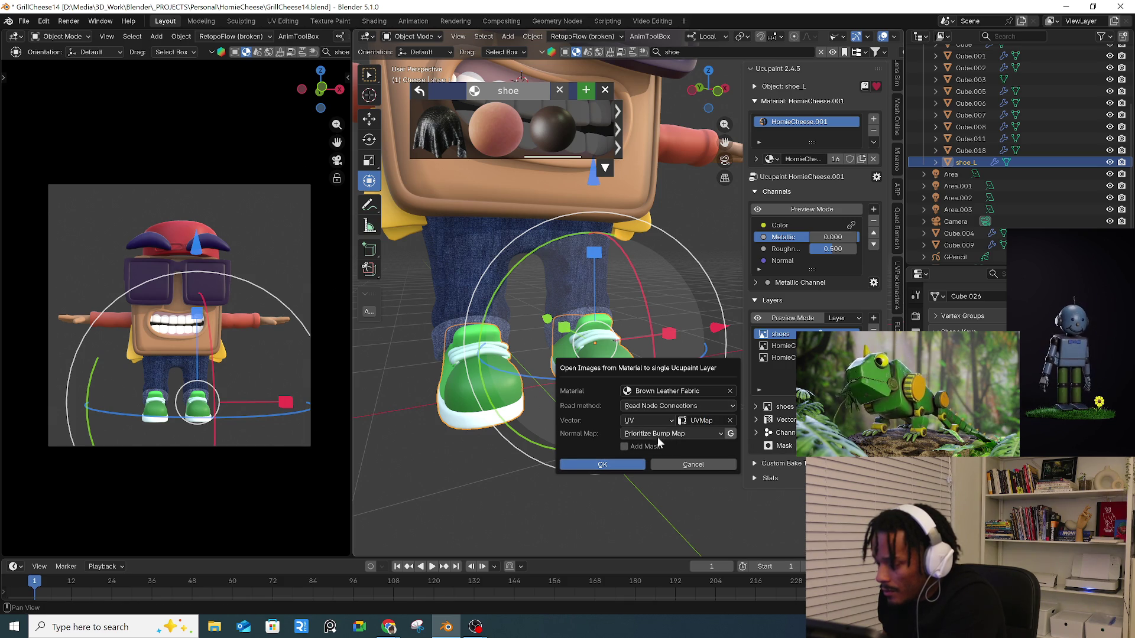
pyautogui.click(626, 462)
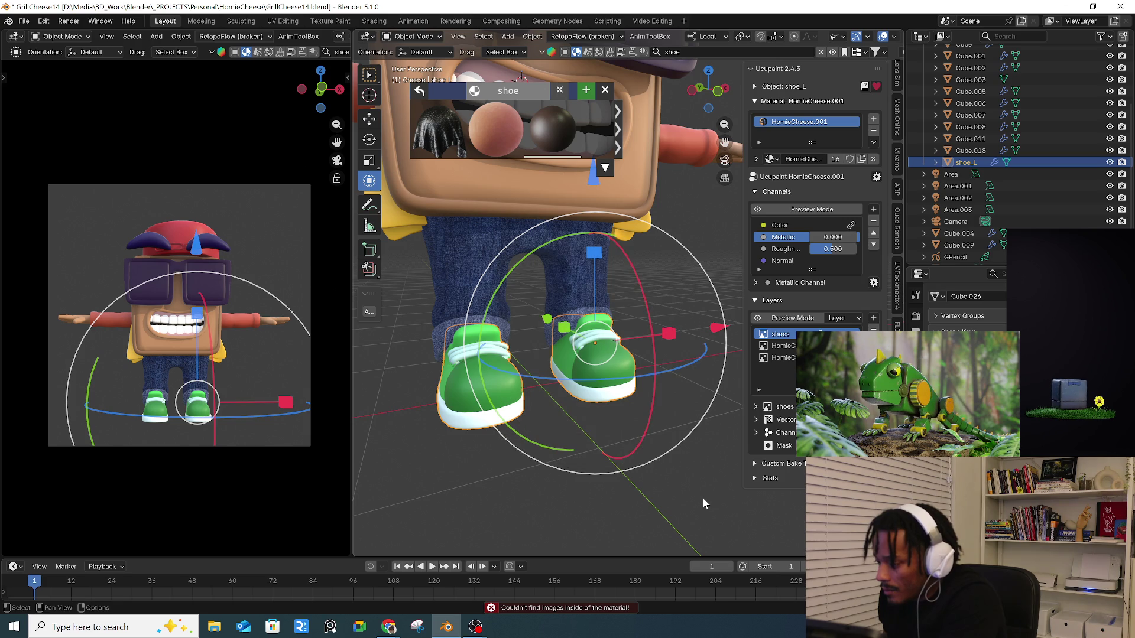
pyautogui.moveTo(512, 437); pyautogui.dragTo(621, 436, button='middle')
# - Add a cube, shrink it to about half size, and move it left of the shoes
pyautogui.click(457, 409)
pyautogui.hotkey('shift', 'a')
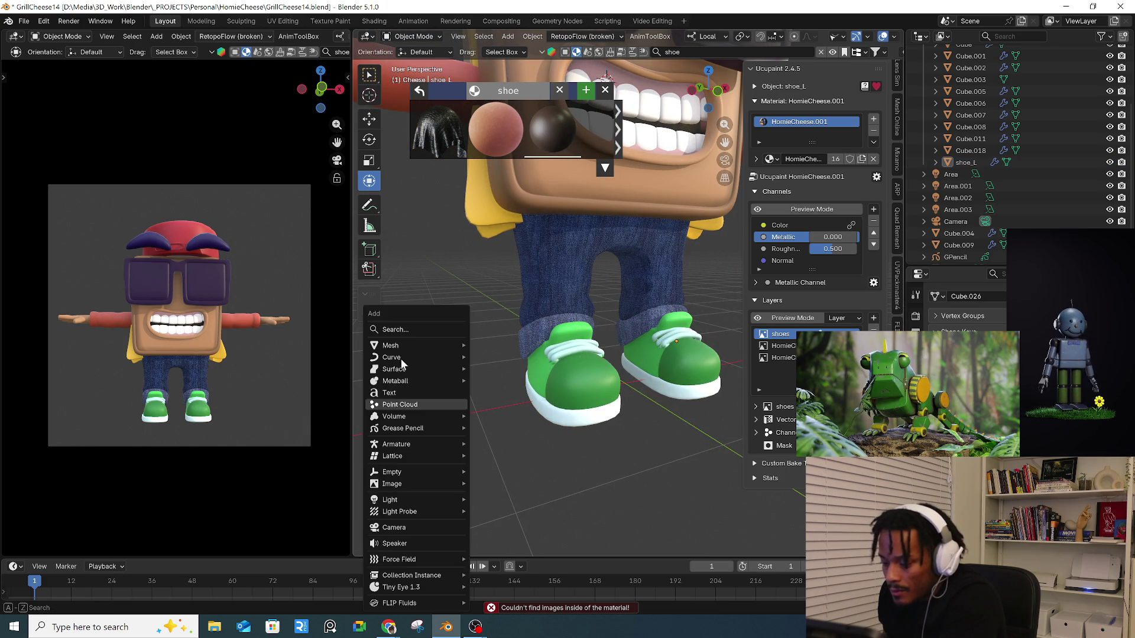
pyautogui.moveTo(406, 344)
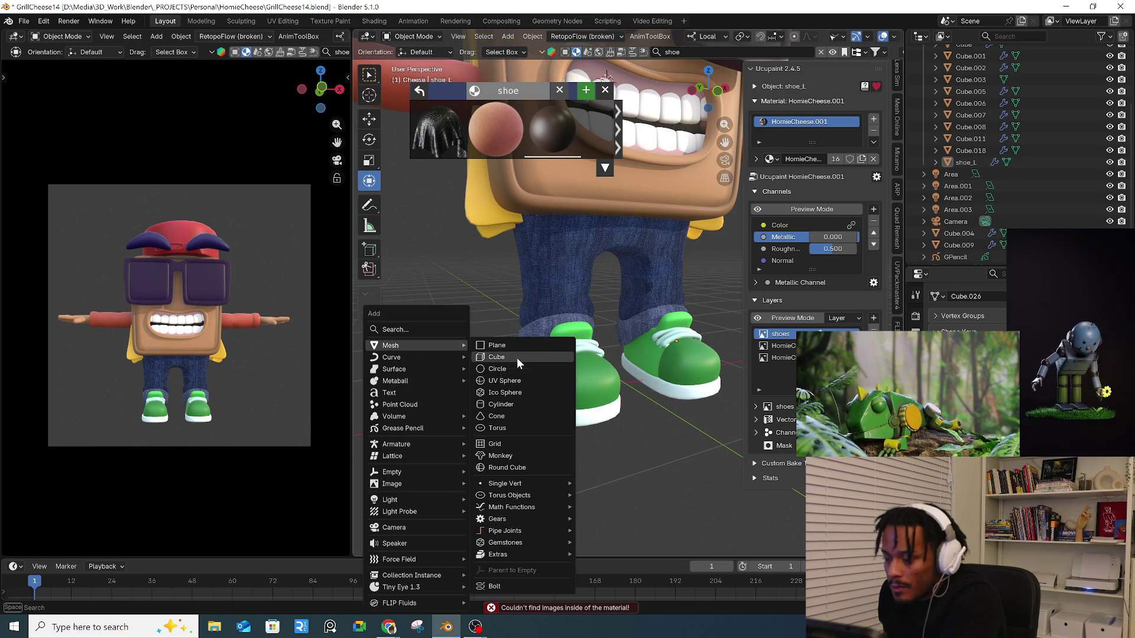
pyautogui.click(516, 357)
pyautogui.press('s')
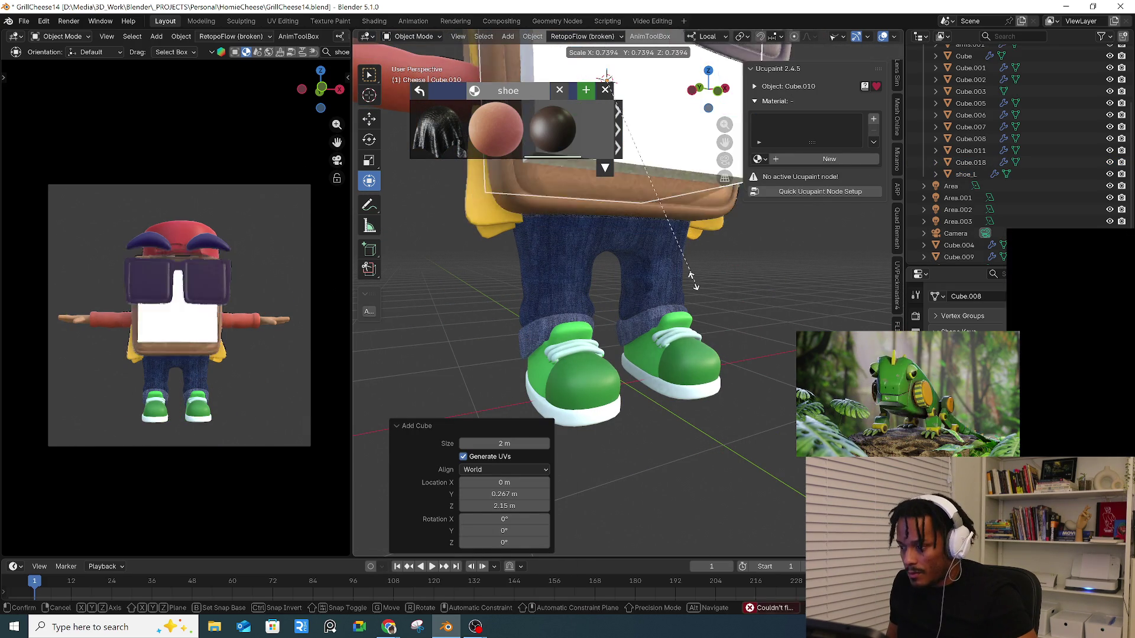
pyautogui.press('Return')
pyautogui.press('g')
pyautogui.press('Return')
pyautogui.press('g')
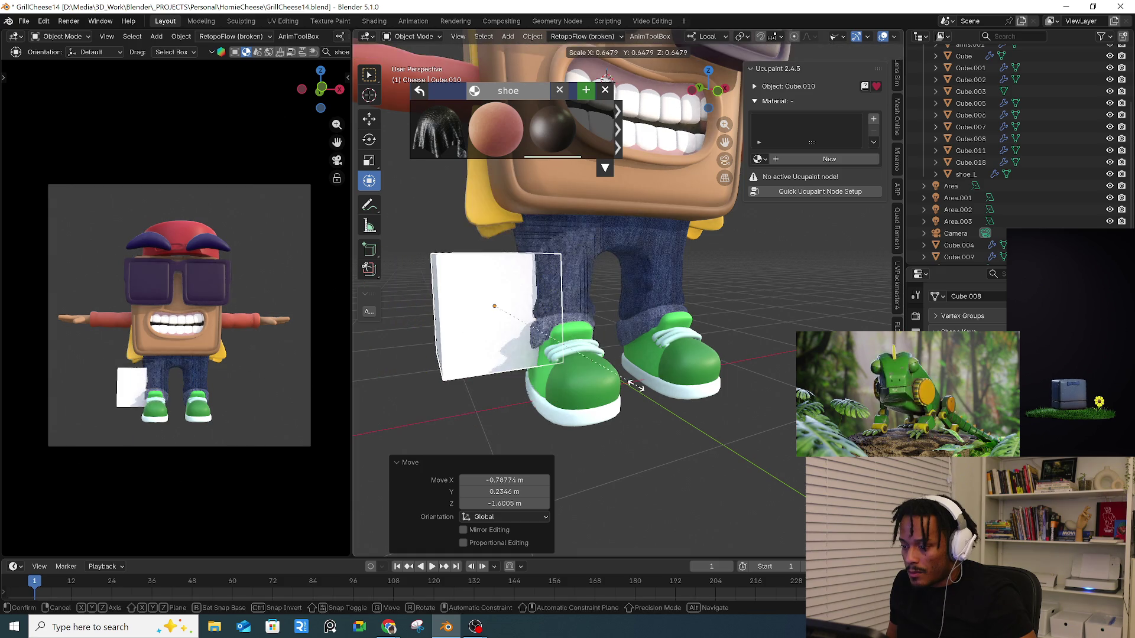
pyautogui.press('Return')
# - Apply the Brown Leather Fabric material to the new cube, then deselect it
pyautogui.click(915, 408)
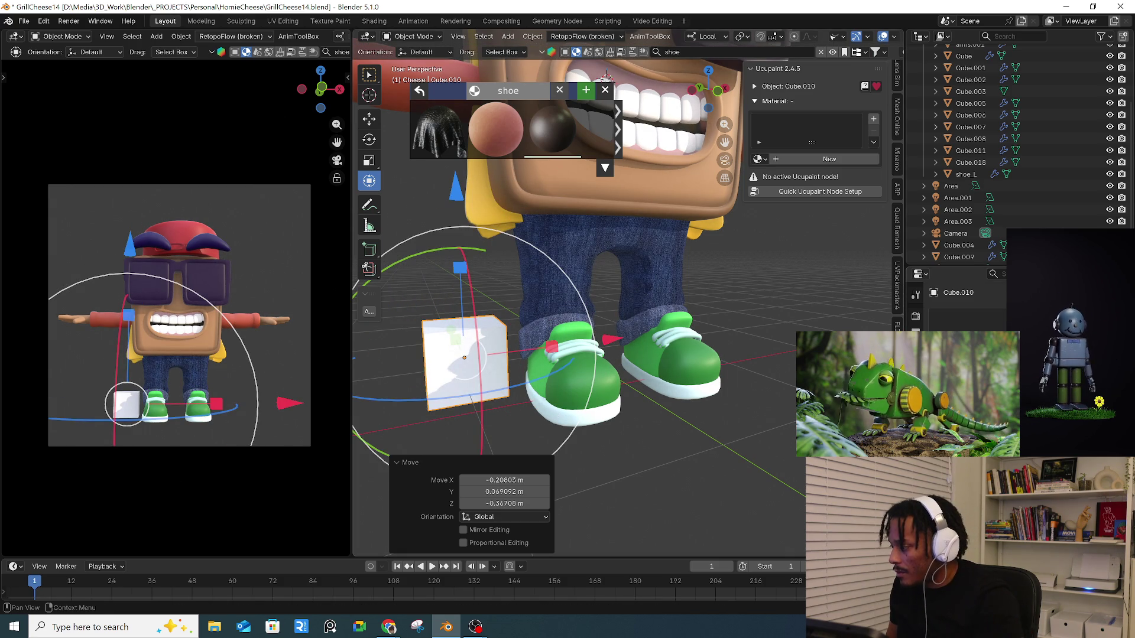
pyautogui.doubleClick(960, 292)
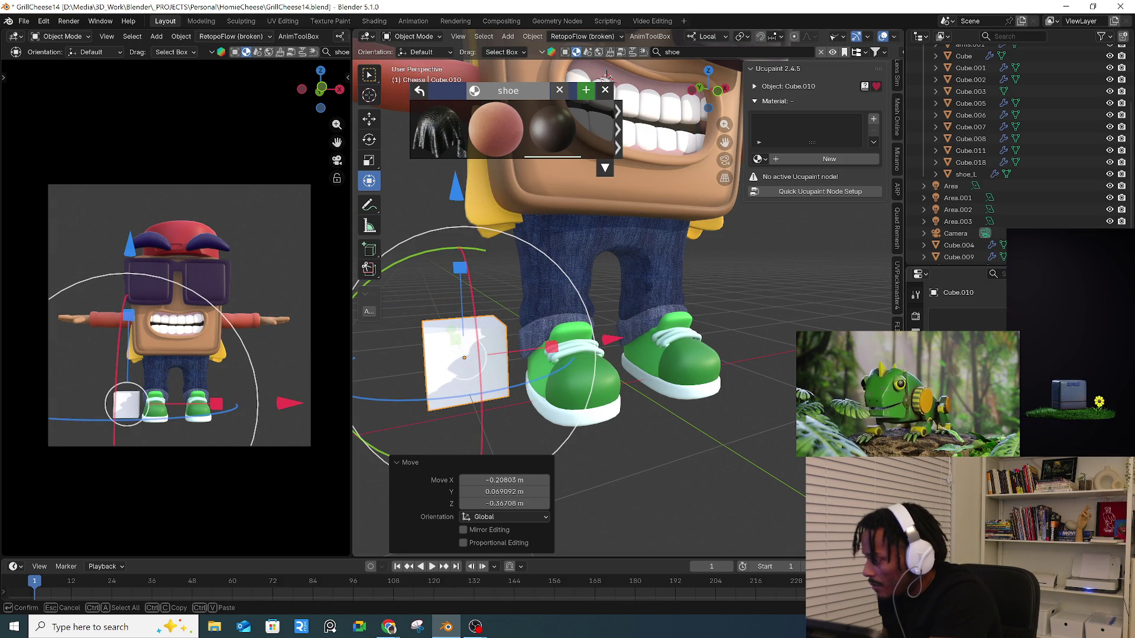
pyautogui.moveTo(552, 128); pyautogui.dragTo(464, 357)
pyautogui.scroll(2, 435, 343)
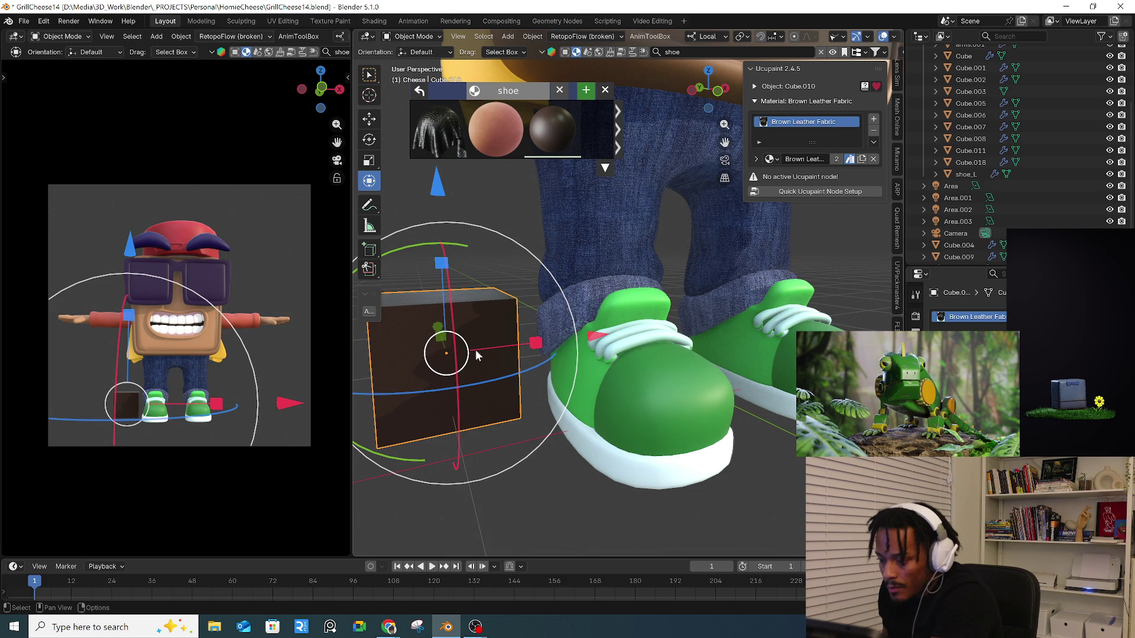
pyautogui.click(622, 481)
pyautogui.moveTo(622, 482); pyautogui.dragTo(625, 400, button='middle')
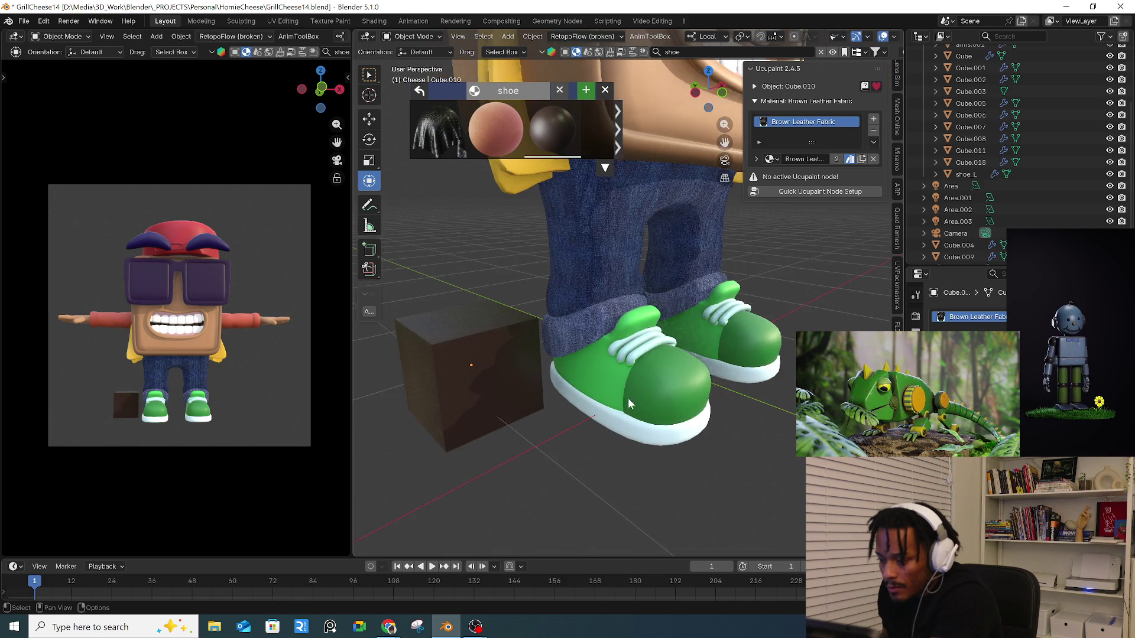
# - Select shoe_L and load Brown Leather Fabric's images as a layer via Open Images from Material
pyautogui.moveTo(536, 376); pyautogui.dragTo(623, 400, button='middle')
pyautogui.click(623, 399)
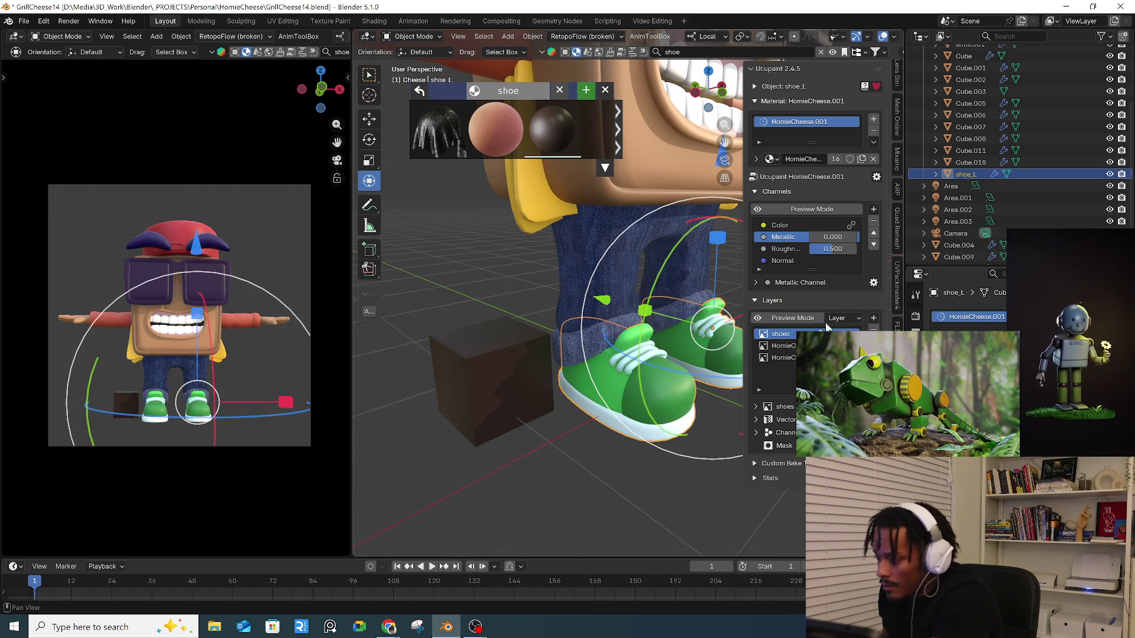
pyautogui.click(874, 318)
pyautogui.click(616, 383)
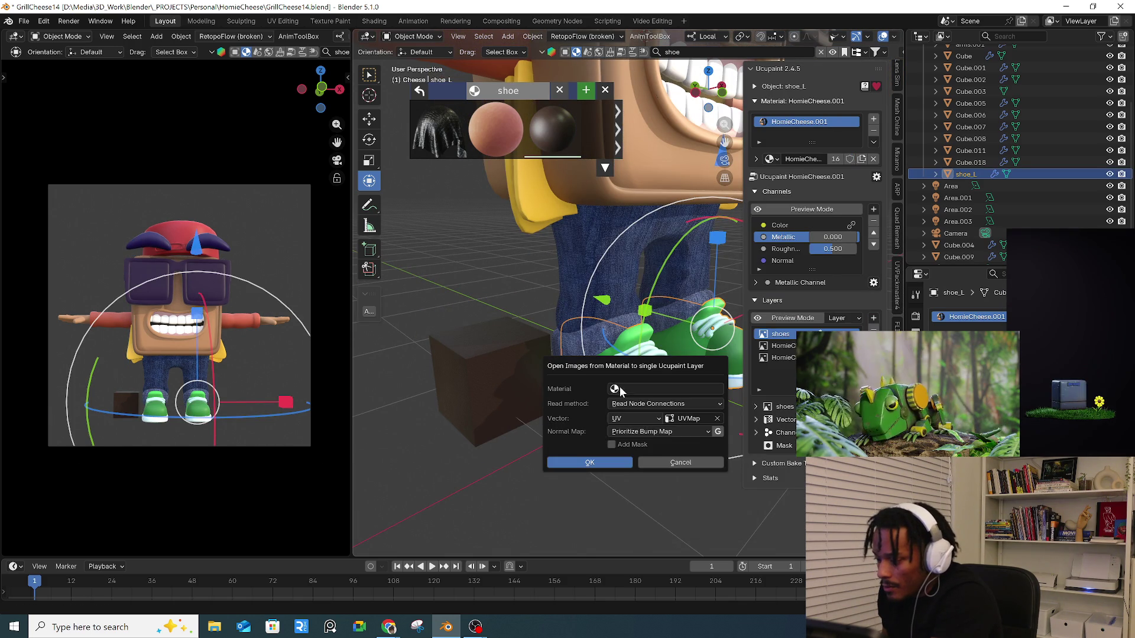
pyautogui.click(621, 389)
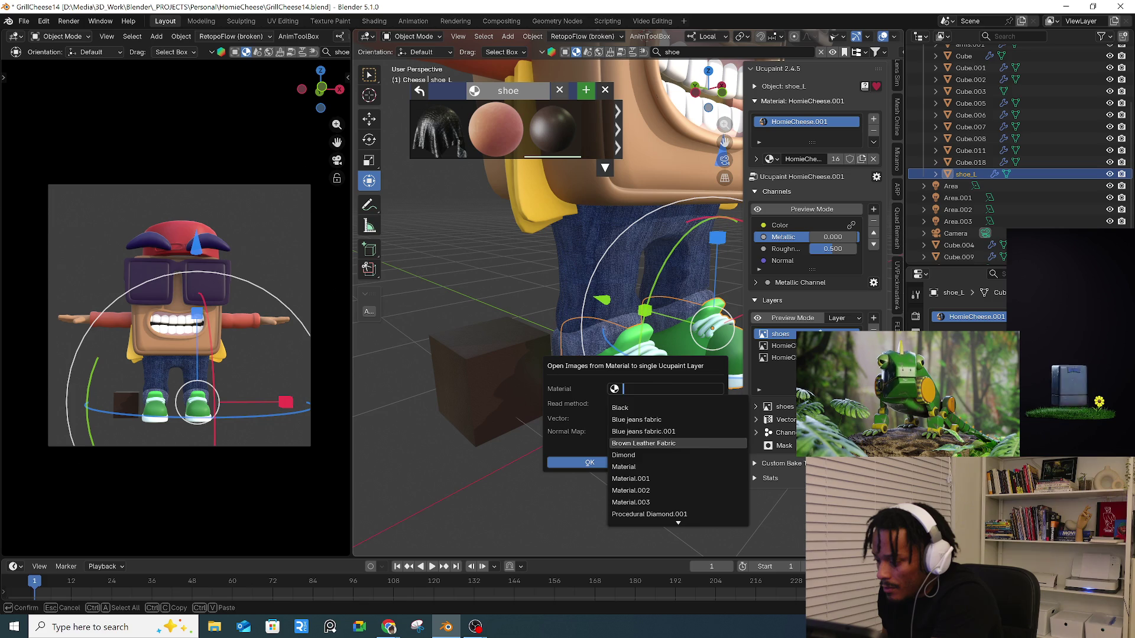
pyautogui.click(626, 443)
pyautogui.click(604, 463)
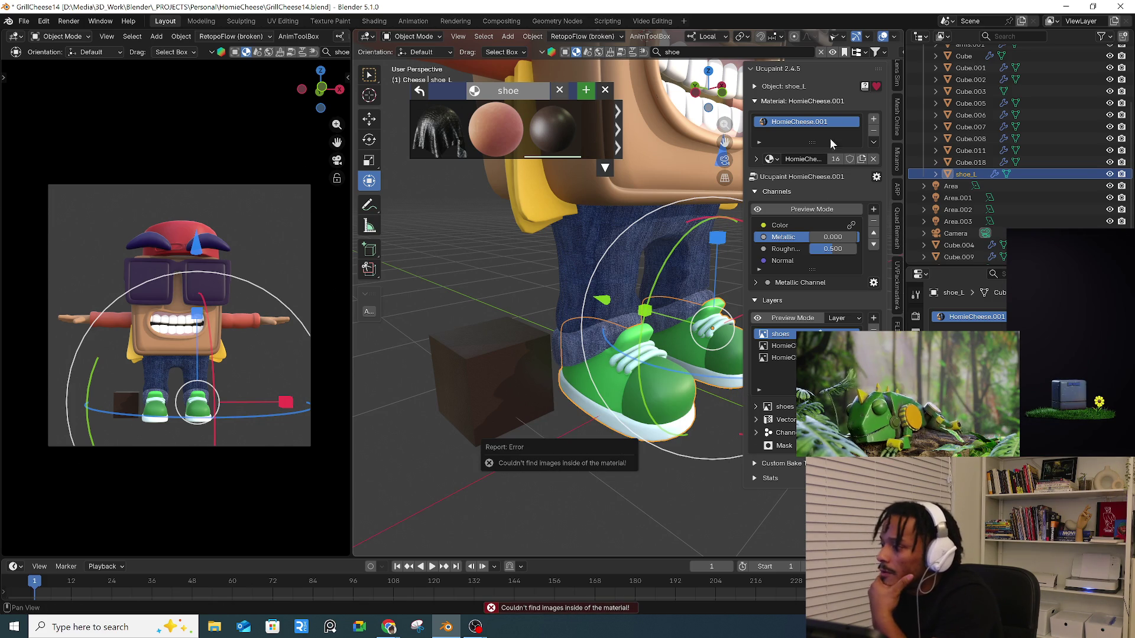
# - Add a new material slot to shoe_L and assign Brown Leather Fabric to it
pyautogui.click(874, 120)
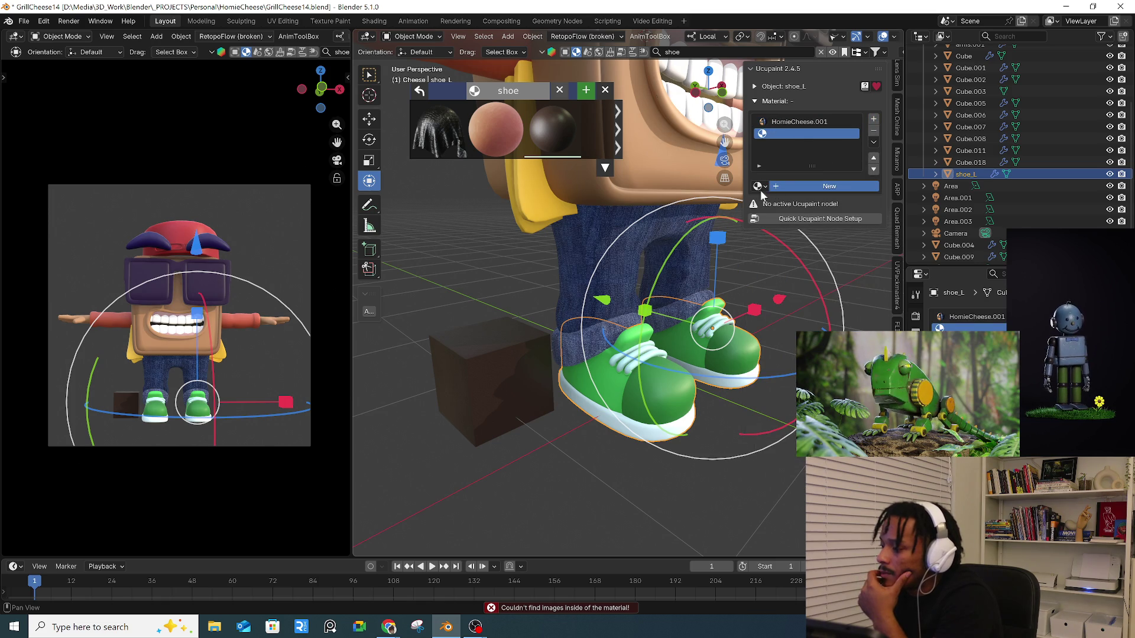
pyautogui.click(870, 130)
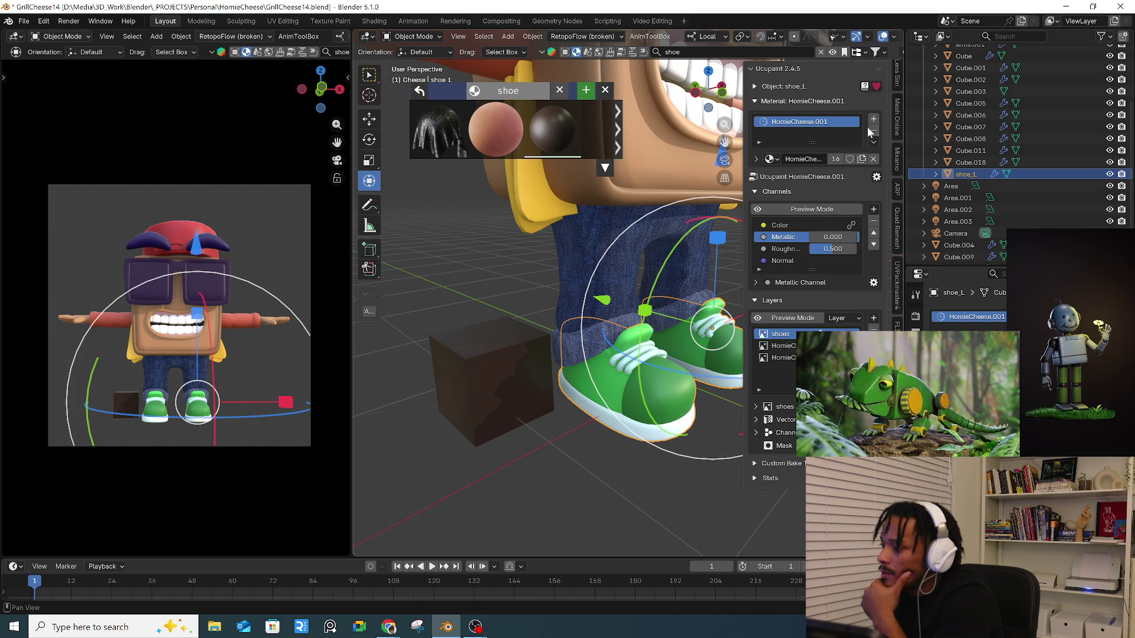
pyautogui.click(874, 120)
pyautogui.click(758, 186)
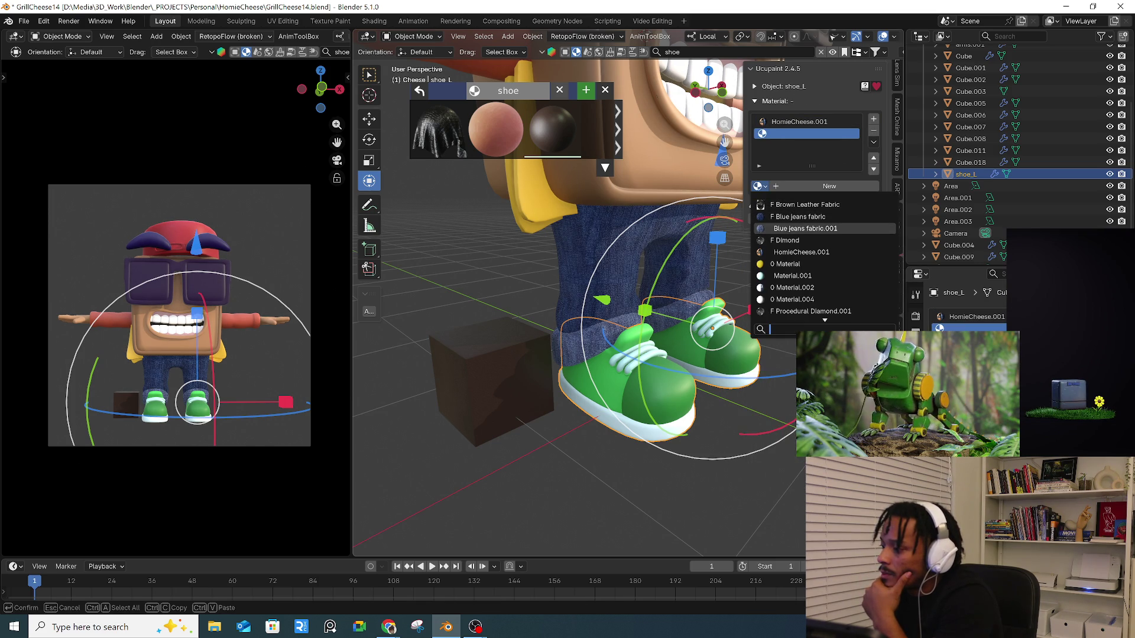
pyautogui.click(844, 205)
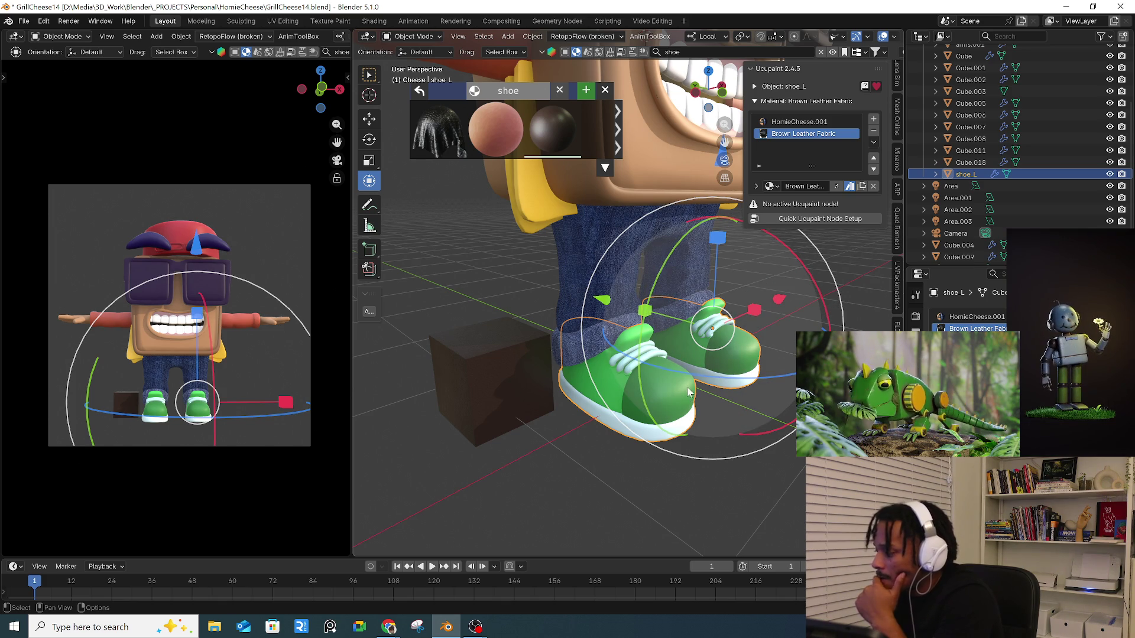
pyautogui.click(418, 37)
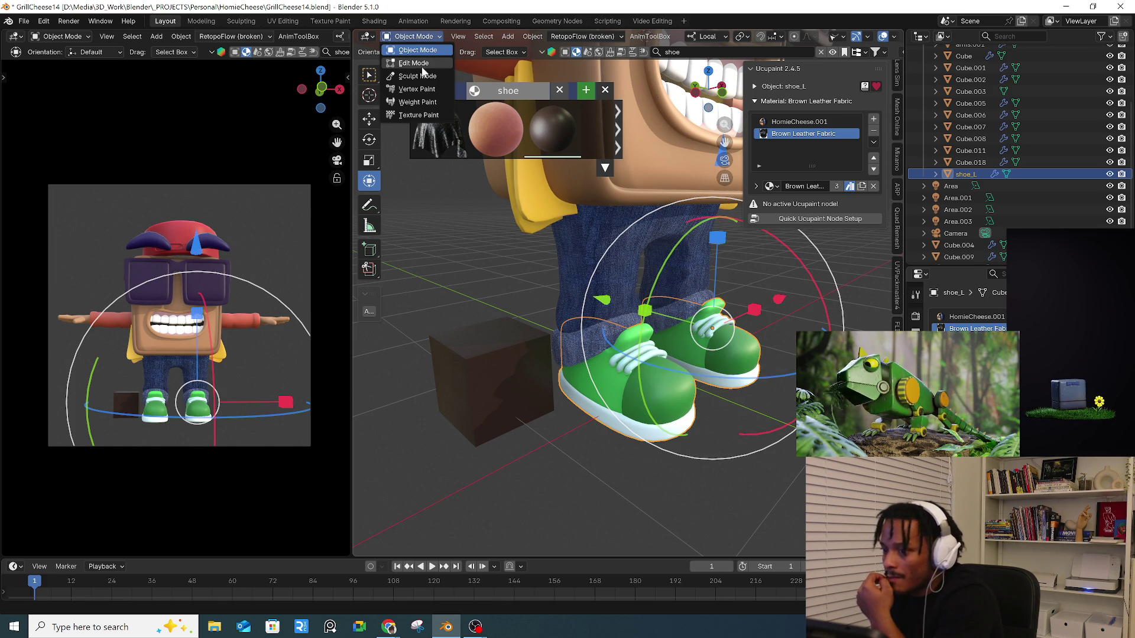
pyautogui.scroll(-1, 970, 301)
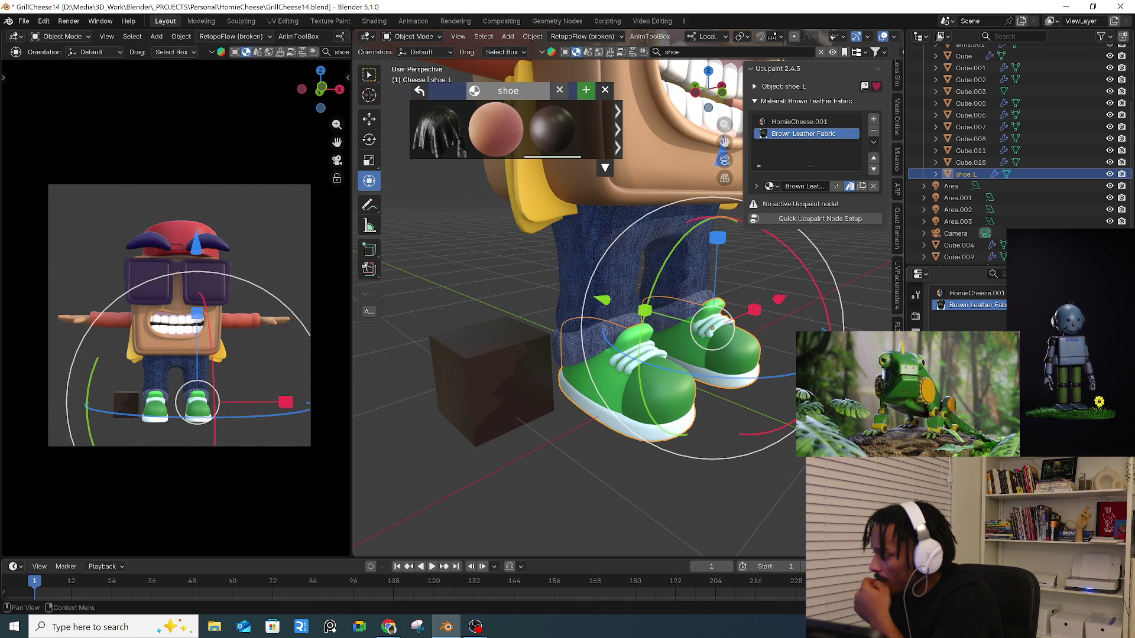
pyautogui.click(417, 37)
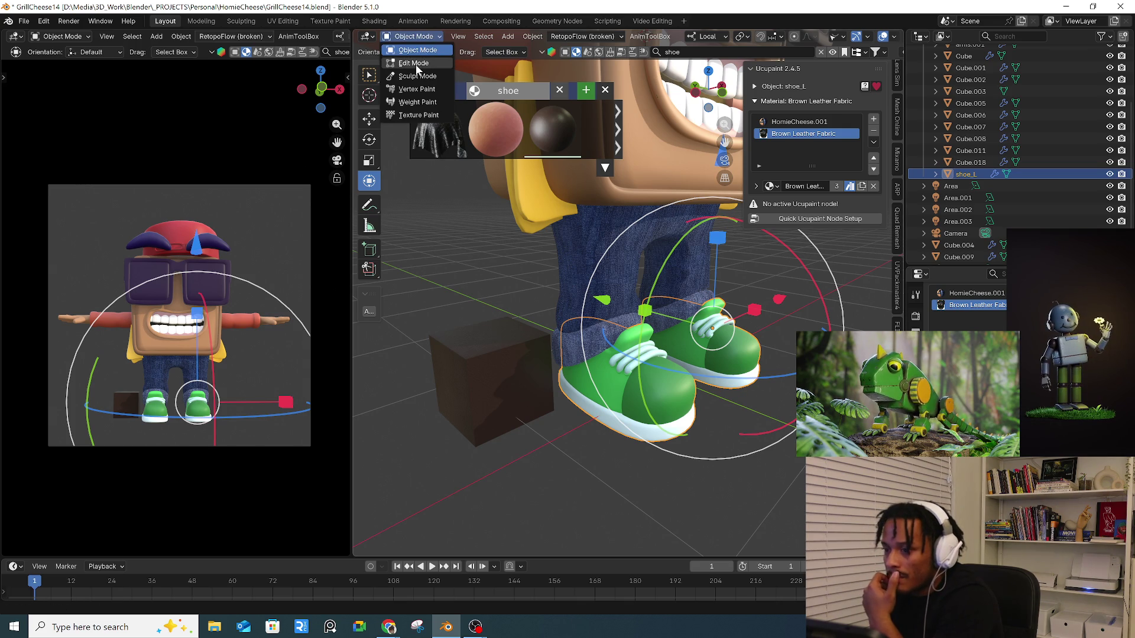
# - In Edit Mode, assign Brown Leather Fabric to both toe caps, then switch to the Shading workspace
pyautogui.click(416, 64)
pyautogui.hotkey('alt', 'a')
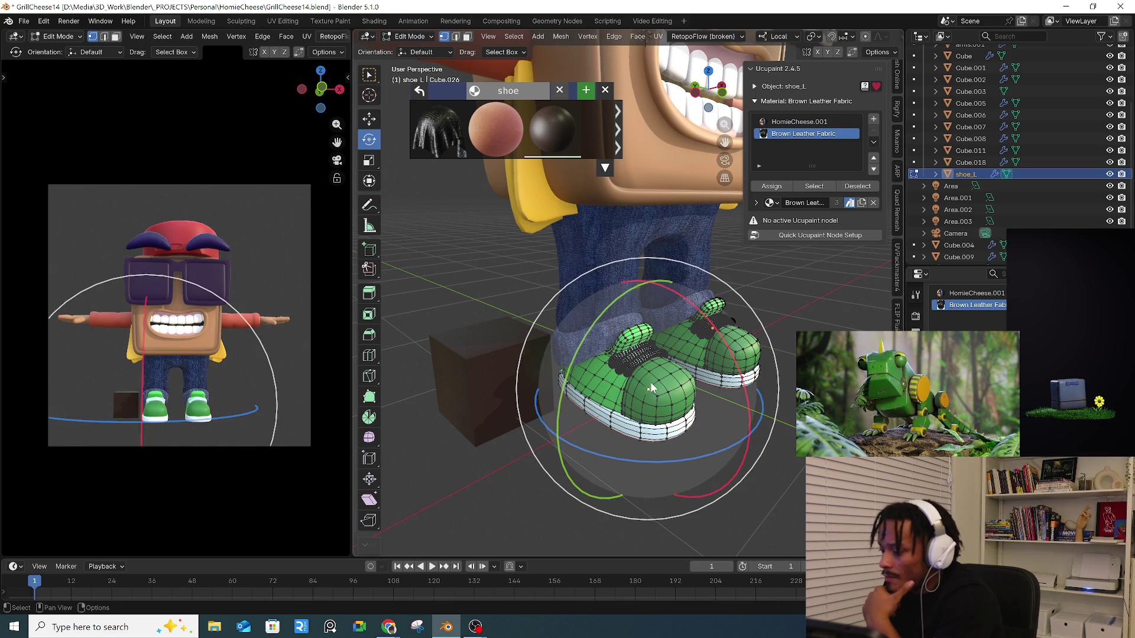
pyautogui.press('l')
pyautogui.press('l')
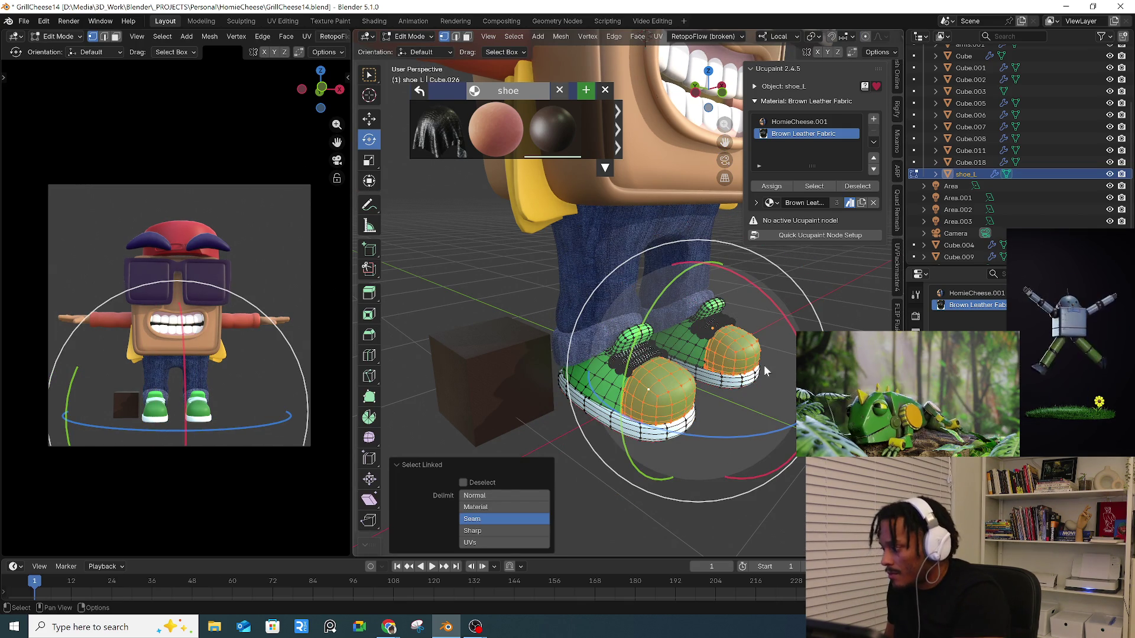
pyautogui.click(771, 186)
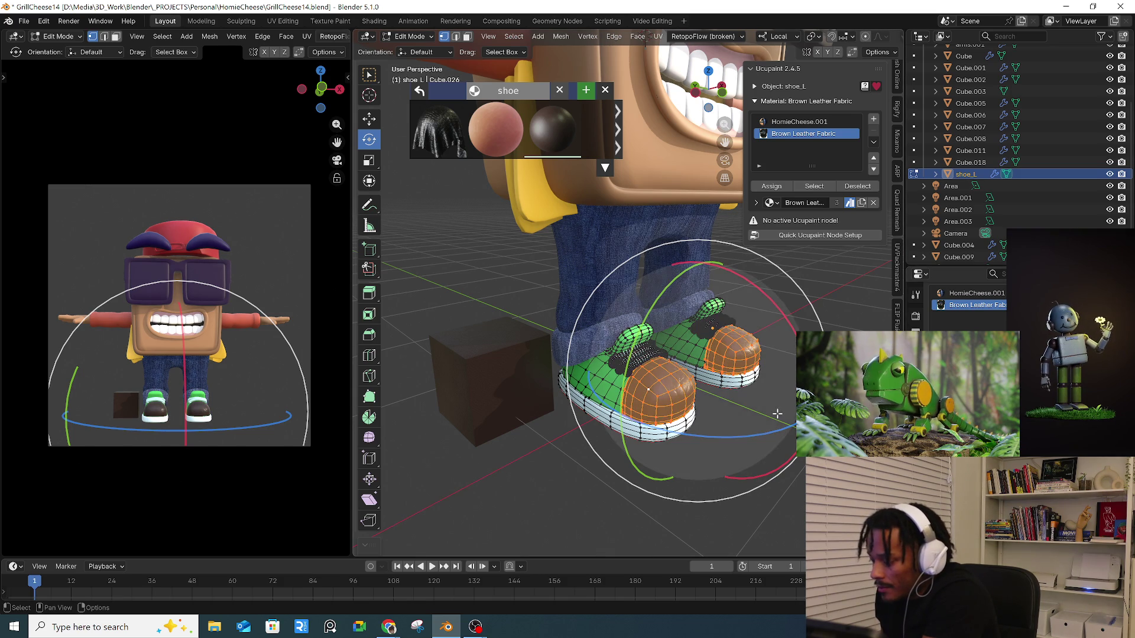
pyautogui.click(553, 491)
pyautogui.moveTo(738, 452)
pyautogui.mouseDown(button='middle')
pyautogui.moveTo(688, 428)
pyautogui.moveTo(771, 411)
pyautogui.mouseUp(button='middle')
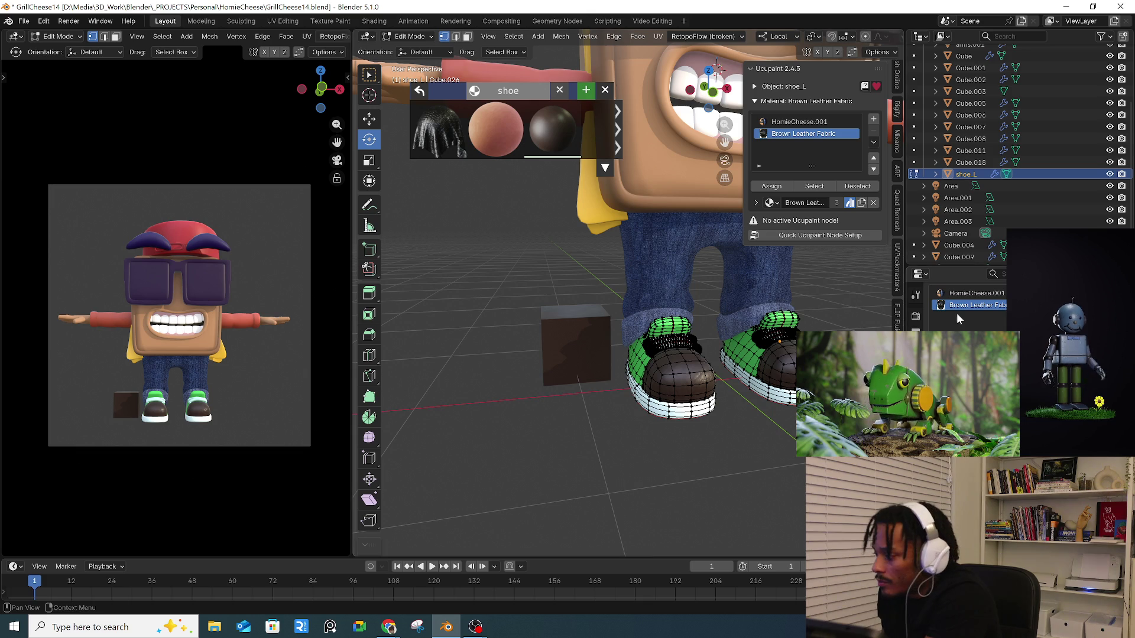
pyautogui.click(381, 21)
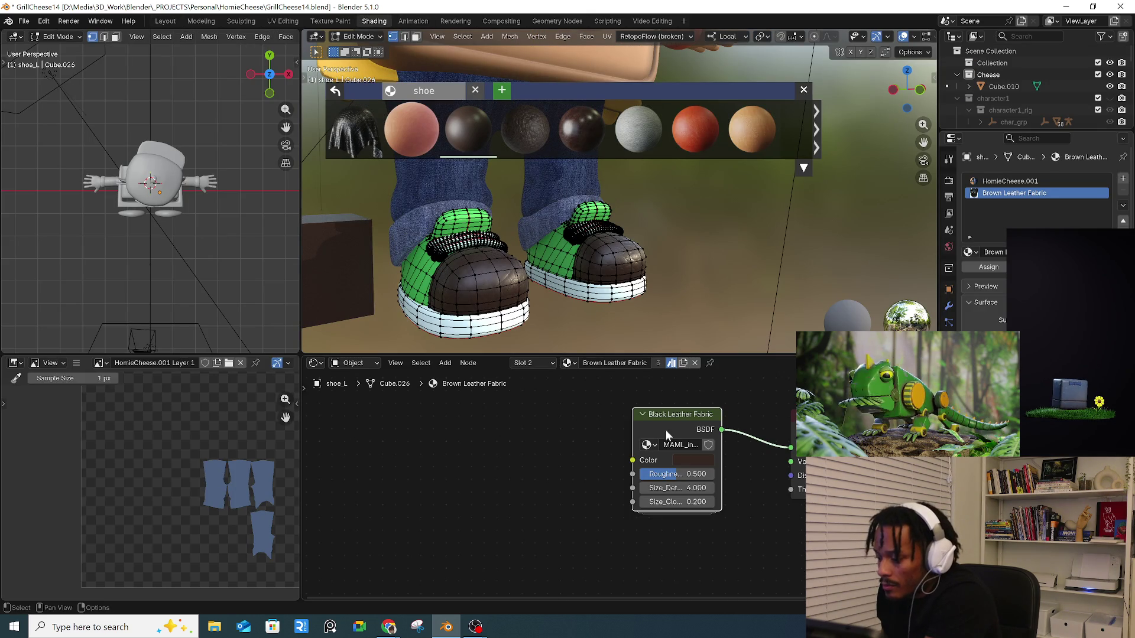
# - Enter the MAML_int_Leather group and adjust the RGB Curves control point
pyautogui.click(642, 415)
pyautogui.click(642, 414)
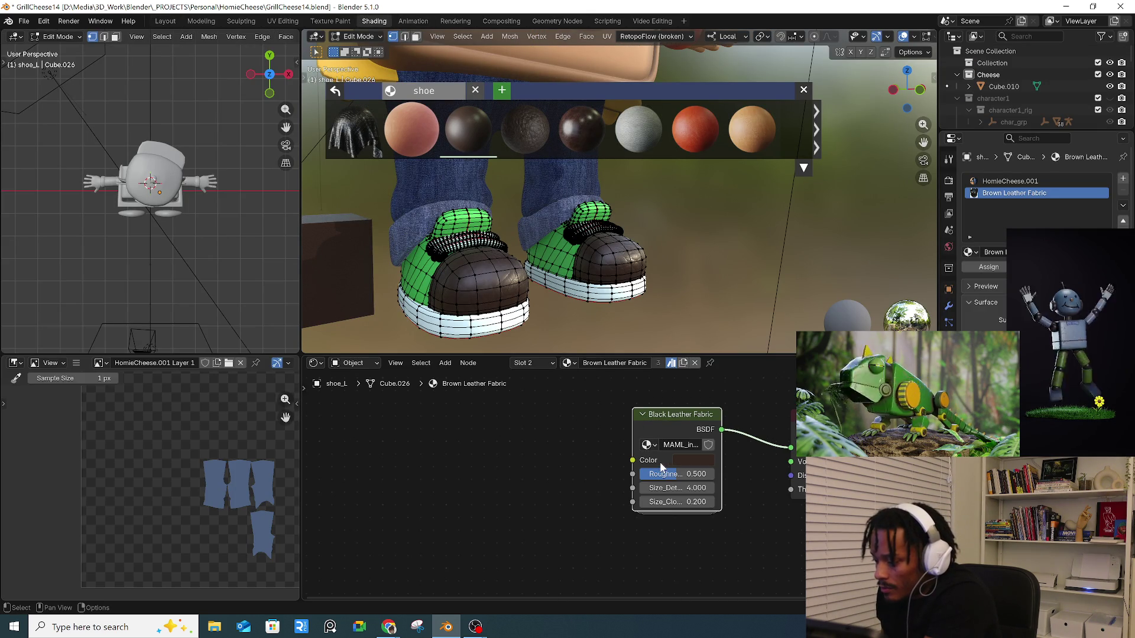
pyautogui.press('Tab')
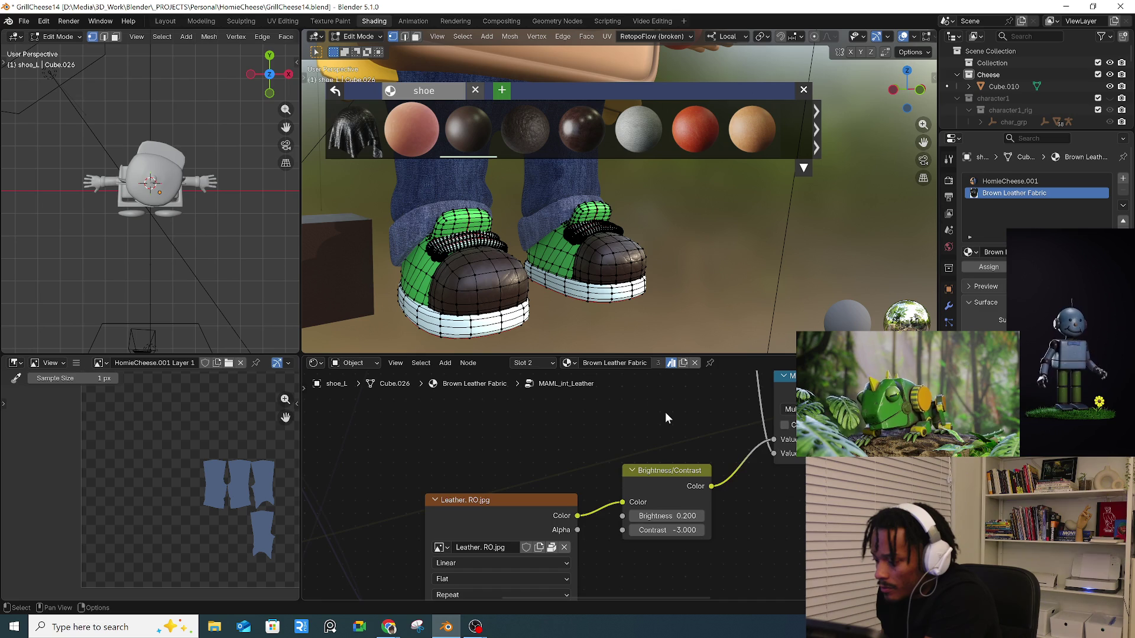
pyautogui.scroll(-5, 654, 442)
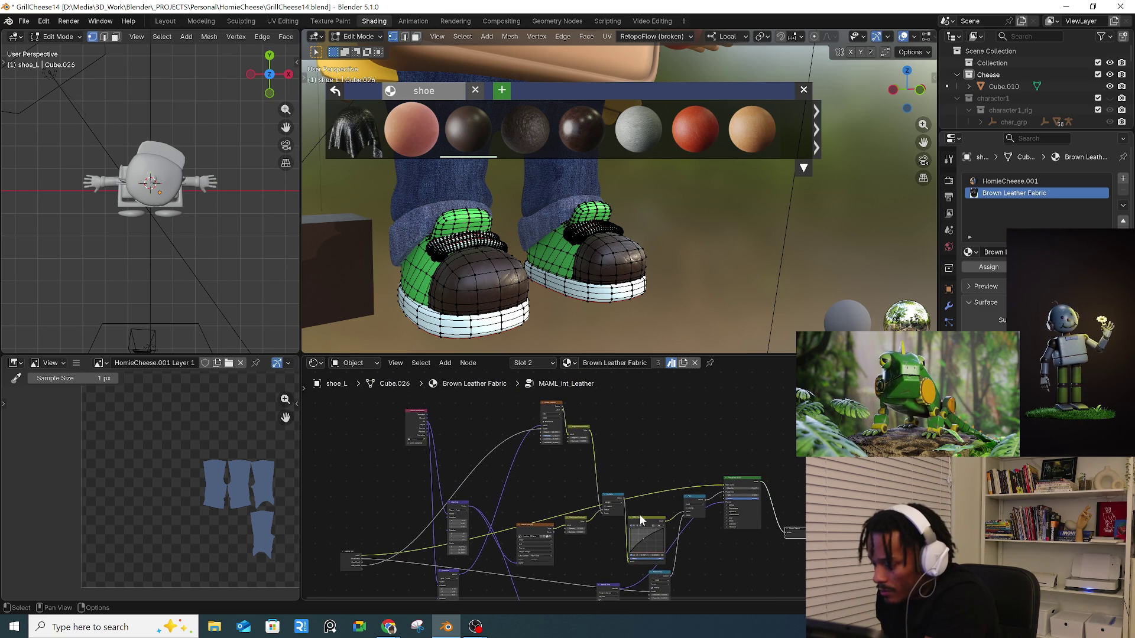
pyautogui.scroll(4, 544, 414)
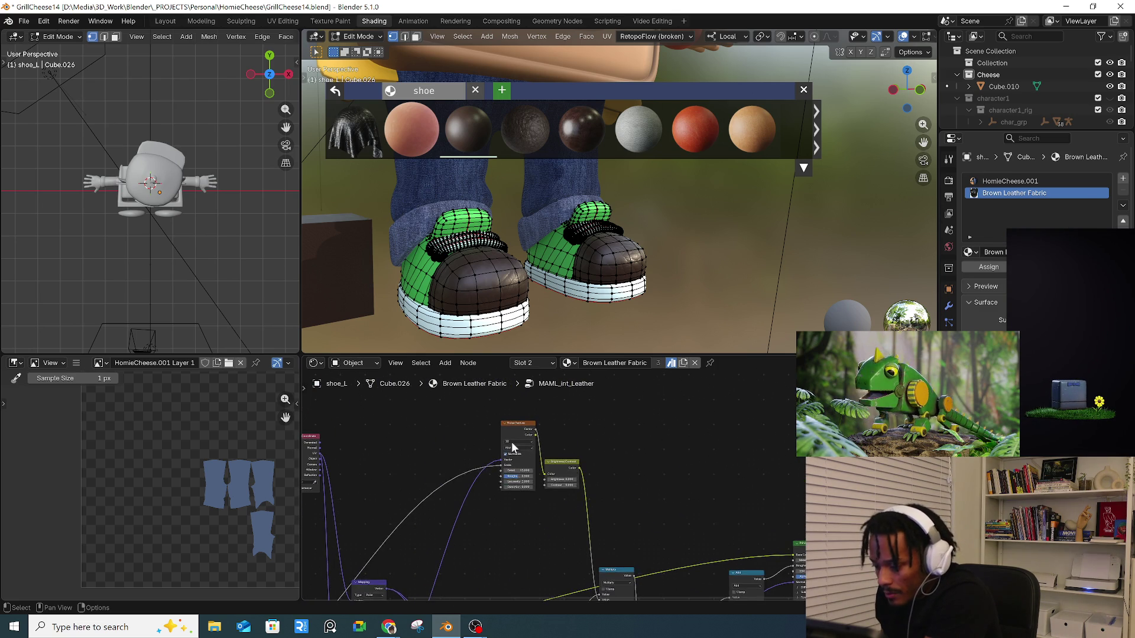
pyautogui.scroll(-3, 516, 430)
pyautogui.scroll(3, 726, 519)
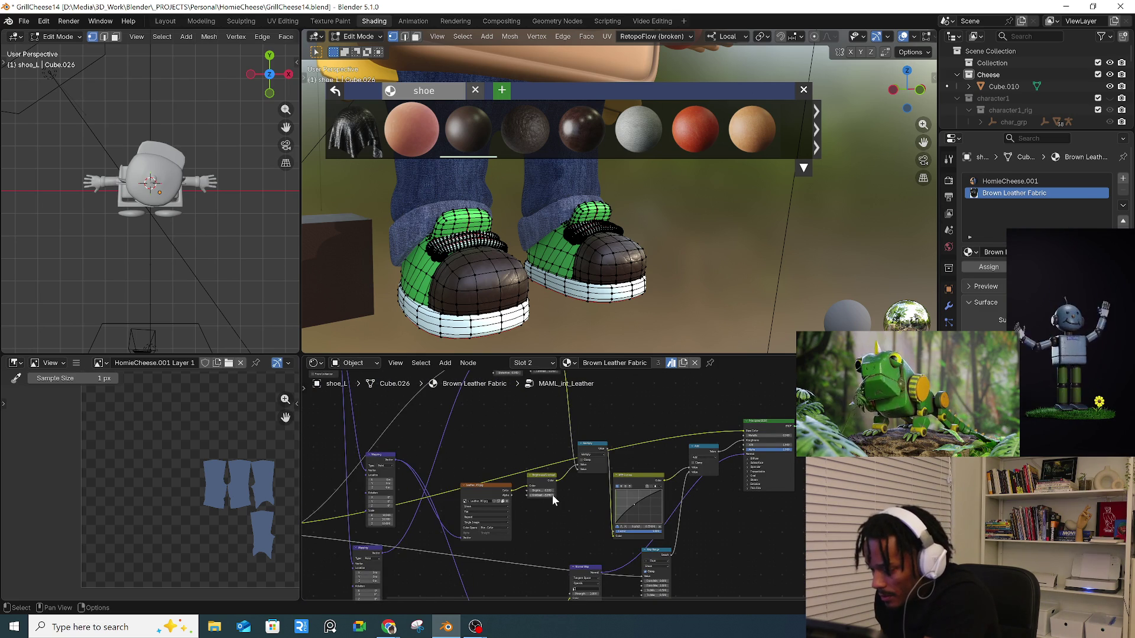
pyautogui.scroll(4, 586, 513)
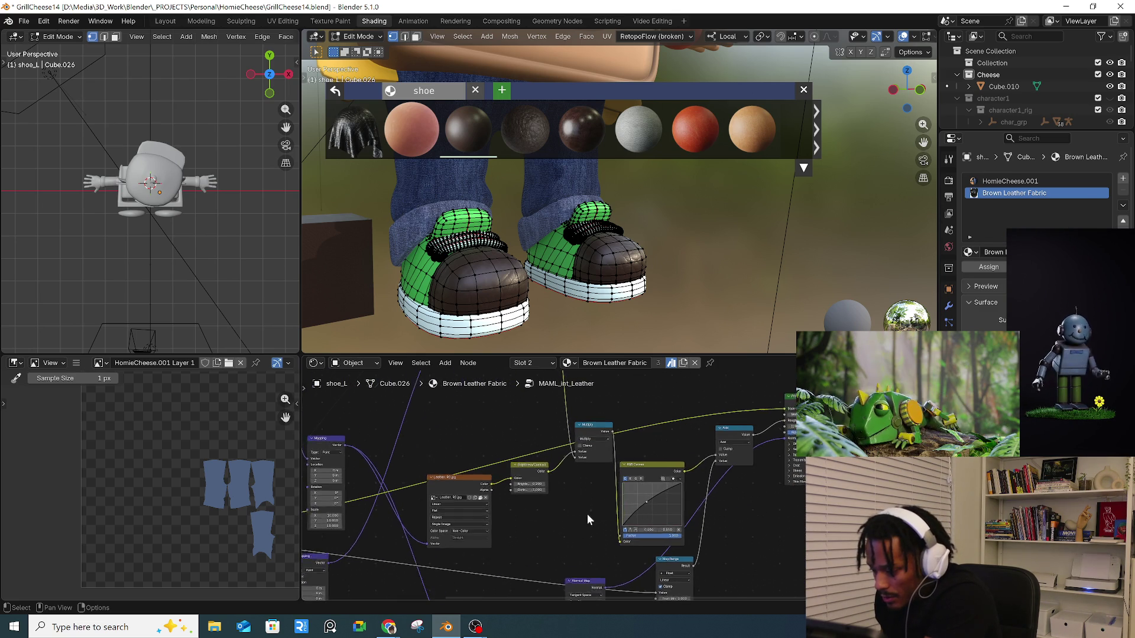
pyautogui.moveTo(611, 520)
pyautogui.mouseDown(button='middle')
pyautogui.moveTo(561, 437)
pyautogui.moveTo(586, 398)
pyautogui.mouseUp(button='middle')
pyautogui.scroll(5, 467, 510)
pyautogui.hscroll(3, 467, 509)
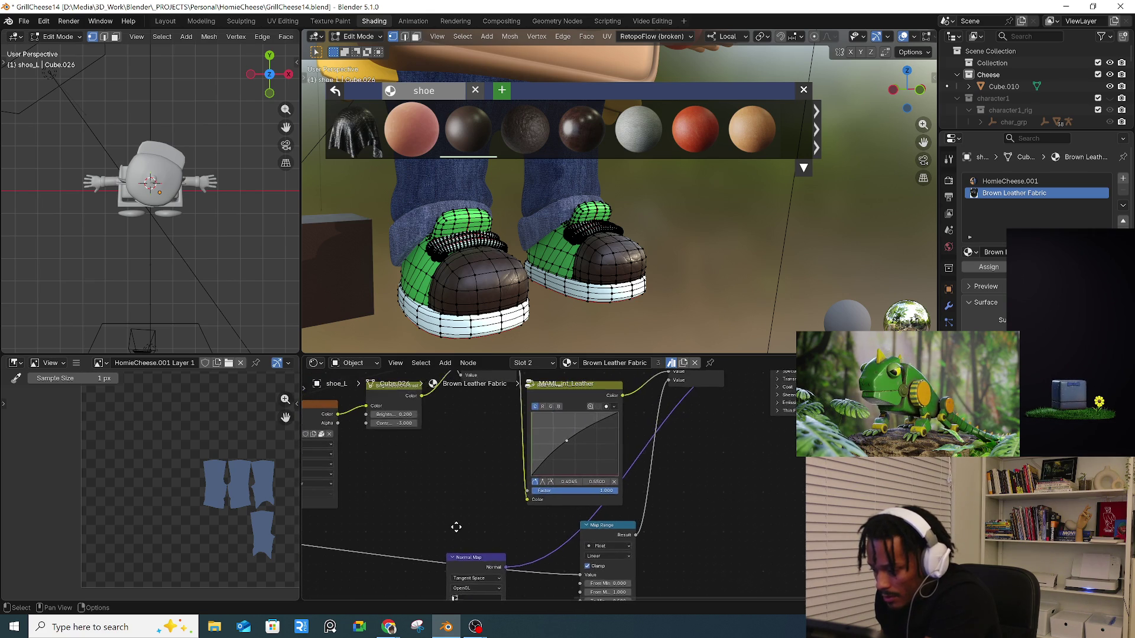
pyautogui.moveTo(552, 523)
pyautogui.mouseDown()
pyautogui.moveTo(561, 533)
pyautogui.moveTo(545, 510)
pyautogui.moveTo(555, 516)
pyautogui.mouseUp()
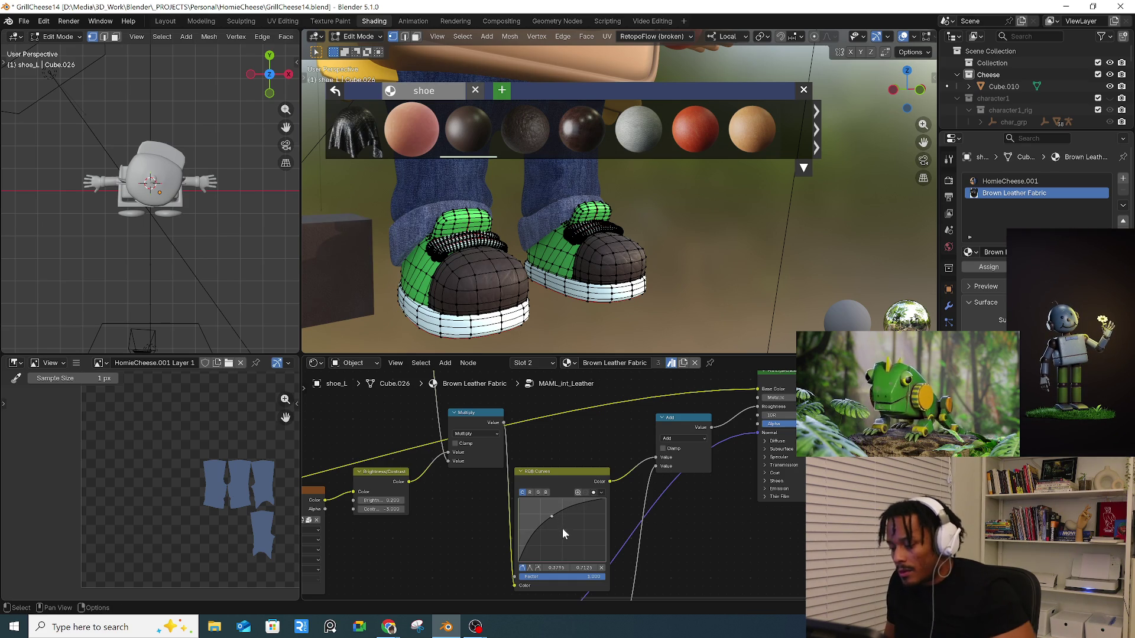
pyautogui.moveTo(575, 545)
pyautogui.mouseDown()
pyautogui.moveTo(579, 554)
pyautogui.moveTo(555, 522)
pyautogui.mouseUp()
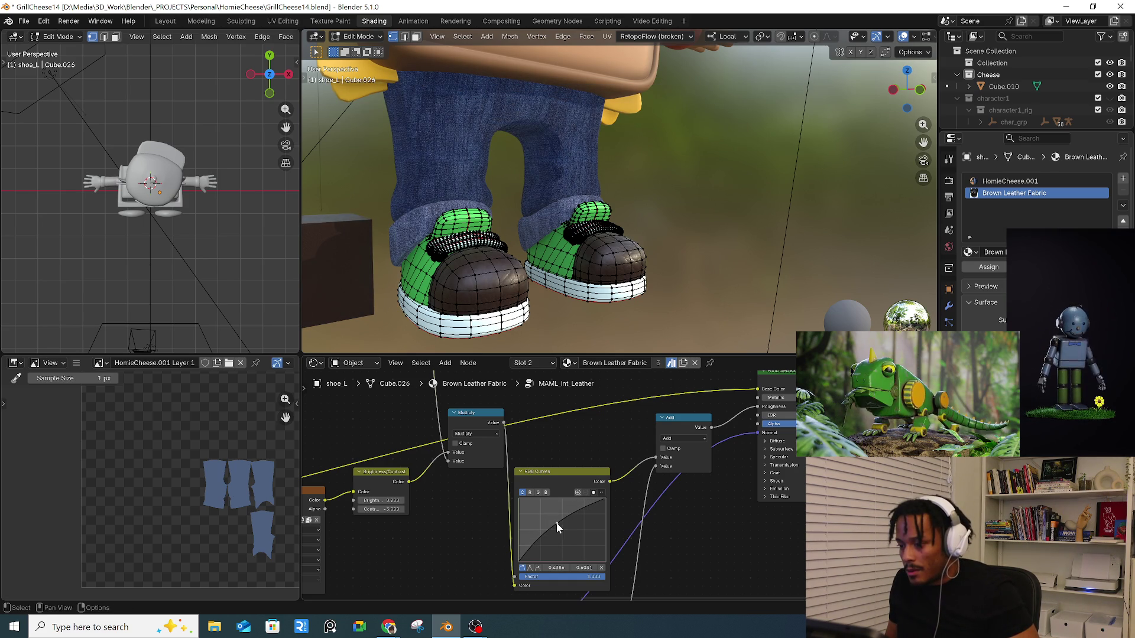
# - Reposition the Leather RO.jpg and Principled BSDF nodes inside the group
pyautogui.scroll(-5, 574, 227)
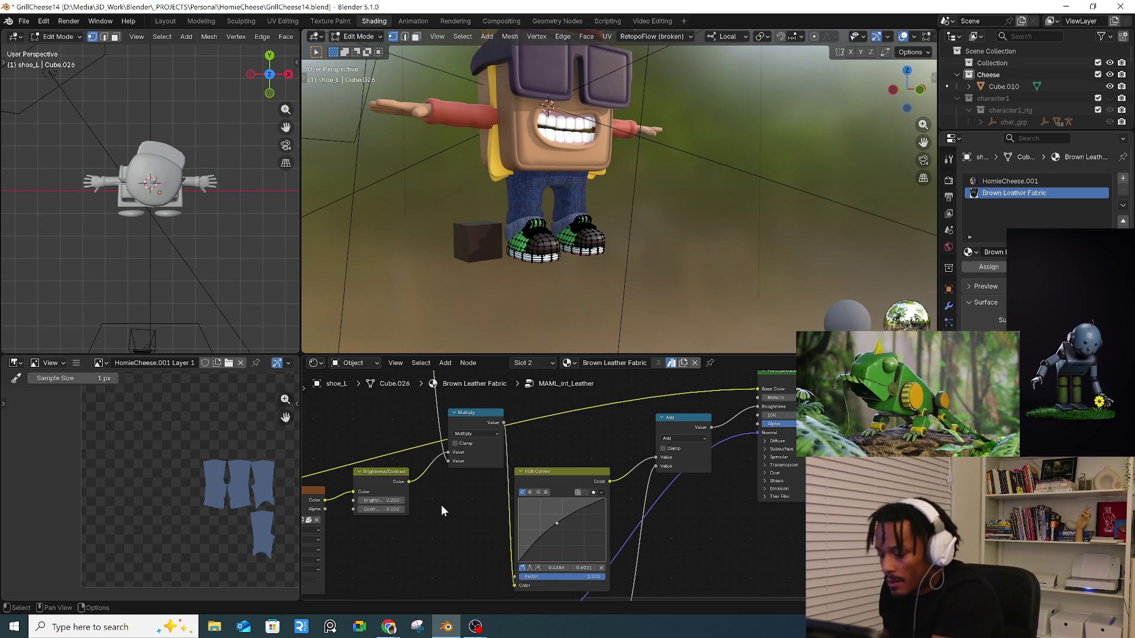
pyautogui.scroll(-5, 444, 509)
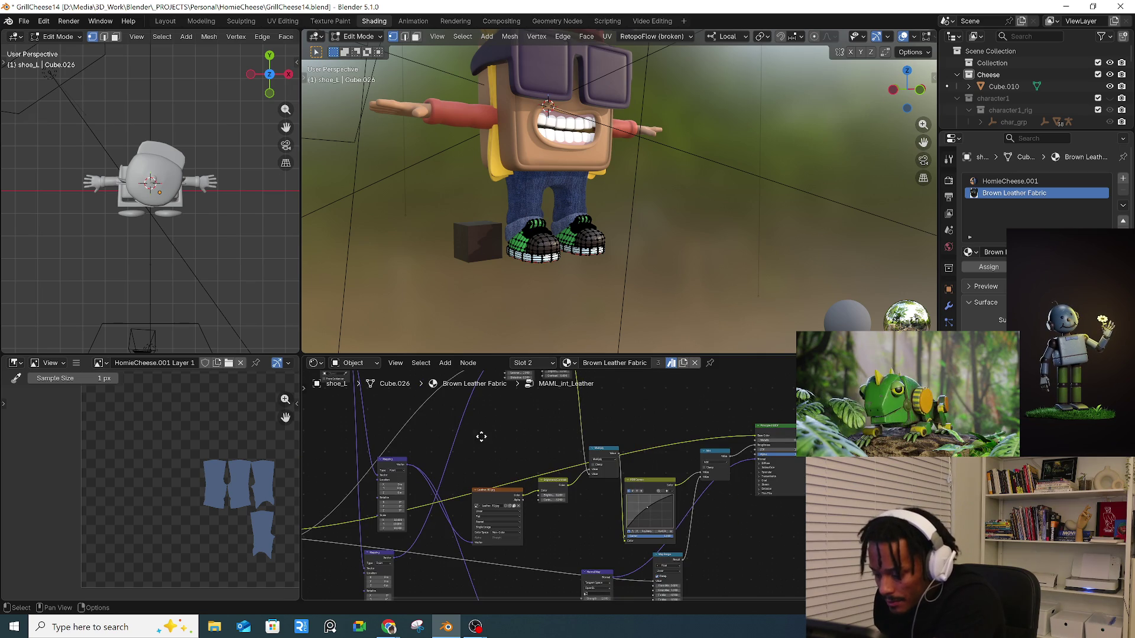
pyautogui.scroll(-6, 473, 467)
pyautogui.scroll(6, 503, 459)
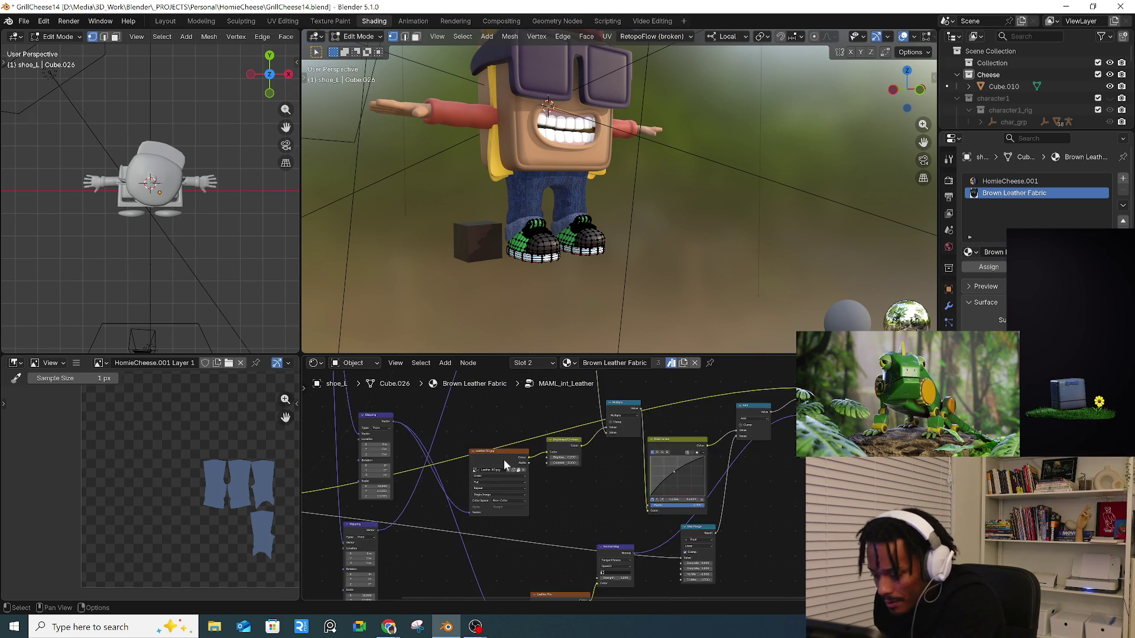
pyautogui.moveTo(505, 457); pyautogui.dragTo(492, 455)
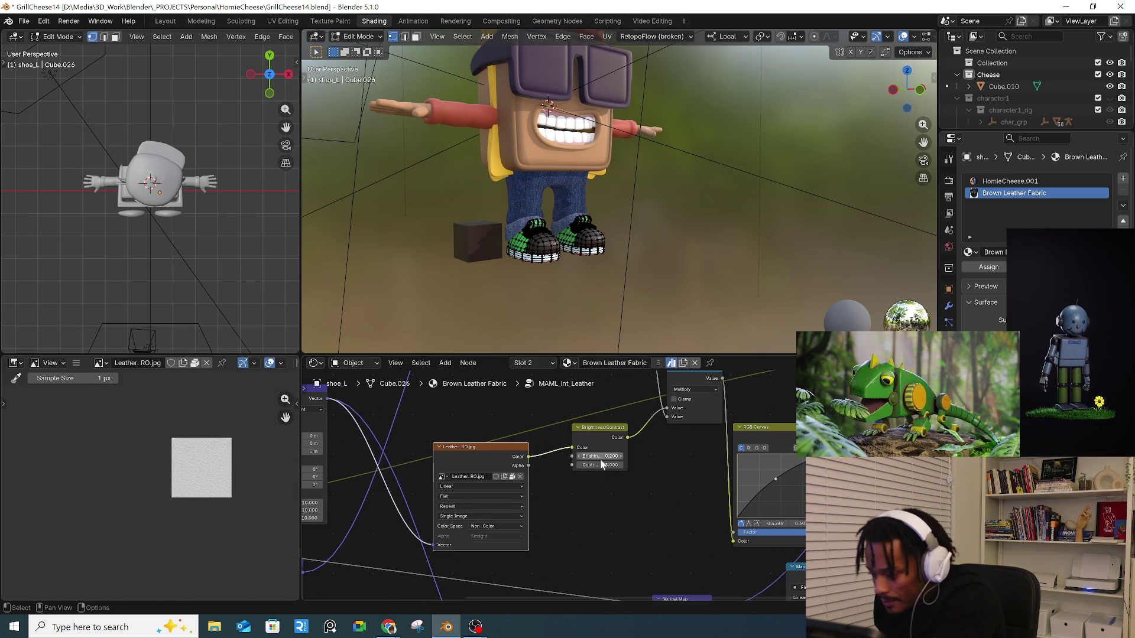
pyautogui.scroll(-2, 580, 439)
pyautogui.moveTo(592, 443)
pyautogui.mouseDown(button='middle')
pyautogui.moveTo(568, 461)
pyautogui.moveTo(551, 429)
pyautogui.moveTo(527, 492)
pyautogui.mouseUp(button='middle')
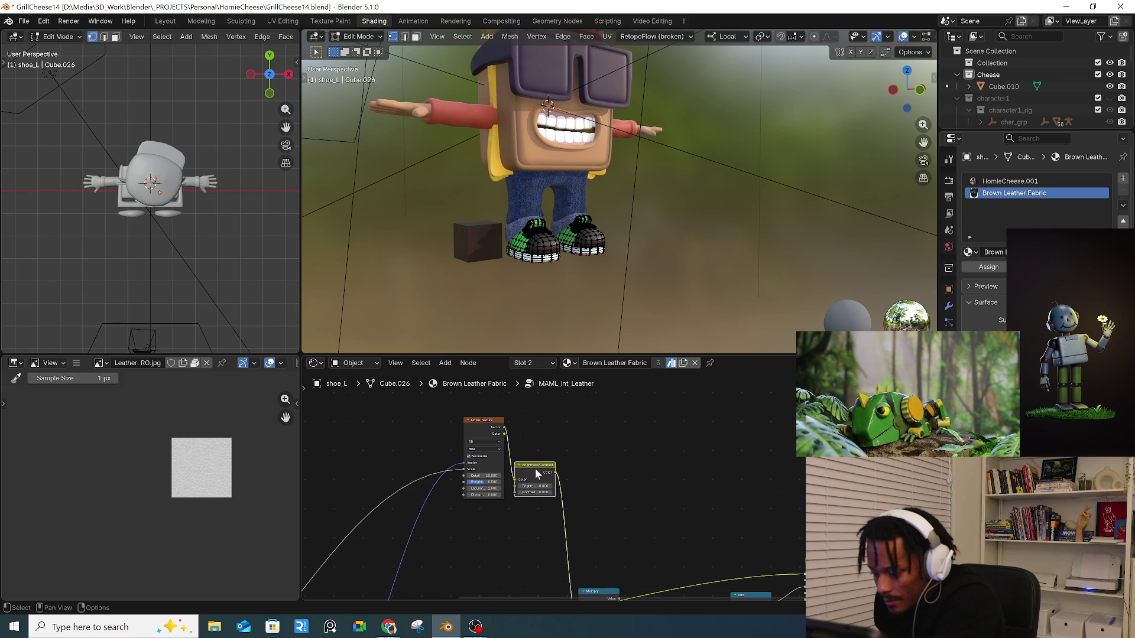
pyautogui.scroll(-1, 597, 463)
pyautogui.moveTo(590, 442)
pyautogui.mouseDown()
pyautogui.moveTo(634, 457)
pyautogui.moveTo(653, 450)
pyautogui.mouseUp()
pyautogui.moveTo(510, 486)
pyautogui.mouseDown(button='middle')
pyautogui.moveTo(676, 422)
pyautogui.moveTo(638, 458)
pyautogui.moveTo(558, 499)
pyautogui.moveTo(626, 448)
pyautogui.mouseUp(button='middle')
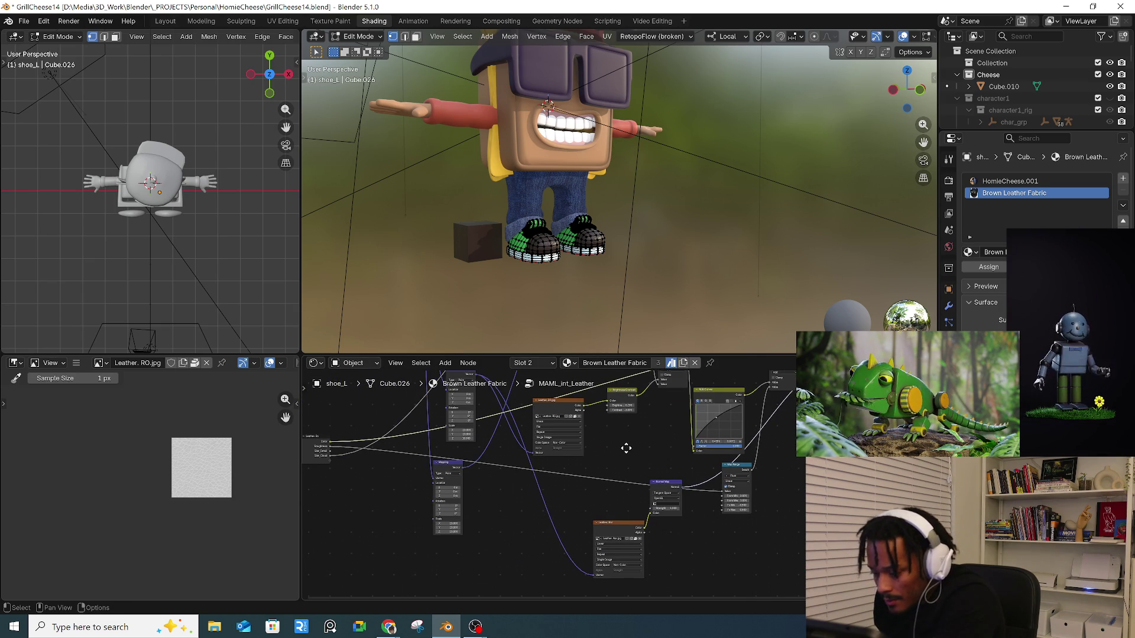
# - Inspect the Leather Nor and Leather RO.jpg images, then exit to the material's top level
pyautogui.click(608, 523)
pyautogui.moveTo(706, 515); pyautogui.dragTo(695, 563, button='middle')
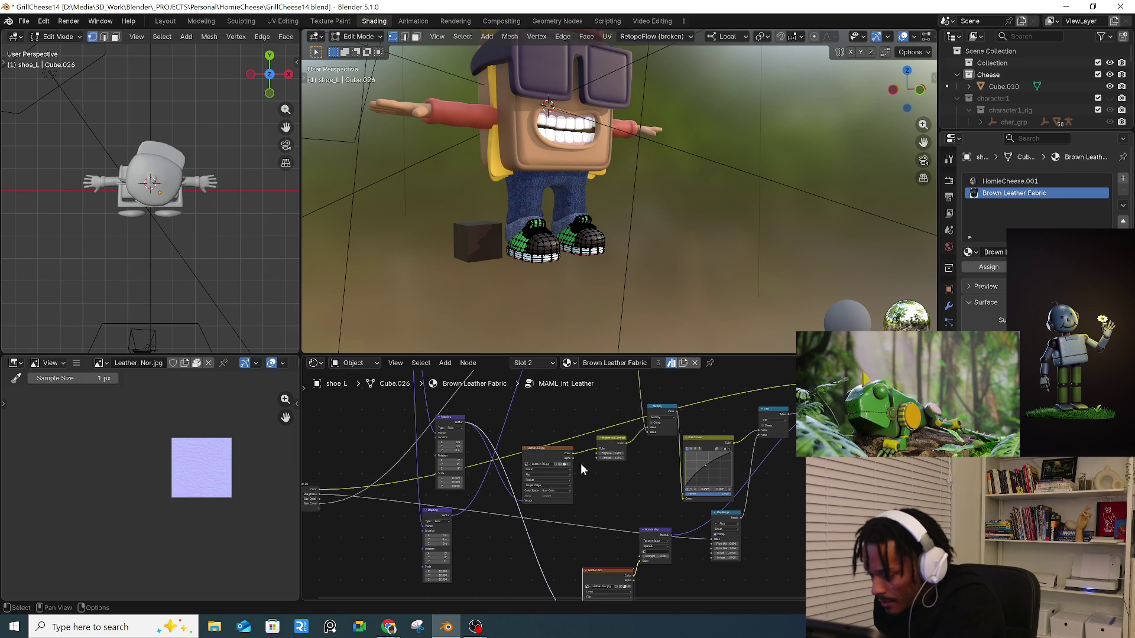
pyautogui.click(537, 451)
pyautogui.scroll(-1, 503, 497)
pyautogui.moveTo(496, 499); pyautogui.dragTo(584, 541, button='middle')
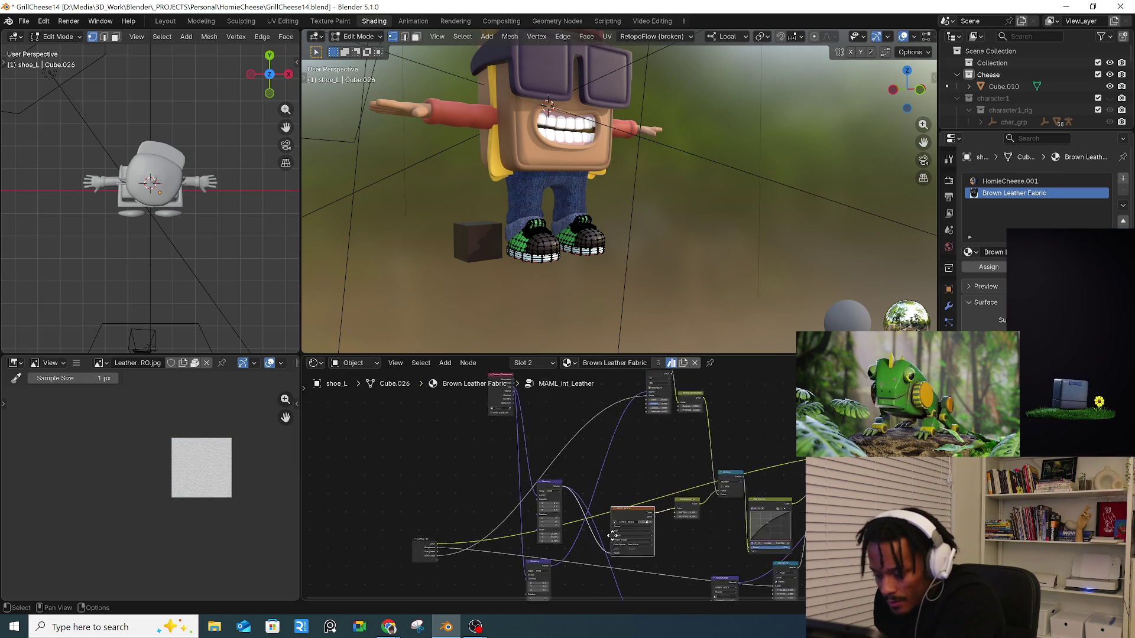
pyautogui.moveTo(558, 428); pyautogui.dragTo(565, 495, button='middle')
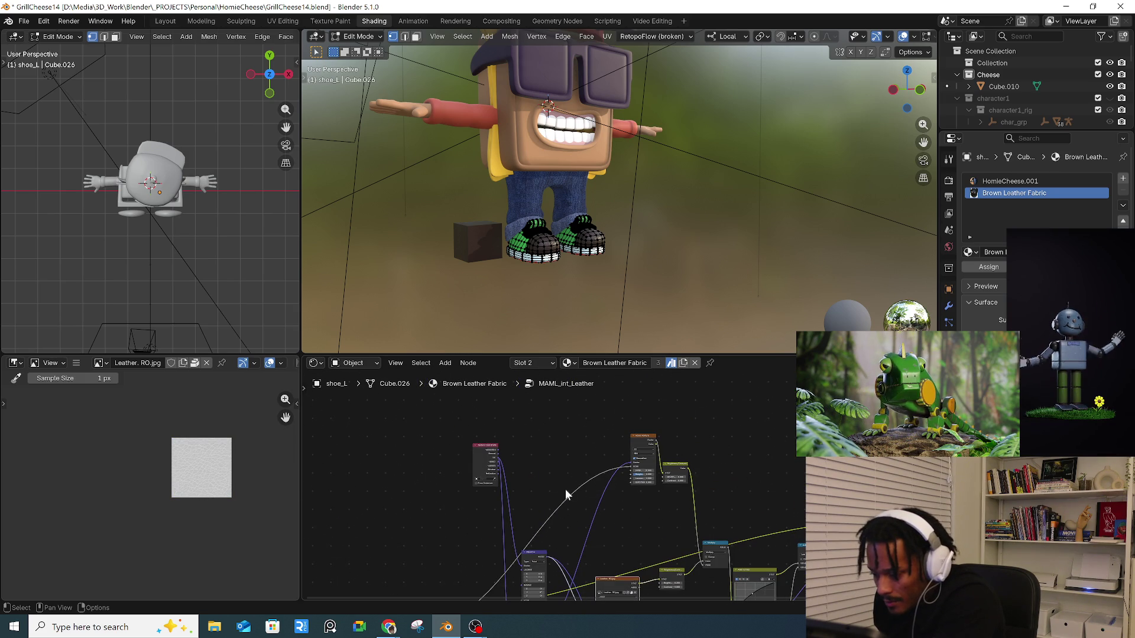
pyautogui.click(500, 384)
pyautogui.press('Home')
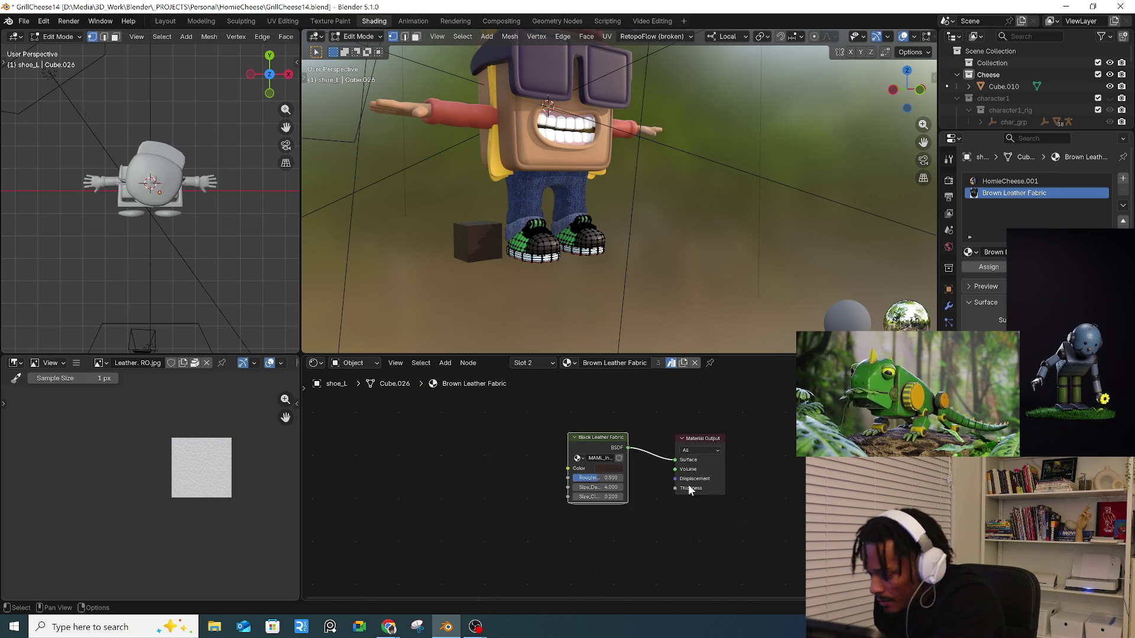
# - Sample the shoe's green as the leather colour, then darken it and shift it yellower
pyautogui.click(578, 461)
pyautogui.click(670, 441)
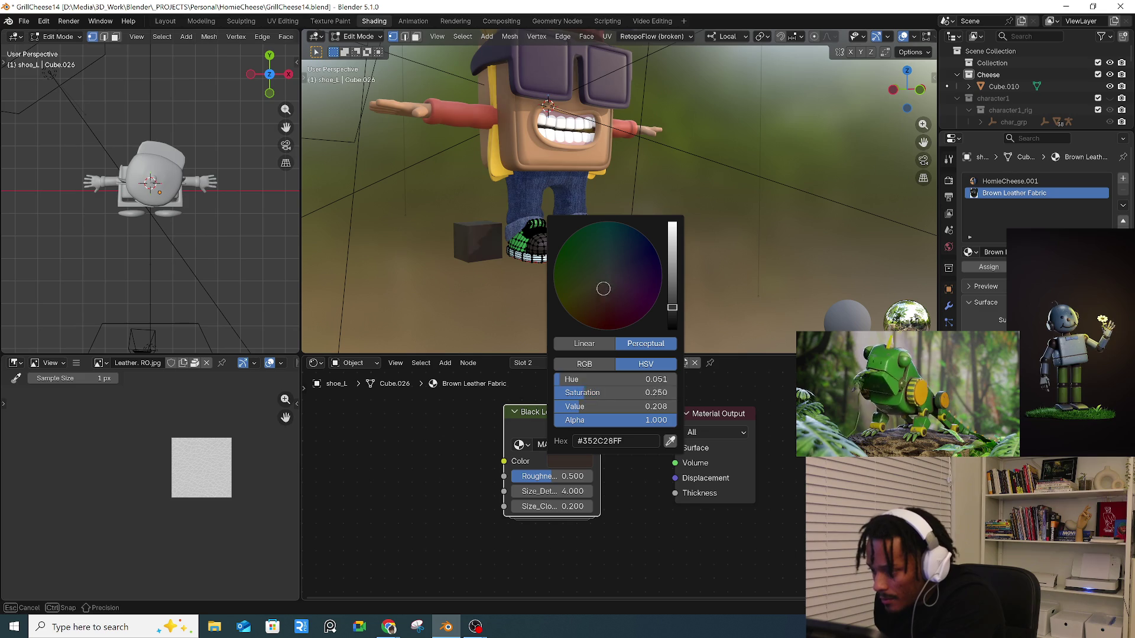
pyautogui.click(532, 264)
pyautogui.press('KP_Decimal')
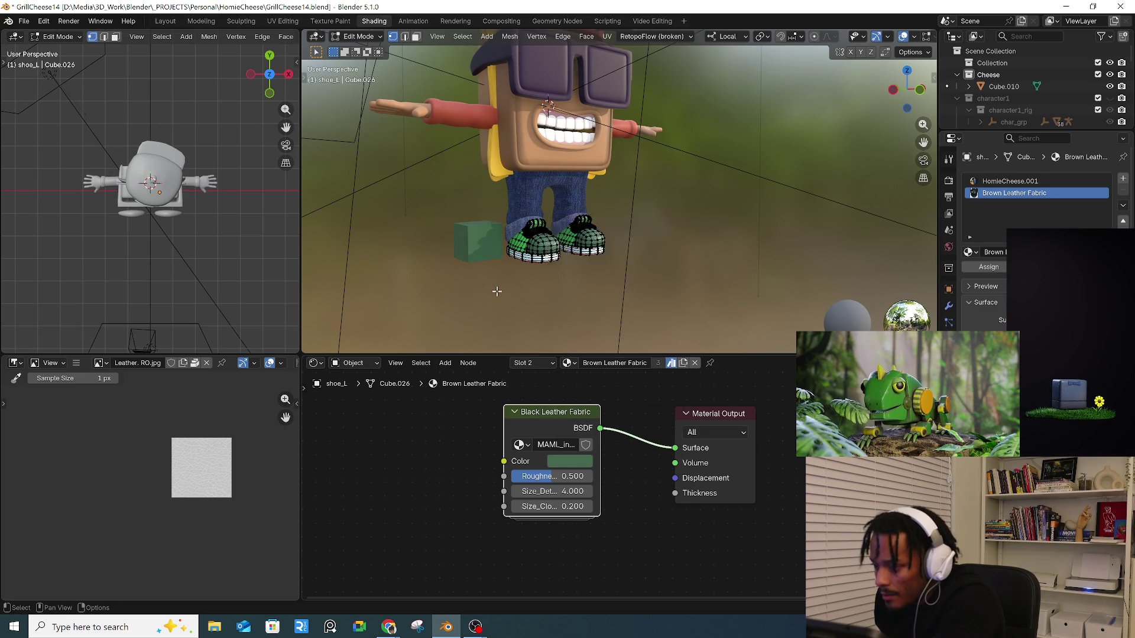
pyautogui.click(571, 462)
pyautogui.moveTo(679, 283); pyautogui.dragTo(672, 293)
pyautogui.moveTo(594, 258)
pyautogui.mouseDown()
pyautogui.moveTo(592, 247)
pyautogui.moveTo(575, 258)
pyautogui.moveTo(589, 265)
pyautogui.moveTo(582, 257)
pyautogui.mouseUp()
pyautogui.scroll(-4, 770, 299)
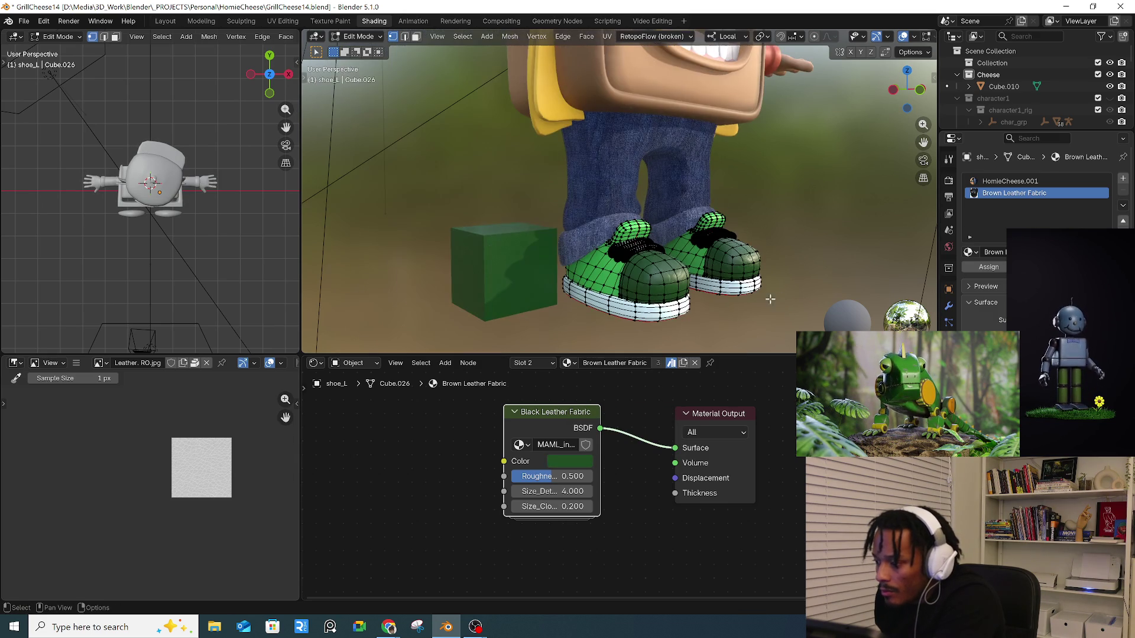
# - Return to Object Mode and orbit closer to the shoes
pyautogui.click(357, 36)
pyautogui.click(363, 47)
pyautogui.moveTo(651, 204)
pyautogui.mouseDown(button='middle')
pyautogui.moveTo(638, 277)
pyautogui.moveTo(779, 282)
pyautogui.moveTo(757, 283)
pyautogui.mouseUp(button='middle')
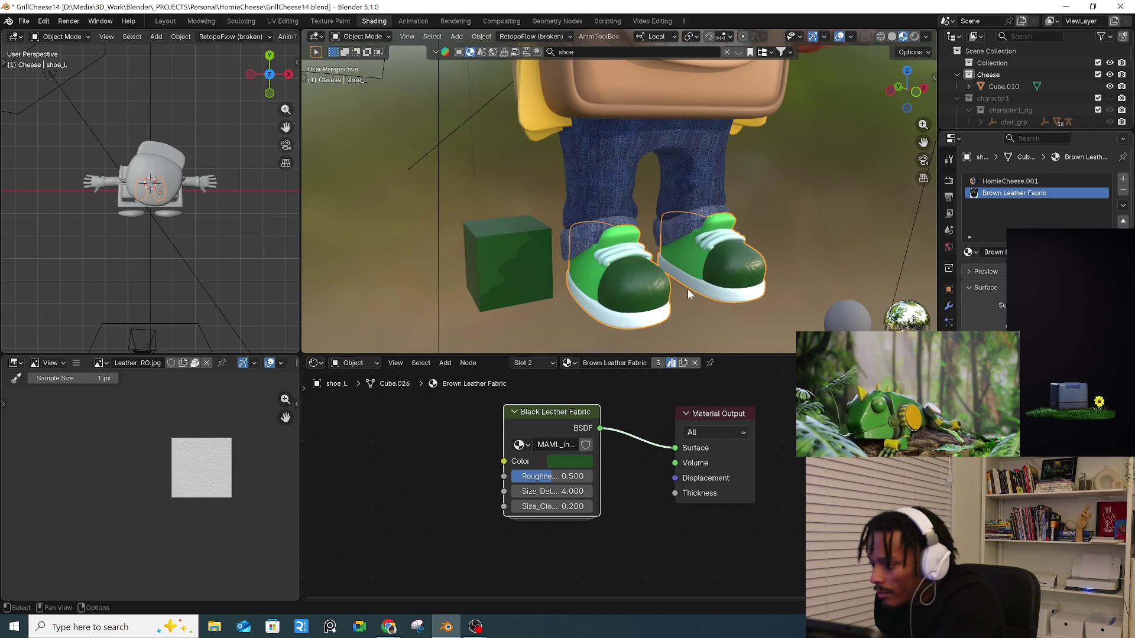
pyautogui.scroll(4, 690, 288)
# - Inside MAML_int_Leather, raise the Mapping scale from 10 to 36 on all axes
pyautogui.press('Tab')
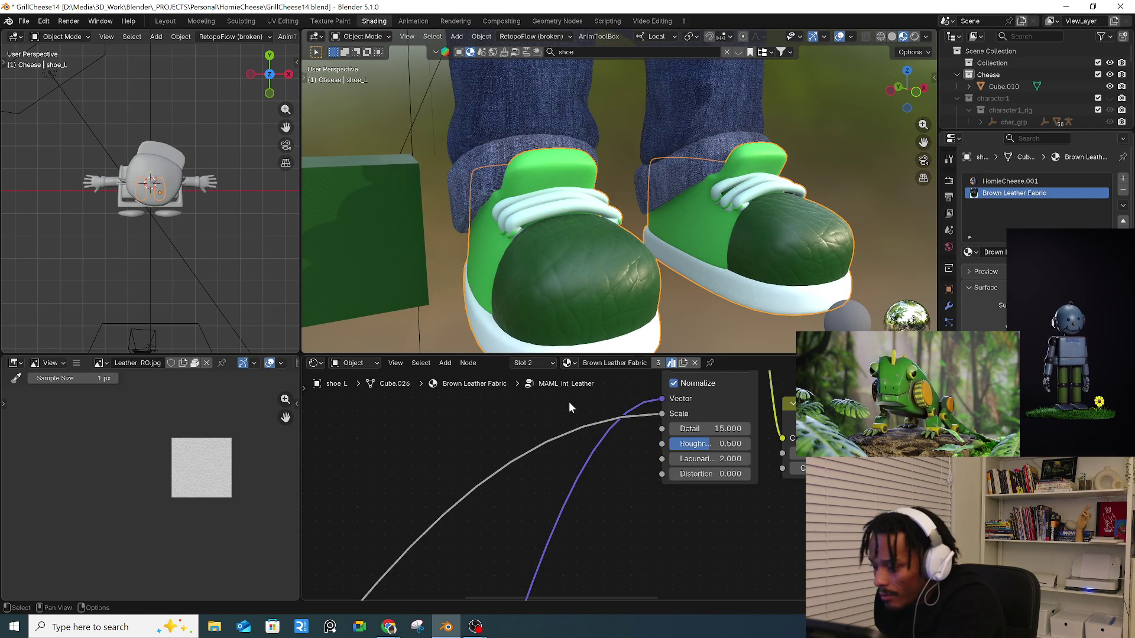
pyautogui.moveTo(637, 455); pyautogui.dragTo(508, 484, button='middle')
pyautogui.scroll(-6, 508, 484)
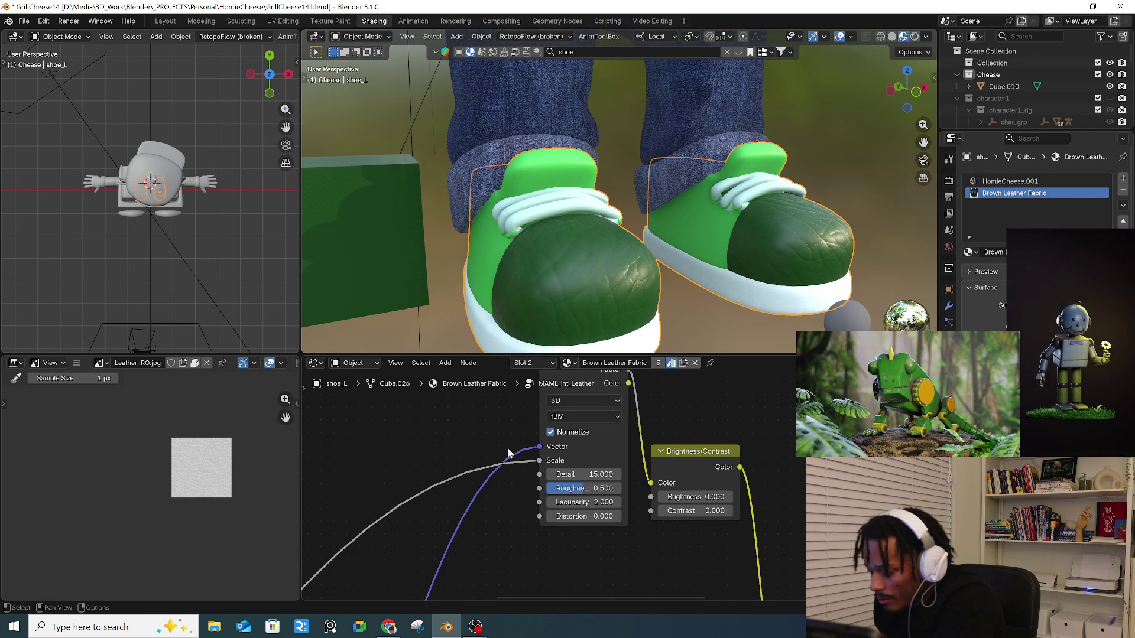
pyautogui.scroll(8, 495, 548)
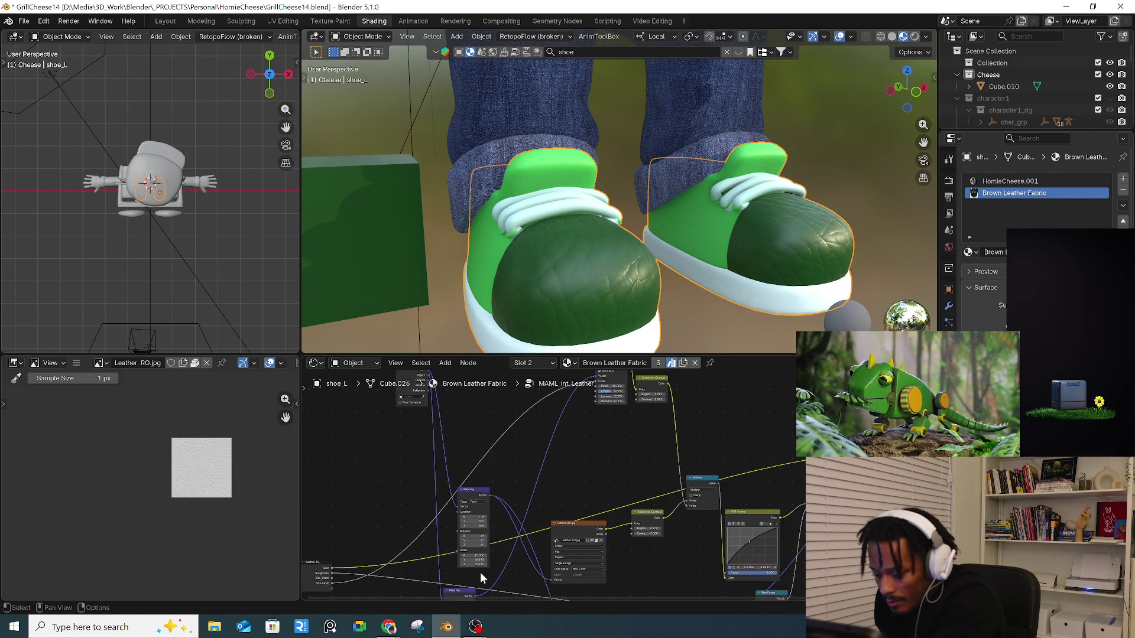
pyautogui.moveTo(561, 540); pyautogui.dragTo(597, 474, button='middle')
pyautogui.moveTo(473, 460)
pyautogui.mouseDown()
pyautogui.moveTo(473, 492)
pyautogui.moveTo(646, 492)
pyautogui.mouseUp()
pyautogui.scroll(-4, 650, 225)
pyautogui.moveTo(651, 225); pyautogui.dragTo(662, 233, button='middle')
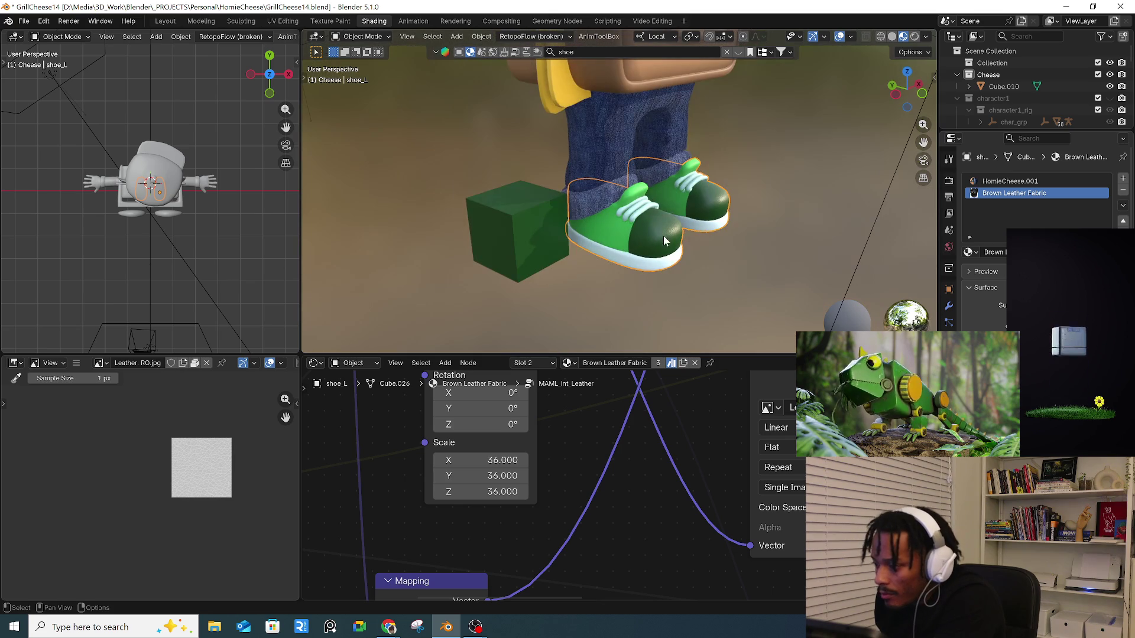
pyautogui.click(664, 269)
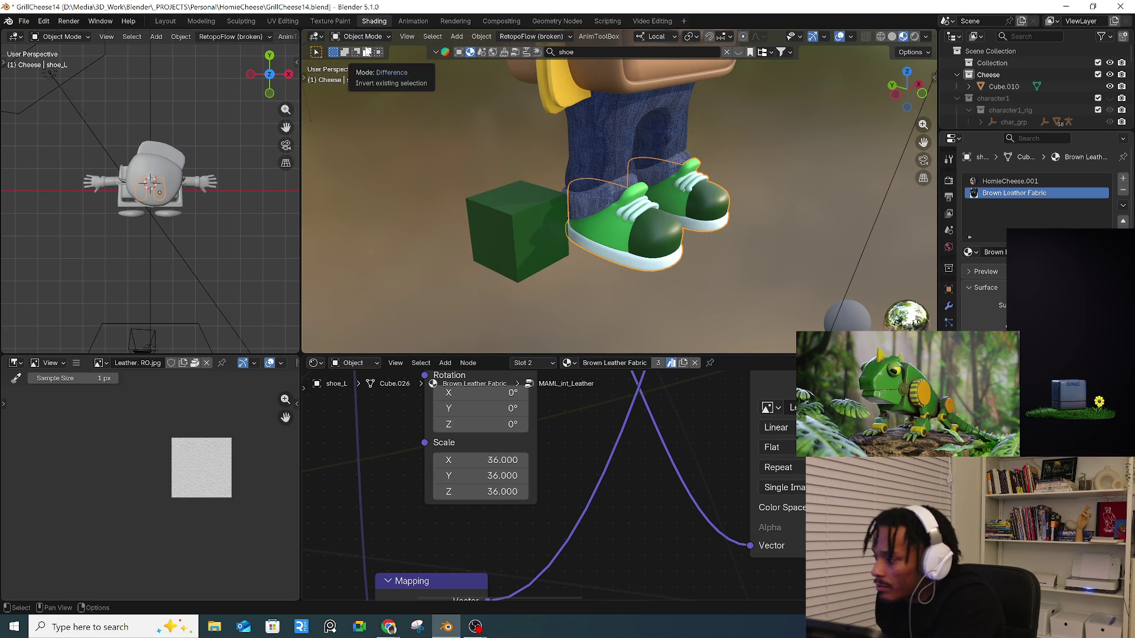
pyautogui.scroll(5, 662, 218)
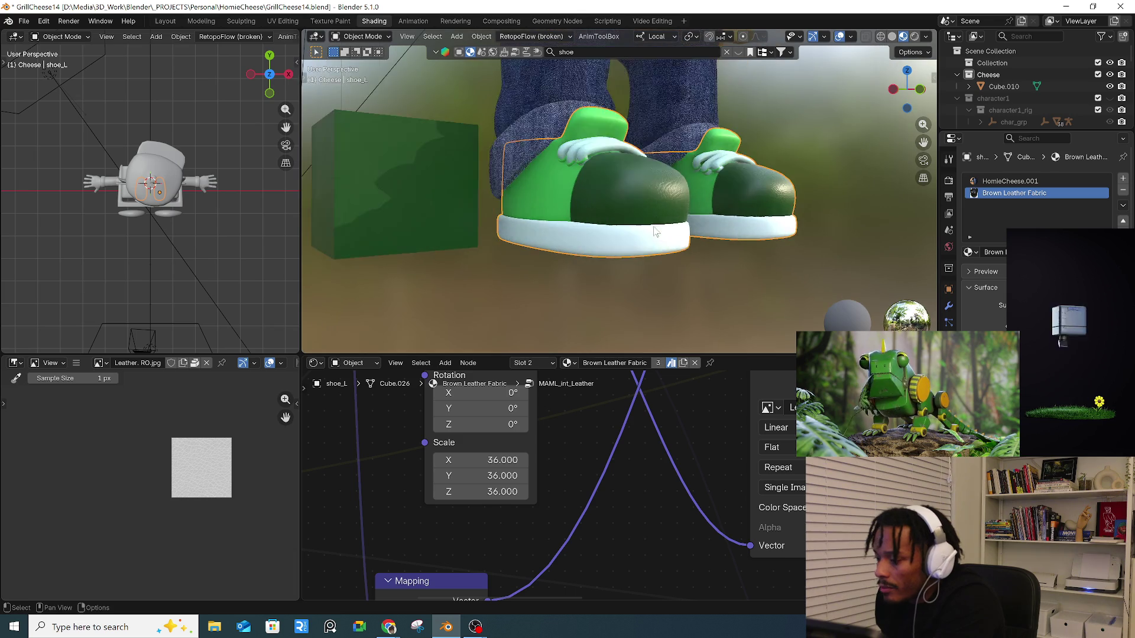
# - Enter Edit Mode and select both shoe soles as linked pieces
pyautogui.click(365, 37)
pyautogui.click(362, 63)
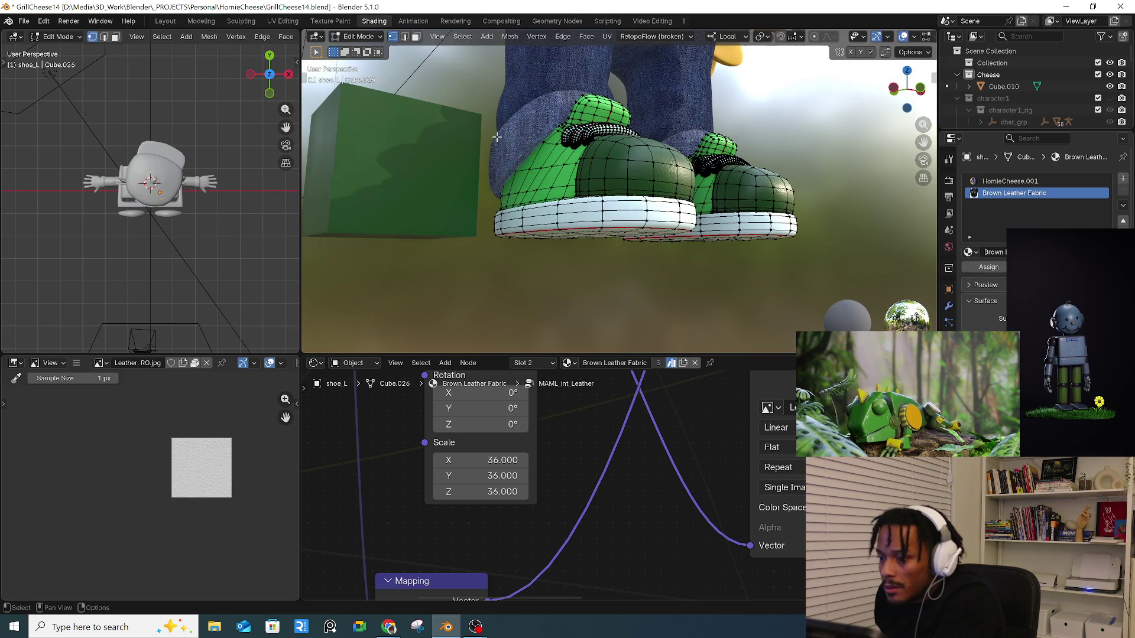
pyautogui.press('l')
pyautogui.press('l')
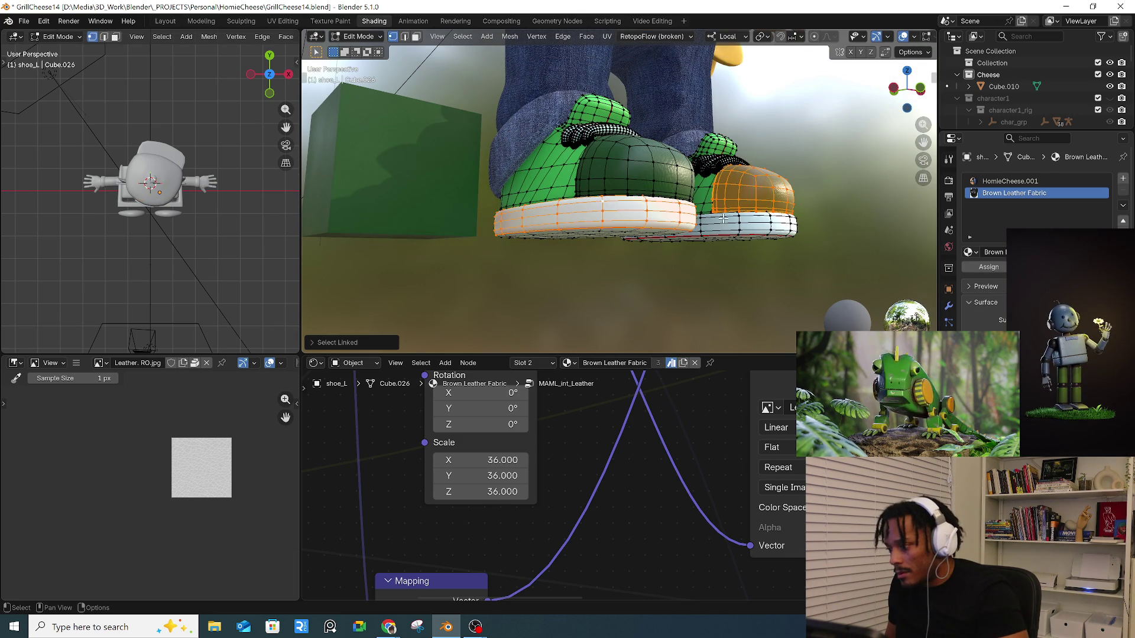
pyautogui.hotkey('alt', 'a')
pyautogui.press('l')
pyautogui.press('l')
pyautogui.moveTo(594, 207); pyautogui.dragTo(594, 266, button='middle')
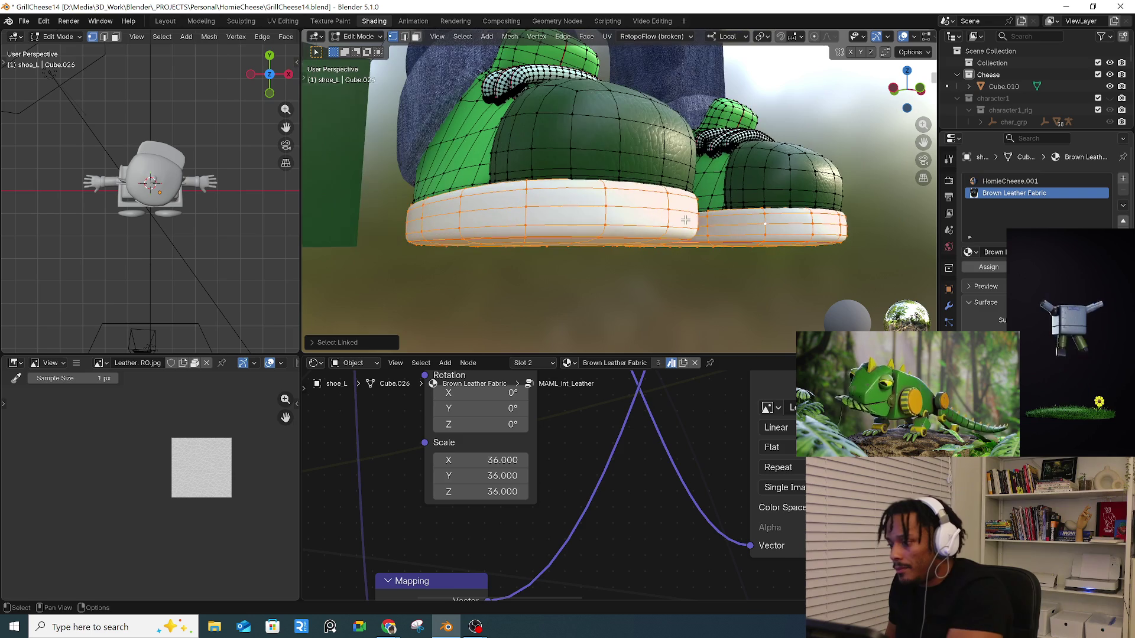
# - Add a material slot holding a single-user copy of Brown Leather Fabric
pyautogui.click(1123, 178)
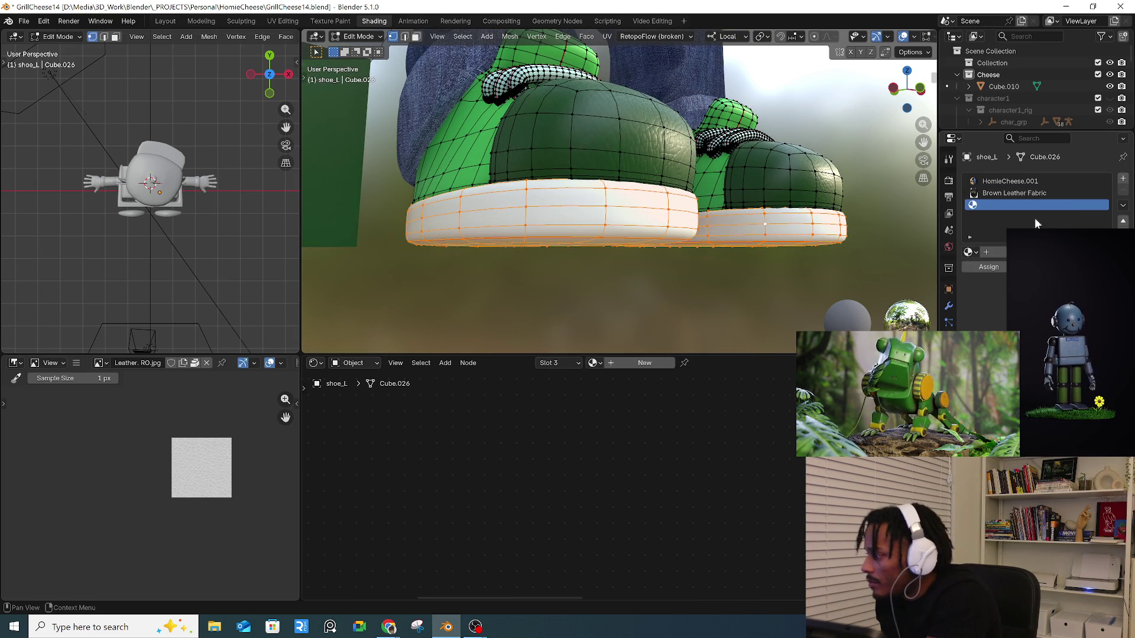
pyautogui.click(971, 252)
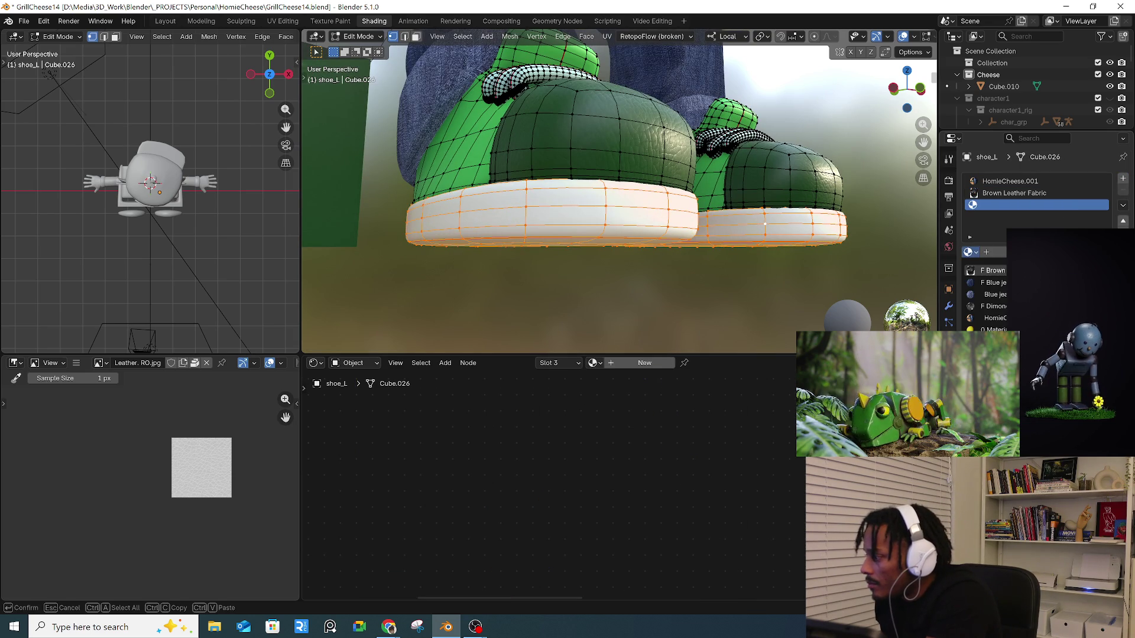
pyautogui.click(971, 253)
pyautogui.click(993, 270)
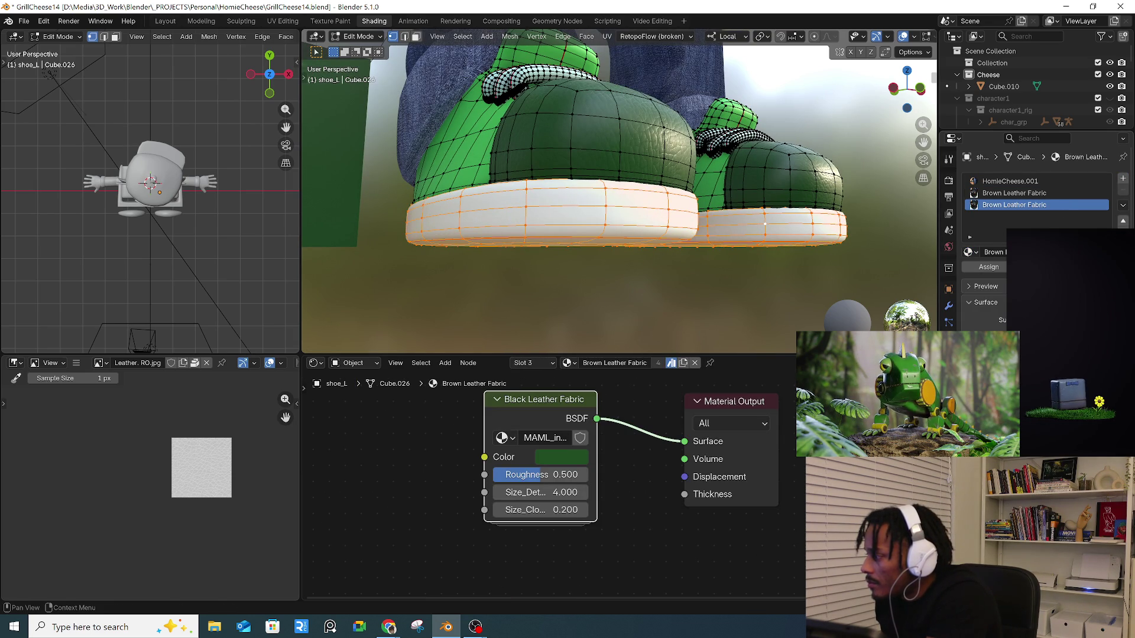
pyautogui.click(658, 363)
pyautogui.click(1052, 331)
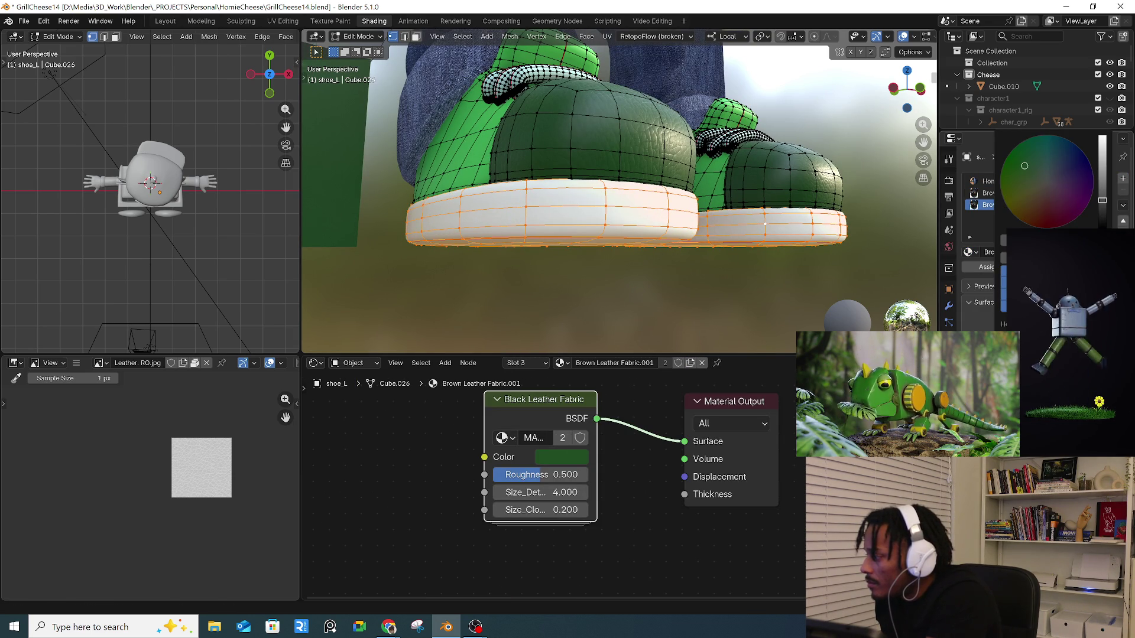
pyautogui.moveTo(1102, 161); pyautogui.dragTo(1102, 139)
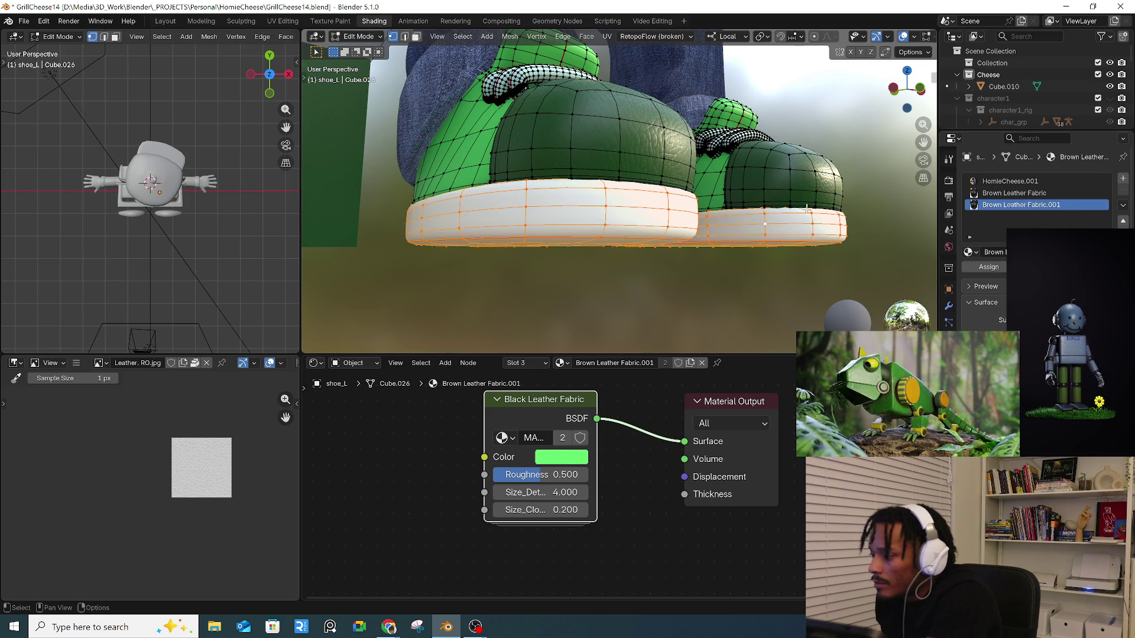
# - Reselect both soles and assign the copied Brown Leather Fabric.001 material to them
pyautogui.click(358, 37)
pyautogui.click(367, 48)
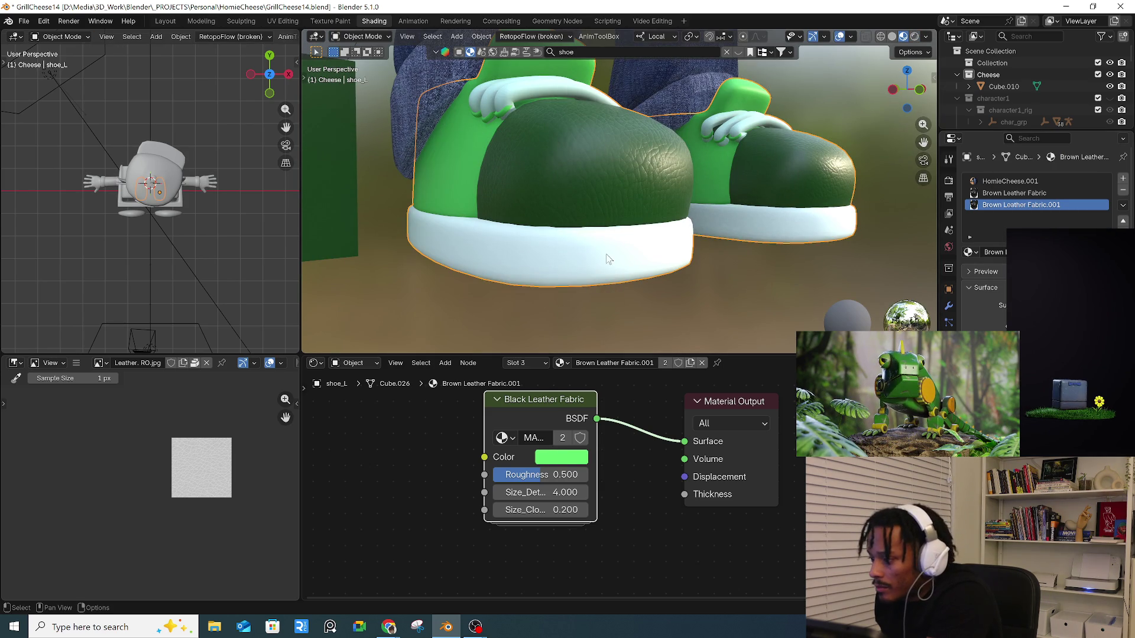
pyautogui.click(357, 37)
pyautogui.click(378, 59)
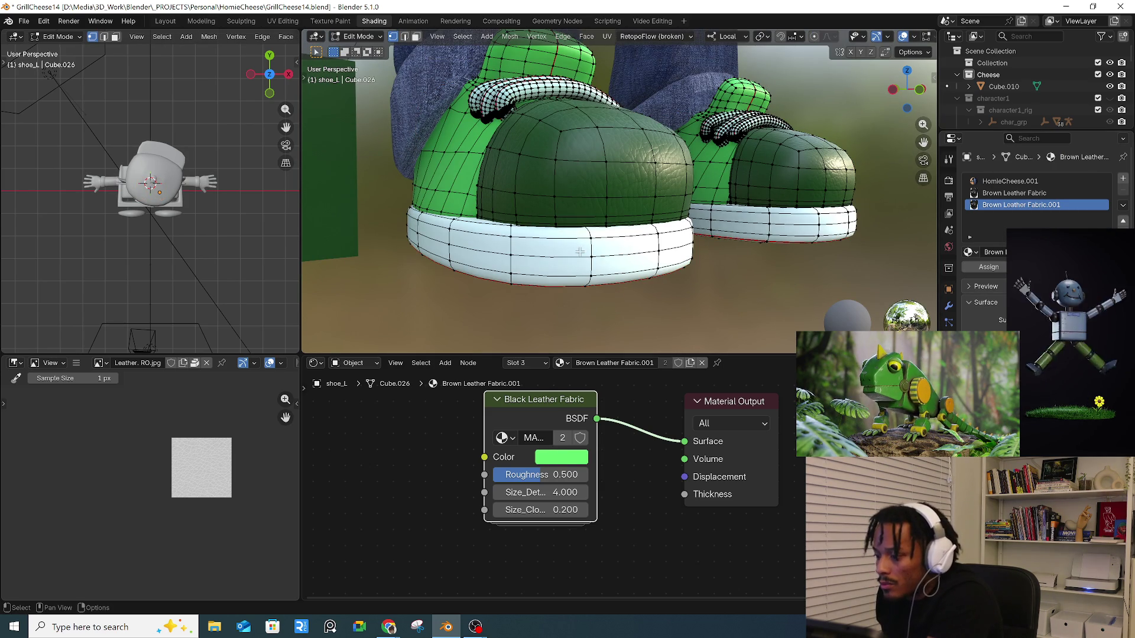
pyautogui.press('l')
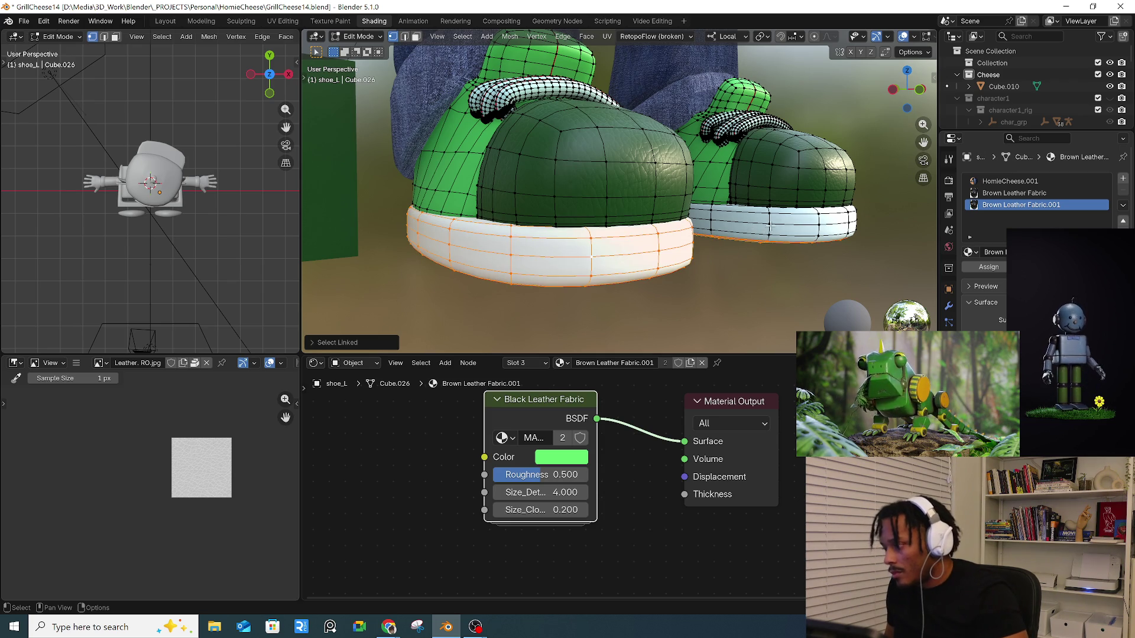
pyautogui.press('l')
pyautogui.moveTo(823, 248); pyautogui.dragTo(818, 204, button='middle')
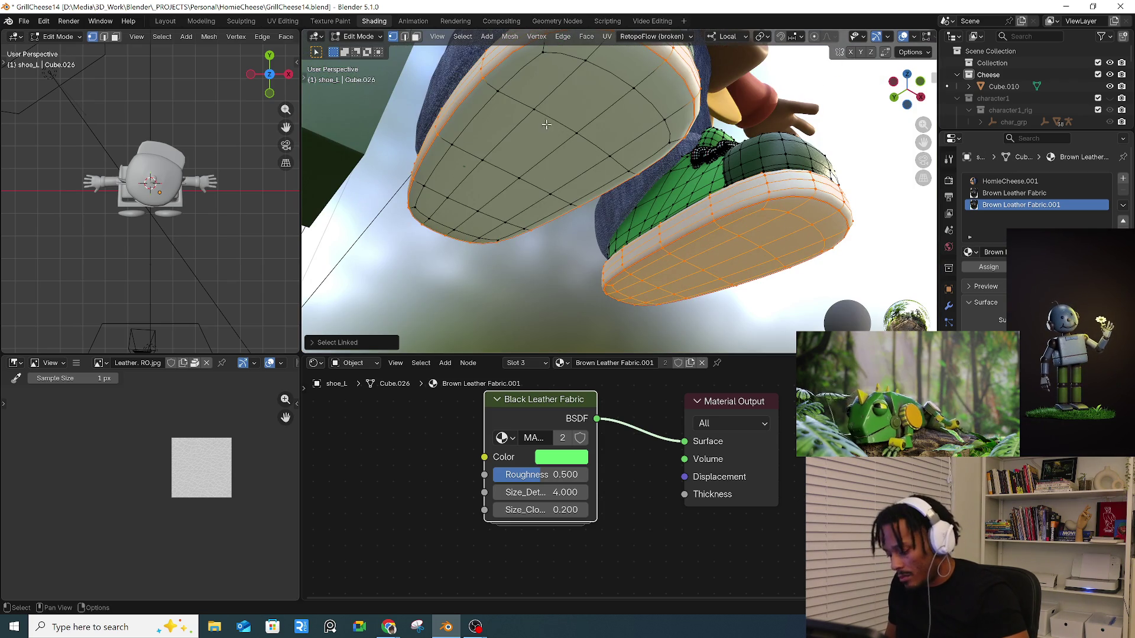
pyautogui.press('l')
pyautogui.click(988, 266)
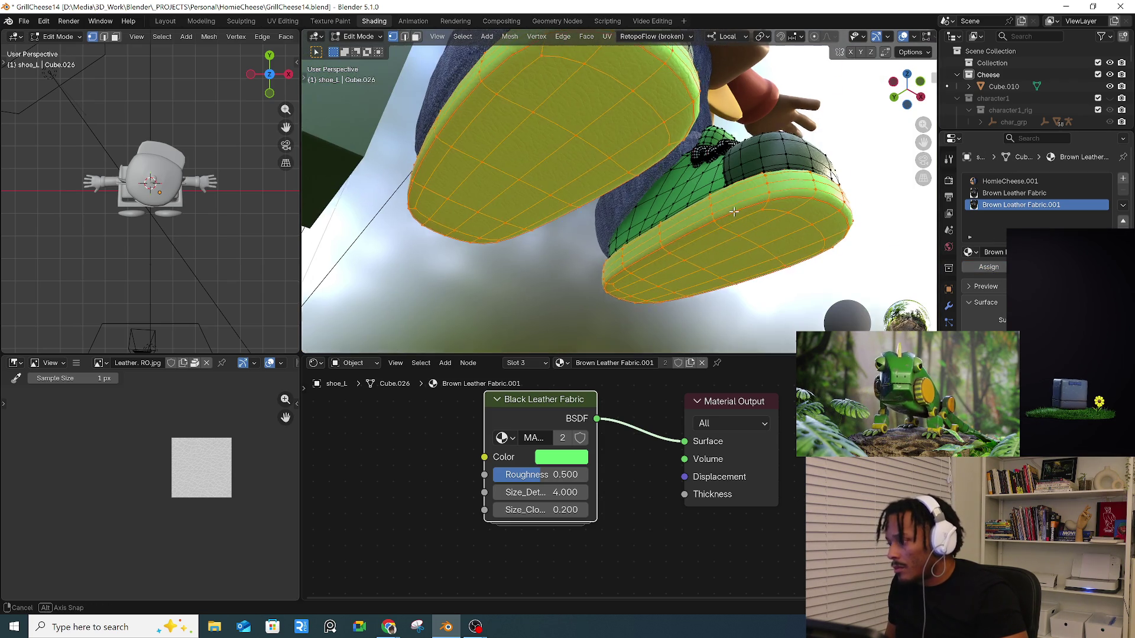
pyautogui.moveTo(738, 206); pyautogui.dragTo(722, 256, button='middle')
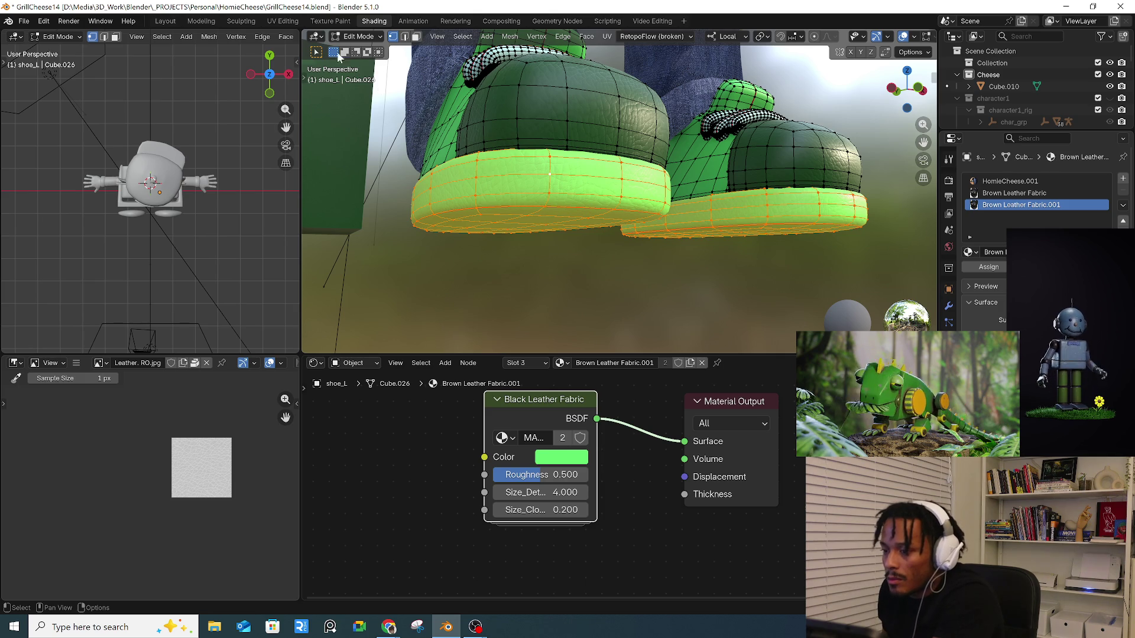
# - Back in Object Mode, set the sole material's colour to near-white #E5EFEA
pyautogui.click(358, 36)
pyautogui.click(369, 50)
pyautogui.scroll(2, 553, 237)
pyautogui.click(562, 220)
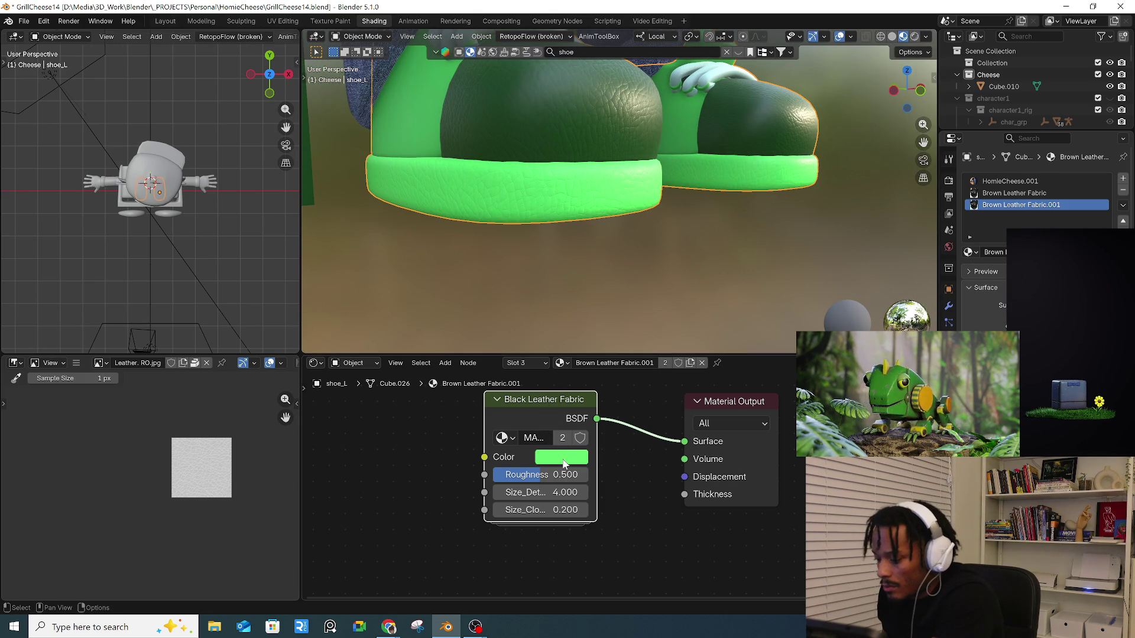
pyautogui.click(564, 464)
pyautogui.moveTo(606, 267); pyautogui.dragTo(604, 237)
pyautogui.scroll(-2, 449, 261)
pyautogui.moveTo(449, 262)
pyautogui.mouseDown(button='middle')
pyautogui.moveTo(567, 269)
pyautogui.moveTo(635, 296)
pyautogui.moveTo(567, 268)
pyautogui.mouseUp(button='middle')
pyautogui.click(568, 269)
pyautogui.scroll(2, 550, 264)
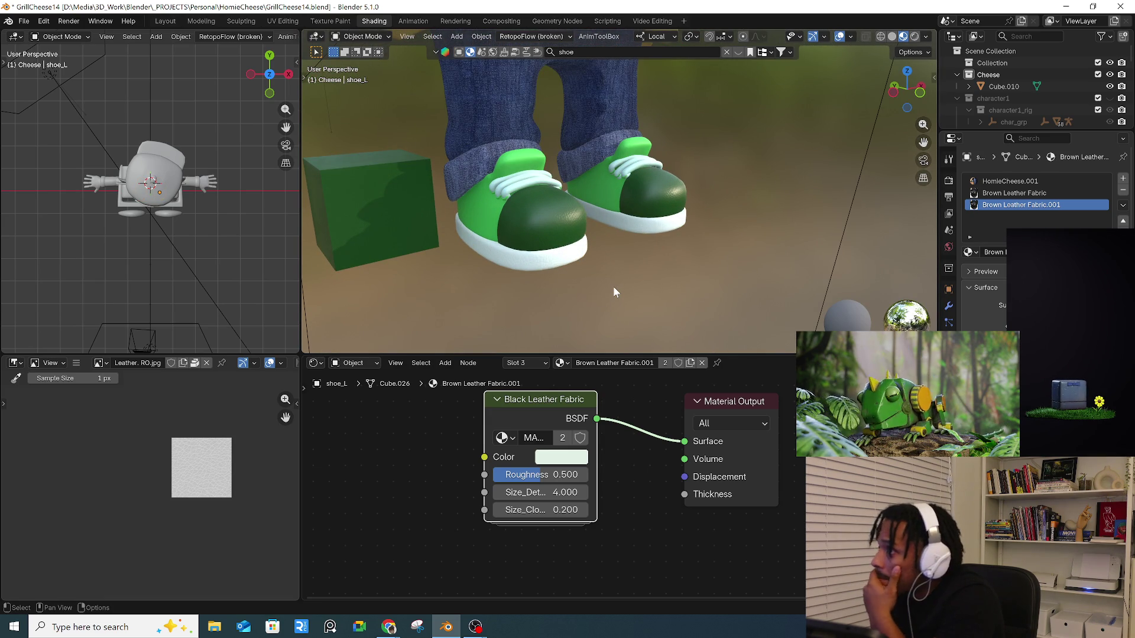
# - Brighten the shoes' Brown Leather Fabric green to value 0.528 (#36823D) and delete Cube.010
pyautogui.moveTo(152, 287)
pyautogui.mouseDown(button='middle')
pyautogui.moveTo(171, 200)
pyautogui.moveTo(232, 190)
pyautogui.moveTo(178, 231)
pyautogui.mouseUp(button='middle')
pyautogui.scroll(3, 166, 235)
pyautogui.scroll(1, 167, 232)
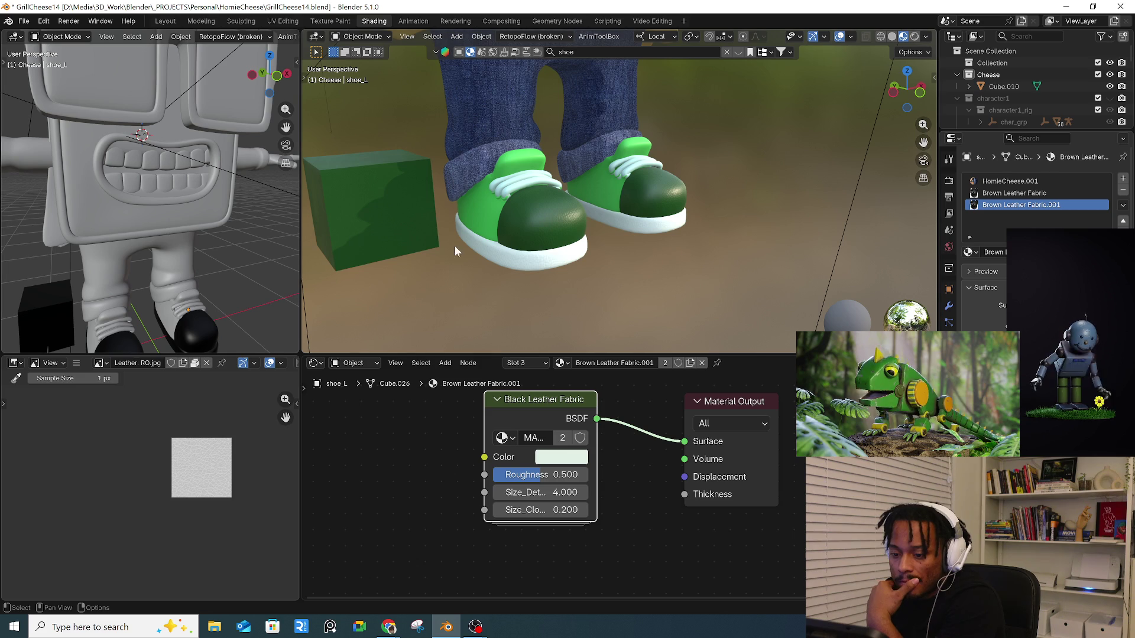
pyautogui.scroll(2, 532, 266)
pyautogui.scroll(-6, 523, 266)
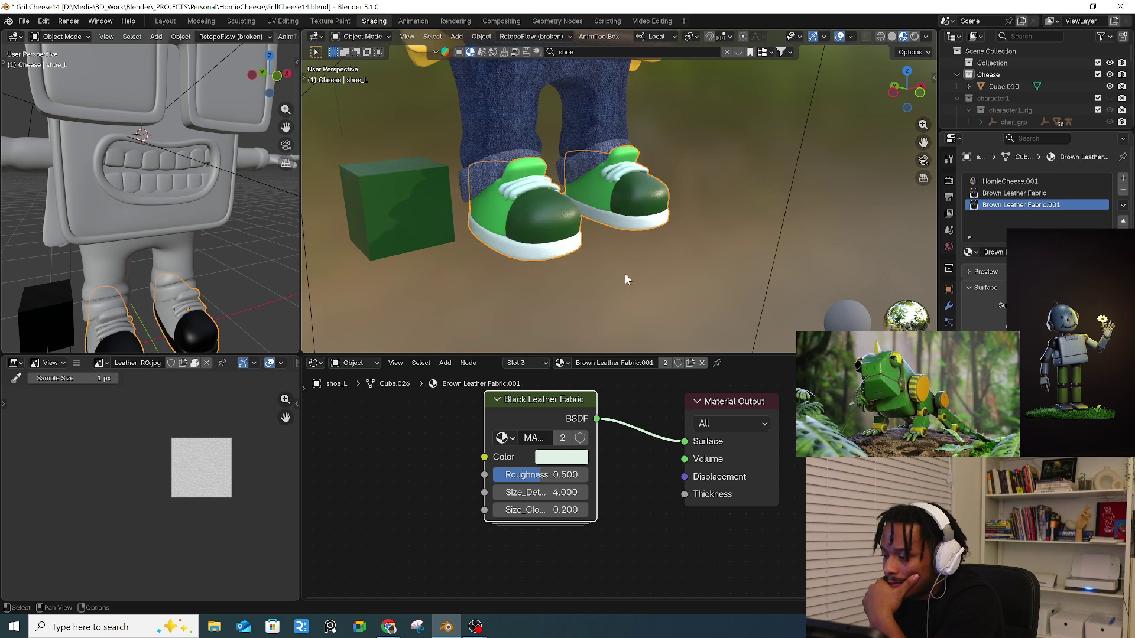
pyautogui.moveTo(670, 272)
pyautogui.mouseDown(button='middle')
pyautogui.moveTo(544, 270)
pyautogui.moveTo(462, 251)
pyautogui.moveTo(577, 265)
pyautogui.moveTo(583, 223)
pyautogui.moveTo(537, 293)
pyautogui.moveTo(676, 286)
pyautogui.moveTo(604, 294)
pyautogui.mouseUp(button='middle')
pyautogui.scroll(4, 604, 292)
pyautogui.click(520, 302)
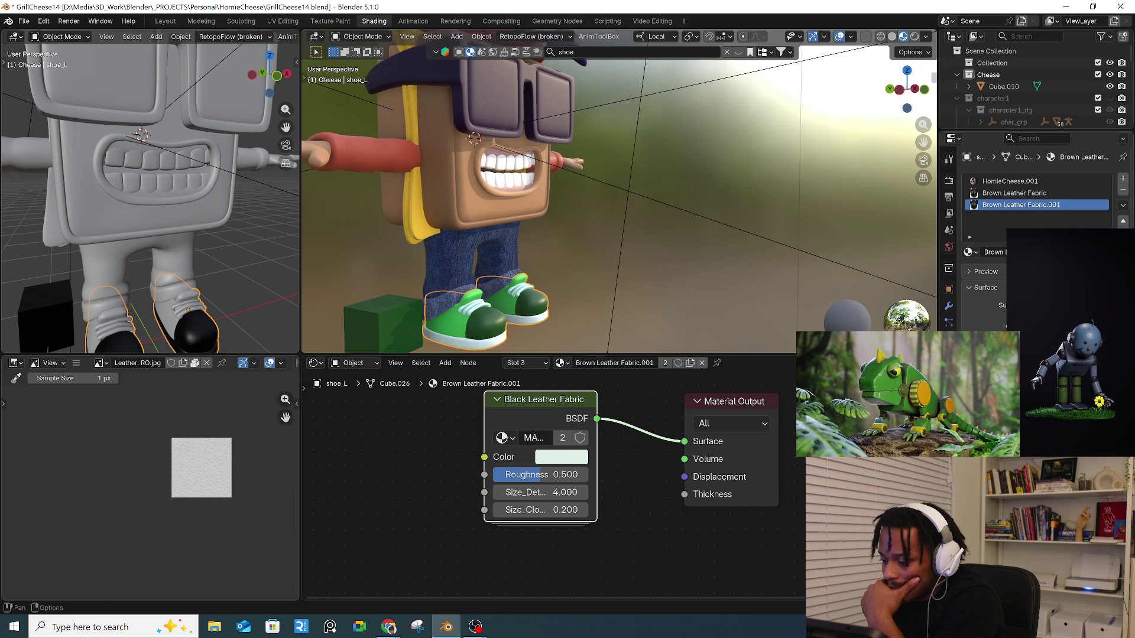
pyautogui.click(1016, 193)
pyautogui.click(561, 456)
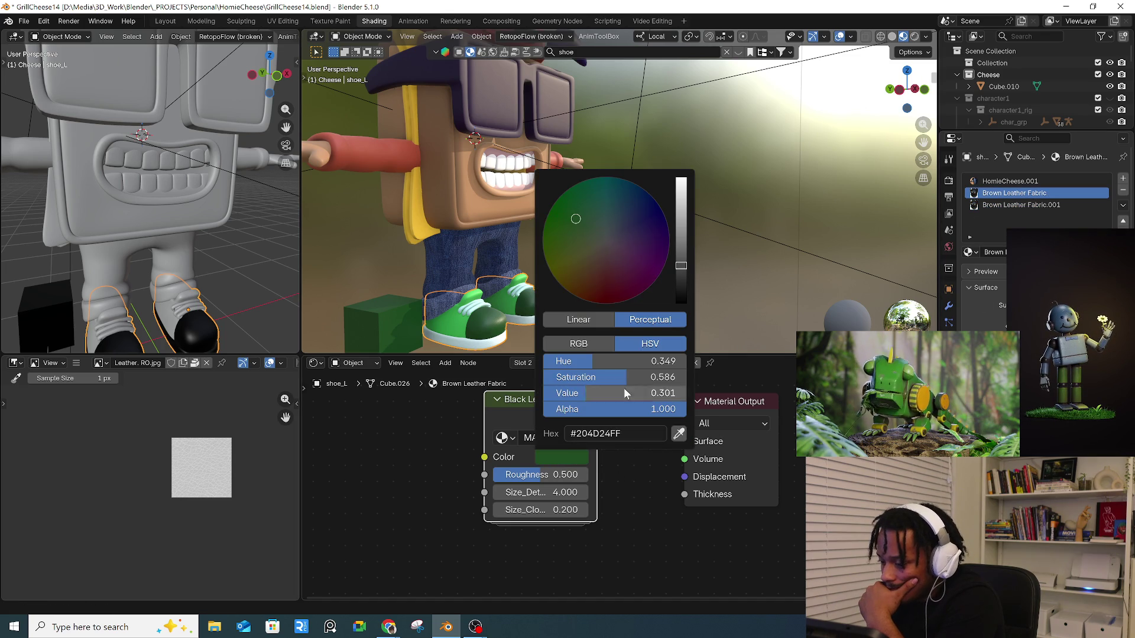
pyautogui.moveTo(679, 266); pyautogui.dragTo(681, 239)
pyautogui.click(405, 335)
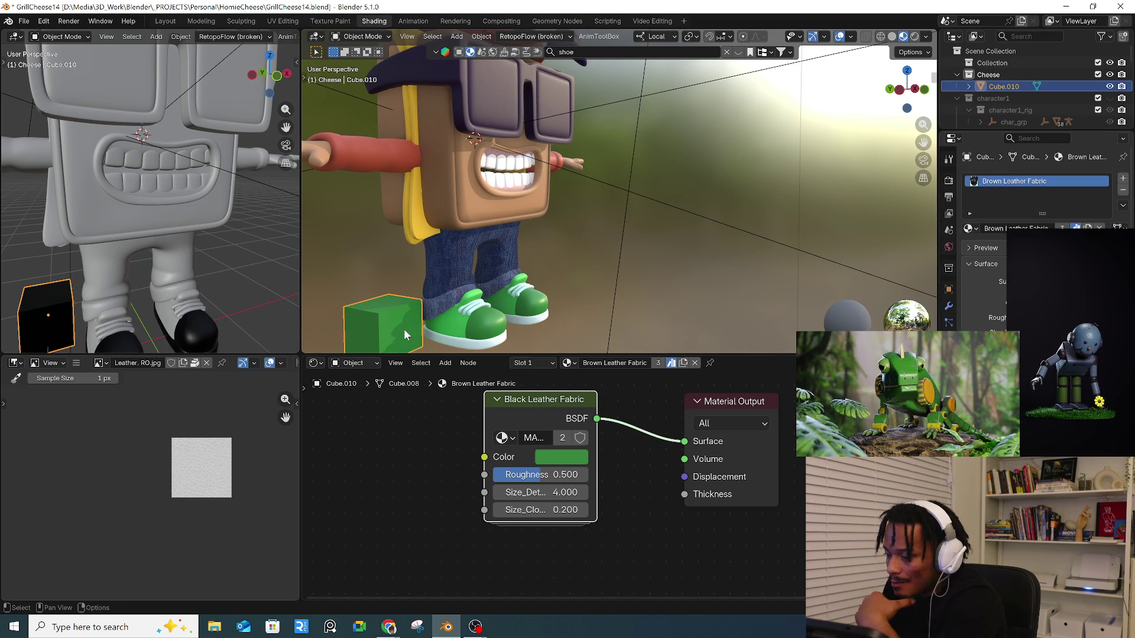
pyautogui.press('Delete')
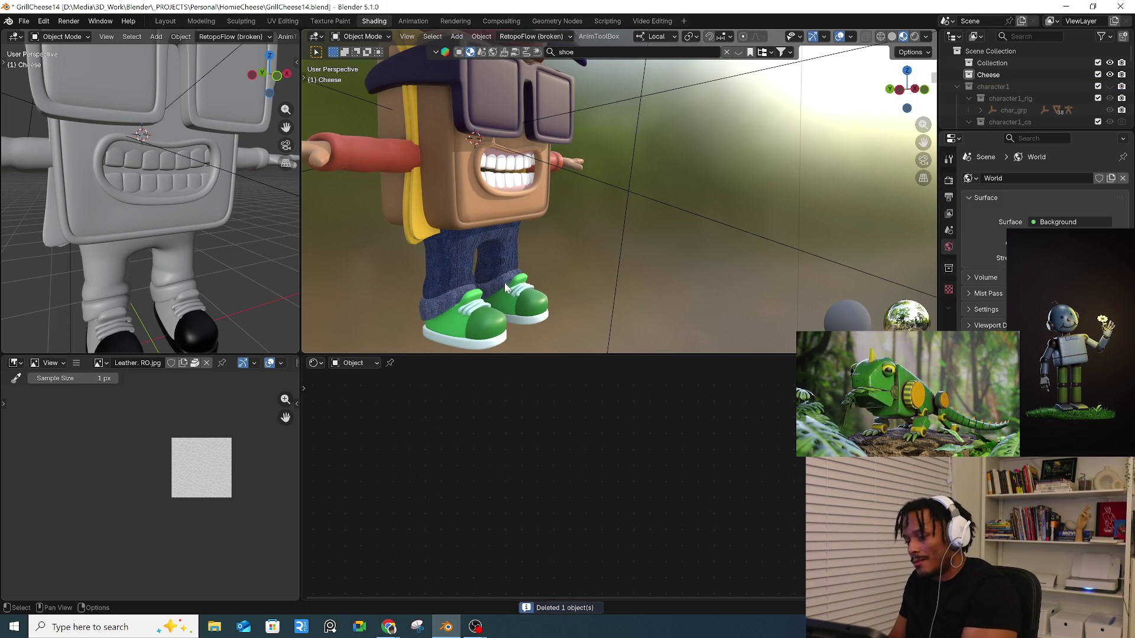
pyautogui.scroll(-3, 506, 340)
pyautogui.scroll(6, 504, 260)
pyautogui.moveTo(389, 239)
pyautogui.mouseDown(button='middle')
pyautogui.moveTo(527, 190)
pyautogui.moveTo(566, 243)
pyautogui.moveTo(558, 191)
pyautogui.mouseUp(button='middle')
pyautogui.click(552, 150)
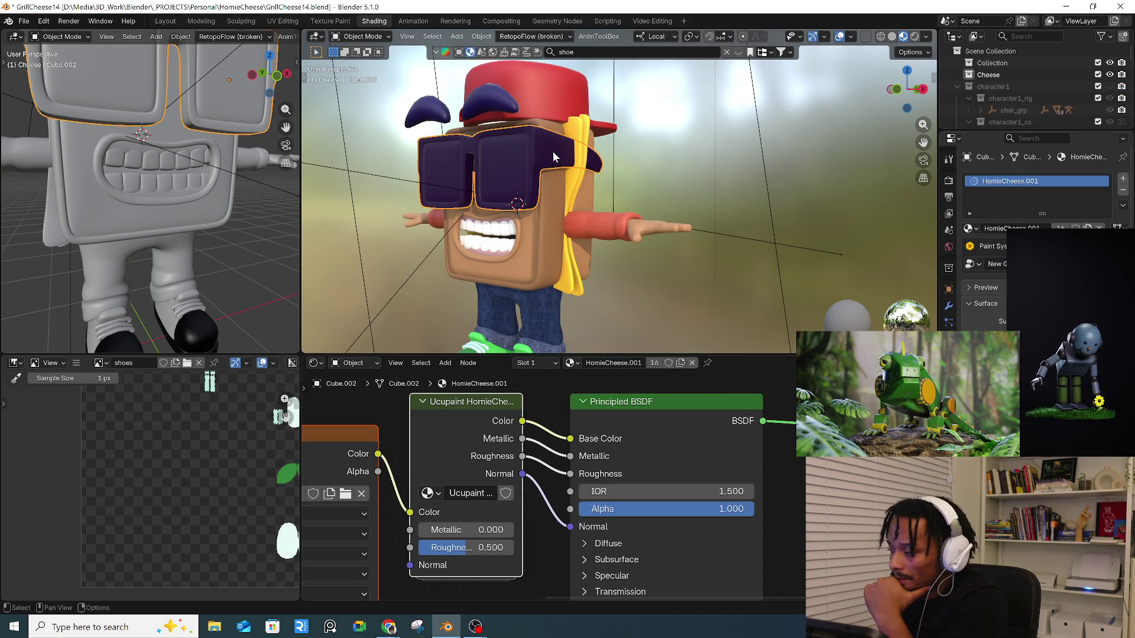
pyautogui.moveTo(537, 154)
pyautogui.mouseDown(button='middle')
pyautogui.moveTo(559, 188)
pyautogui.moveTo(546, 203)
pyautogui.moveTo(615, 150)
pyautogui.moveTo(579, 177)
pyautogui.moveTo(594, 166)
pyautogui.mouseUp(button='middle')
pyautogui.click(593, 173)
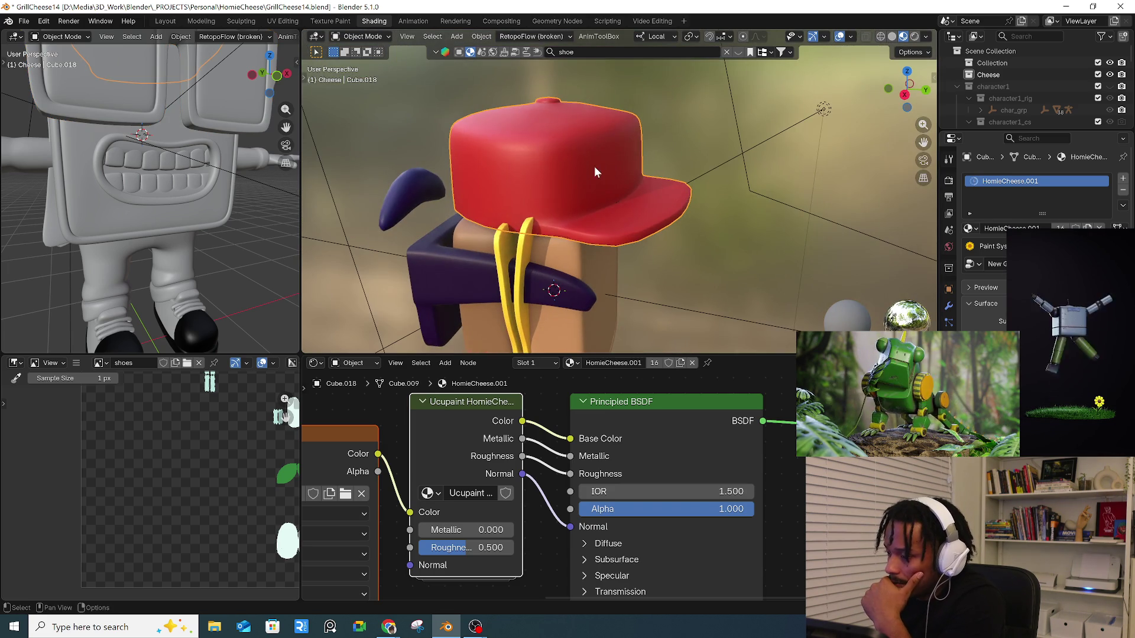
pyautogui.click(972, 228)
pyautogui.scroll(-2, 993, 283)
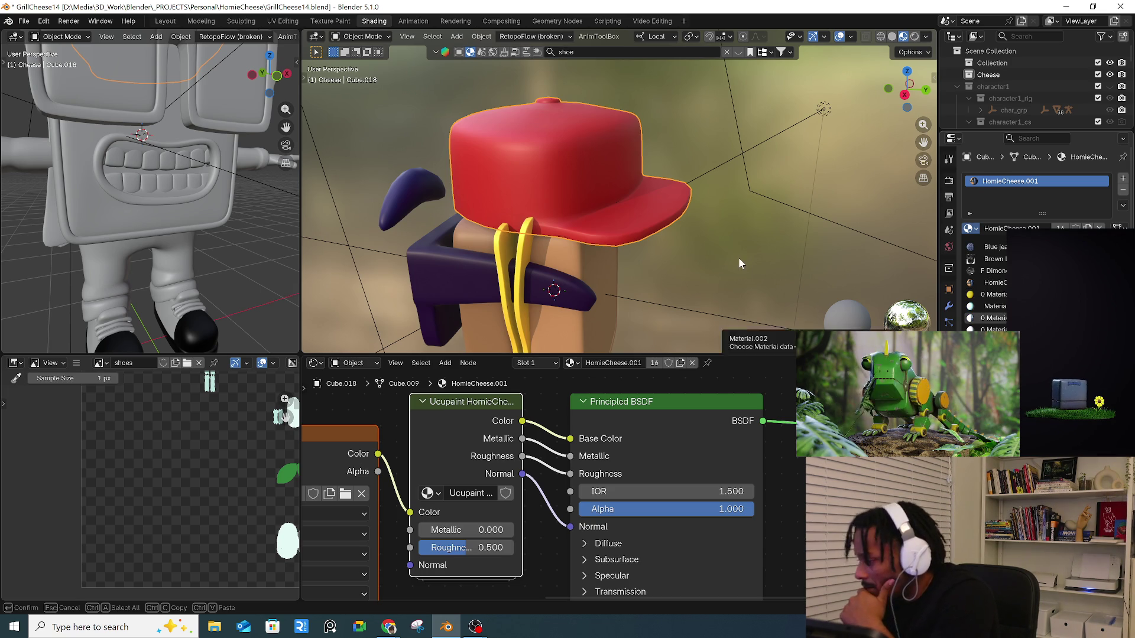
pyautogui.moveTo(670, 215)
pyautogui.mouseDown(button='middle')
pyautogui.moveTo(610, 253)
pyautogui.moveTo(660, 49)
pyautogui.mouseUp(button='middle')
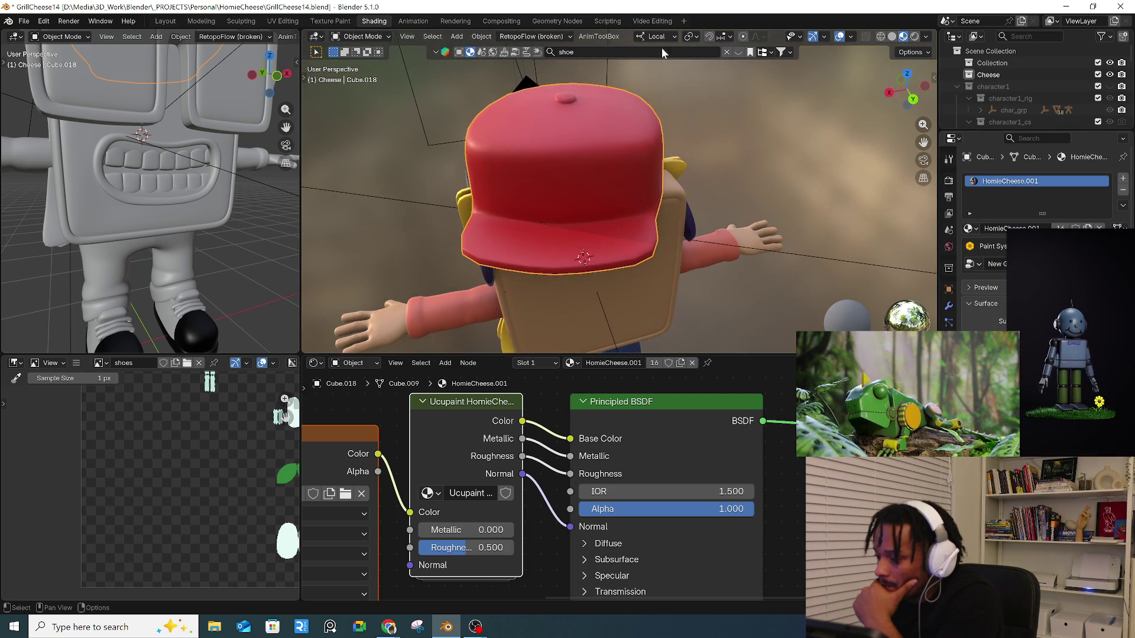
# - Search the online asset library for 'fab' to list fabric materials
pyautogui.click(662, 51)
pyautogui.write('fab')
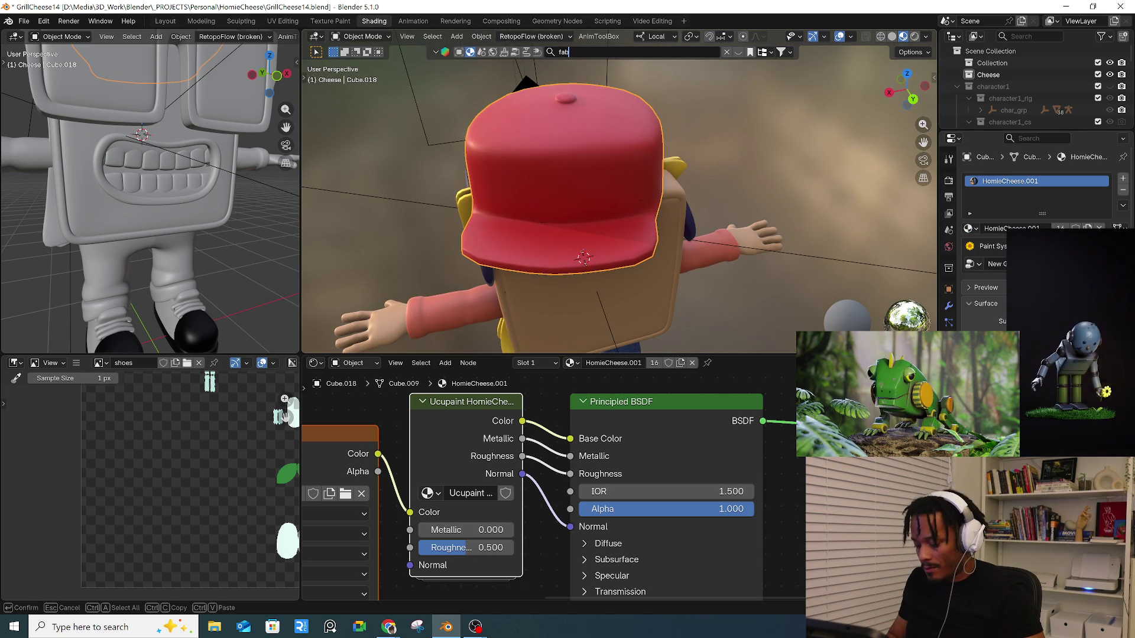
pyautogui.press('Return')
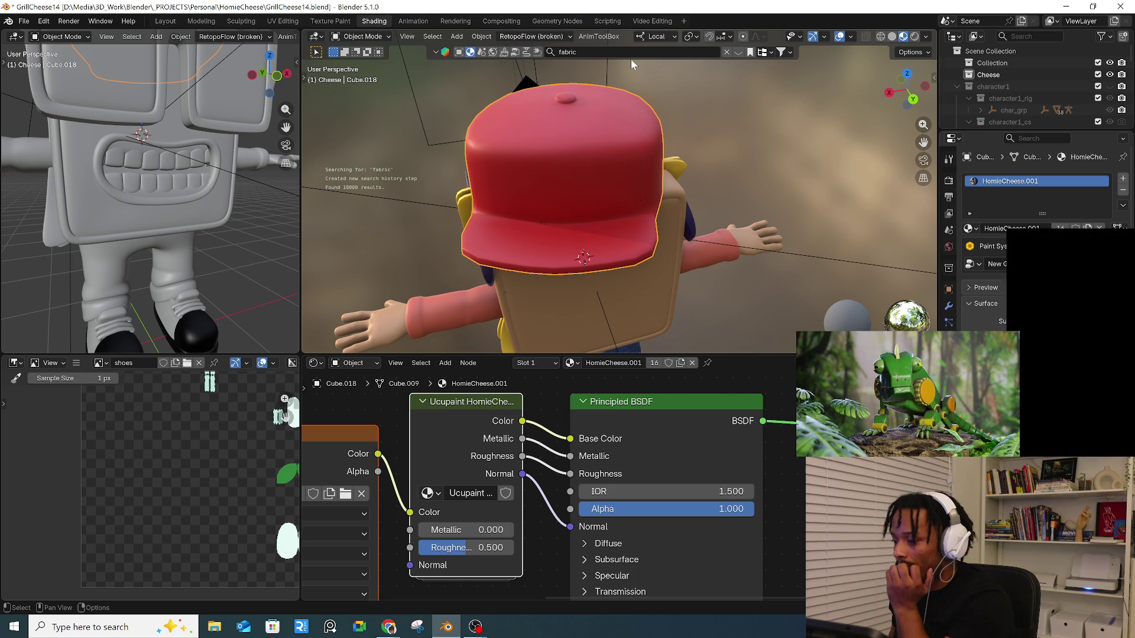
# - Replace the red cap's old Subdivision modifier with a fresh Subdivision Surface from Quick Favorites
pyautogui.click(949, 307)
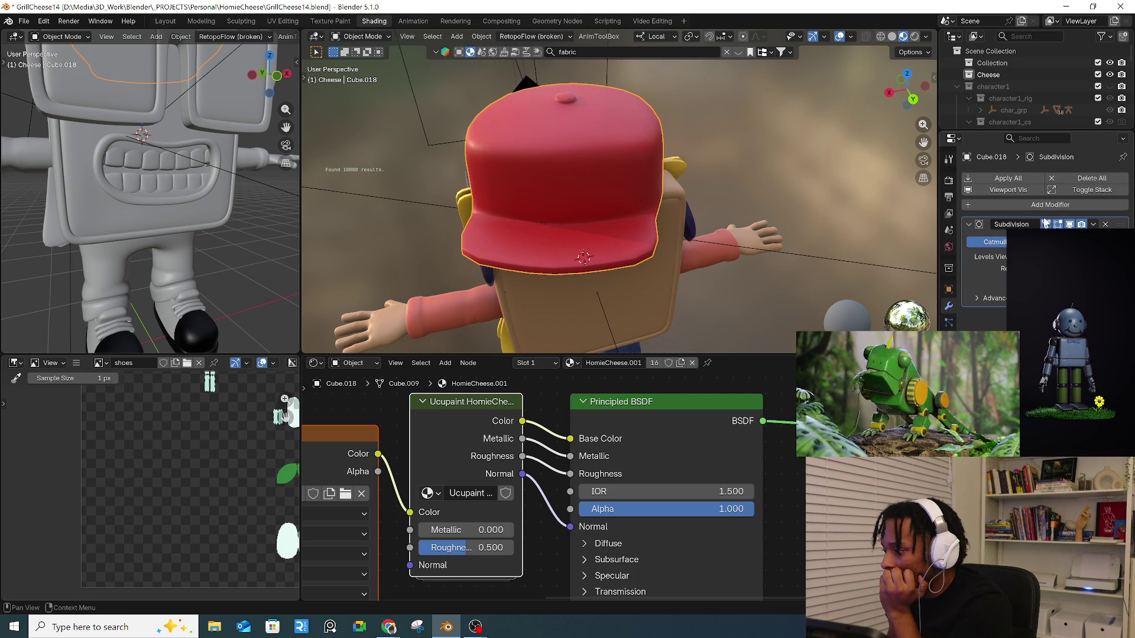
pyautogui.click(1069, 224)
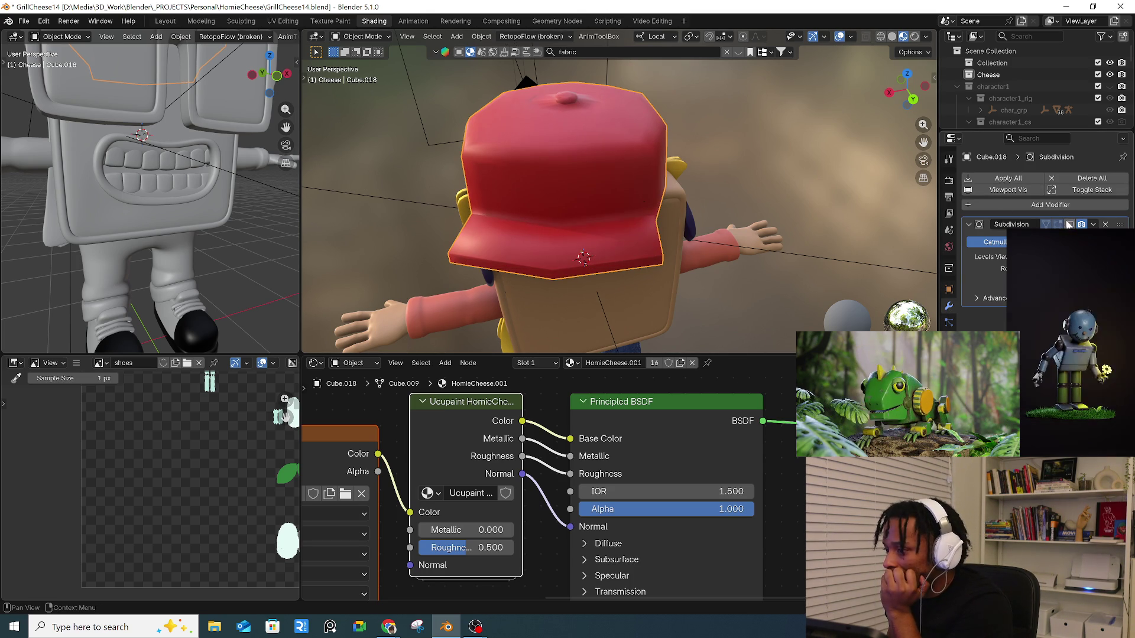
pyautogui.click(1070, 225)
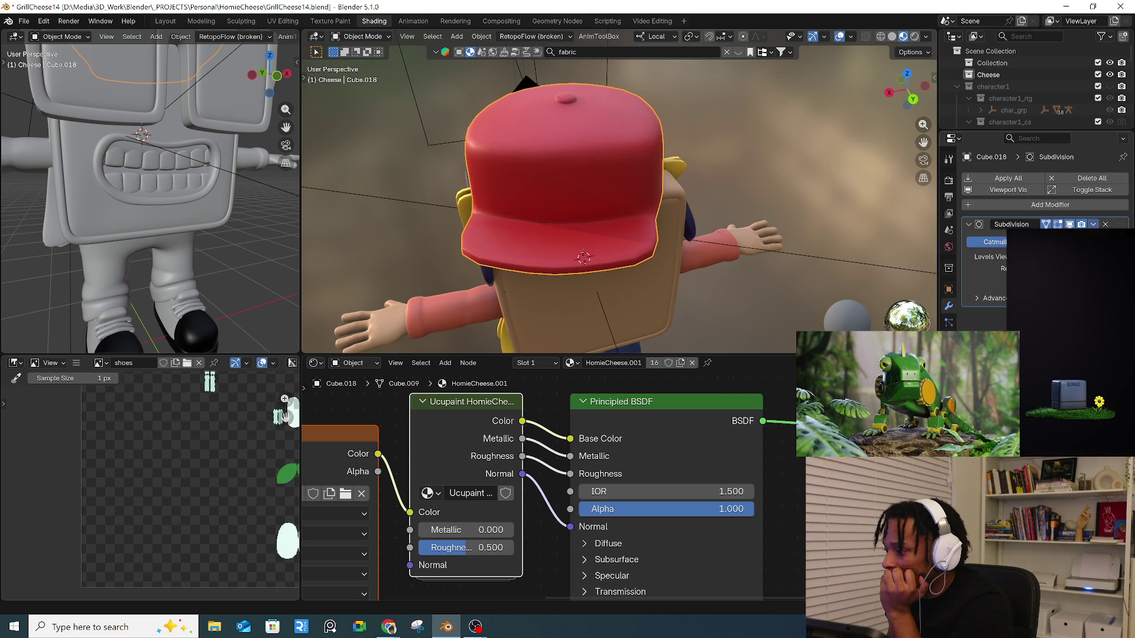
pyautogui.click(1105, 224)
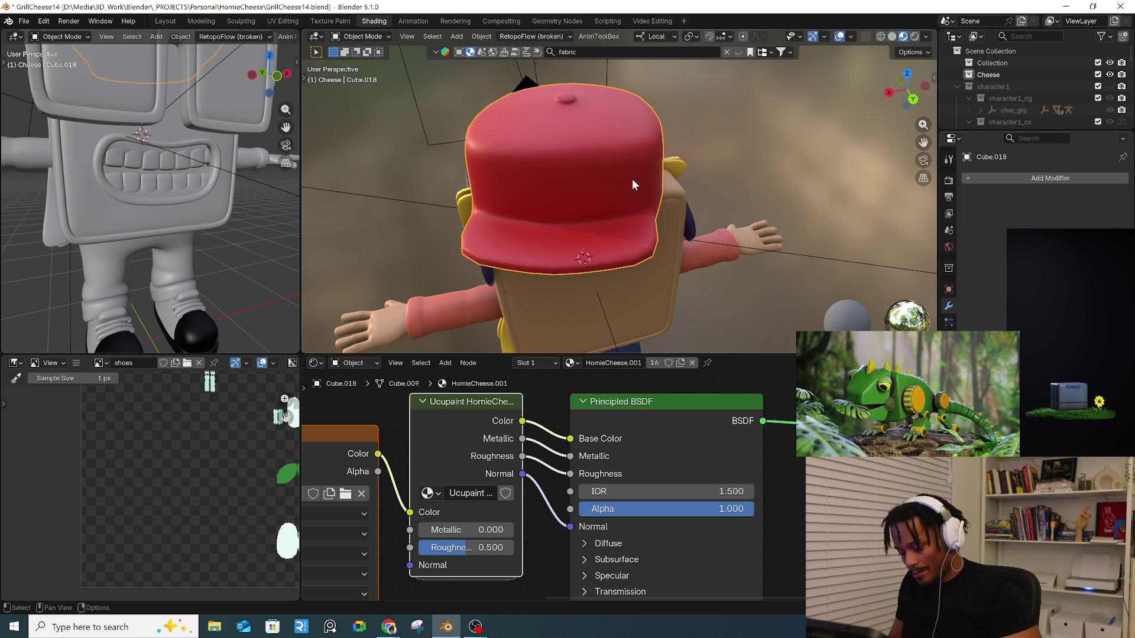
pyautogui.press('q')
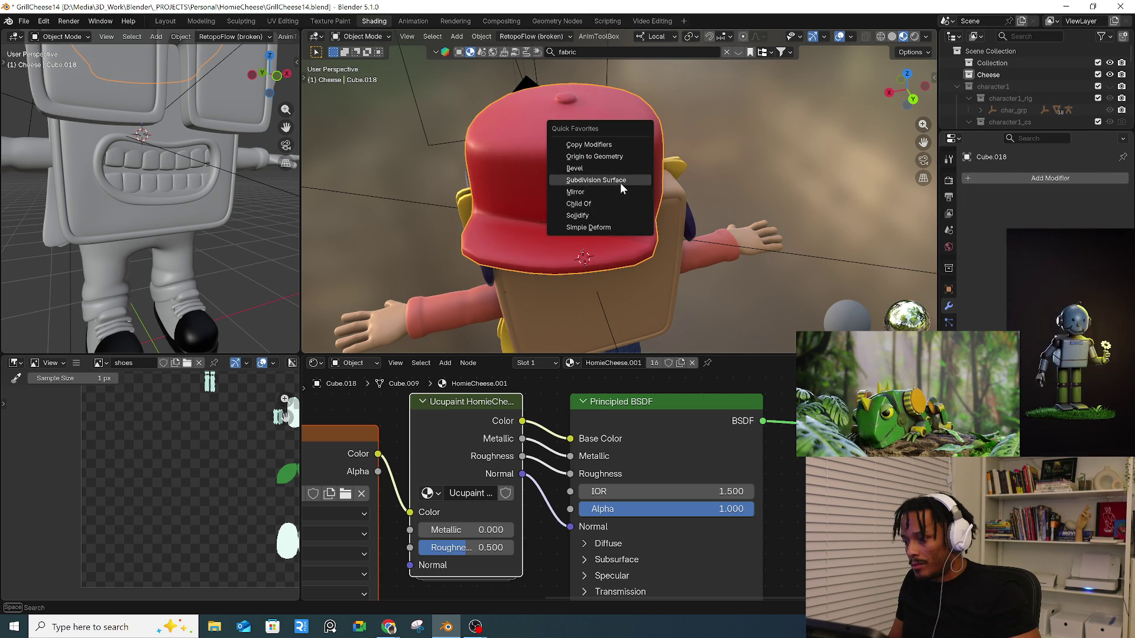
pyautogui.click(619, 180)
pyautogui.moveTo(618, 186)
pyautogui.mouseDown(button='middle')
pyautogui.moveTo(639, 214)
pyautogui.moveTo(713, 197)
pyautogui.mouseUp(button='middle')
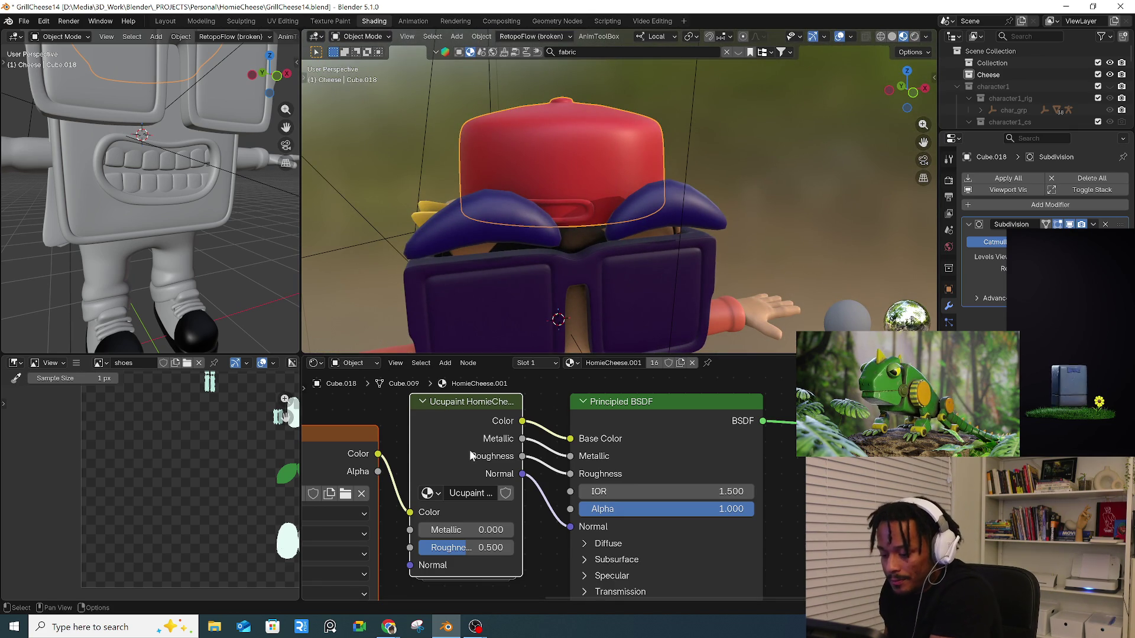
pyautogui.scroll(-3, 468, 457)
pyautogui.click(738, 53)
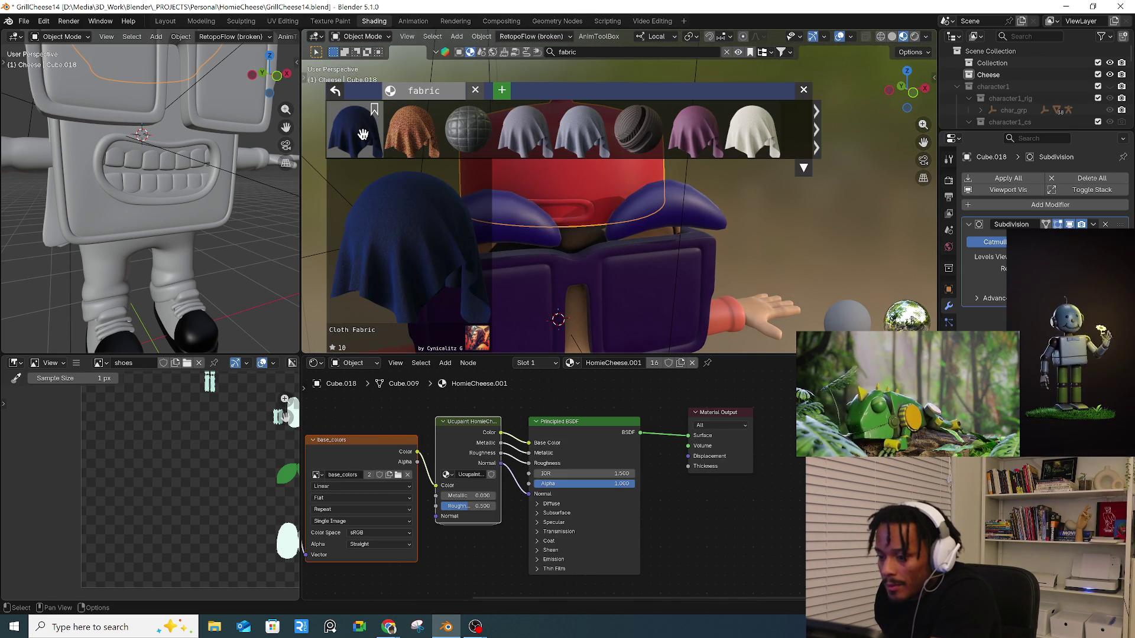
# - Download the quilted Fabric material, drop it on the cap, and view the left viewport through the camera
pyautogui.click(465, 151)
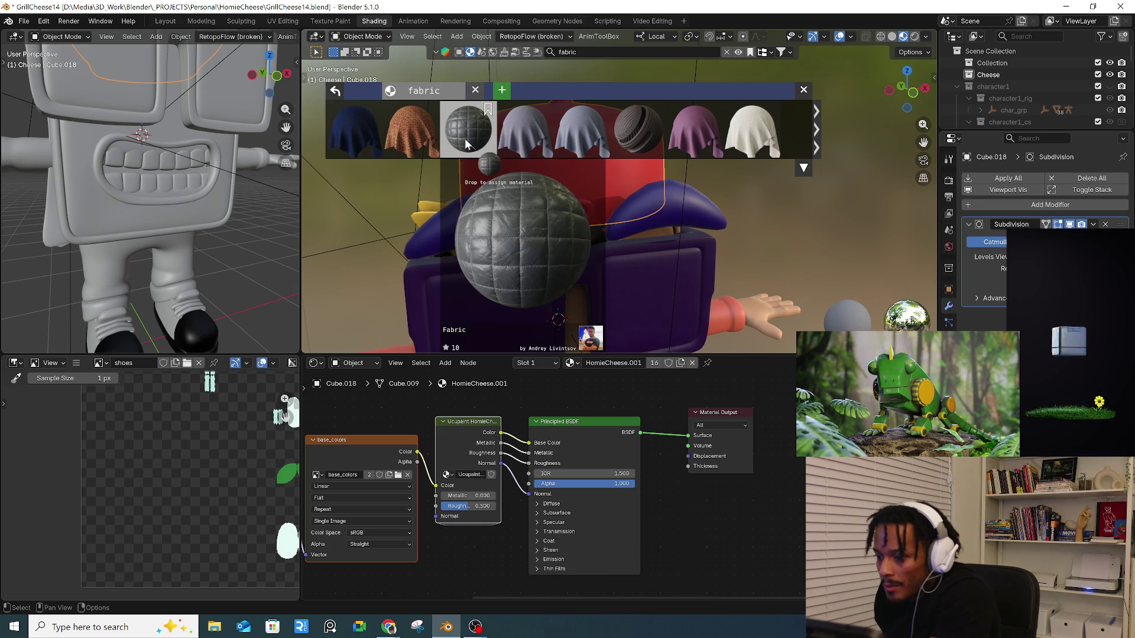
pyautogui.moveTo(469, 175)
pyautogui.mouseDown(button='middle')
pyautogui.moveTo(715, 230)
pyautogui.moveTo(834, 213)
pyautogui.moveTo(718, 240)
pyautogui.moveTo(534, 219)
pyautogui.moveTo(480, 245)
pyautogui.moveTo(516, 240)
pyautogui.moveTo(479, 263)
pyautogui.mouseUp(button='middle')
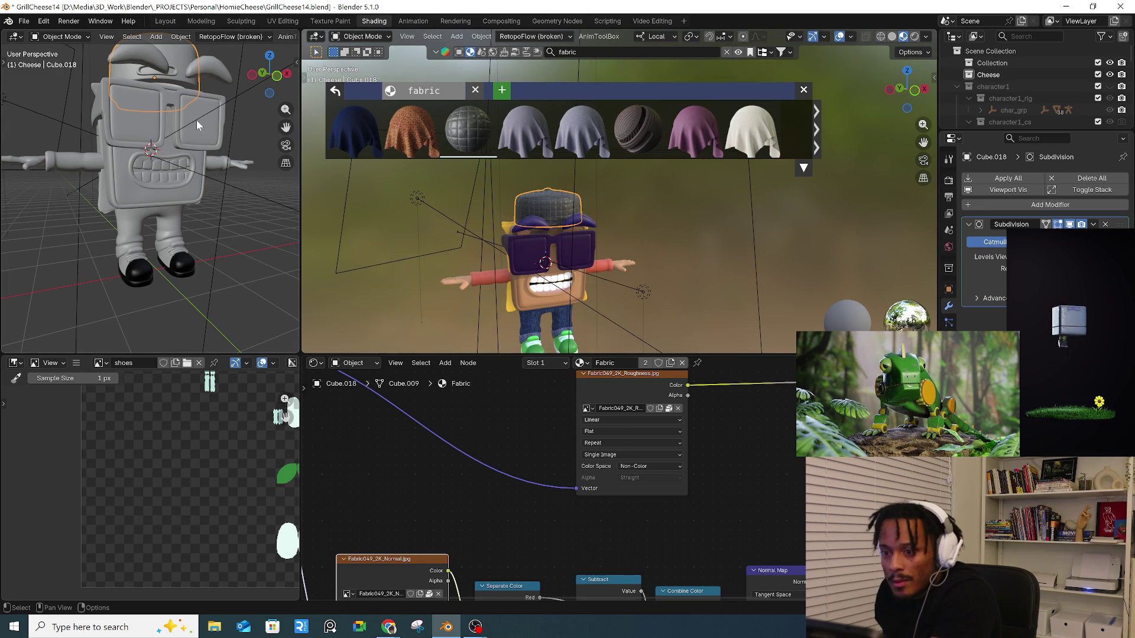
pyautogui.press('KP_0')
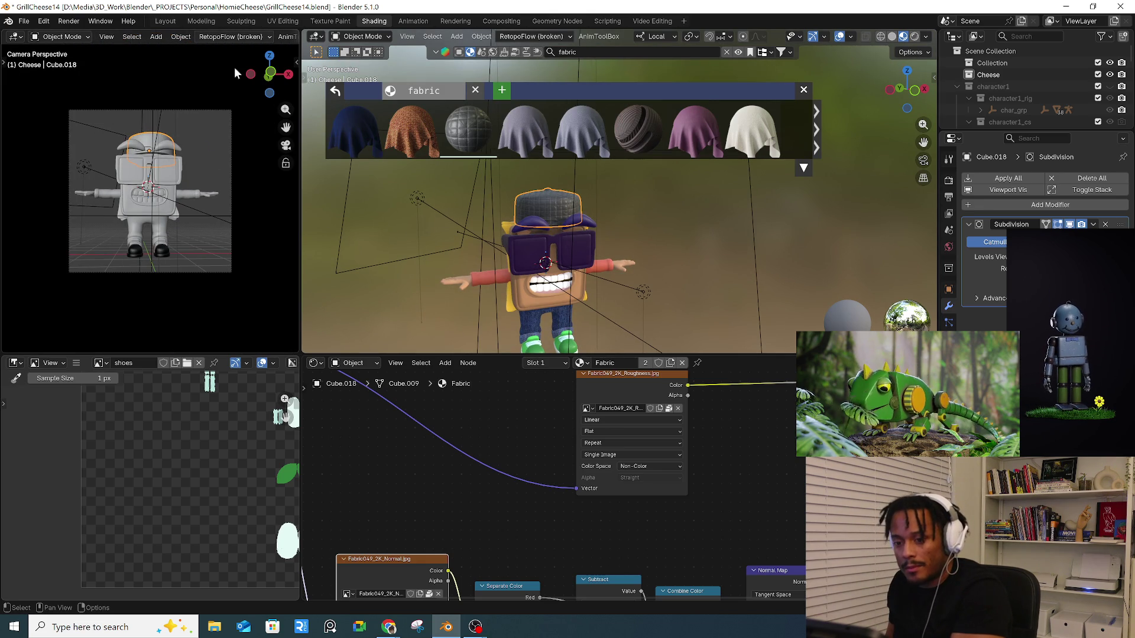
pyautogui.scroll(-8, 36, 40)
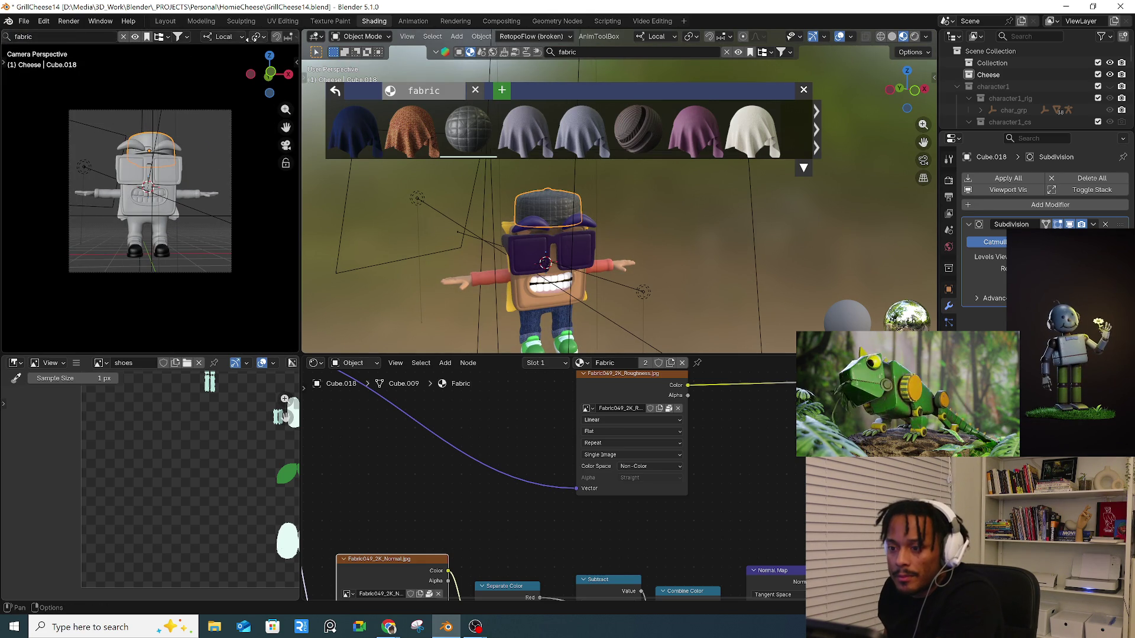
# - Fit the left camera view in Material Preview with overlays hidden, and close the fabric browser
pyautogui.scroll(-5, 205, 38)
pyautogui.click(266, 37)
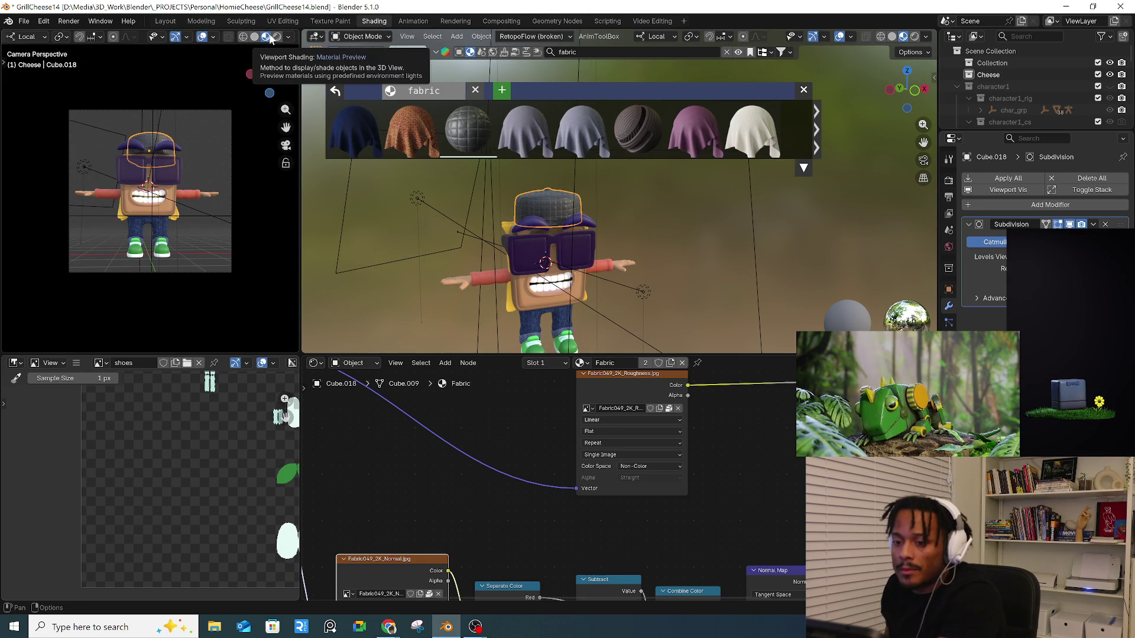
pyautogui.click(186, 36)
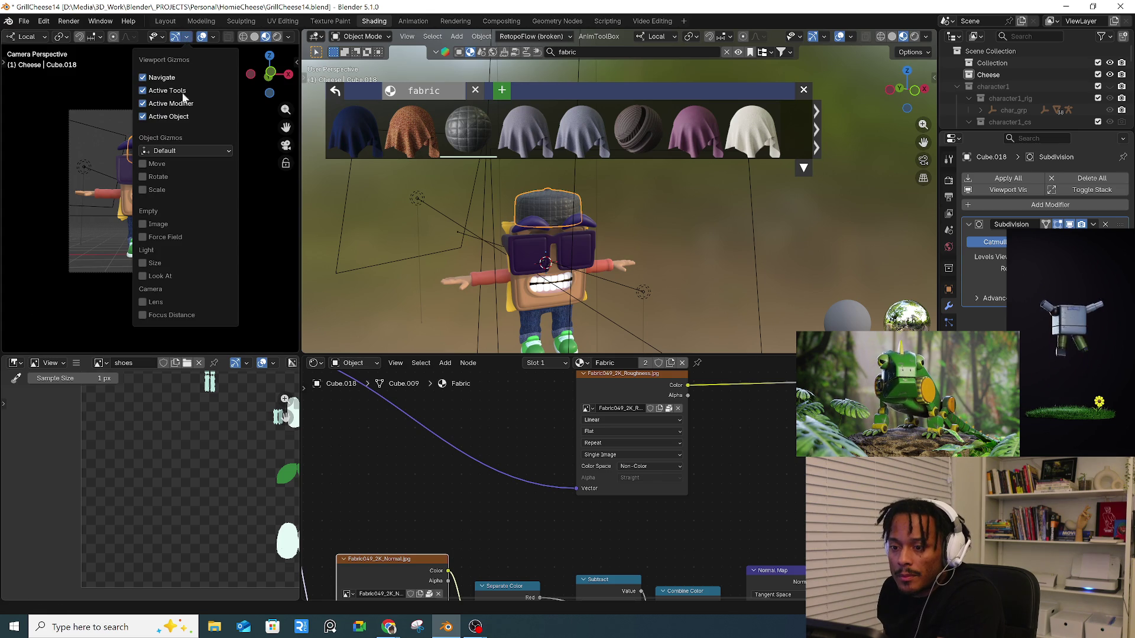
pyautogui.click(155, 37)
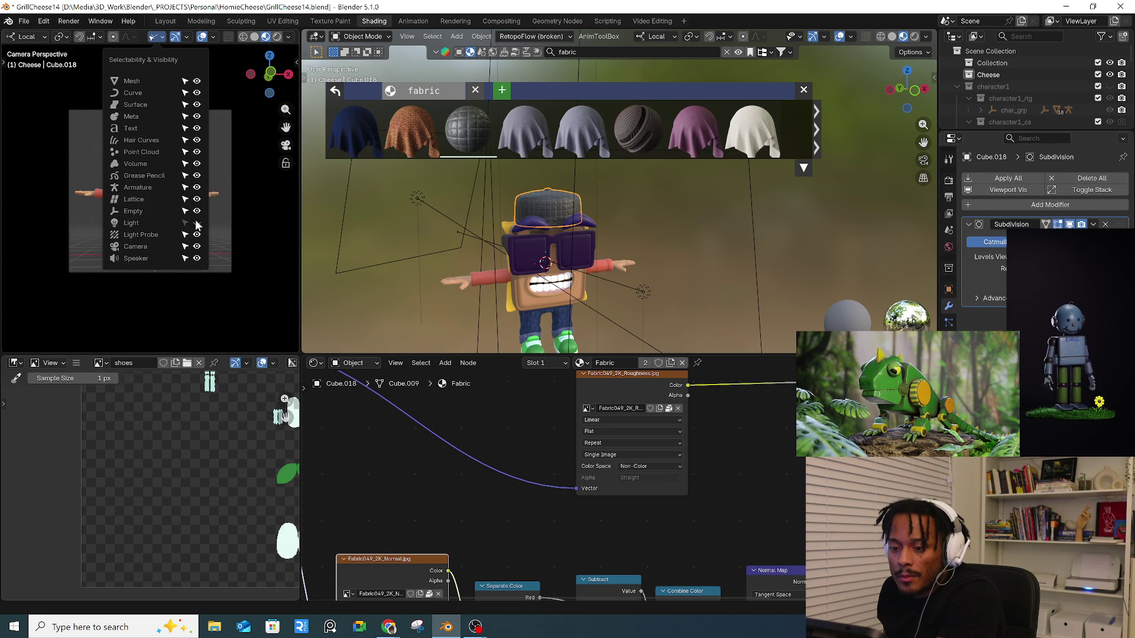
pyautogui.press('Home')
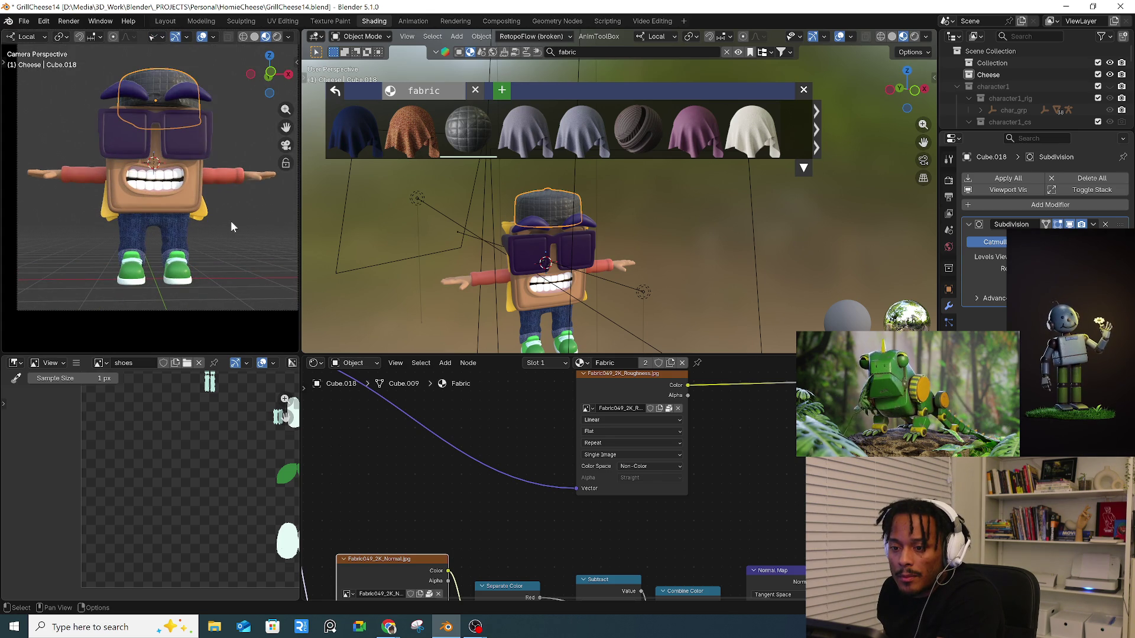
pyautogui.hotkey('shift', 'alt', 'z')
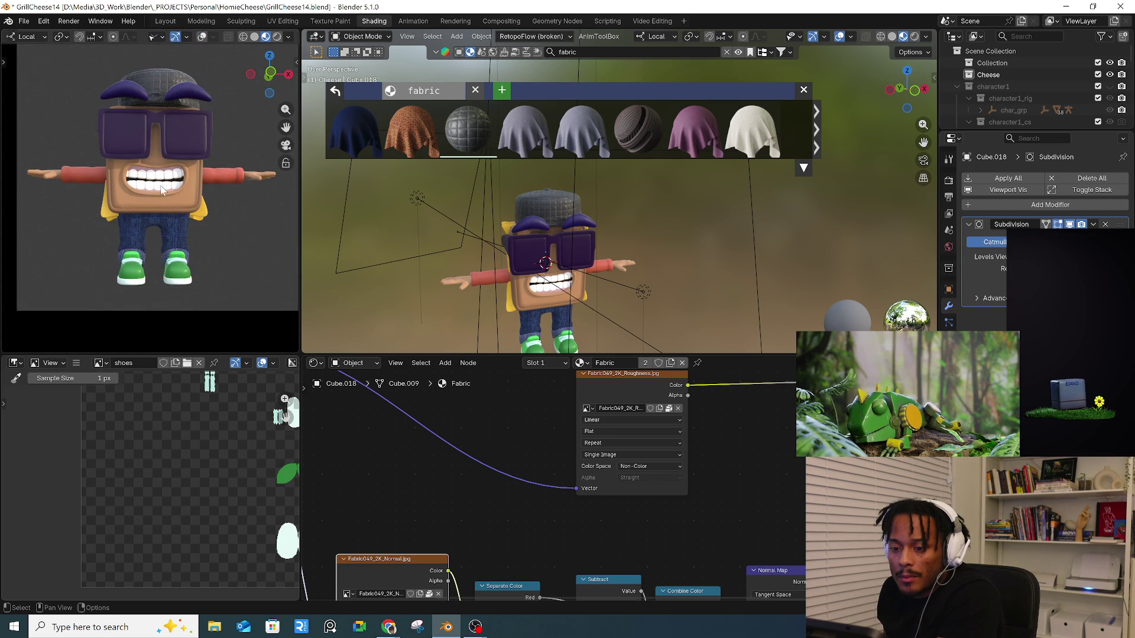
pyautogui.scroll(4, 573, 284)
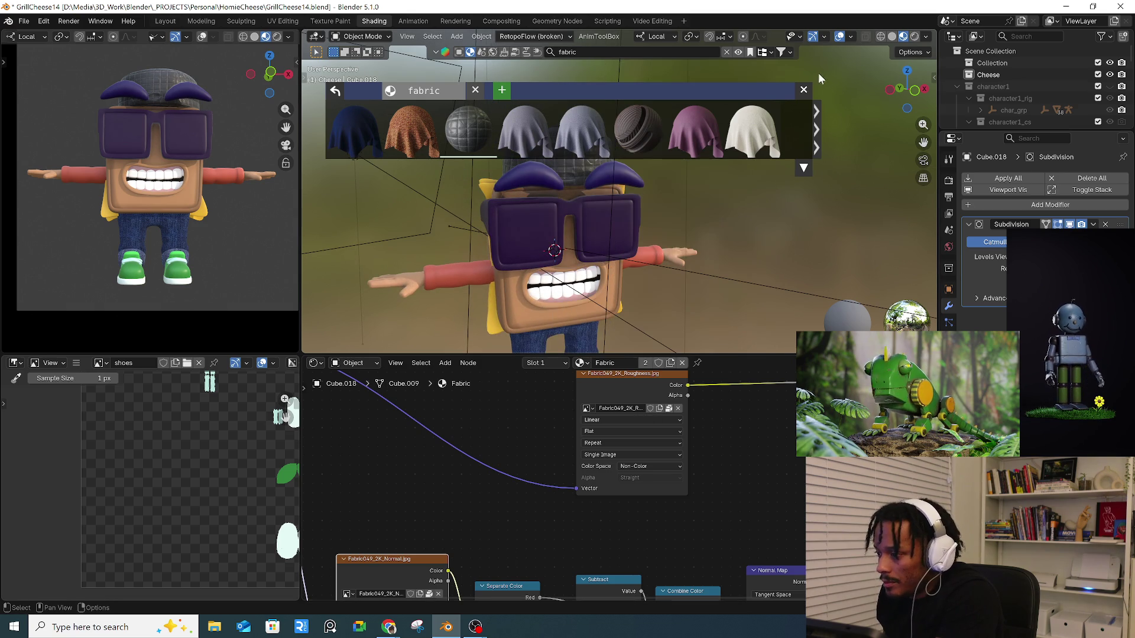
pyautogui.click(805, 90)
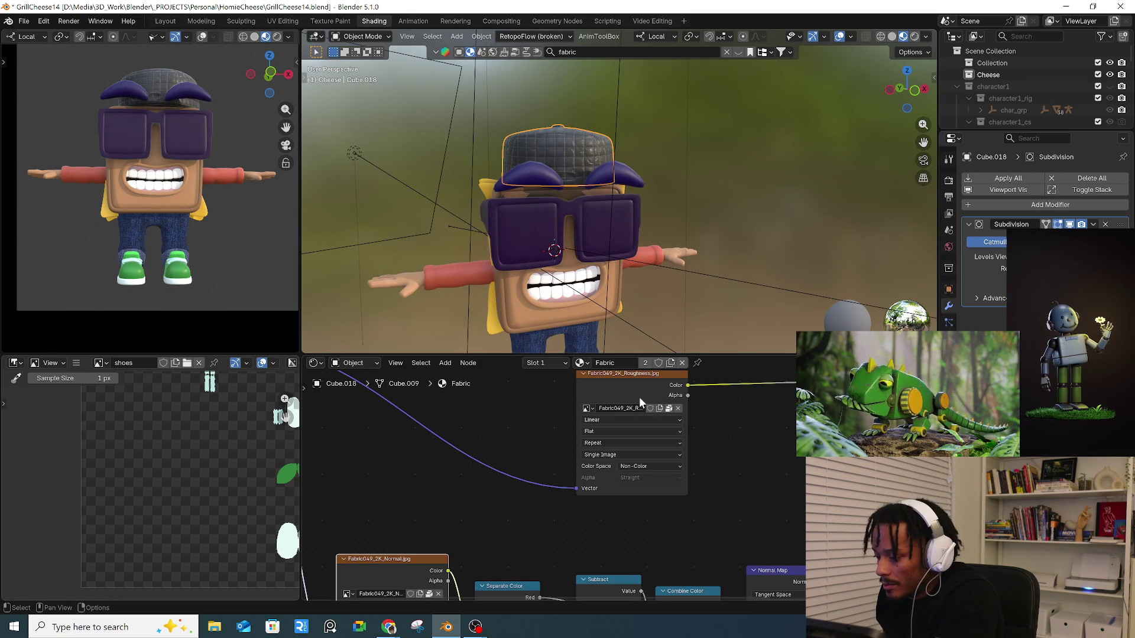
# - Pan the Fabric node tree and test unplugging the colour texture from Base Color
pyautogui.scroll(-5, 541, 416)
pyautogui.moveTo(518, 413); pyautogui.dragTo(498, 462, button='middle')
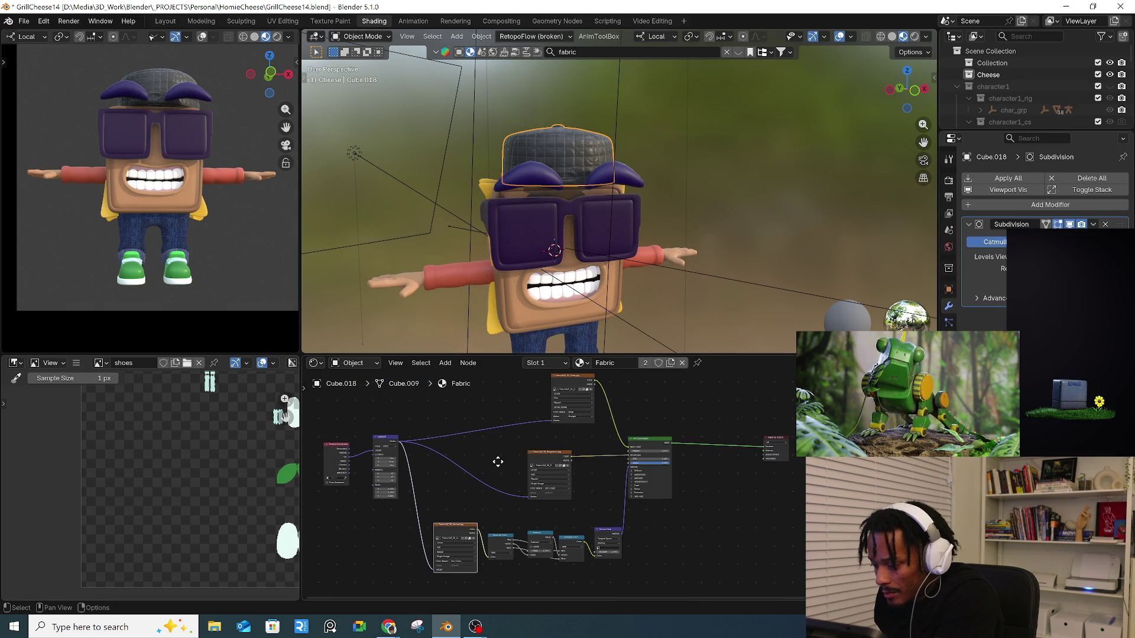
pyautogui.moveTo(591, 417)
pyautogui.mouseDown(button='middle')
pyautogui.moveTo(609, 436)
pyautogui.moveTo(596, 428)
pyautogui.mouseUp(button='middle')
pyautogui.scroll(4, 701, 480)
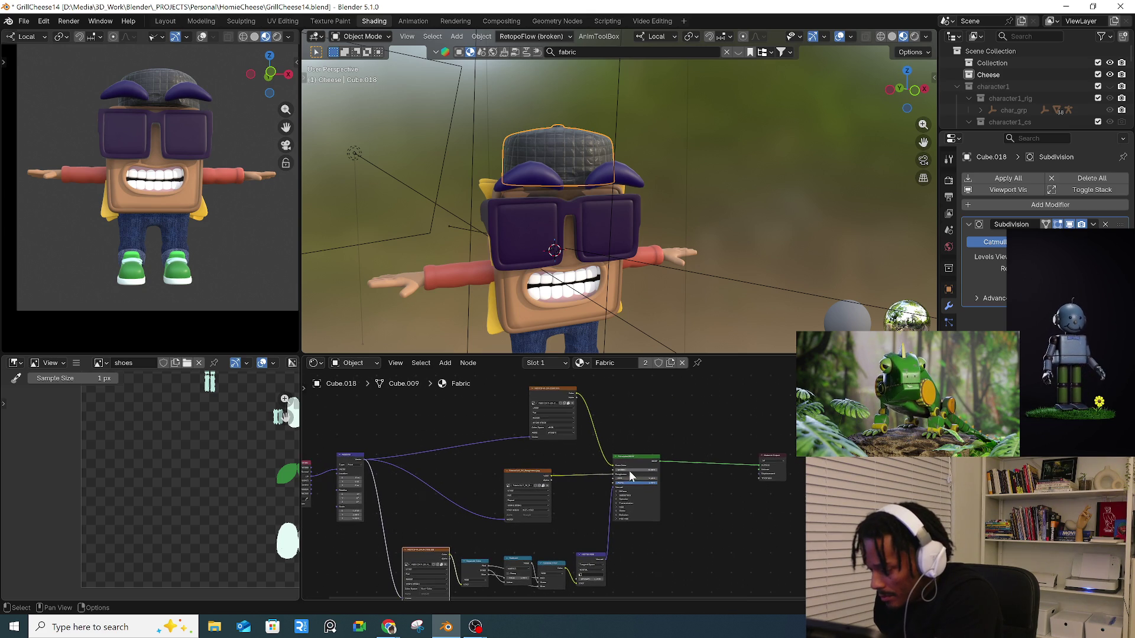
pyautogui.scroll(1, 536, 386)
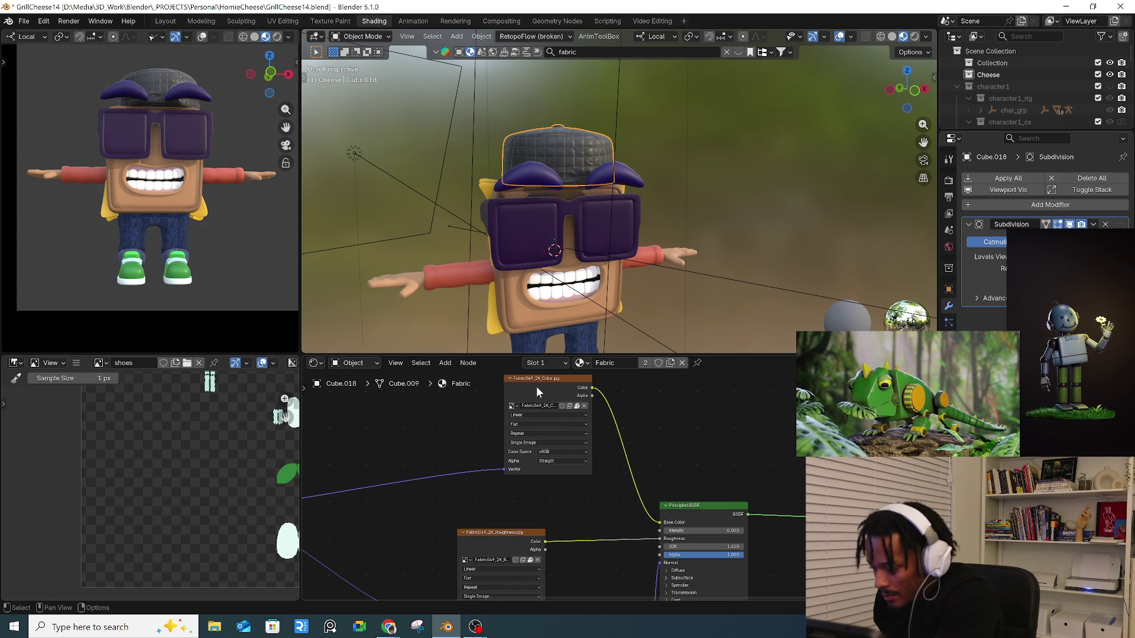
pyautogui.moveTo(654, 519); pyautogui.dragTo(647, 513)
pyautogui.moveTo(594, 387); pyautogui.dragTo(658, 516)
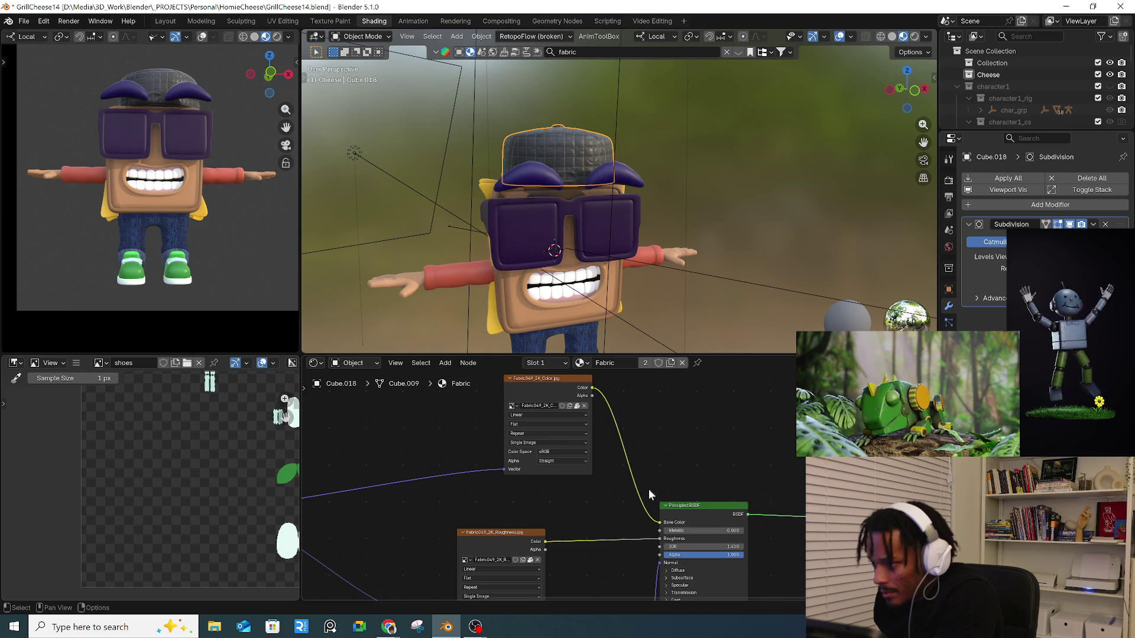
# - Unplug the texture, try a deep red Base Color (Value 0.442), then relink the texture to Base Color
pyautogui.moveTo(651, 513); pyautogui.dragTo(632, 509)
pyautogui.scroll(5, 545, 158)
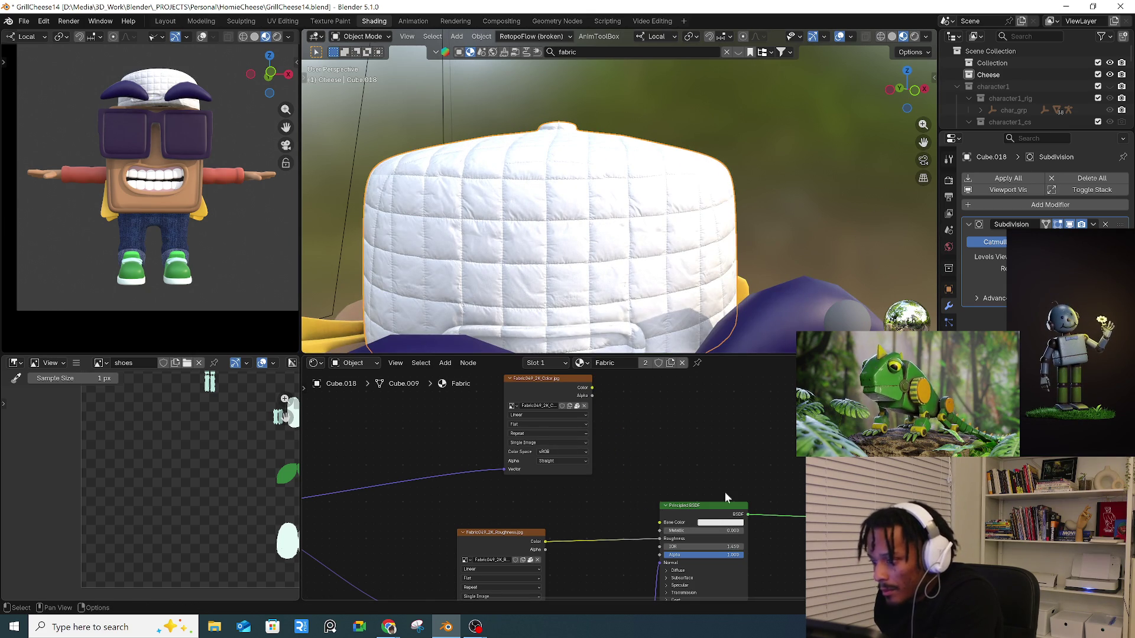
pyautogui.click(719, 523)
pyautogui.click(730, 446)
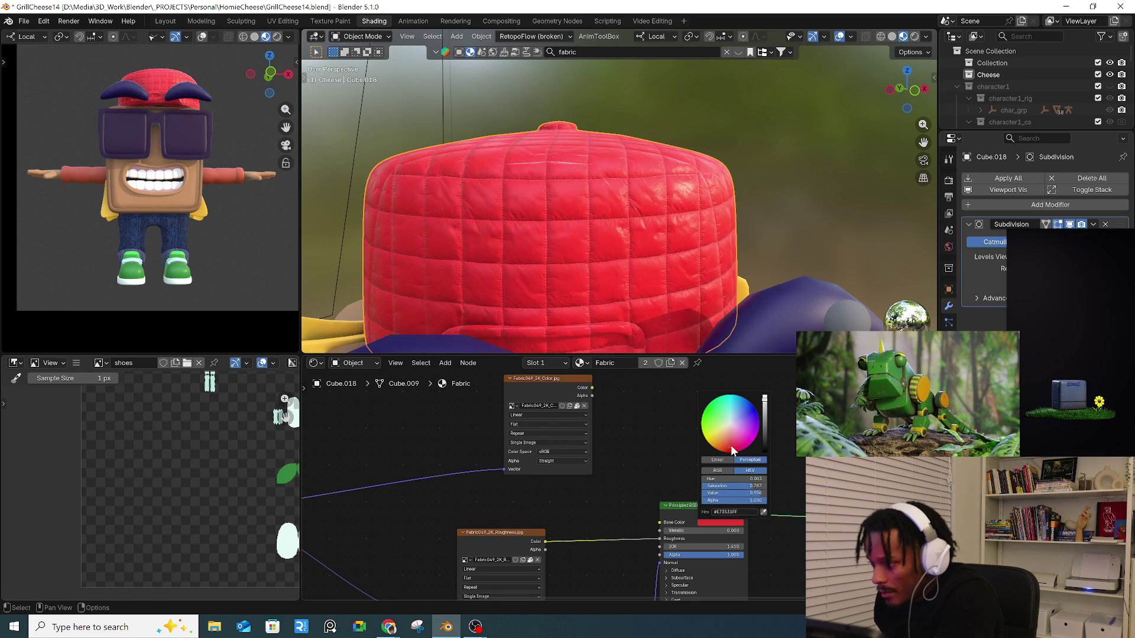
pyautogui.scroll(-3, 638, 269)
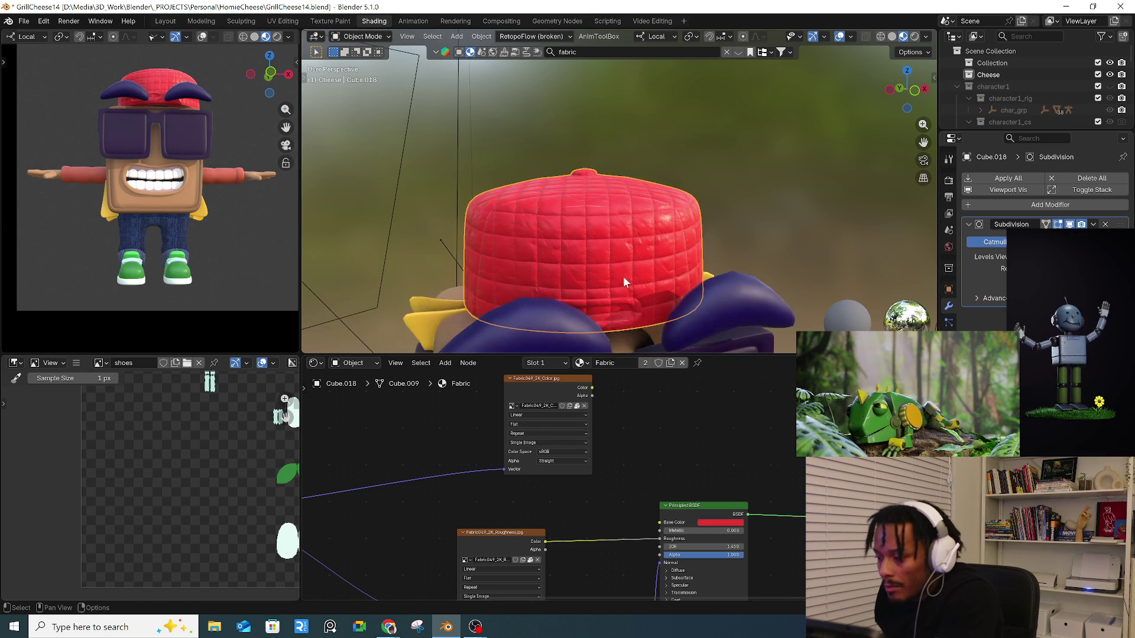
pyautogui.moveTo(624, 276); pyautogui.dragTo(700, 282, button='middle')
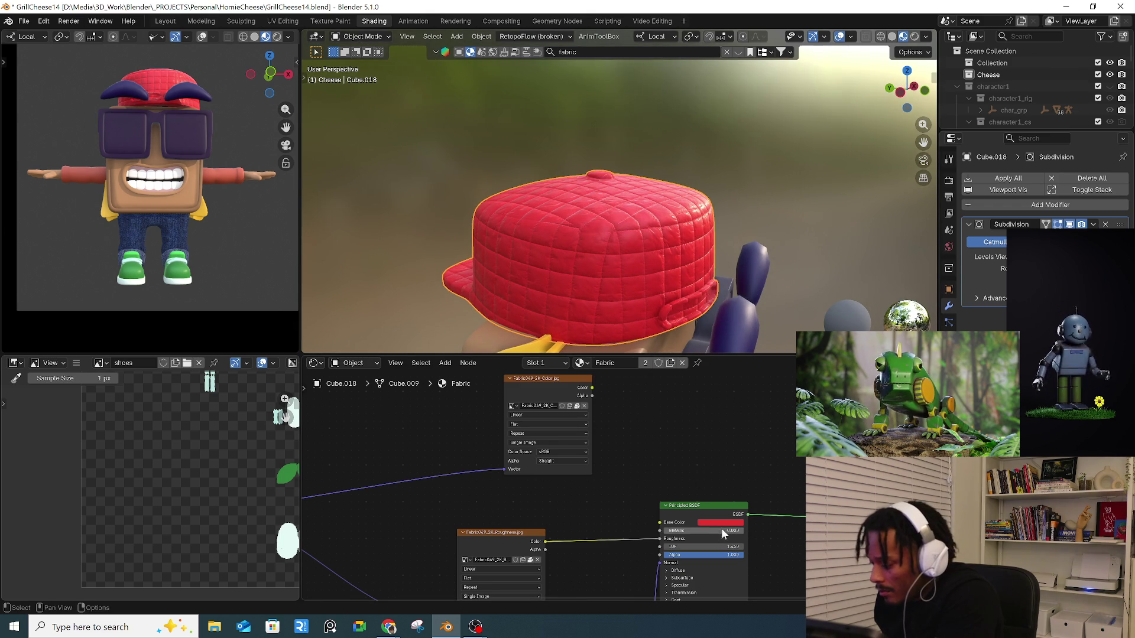
pyautogui.click(722, 523)
pyautogui.moveTo(762, 448); pyautogui.dragTo(767, 425)
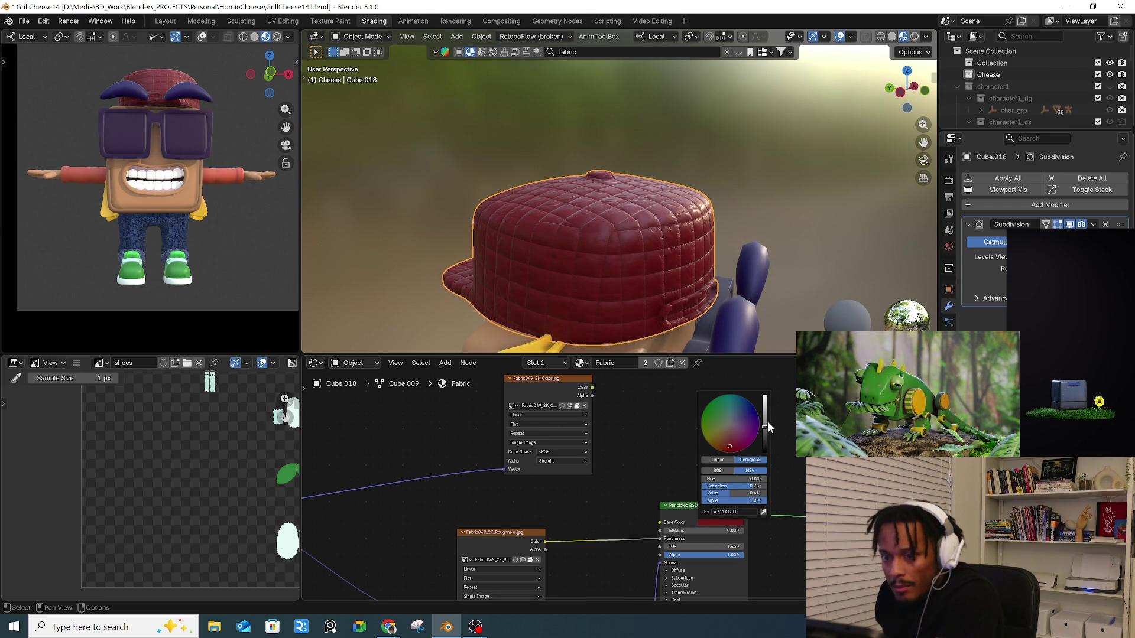
pyautogui.moveTo(592, 388); pyautogui.dragTo(661, 522)
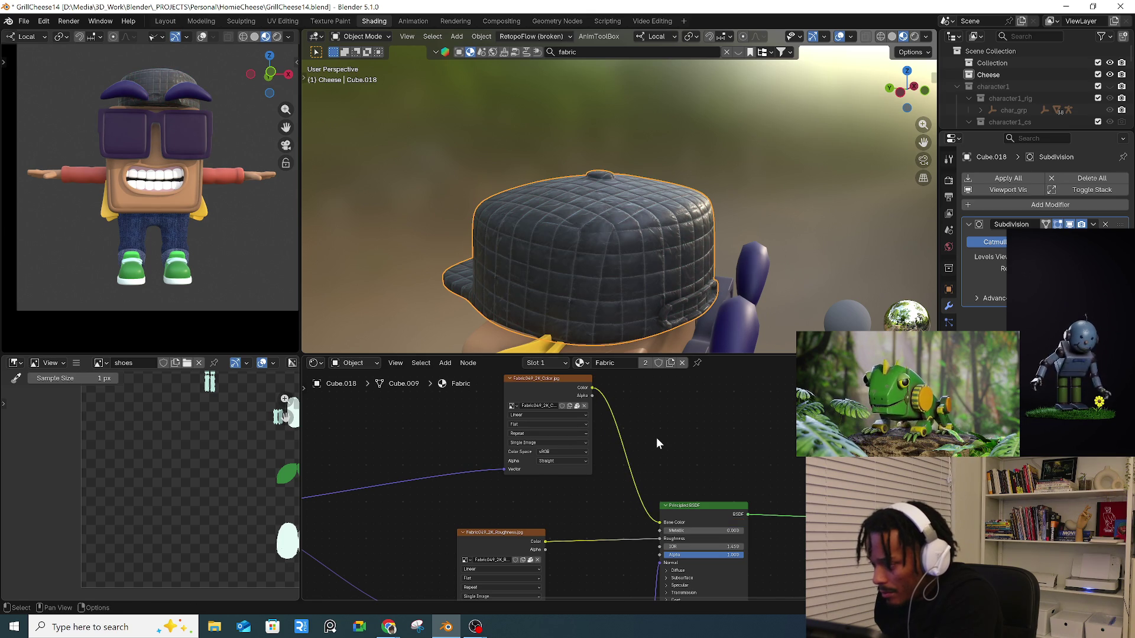
# - Try a Hue/Saturation/Value node between texture and shader with hue 0.600, then delete it
pyautogui.hotkey('shift', 'a')
pyautogui.moveTo(627, 450)
pyautogui.press('Escape')
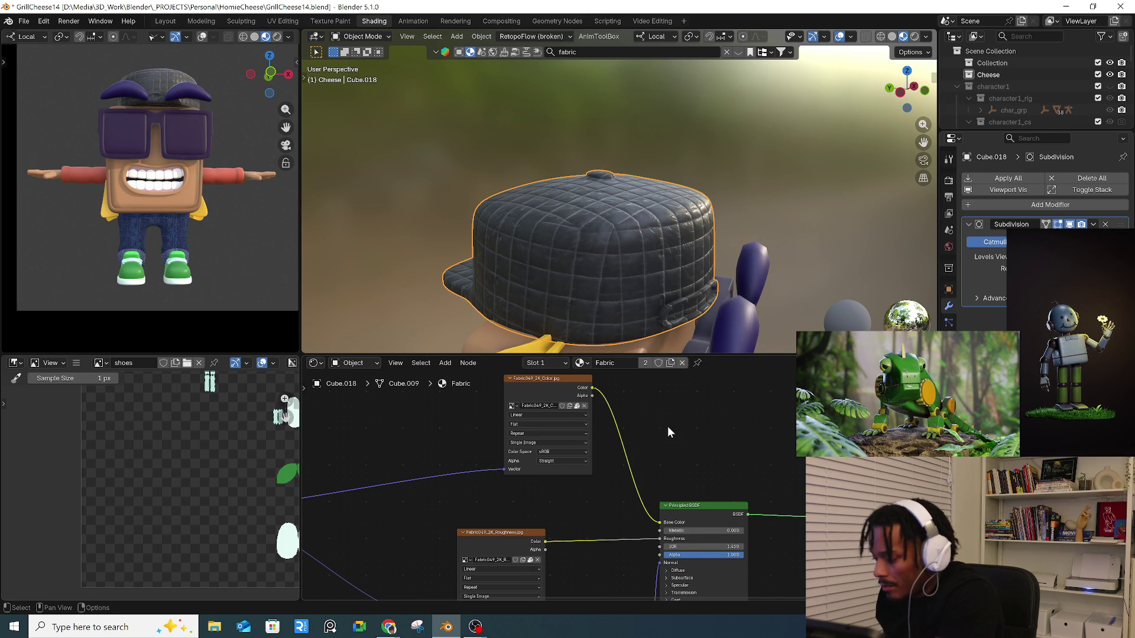
pyautogui.hotkey('shift', 'a')
pyautogui.click(654, 436)
pyautogui.press('Return')
pyautogui.click(619, 438)
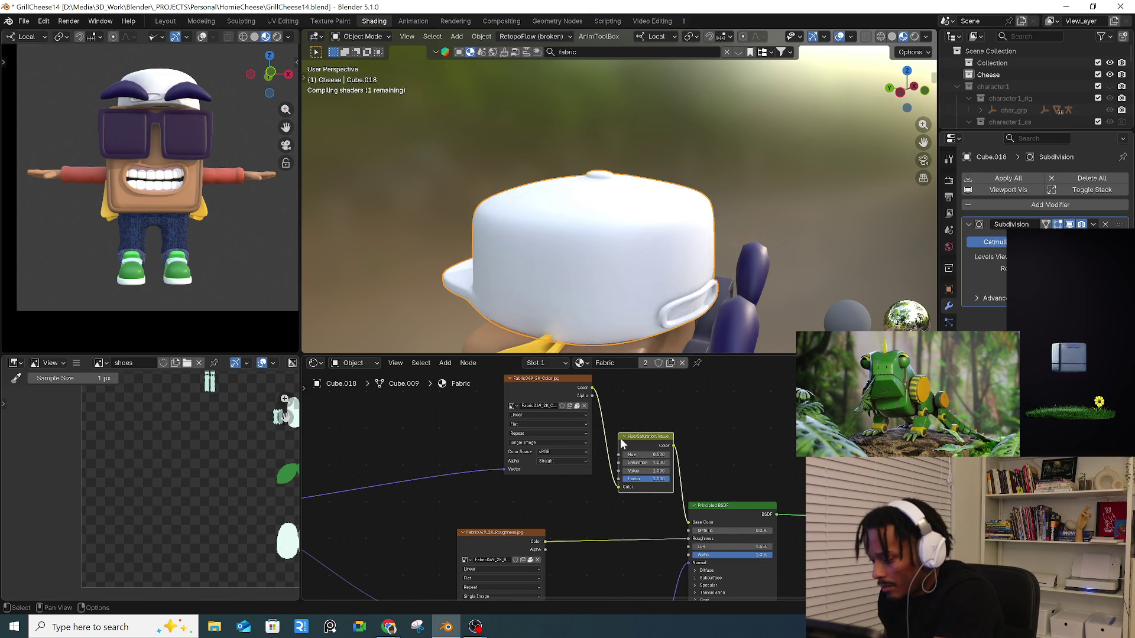
pyautogui.click(667, 455)
pyautogui.moveTo(650, 456)
pyautogui.mouseDown()
pyautogui.moveTo(615, 454)
pyautogui.moveTo(663, 454)
pyautogui.mouseUp()
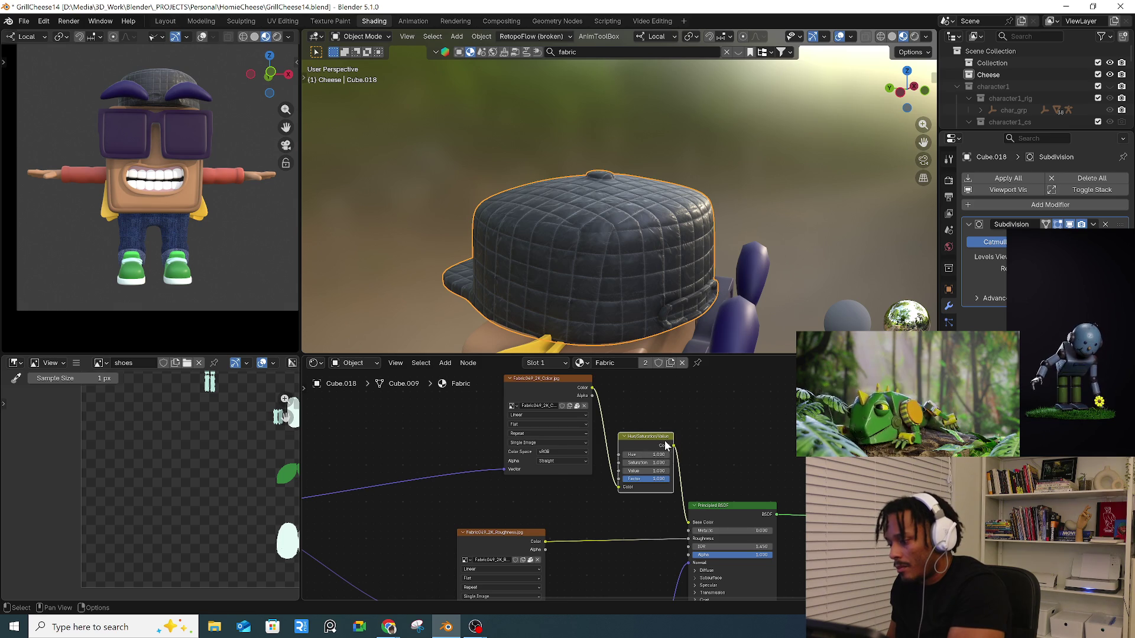
pyautogui.press('x')
# - Search for 'colo' and place a Color input node in the Fabric node tree
pyautogui.hotkey('shift', 'a')
pyautogui.click(653, 431)
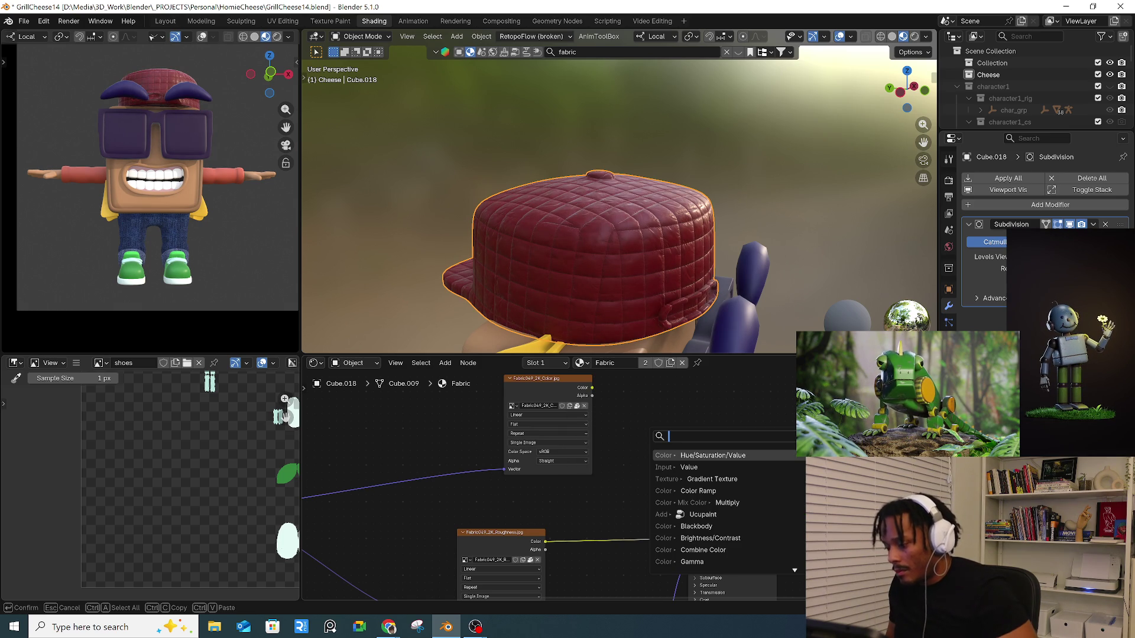
pyautogui.write('colo')
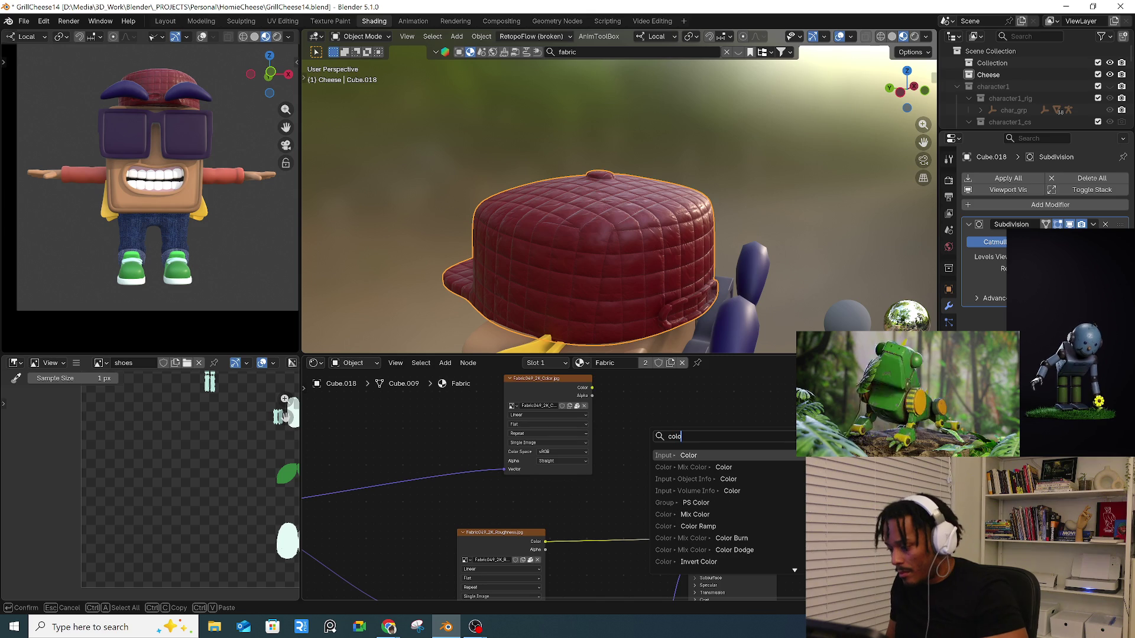
pyautogui.press('Return')
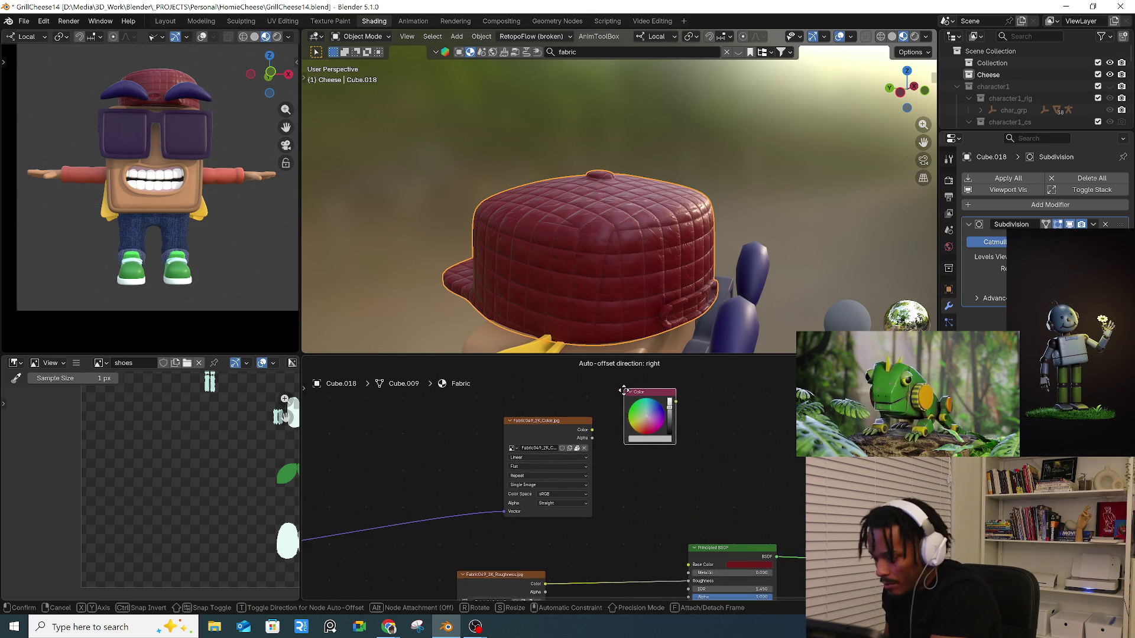
pyautogui.click(649, 458)
# - Add a Mix Color node, delete the Color node, and wire the mix result into Base Color
pyautogui.hotkey('shift', 'a')
pyautogui.write('colo')
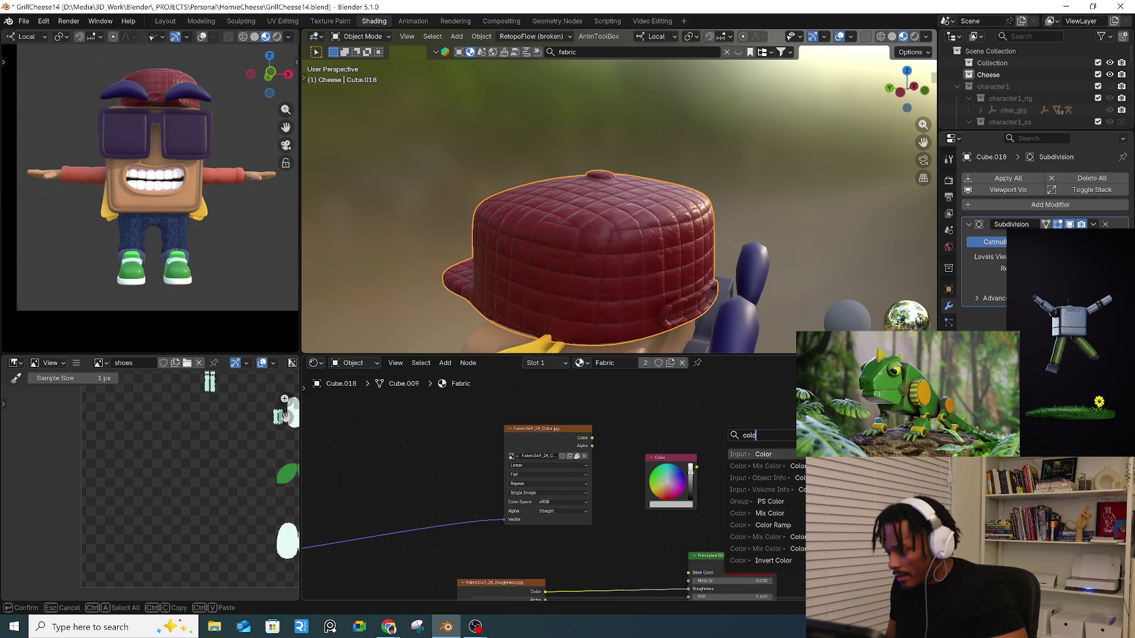
pyautogui.press('Down')
pyautogui.press('Return')
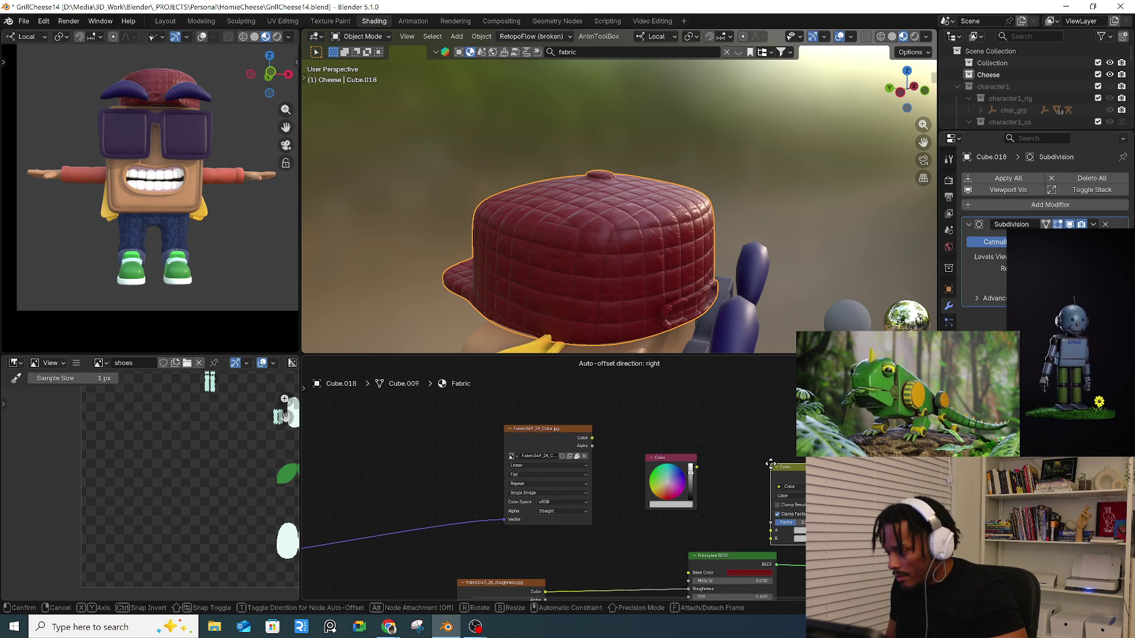
pyautogui.click(704, 456)
pyautogui.click(680, 456)
pyautogui.press('x')
pyautogui.moveTo(745, 449)
pyautogui.mouseDown()
pyautogui.moveTo(624, 449)
pyautogui.moveTo(641, 449)
pyautogui.moveTo(624, 504)
pyautogui.mouseUp()
pyautogui.moveTo(676, 451); pyautogui.dragTo(687, 571)
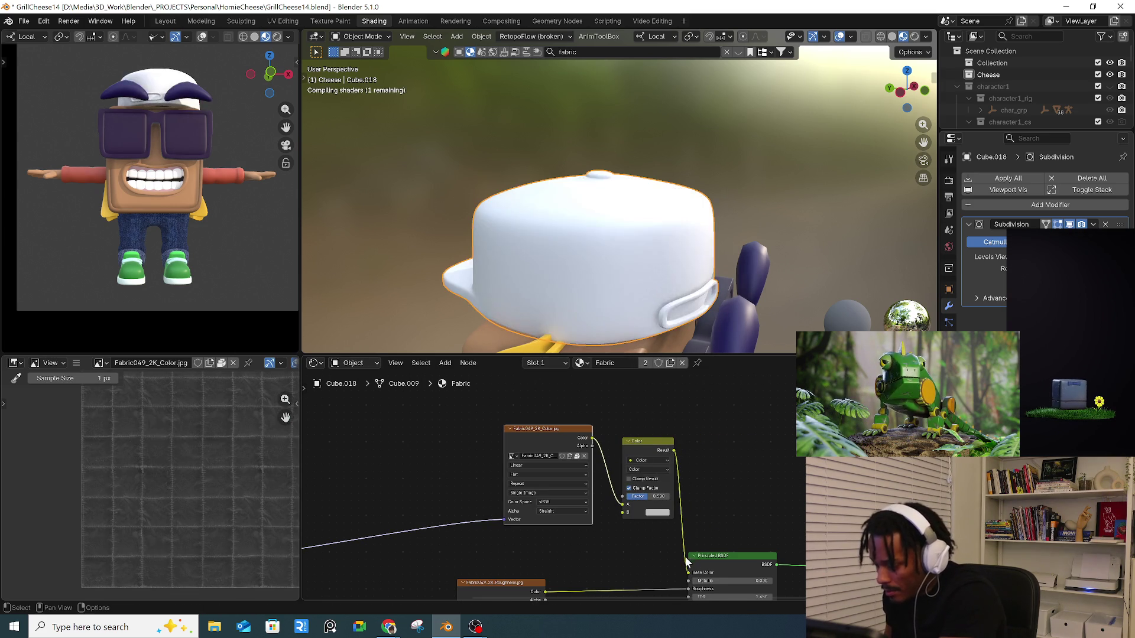
# - Set the Mix Color B colour to full red, enable clamping, and settle on Mix blend mode
pyautogui.click(657, 512)
pyautogui.click(682, 443)
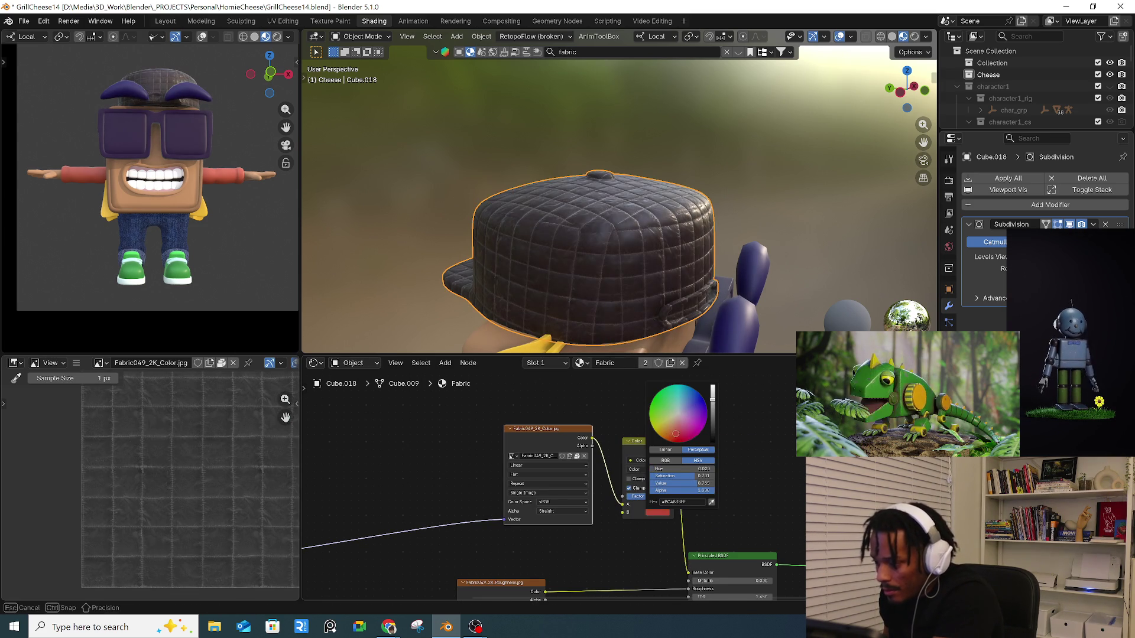
pyautogui.moveTo(715, 401)
pyautogui.mouseDown()
pyautogui.moveTo(715, 413)
pyautogui.moveTo(714, 398)
pyautogui.mouseUp()
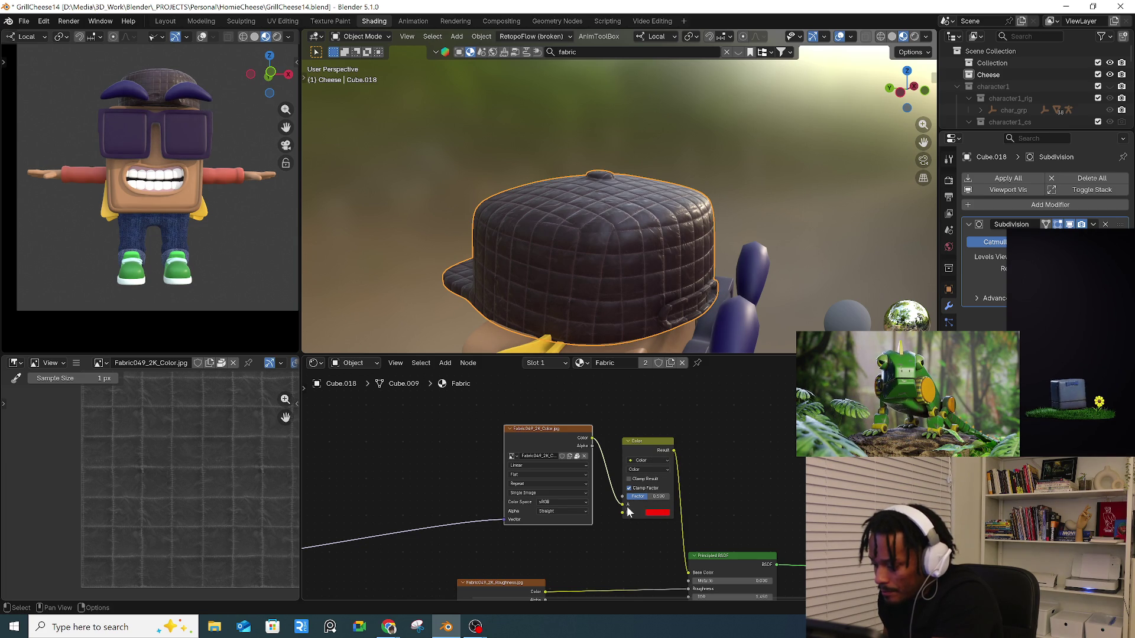
pyautogui.click(629, 480)
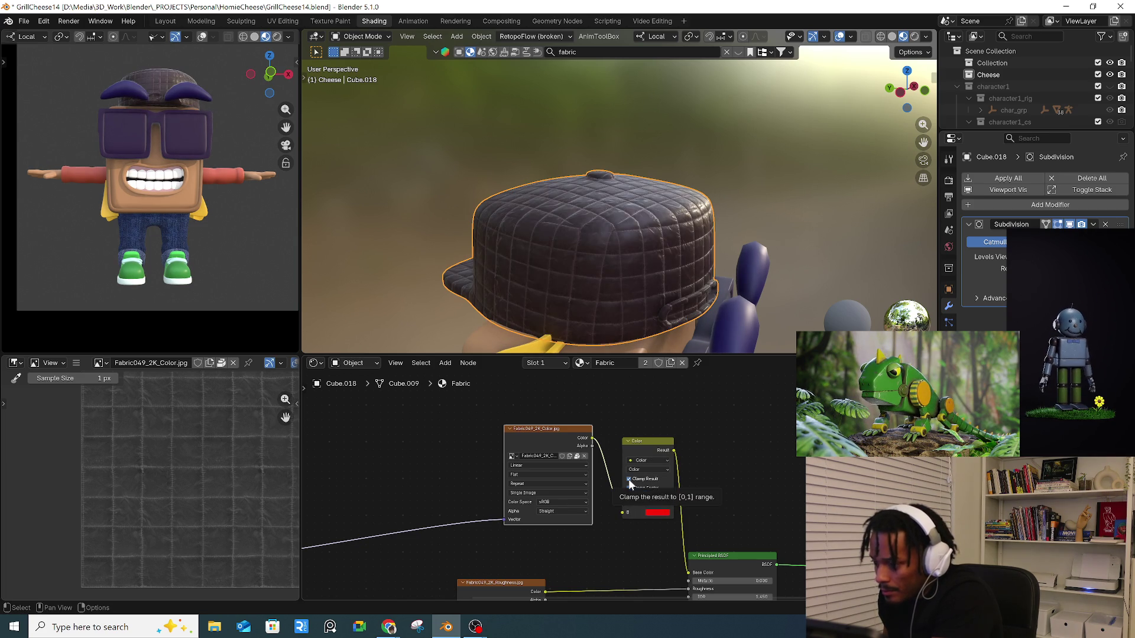
pyautogui.click(651, 469)
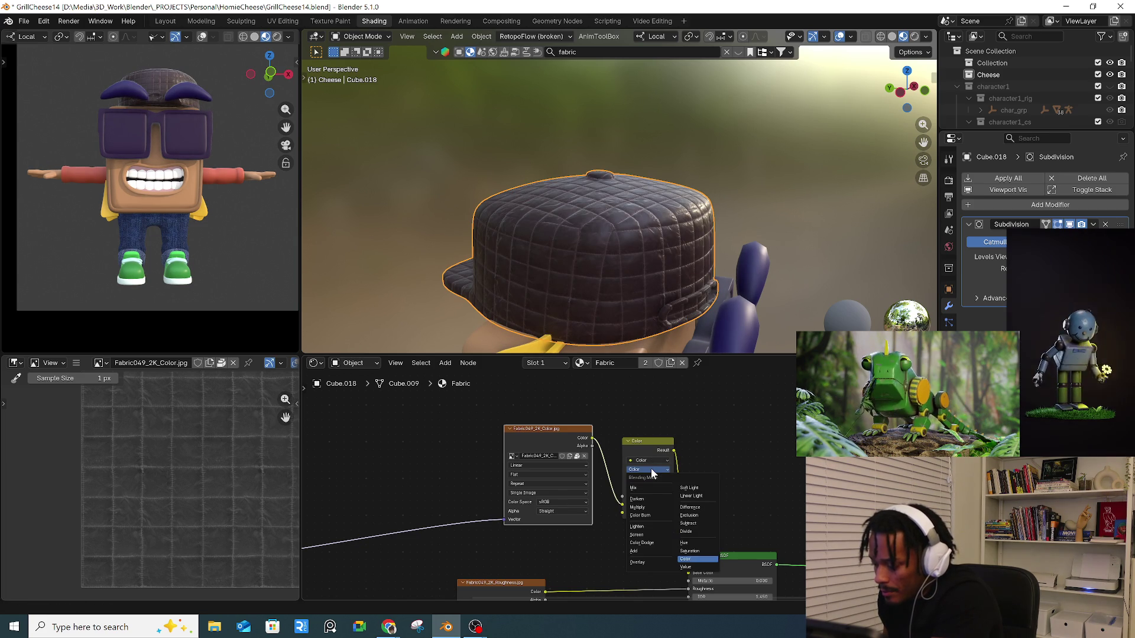
pyautogui.click(647, 507)
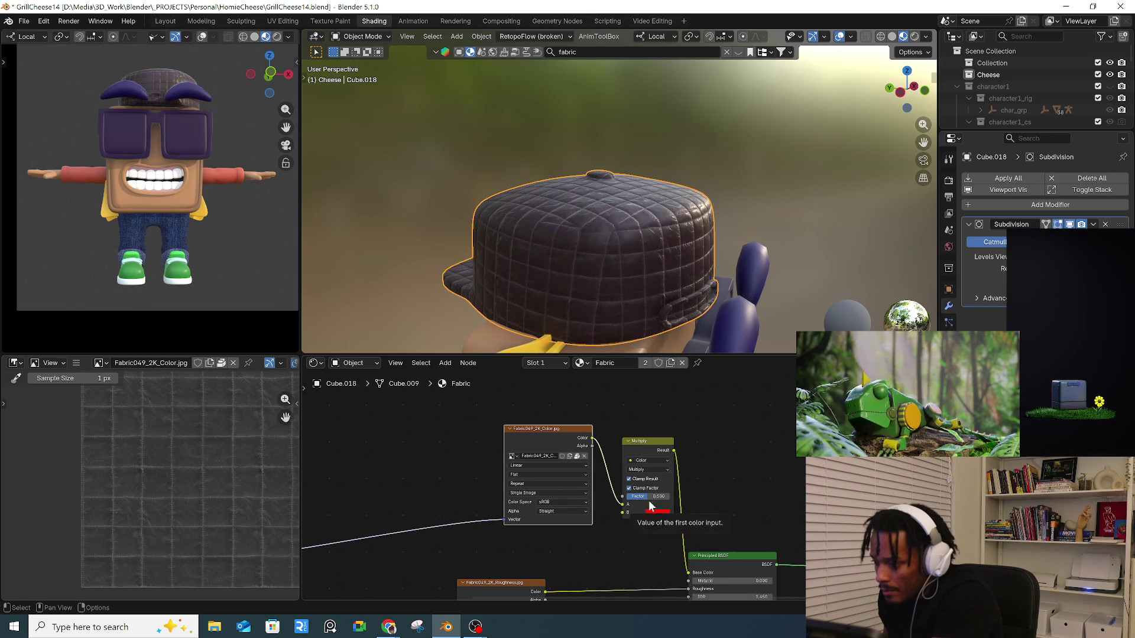
pyautogui.click(649, 470)
pyautogui.click(643, 488)
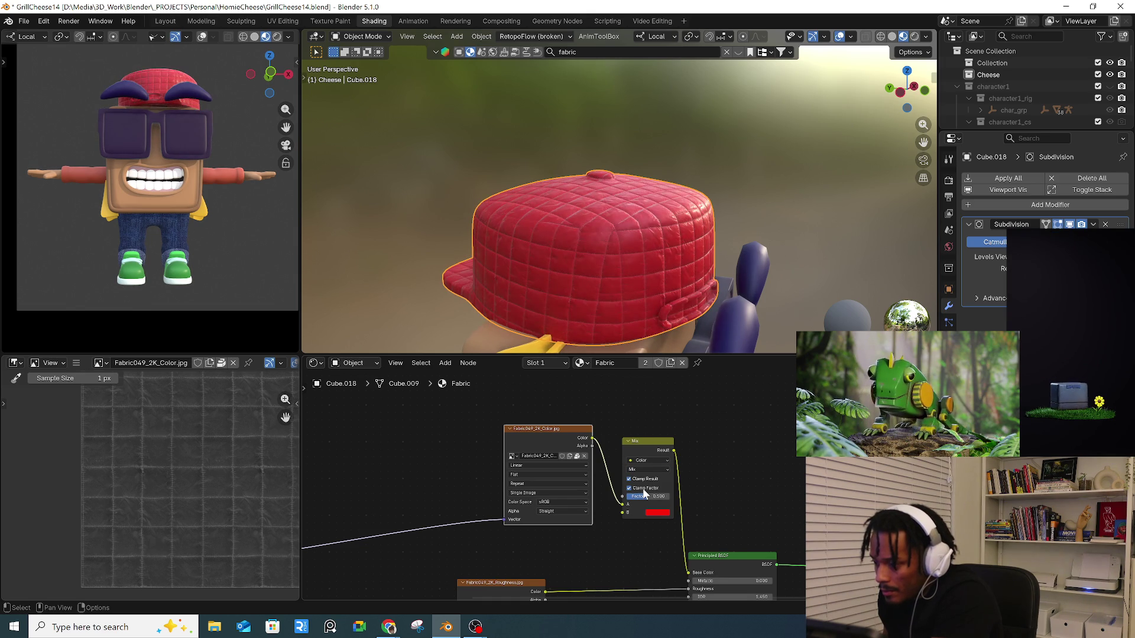
# - Darken the mix red to a maroon shade, then select the character's arm
pyautogui.moveTo(661, 336)
pyautogui.mouseDown(button='middle')
pyautogui.moveTo(574, 307)
pyautogui.moveTo(604, 283)
pyautogui.moveTo(593, 249)
pyautogui.moveTo(657, 264)
pyautogui.moveTo(627, 288)
pyautogui.moveTo(684, 309)
pyautogui.moveTo(682, 319)
pyautogui.mouseUp(button='middle')
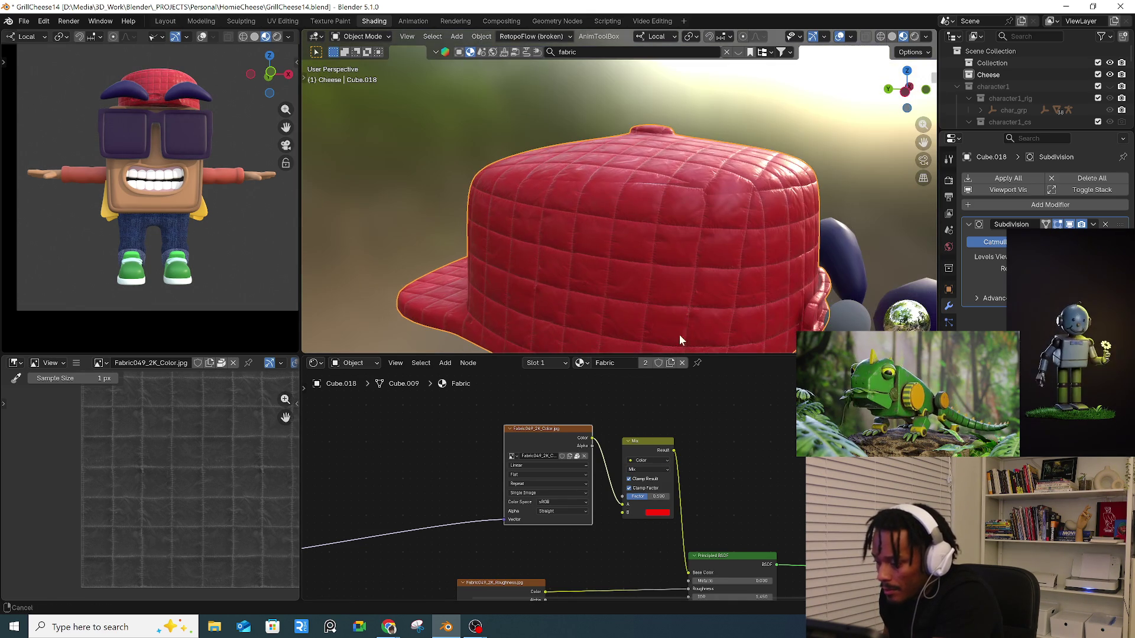
pyautogui.click(657, 512)
pyautogui.moveTo(713, 402); pyautogui.dragTo(714, 397)
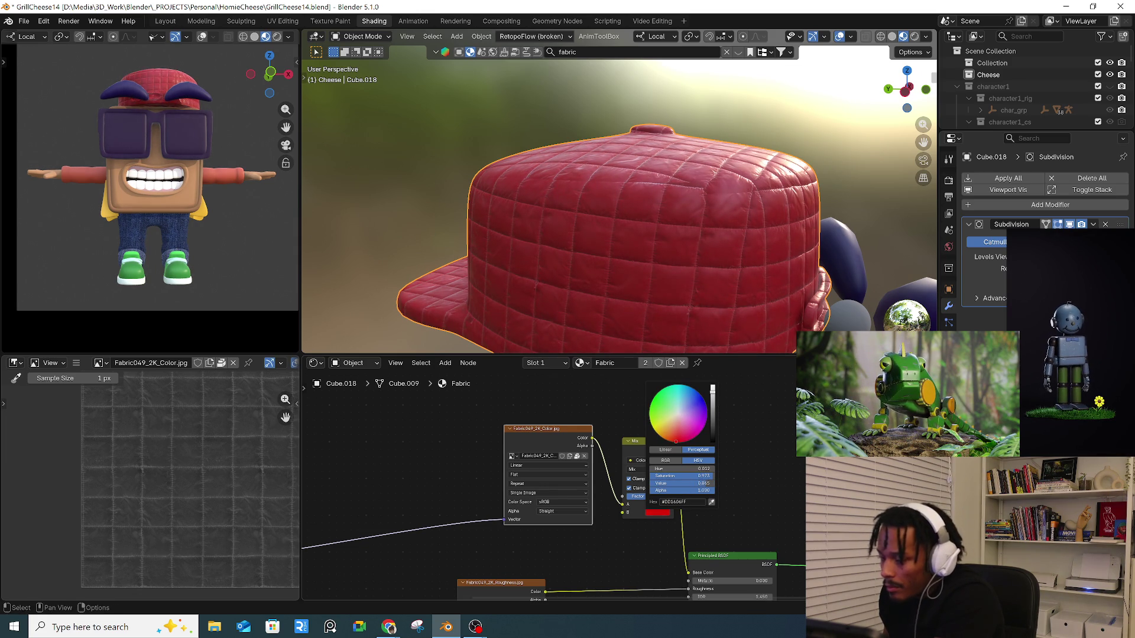
pyautogui.moveTo(686, 215)
pyautogui.mouseDown(button='middle')
pyautogui.moveTo(616, 212)
pyautogui.moveTo(677, 239)
pyautogui.moveTo(687, 286)
pyautogui.moveTo(757, 221)
pyautogui.moveTo(572, 242)
pyautogui.moveTo(809, 243)
pyautogui.moveTo(671, 247)
pyautogui.moveTo(650, 263)
pyautogui.moveTo(771, 271)
pyautogui.moveTo(746, 247)
pyautogui.moveTo(814, 271)
pyautogui.moveTo(615, 261)
pyautogui.moveTo(684, 239)
pyautogui.moveTo(681, 258)
pyautogui.mouseUp(button='middle')
pyautogui.scroll(3, 615, 263)
pyautogui.click(608, 242)
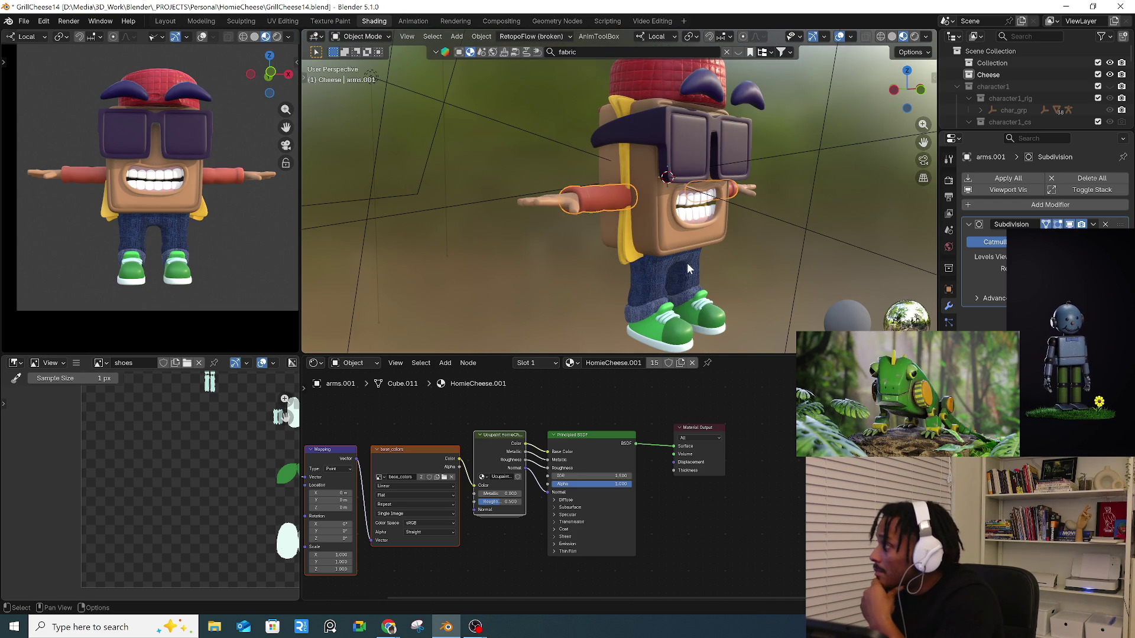
# - Replace the 'fabric' asset search with 'cheese' and preview the holey yellow Cheese material
pyautogui.scroll(2, 609, 169)
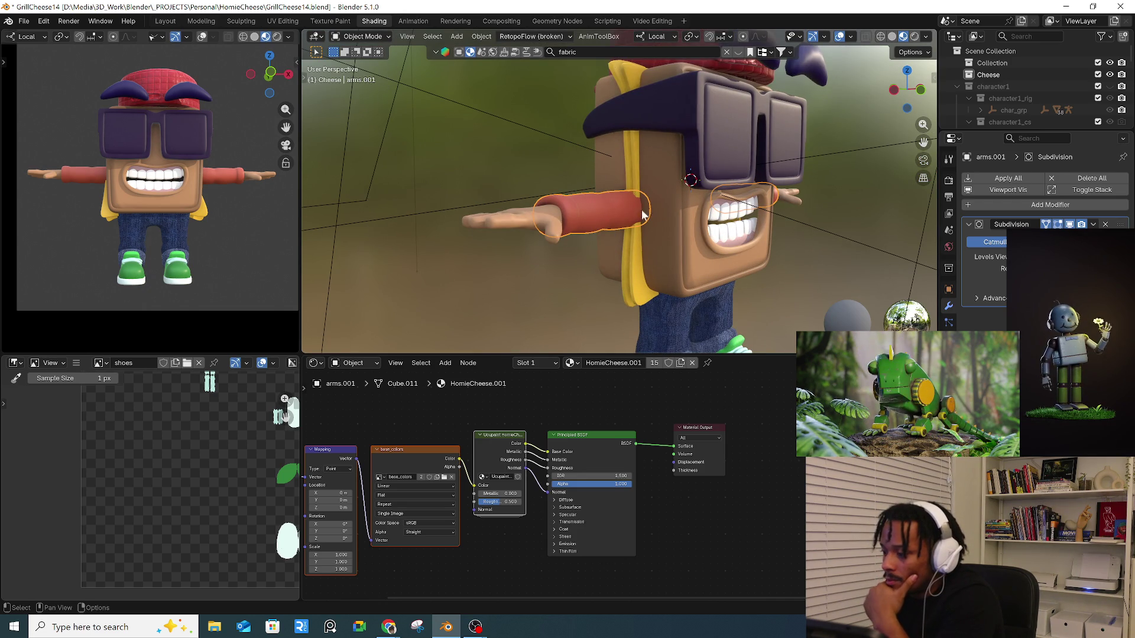
pyautogui.click(608, 53)
pyautogui.hotkey('ctrl', 'BackSpace')
pyautogui.write('che')
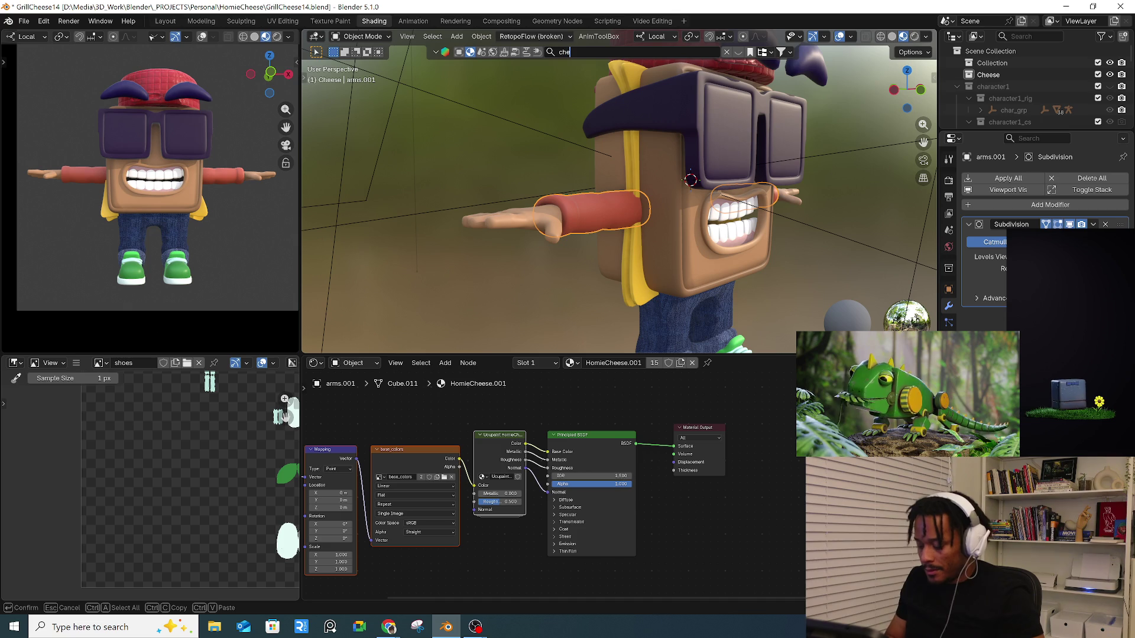
pyautogui.write('ese')
pyautogui.press('Return')
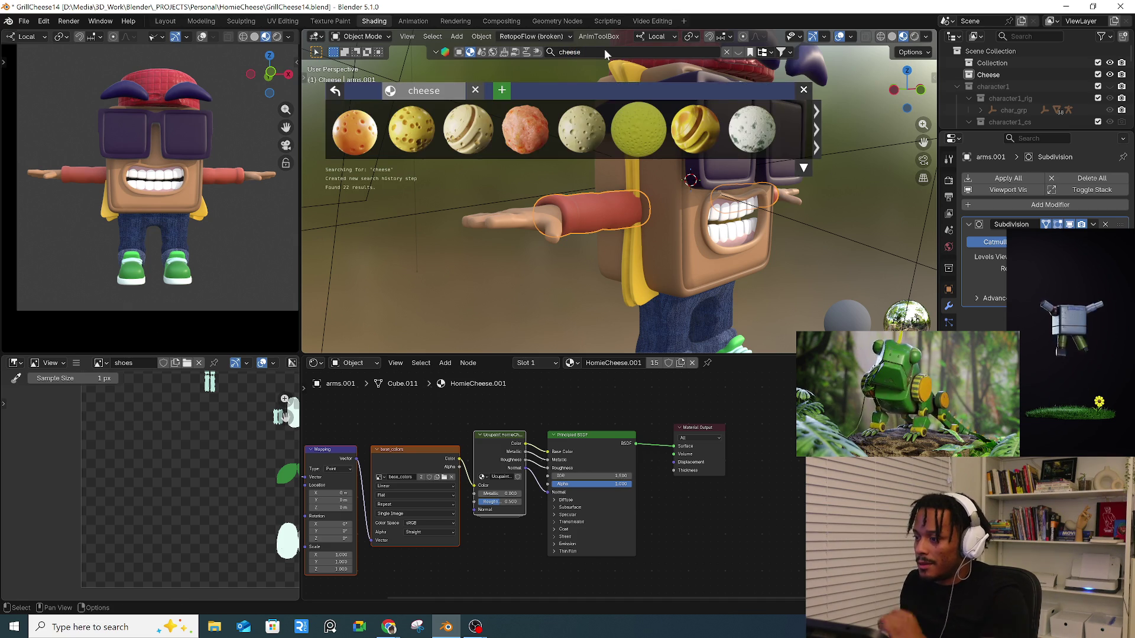
pyautogui.moveTo(400, 140)
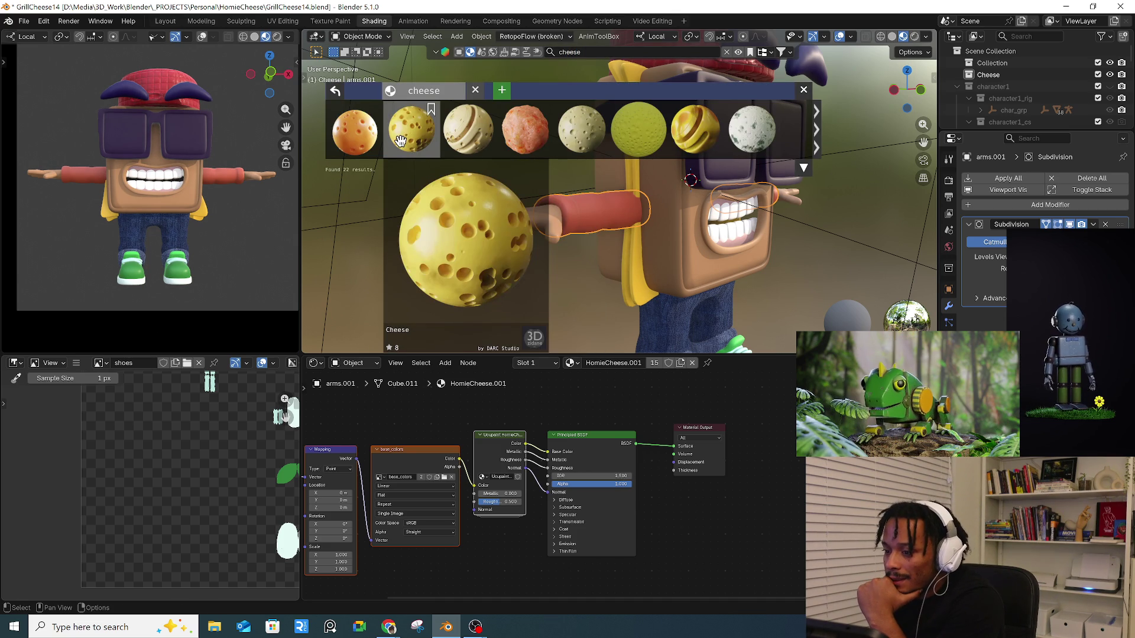
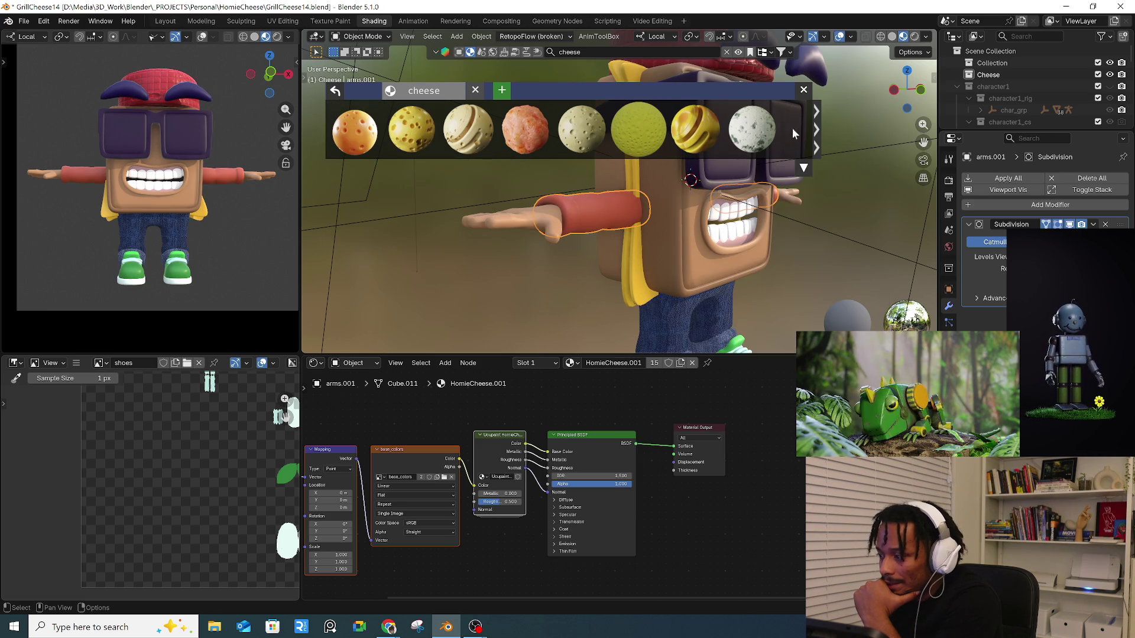
# - Page through more cheese materials, then return to the first page and select the head cube
pyautogui.click(817, 127)
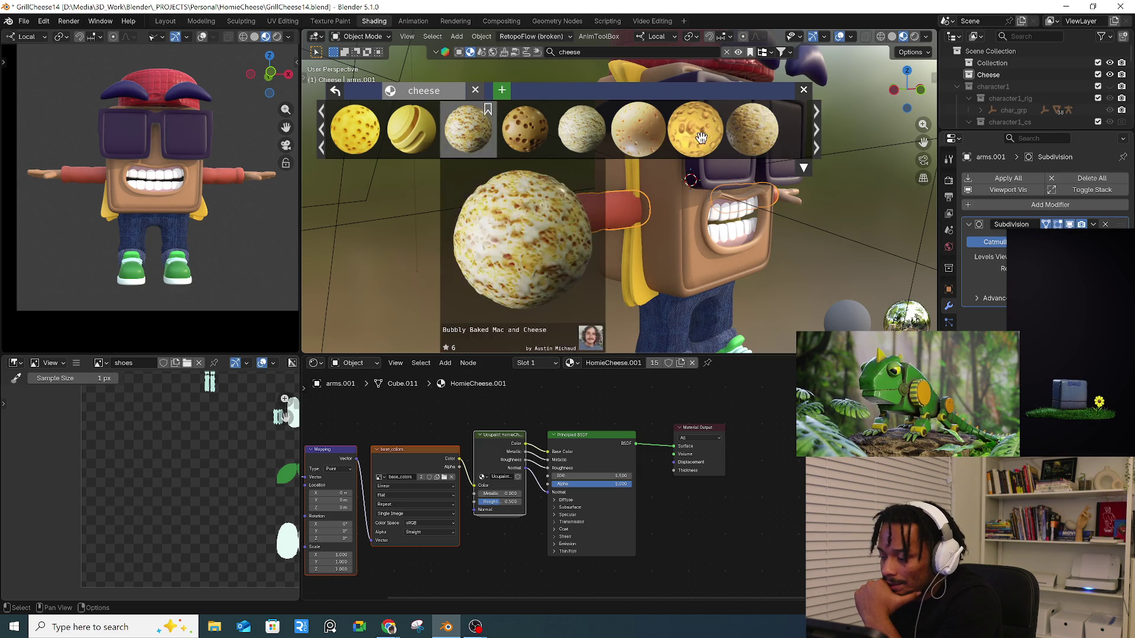
pyautogui.click(815, 130)
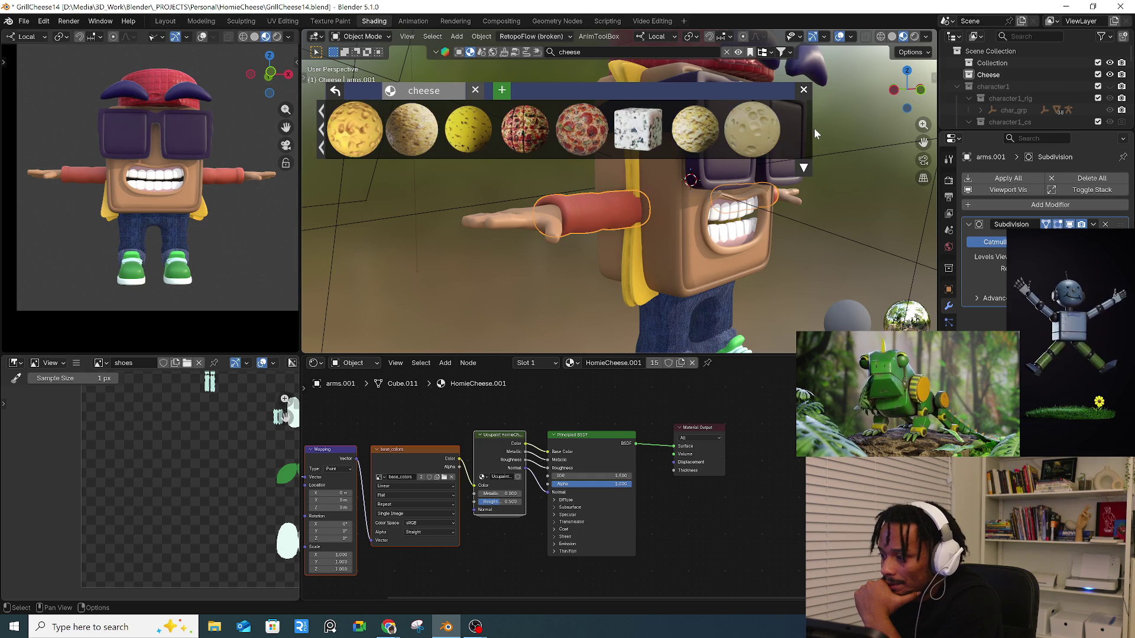
pyautogui.click(814, 129)
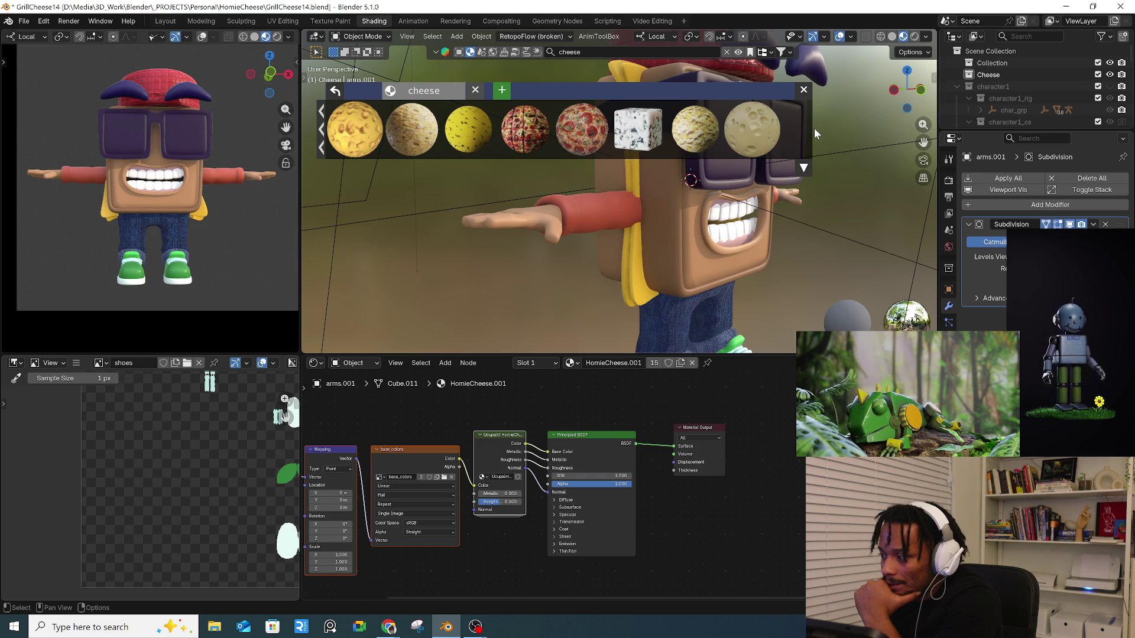
pyautogui.click(321, 135)
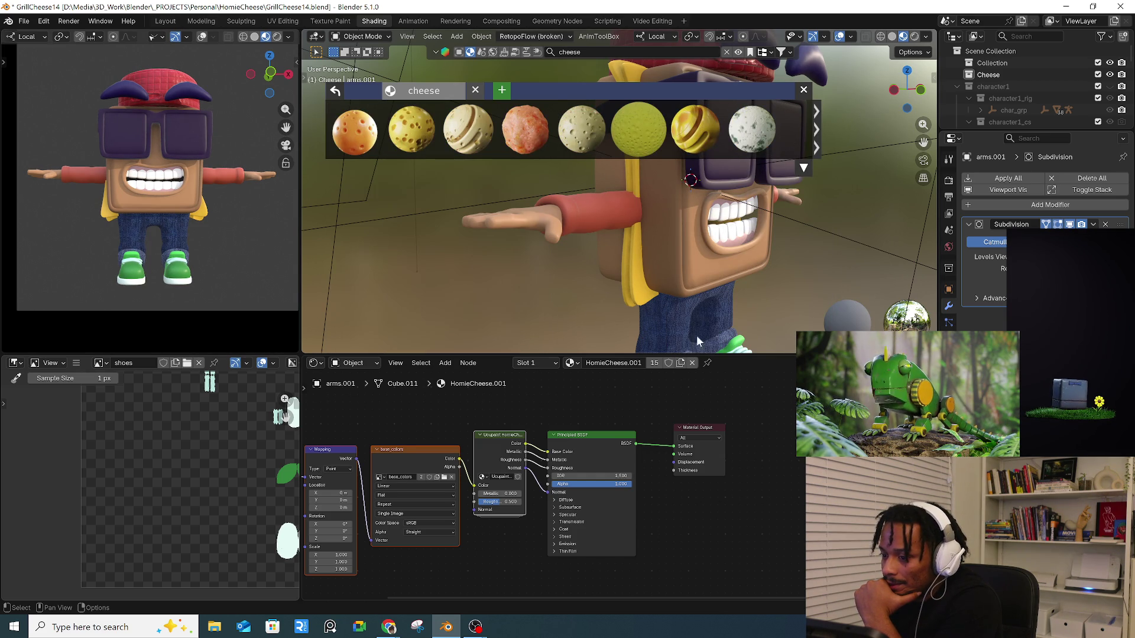
pyautogui.click(669, 271)
# - Replace the 'cheese' material search with 'jacket' and reselect the arm object
pyautogui.click(607, 52)
pyautogui.press('BackSpace')
pyautogui.write('jacket')
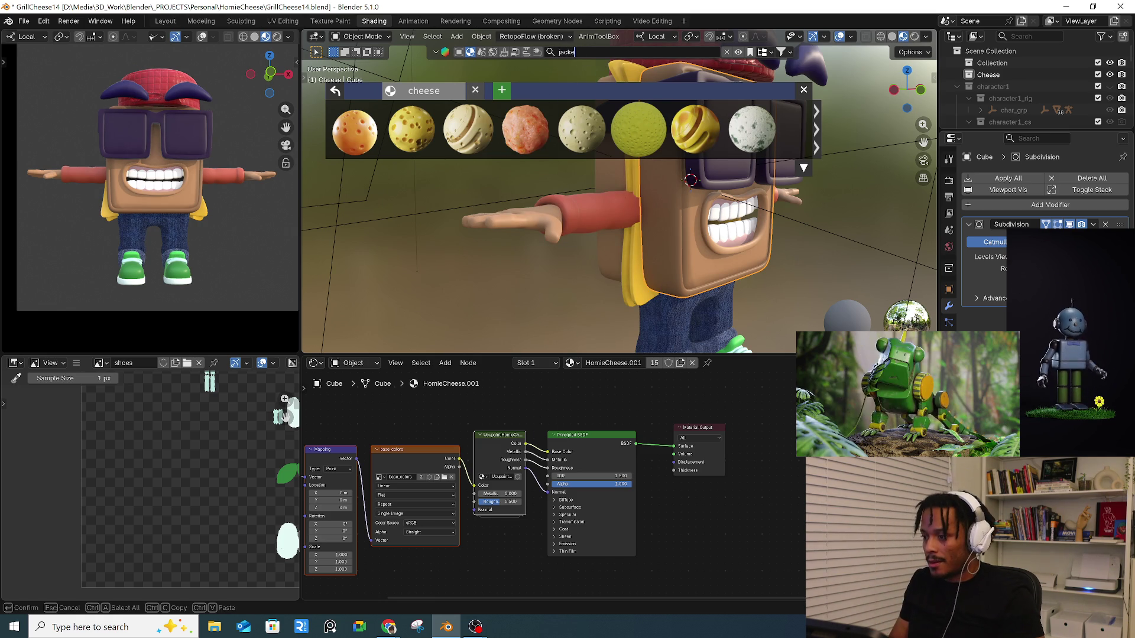
pyautogui.press('Return')
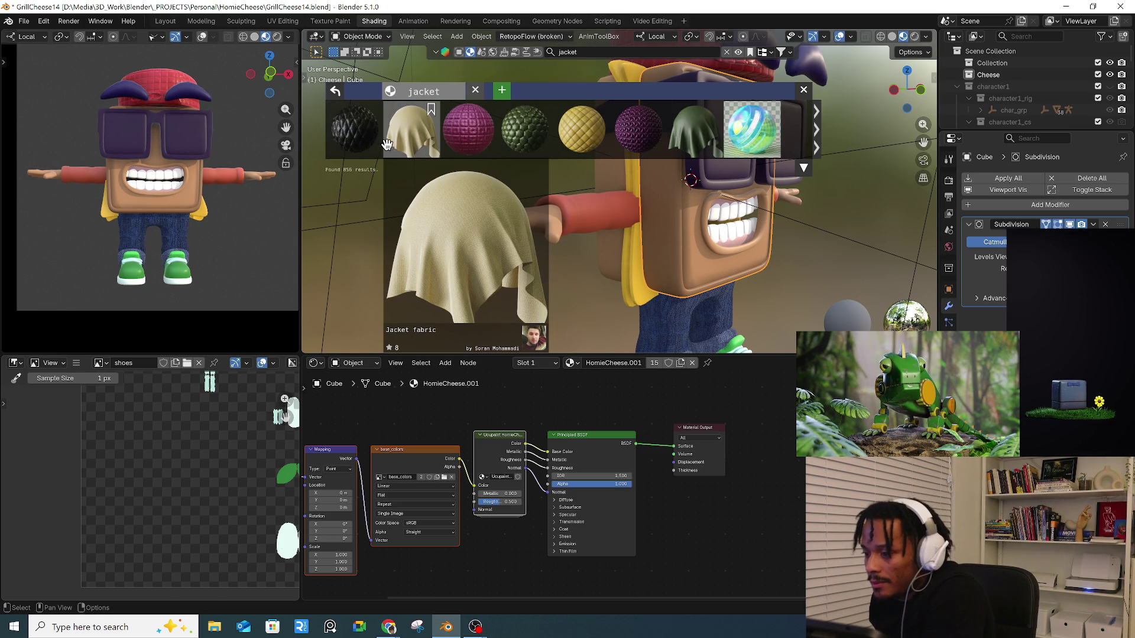
pyautogui.click(593, 216)
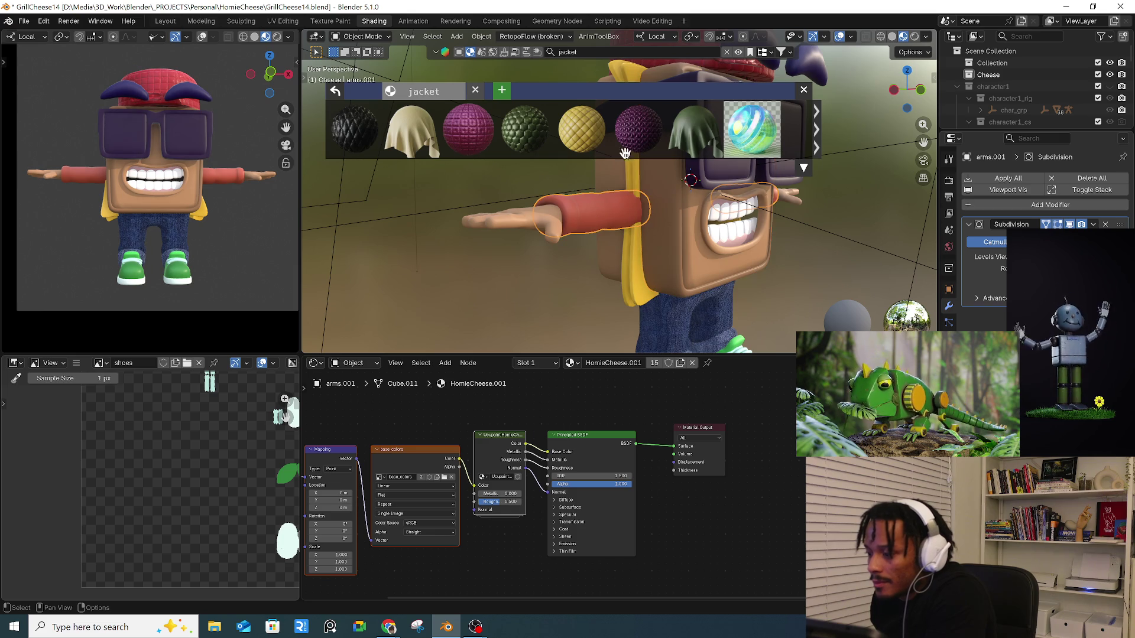
# - Preview jacket material thumbnails and advance two pages through the jacket results
pyautogui.moveTo(634, 136)
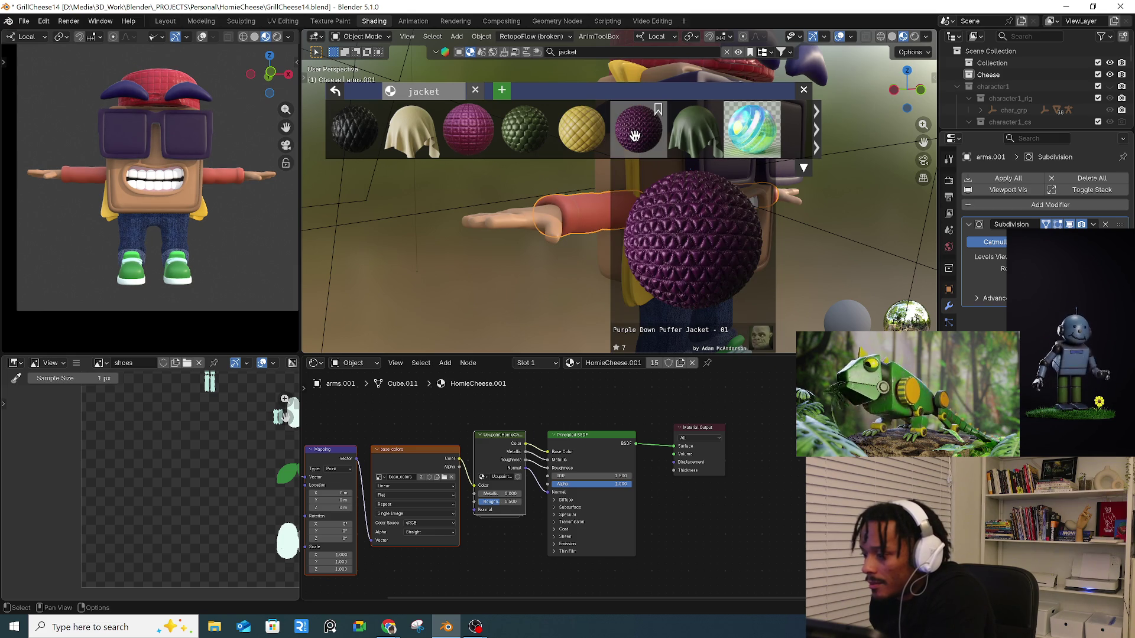
pyautogui.moveTo(695, 136)
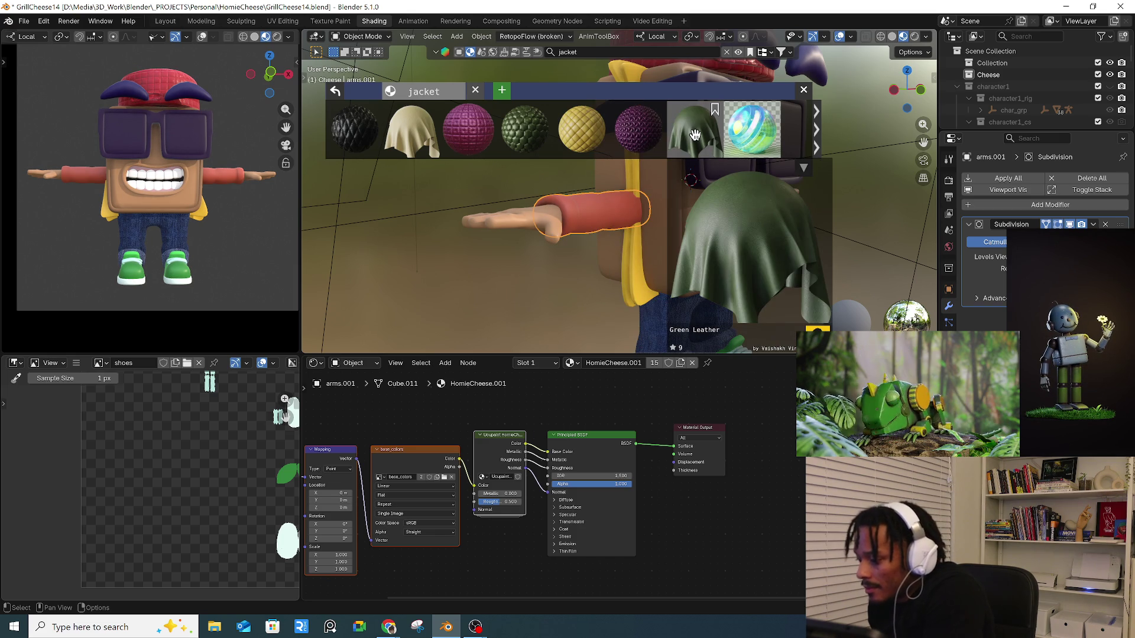
pyautogui.moveTo(462, 133)
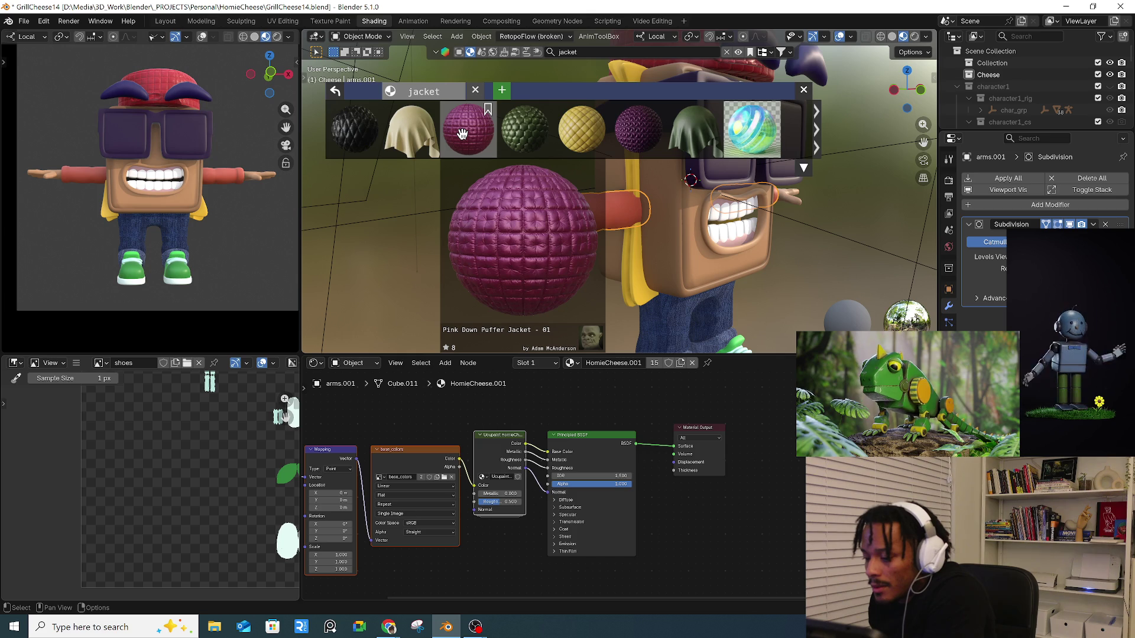
pyautogui.moveTo(345, 137)
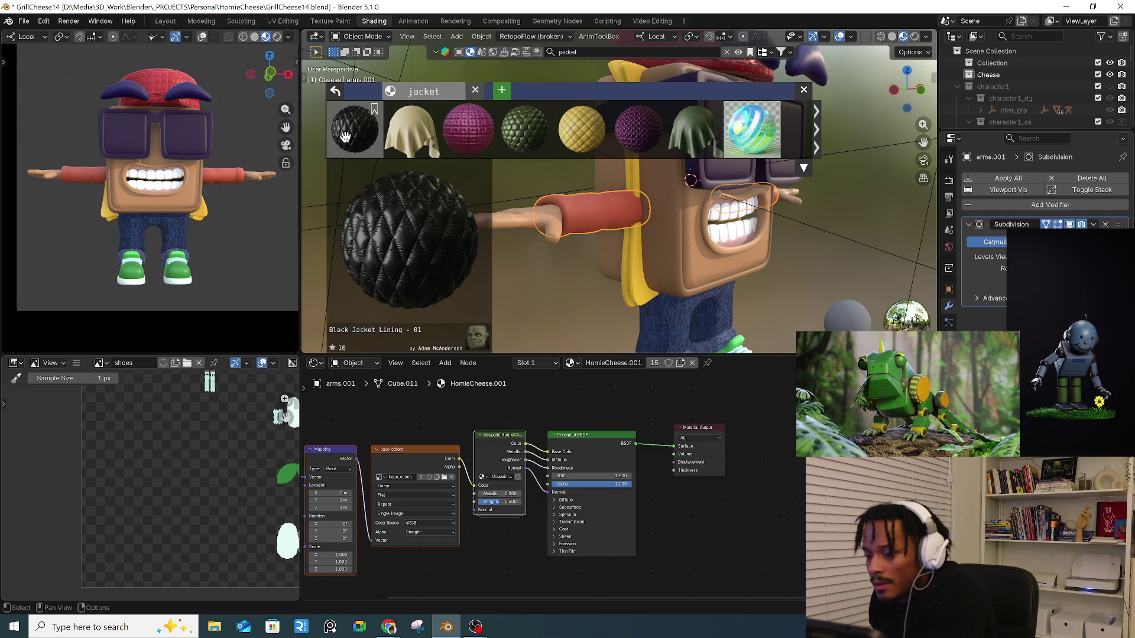
pyautogui.click(820, 147)
pyautogui.moveTo(537, 145)
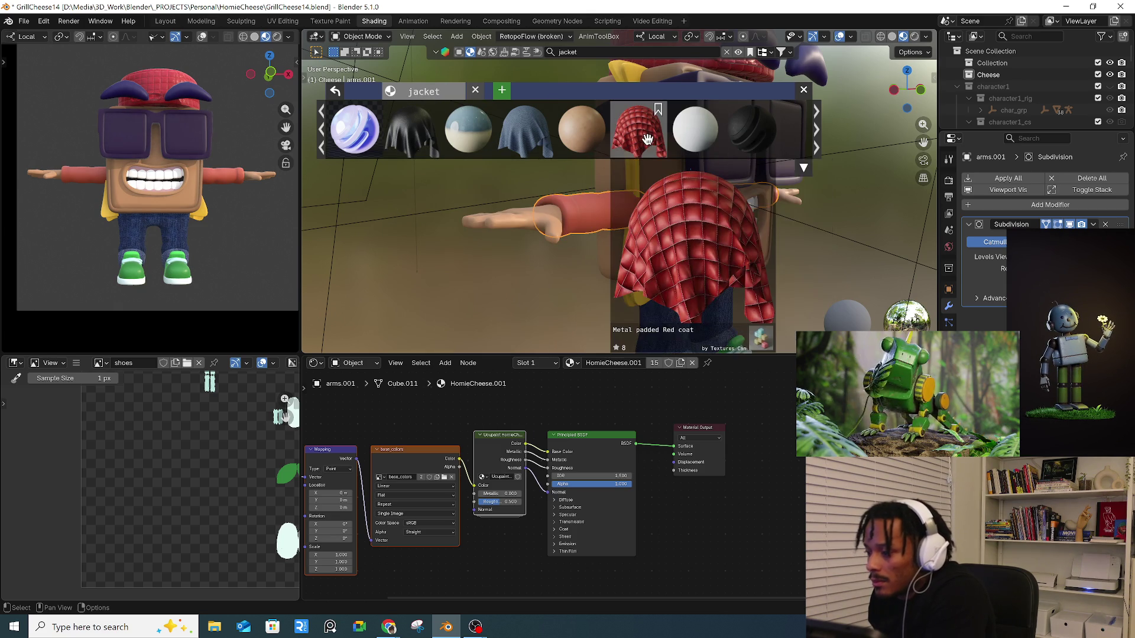
pyautogui.moveTo(729, 129)
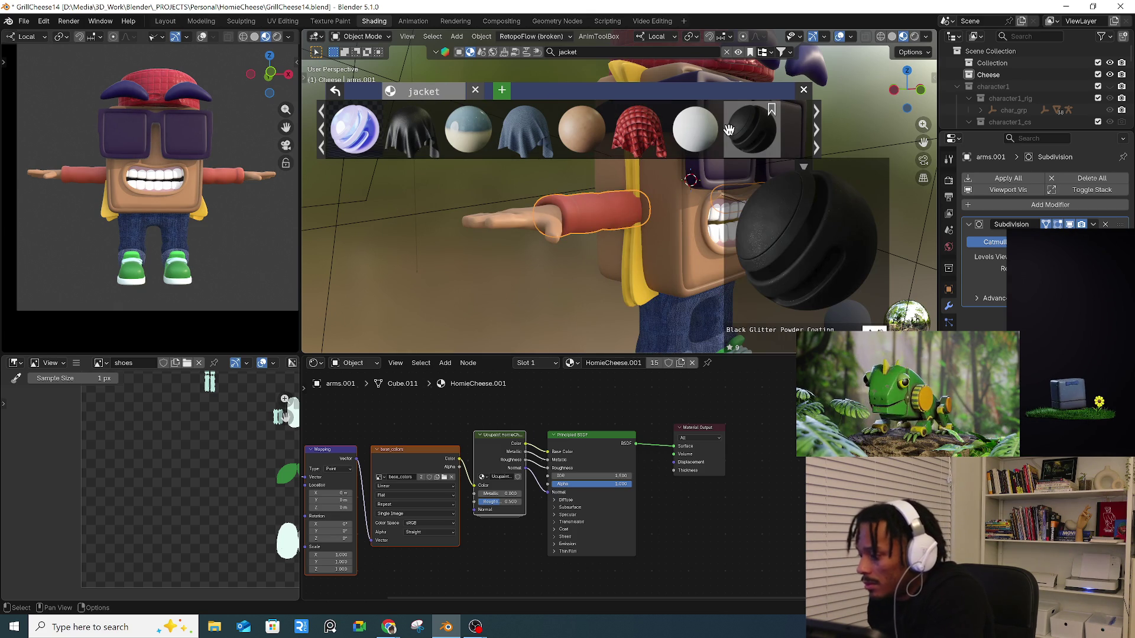
pyautogui.click(818, 136)
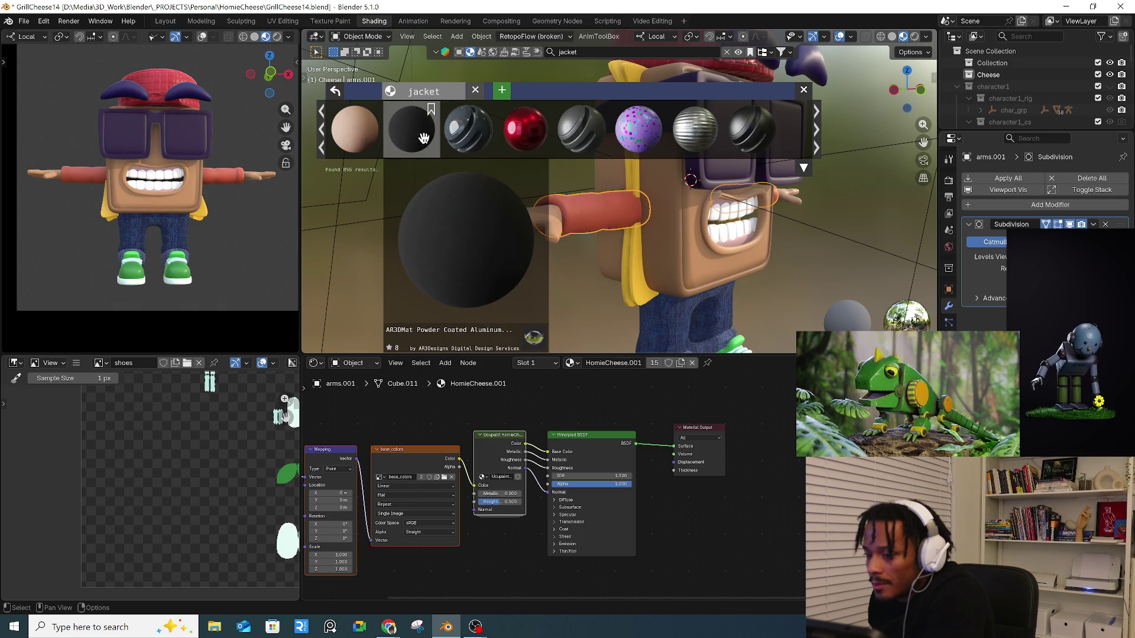
# - Page forward through the jacket results, previewing leather and fabric material thumbnails
pyautogui.click(818, 148)
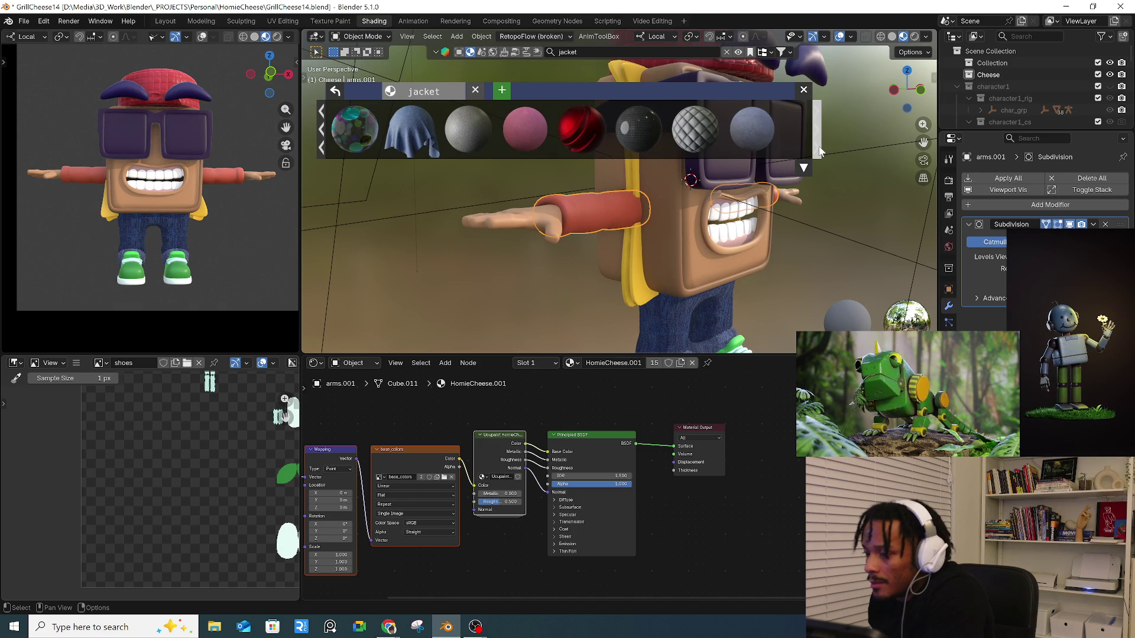
pyautogui.click(819, 152)
pyautogui.moveTo(702, 140)
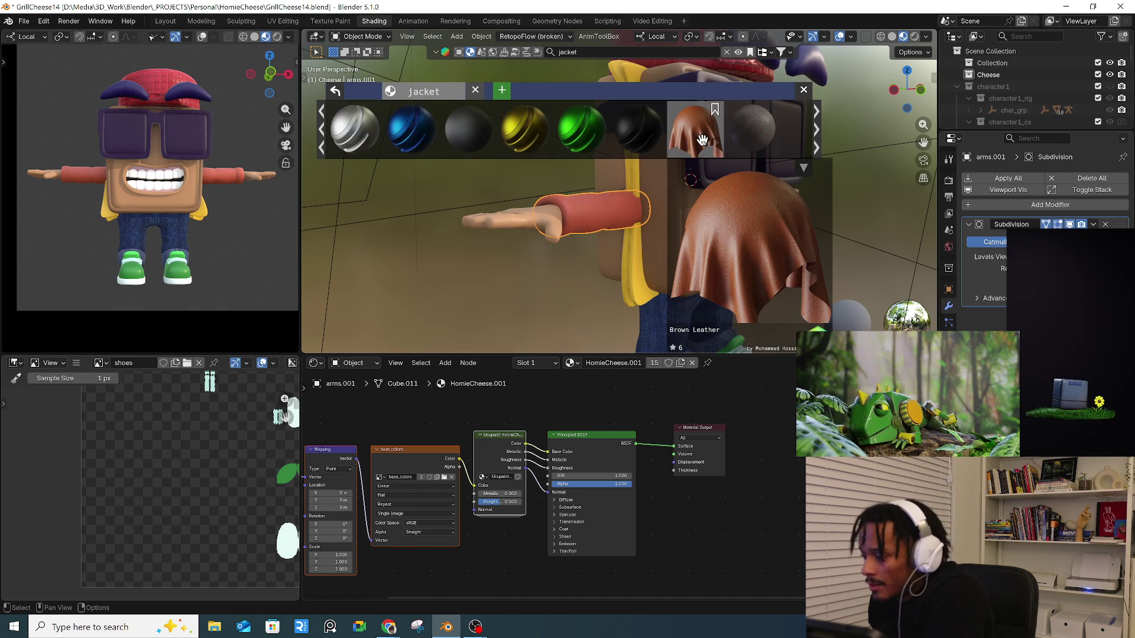
pyautogui.click(815, 136)
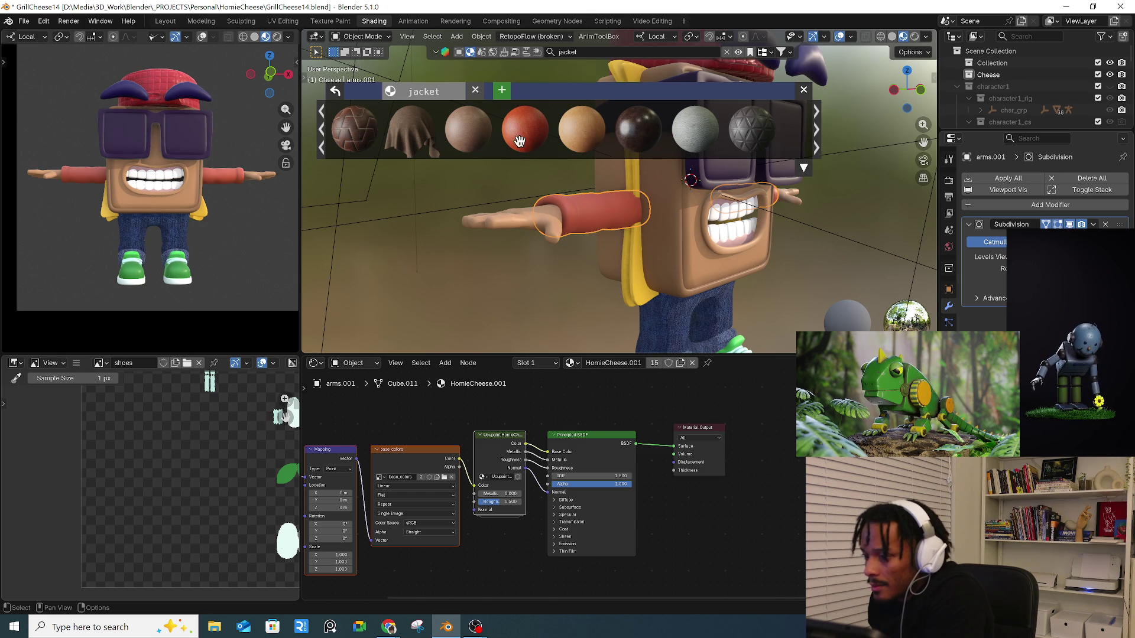
pyautogui.moveTo(354, 142)
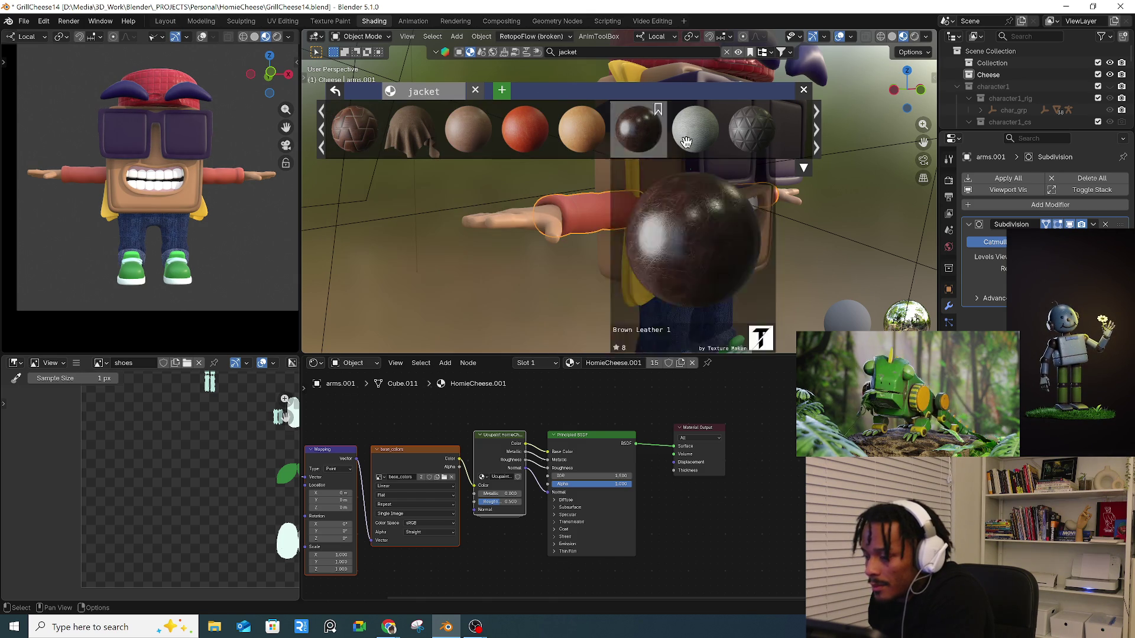
pyautogui.click(815, 143)
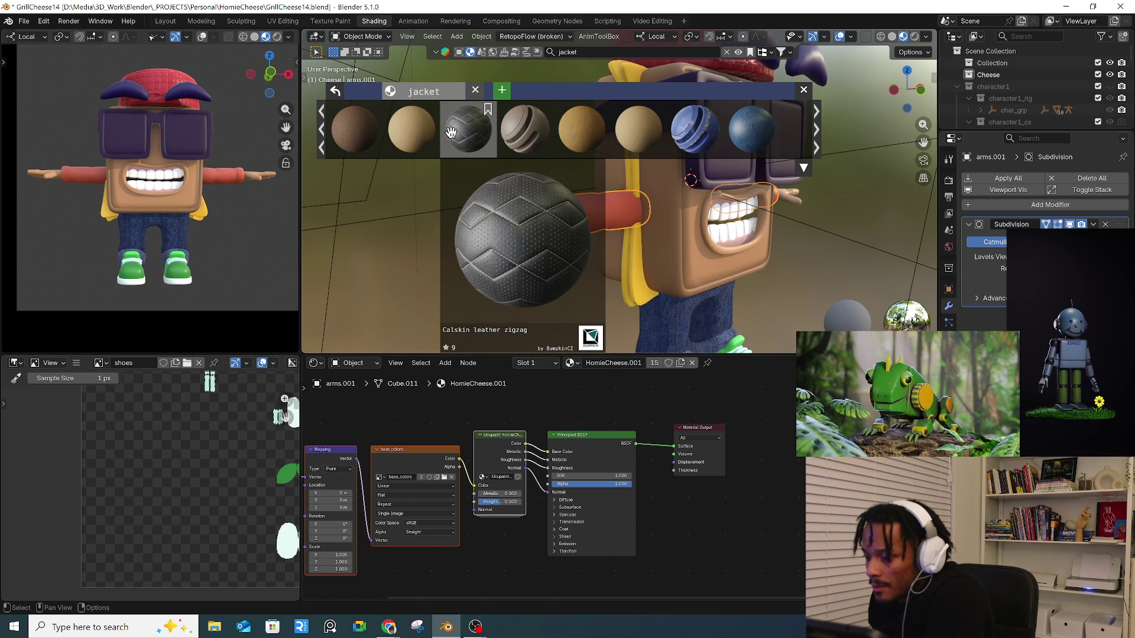
pyautogui.click(816, 131)
# - Continue to later jacket result pages until gold and metallic sphere materials appear
pyautogui.moveTo(599, 148)
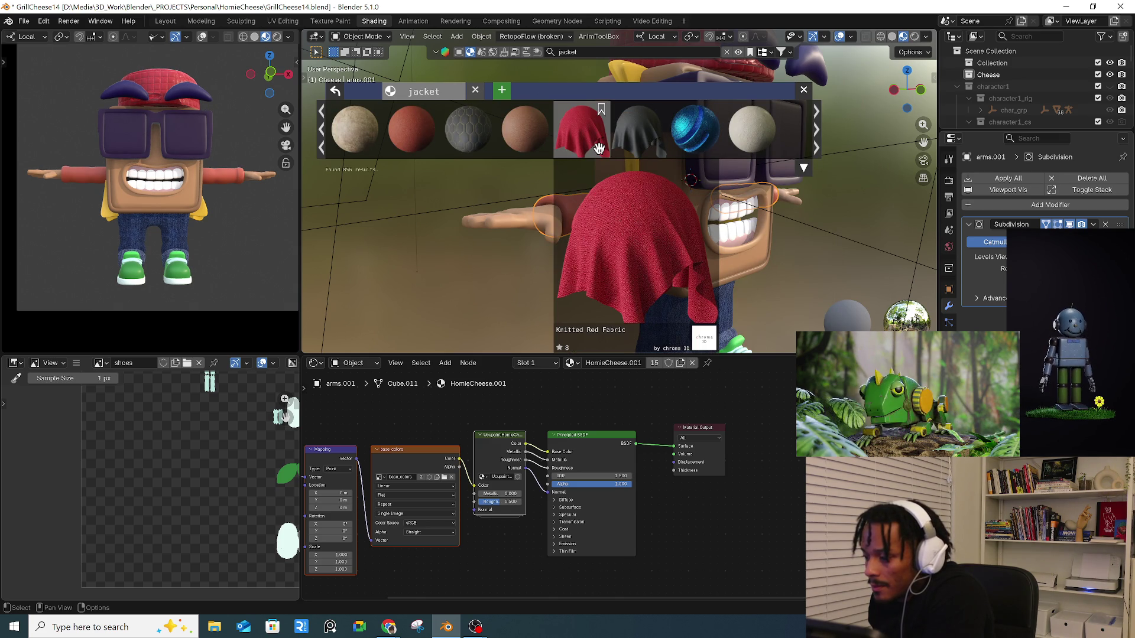
pyautogui.click(815, 146)
pyautogui.moveTo(746, 137)
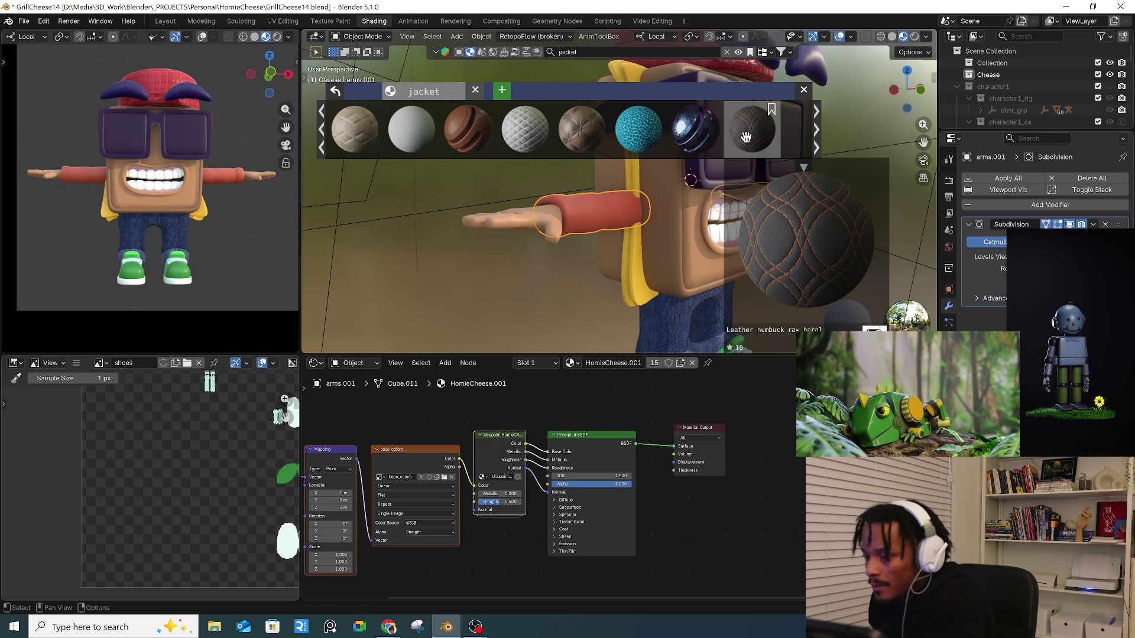
pyautogui.click(817, 117)
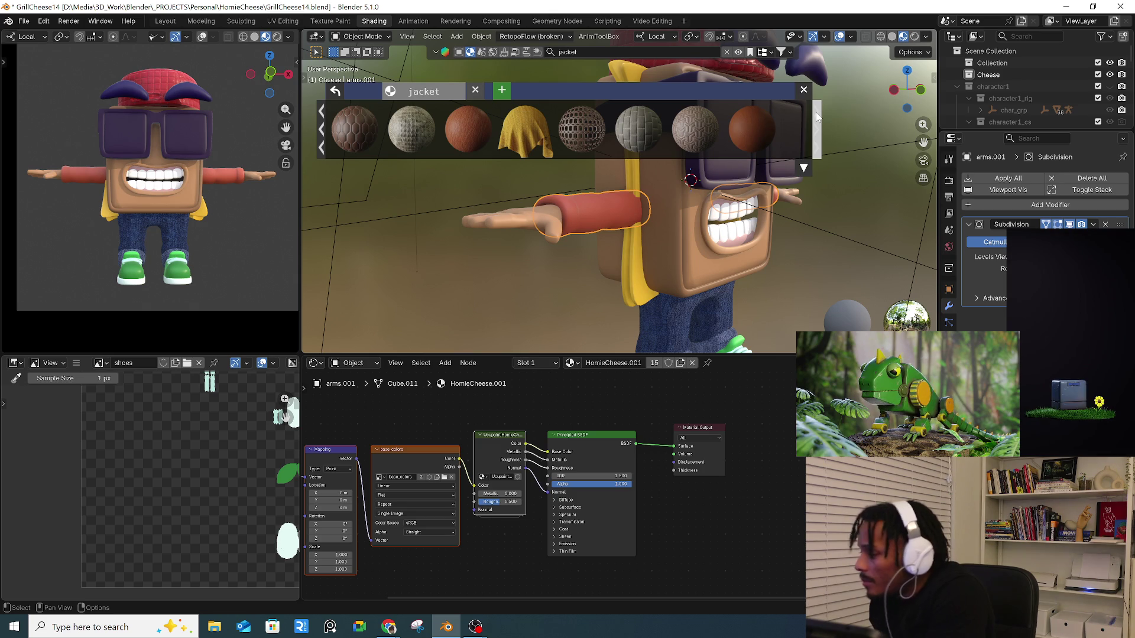
pyautogui.moveTo(742, 138)
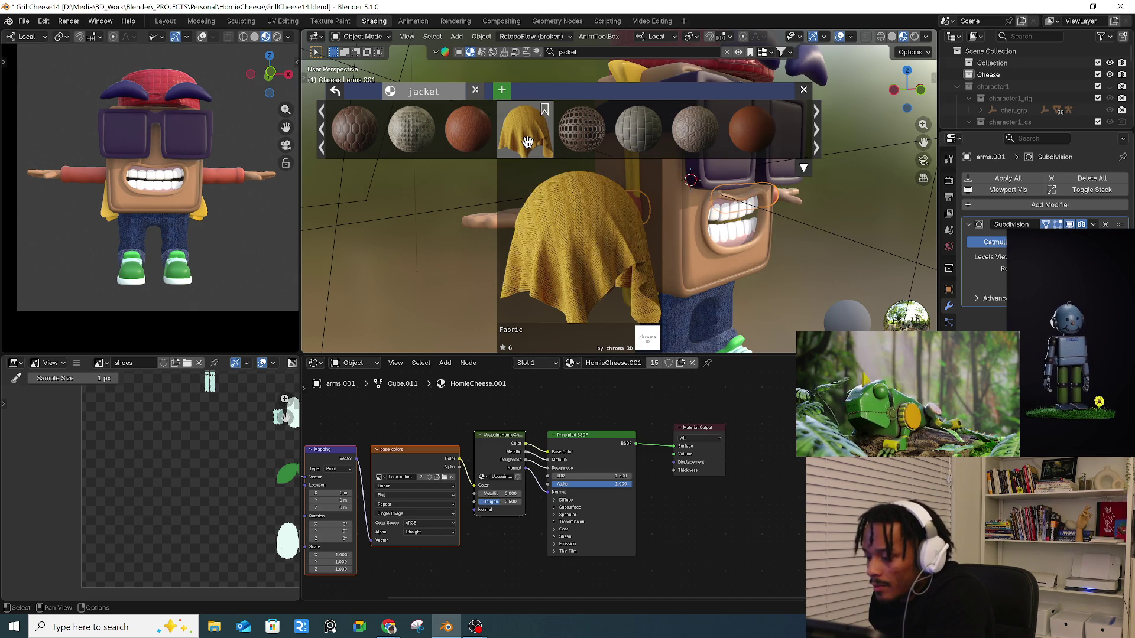
pyautogui.moveTo(462, 142)
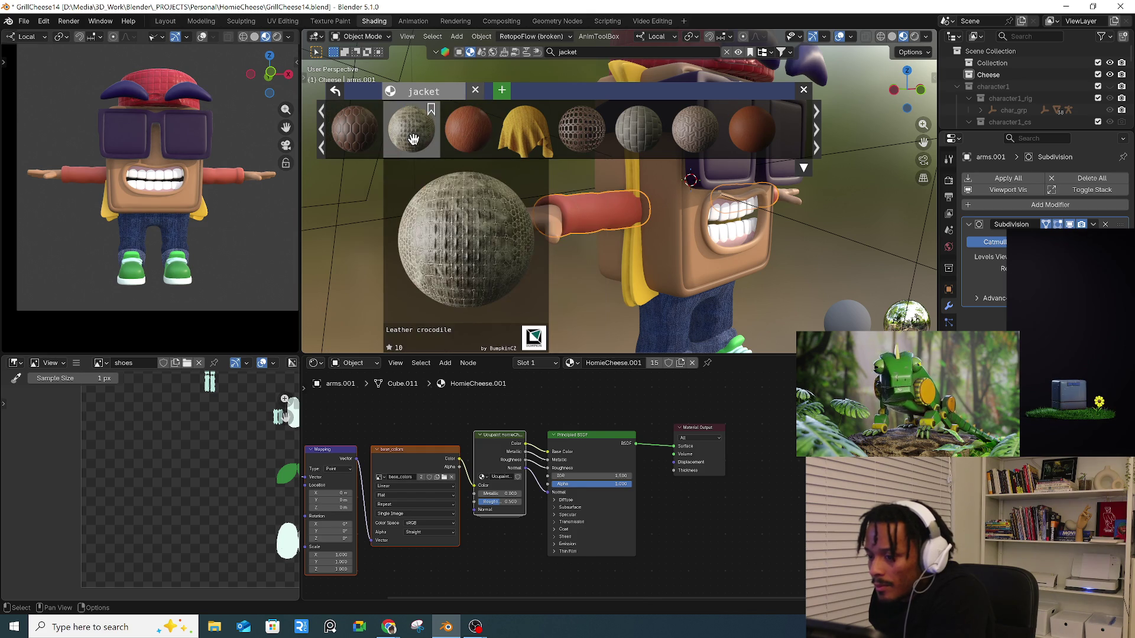
pyautogui.click(808, 129)
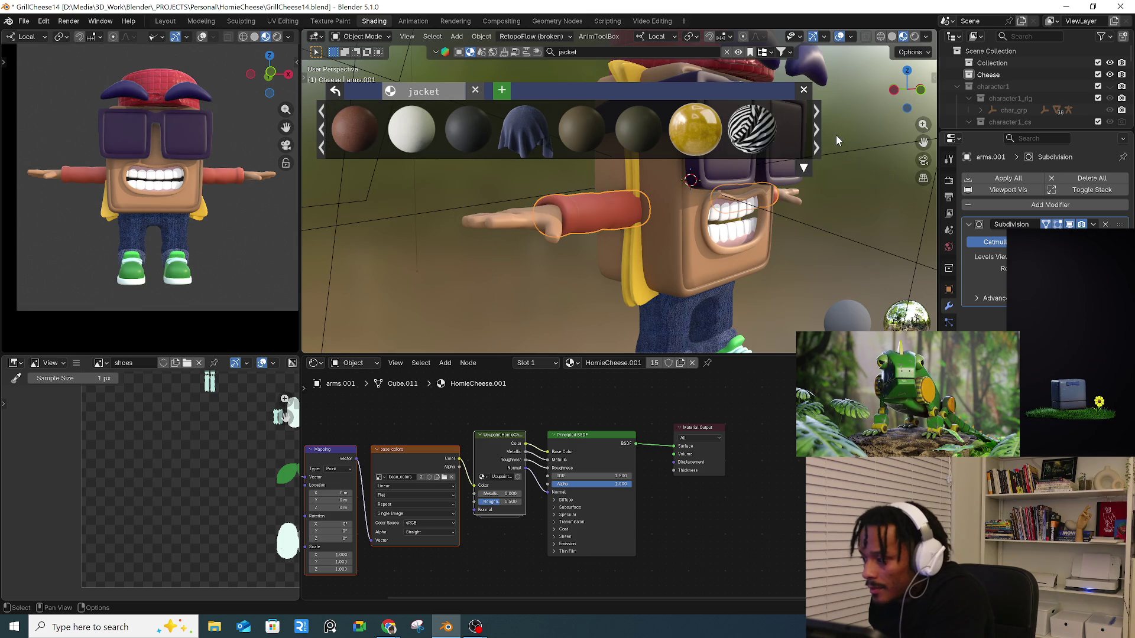
pyautogui.scroll(-2, 818, 146)
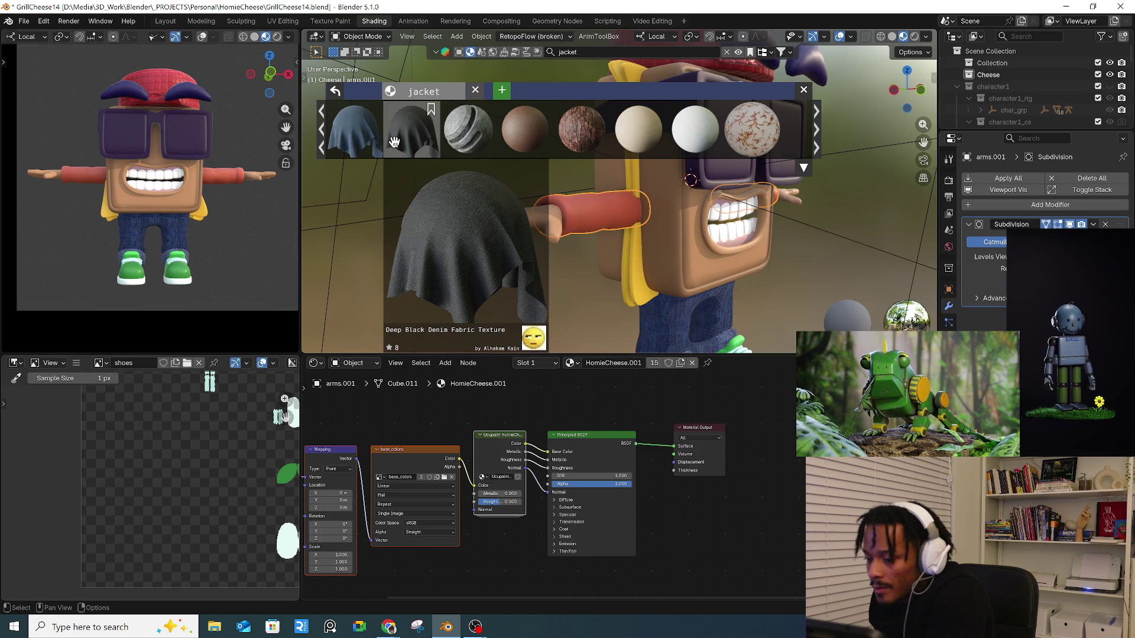
pyautogui.scroll(-2, 815, 124)
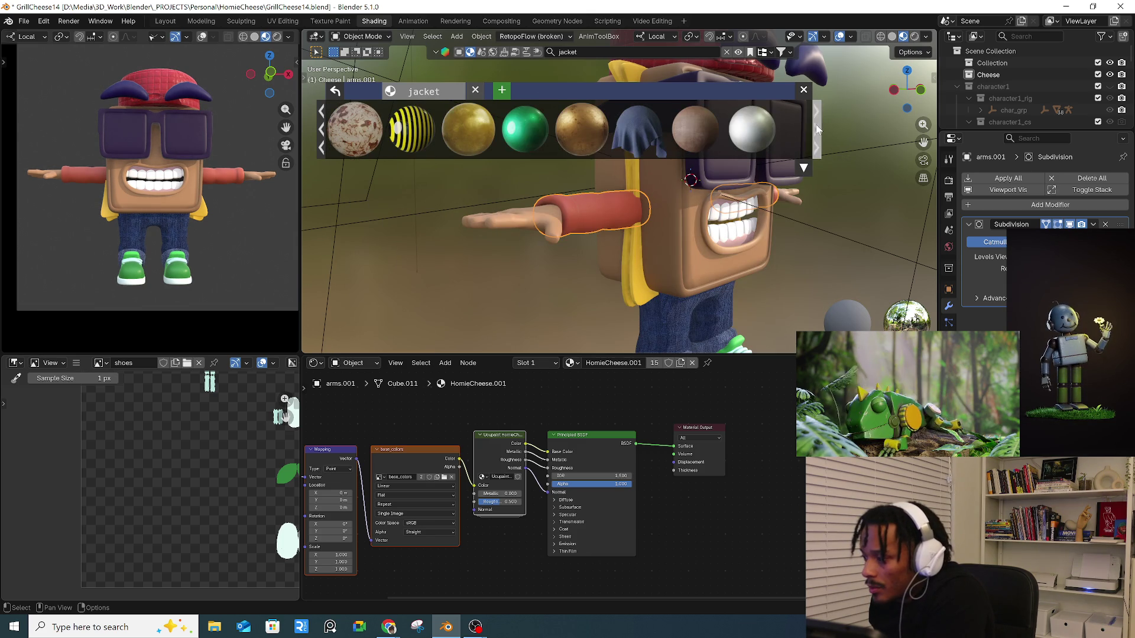